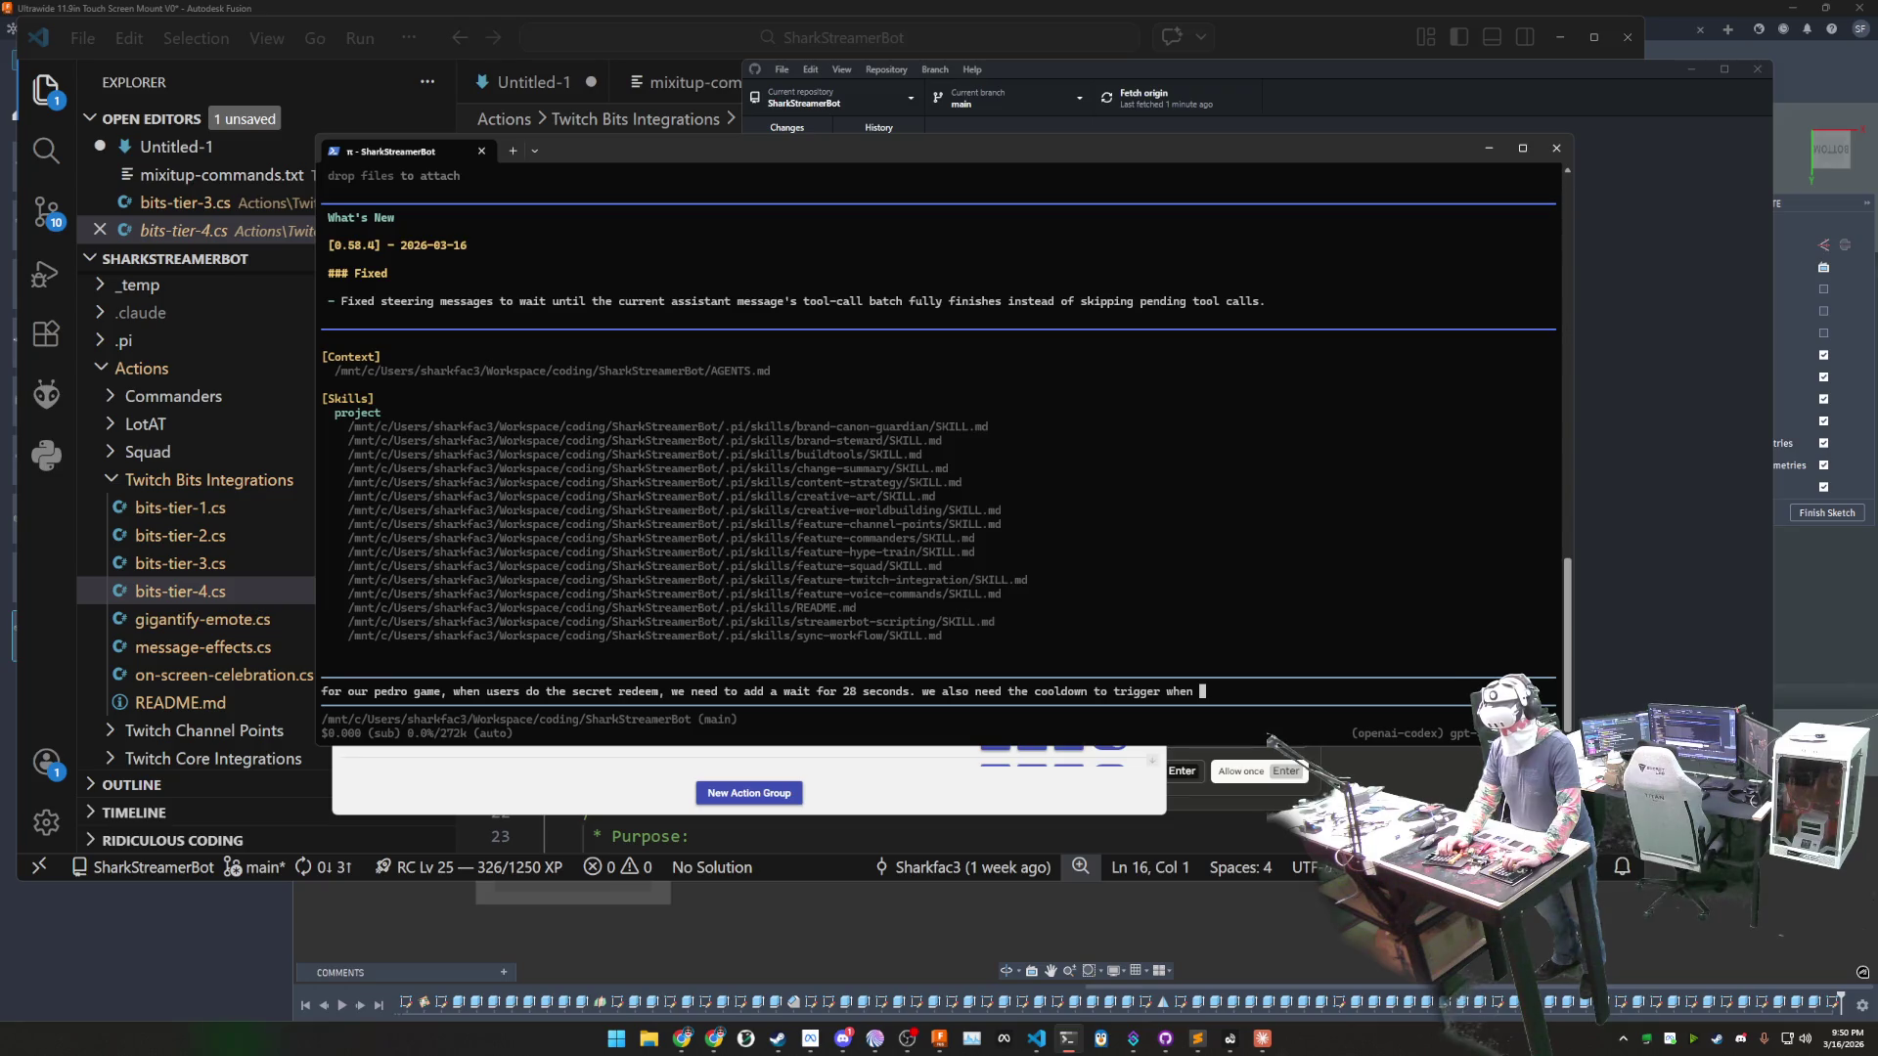
- Submit the request for a 28-second wait and cooldown trigger on the secret redeem, then review the agent's output
type("e secret redeem.")
key("Return")
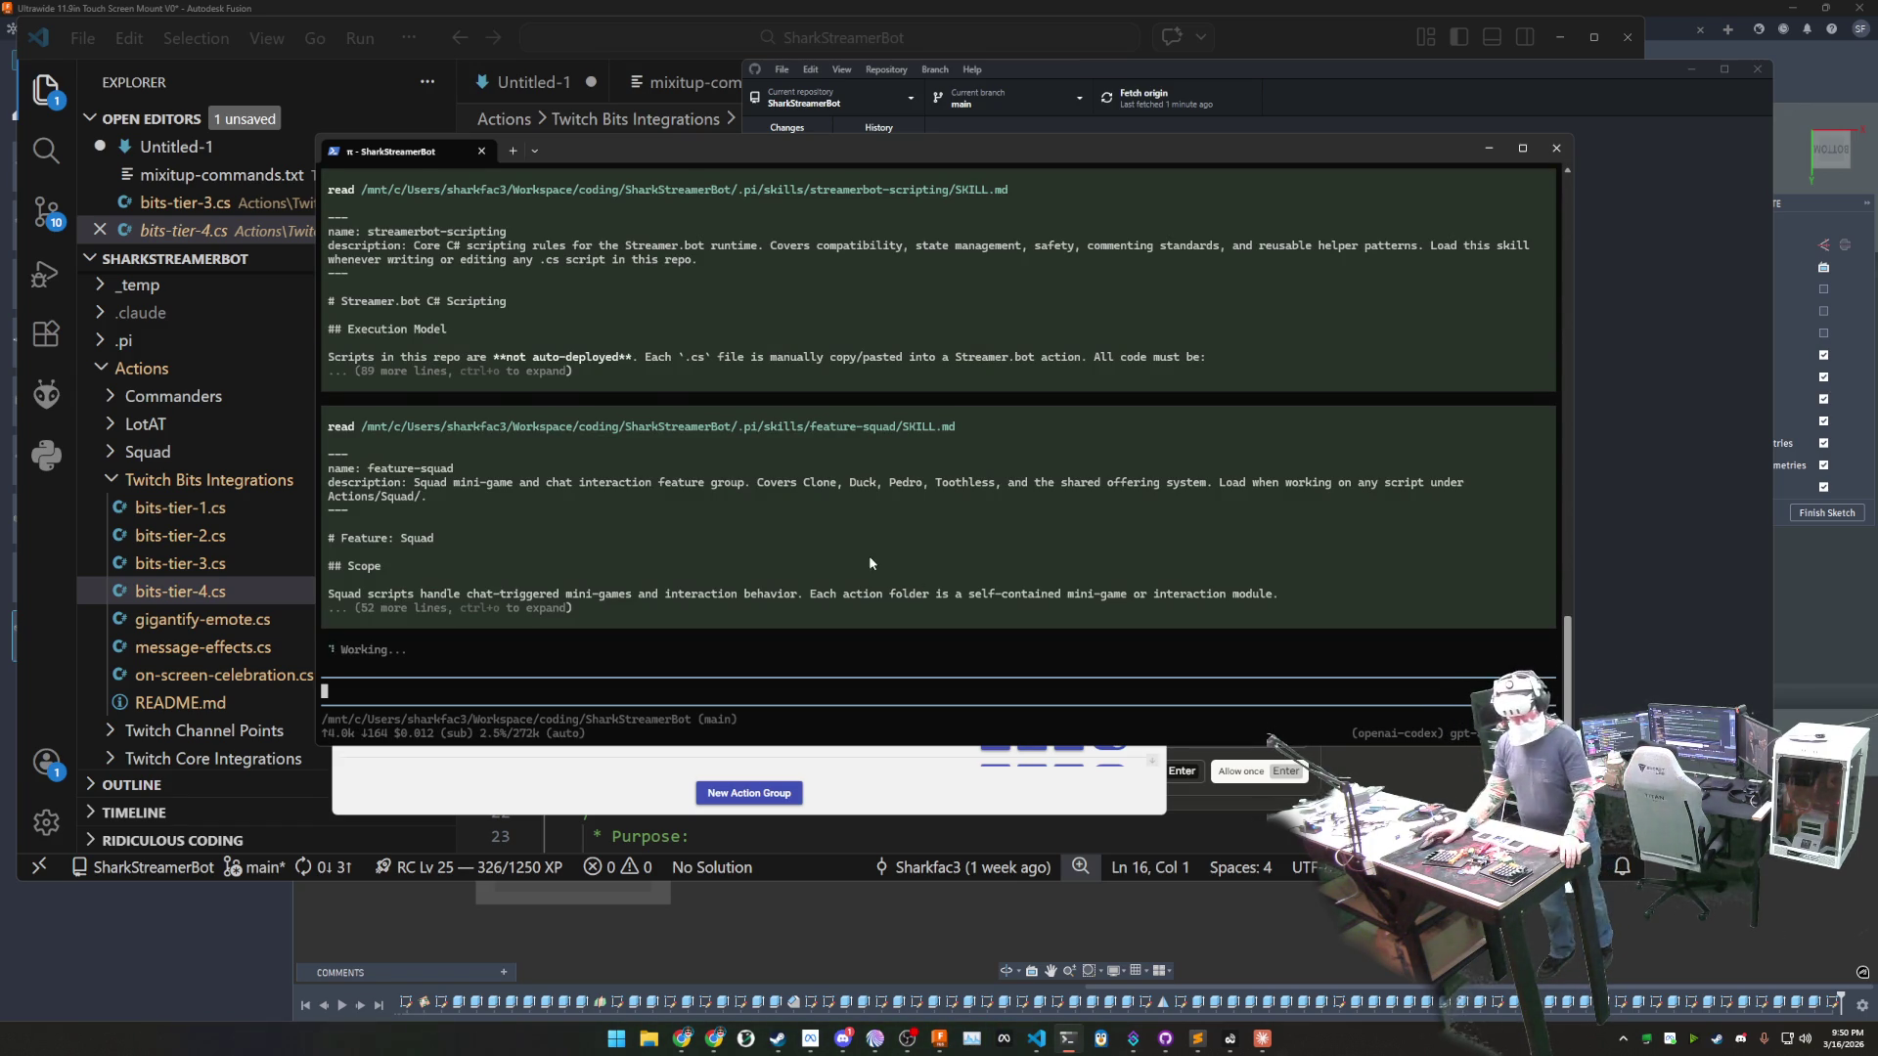
scroll(757, 508, "up", 3)
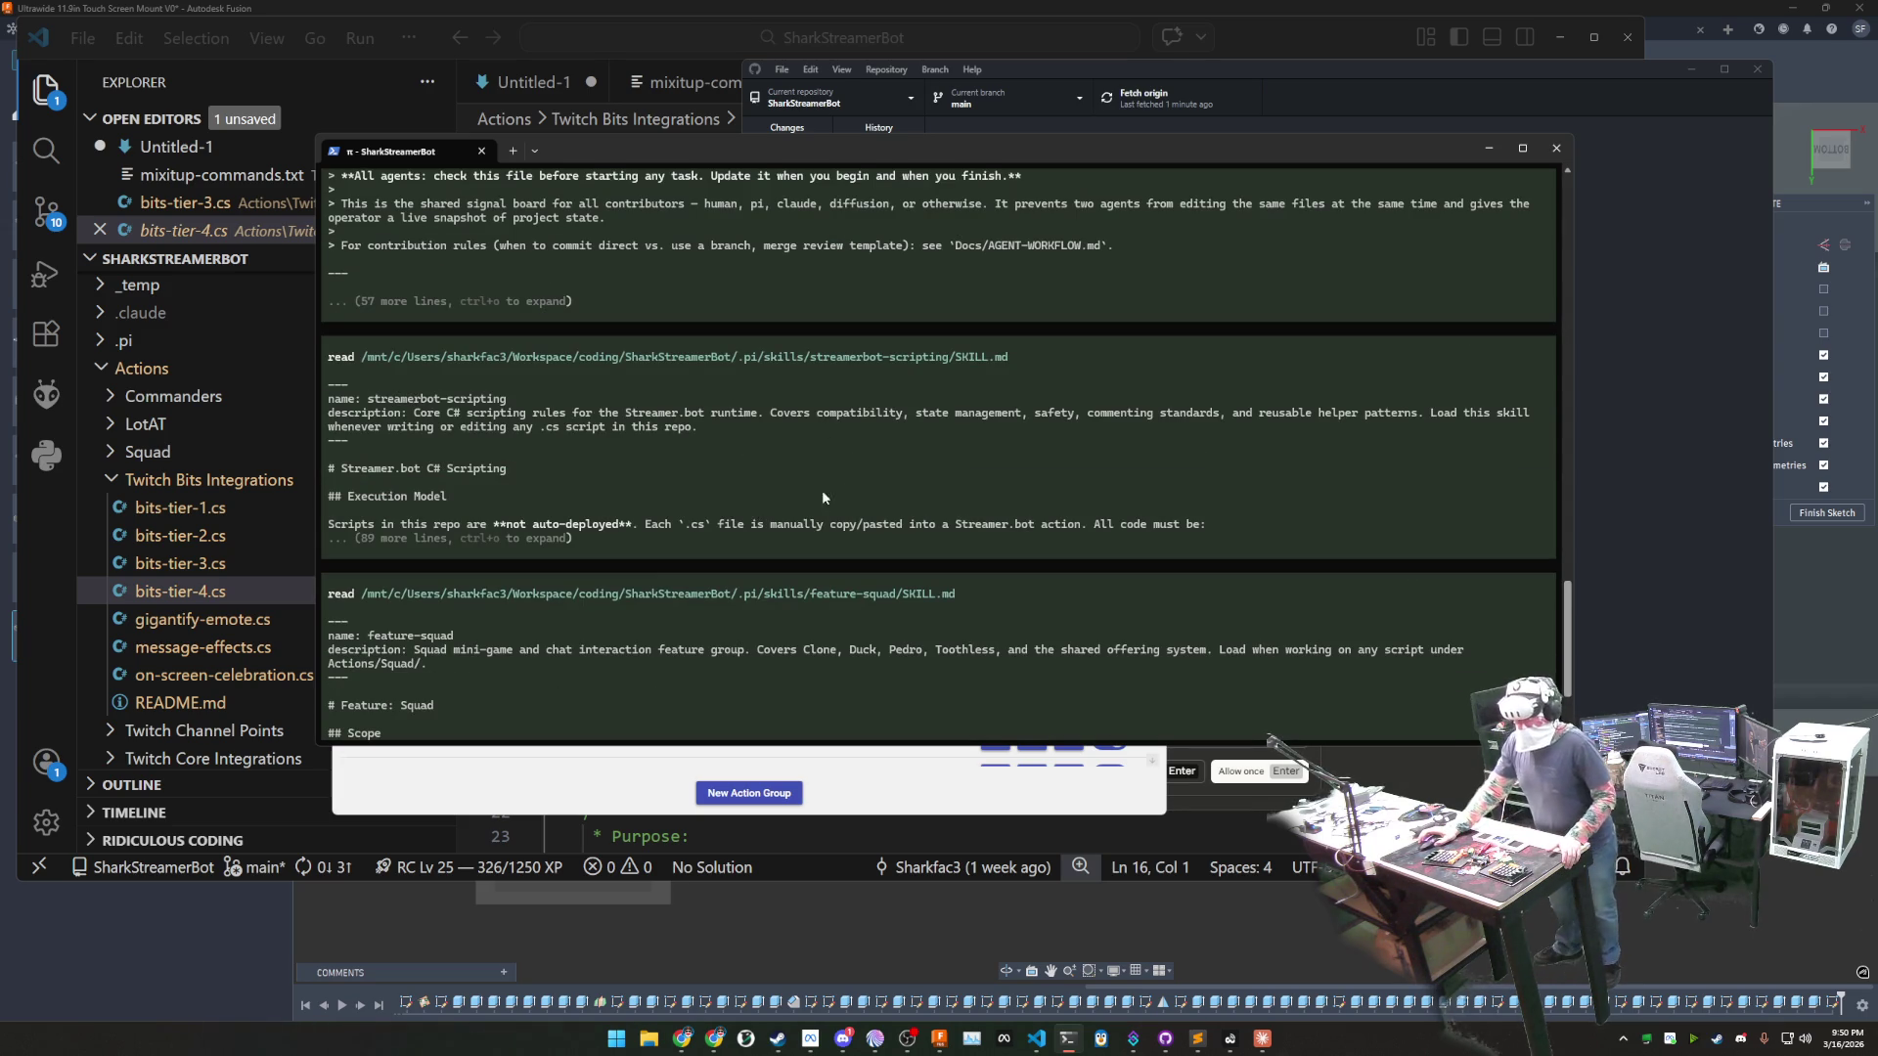
scroll(905, 479, "up", 2)
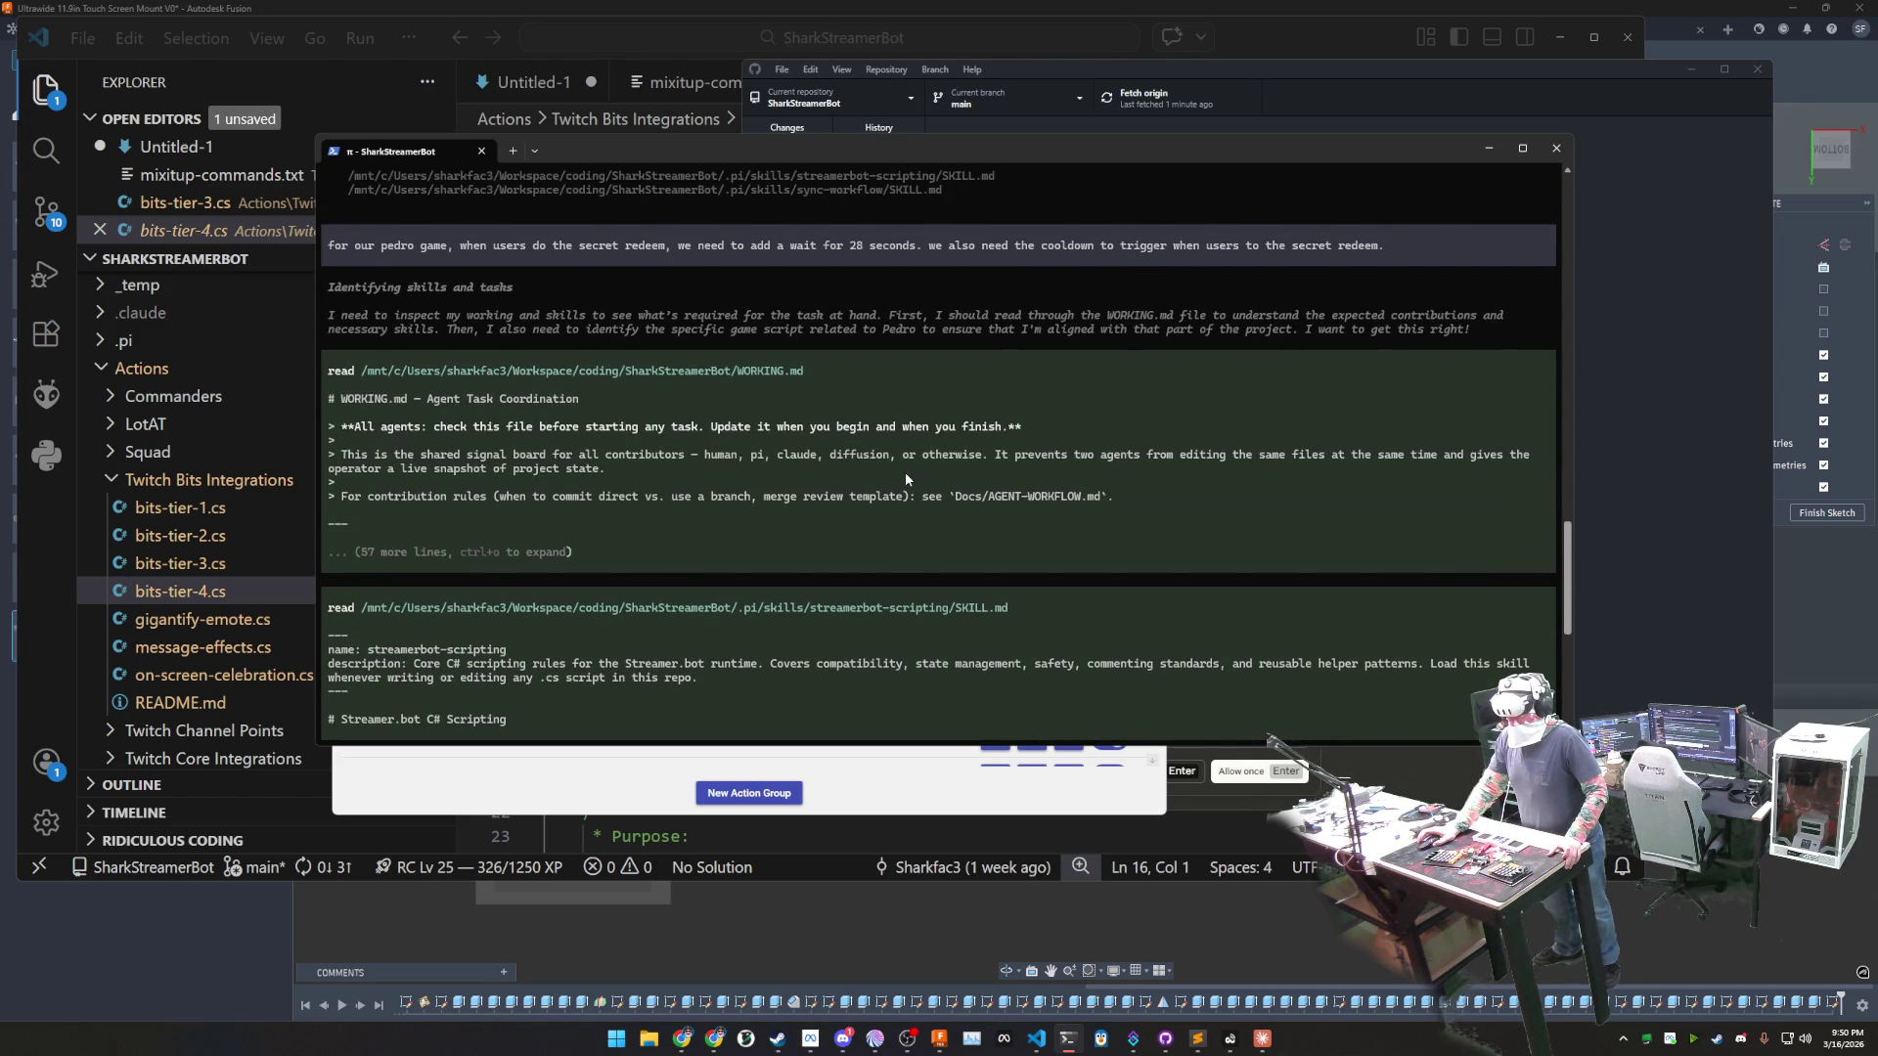
scroll(905, 480, "down", 6)
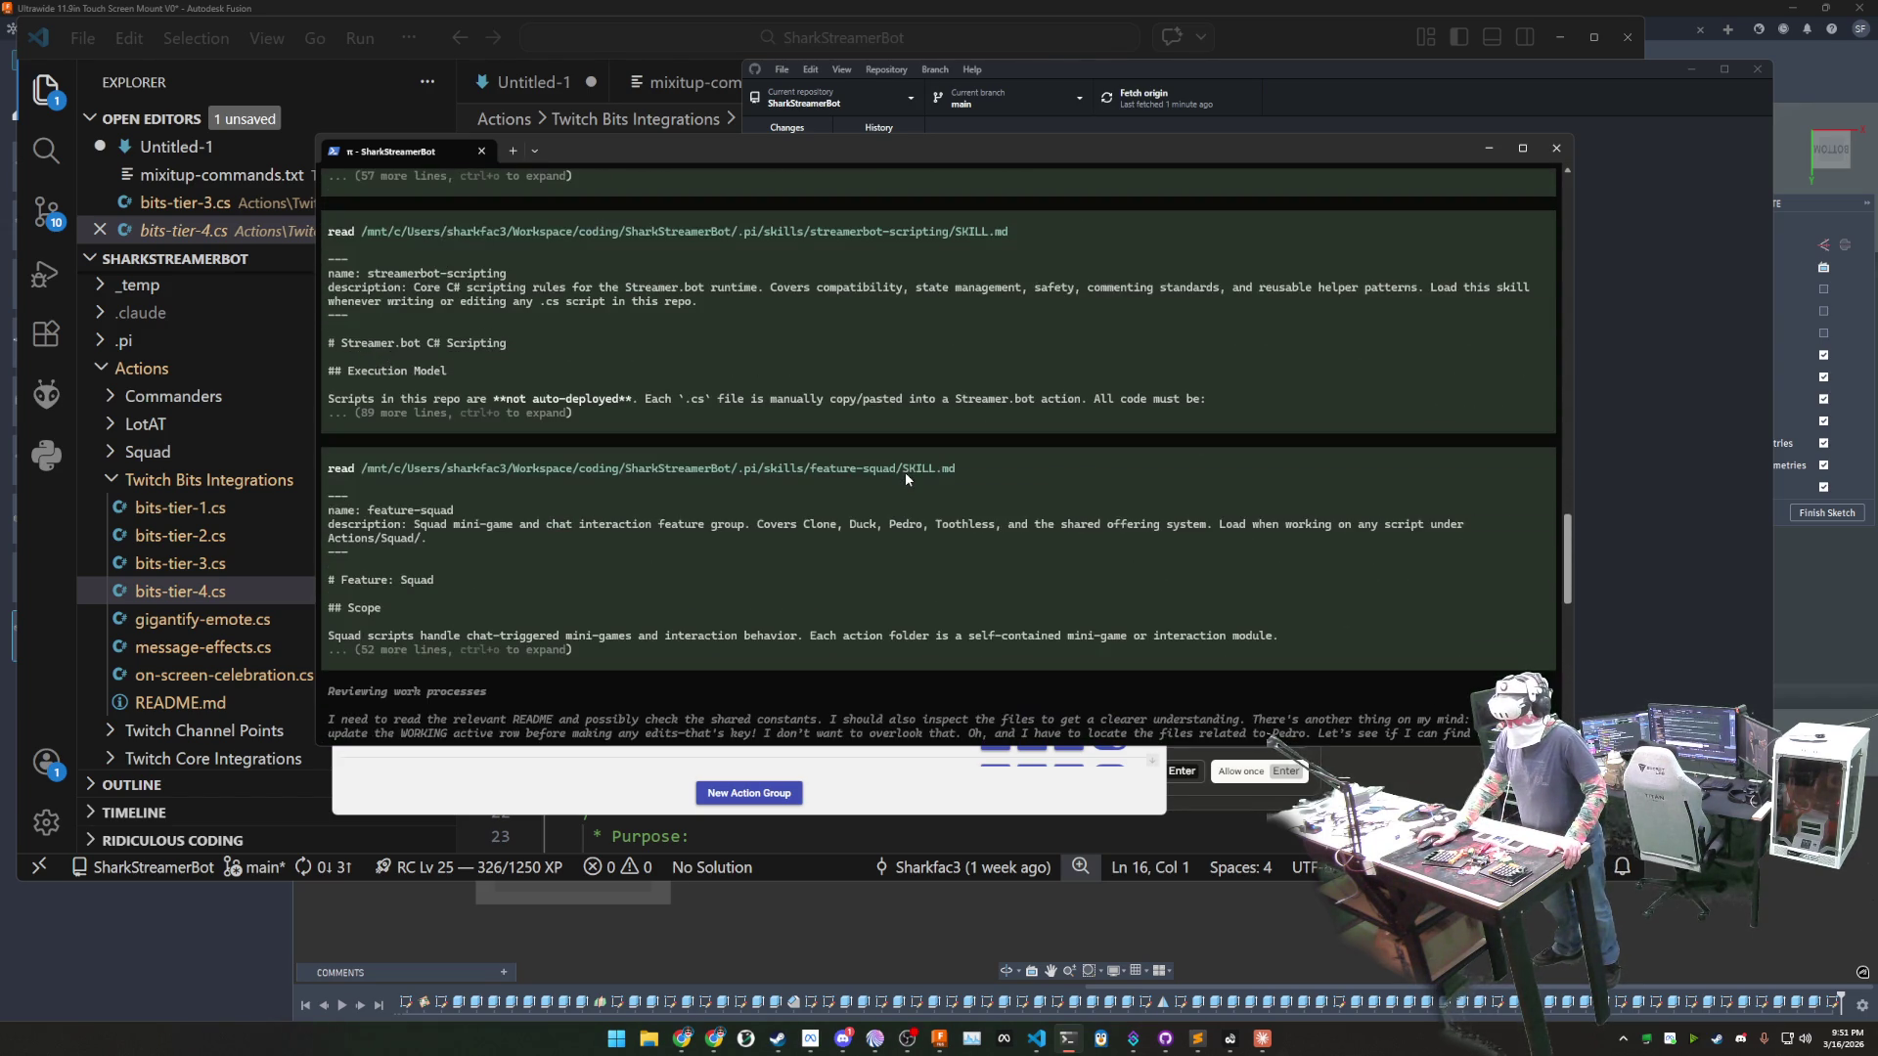
scroll(906, 479, "down", 6)
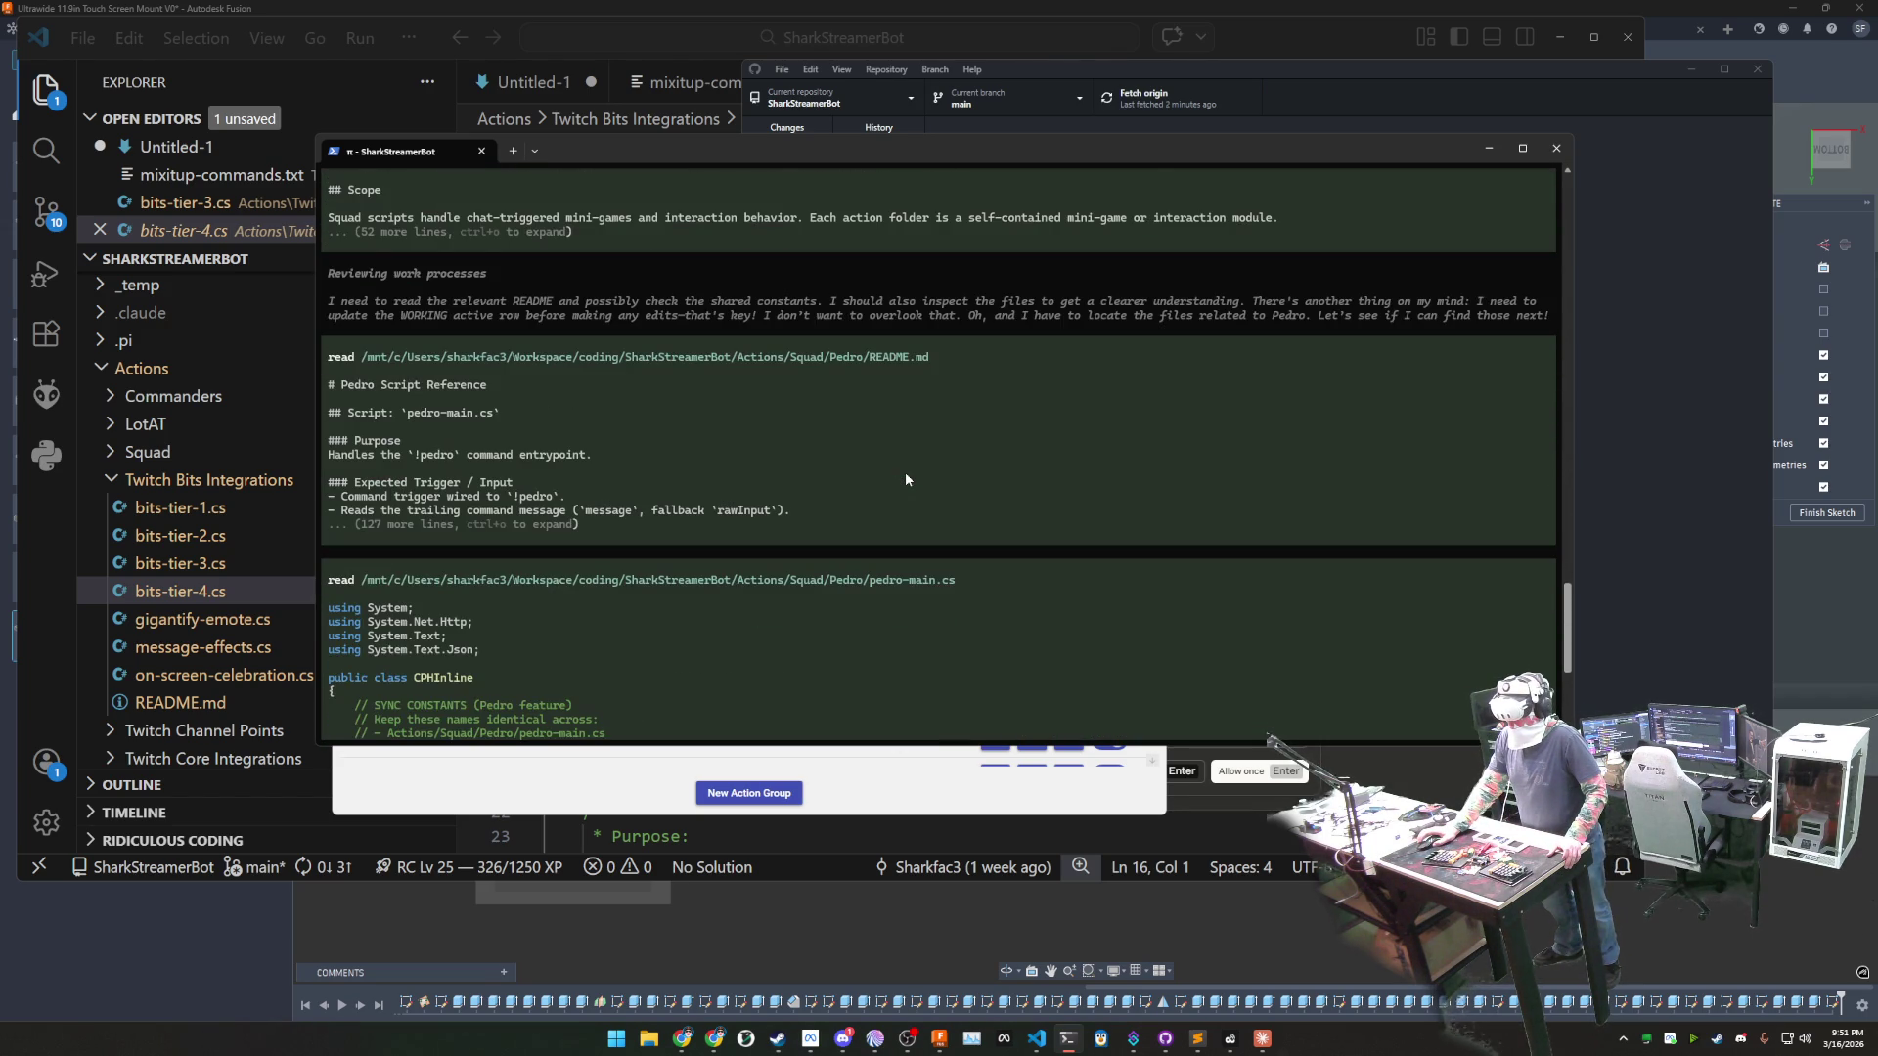
scroll(906, 479, "down", 8)
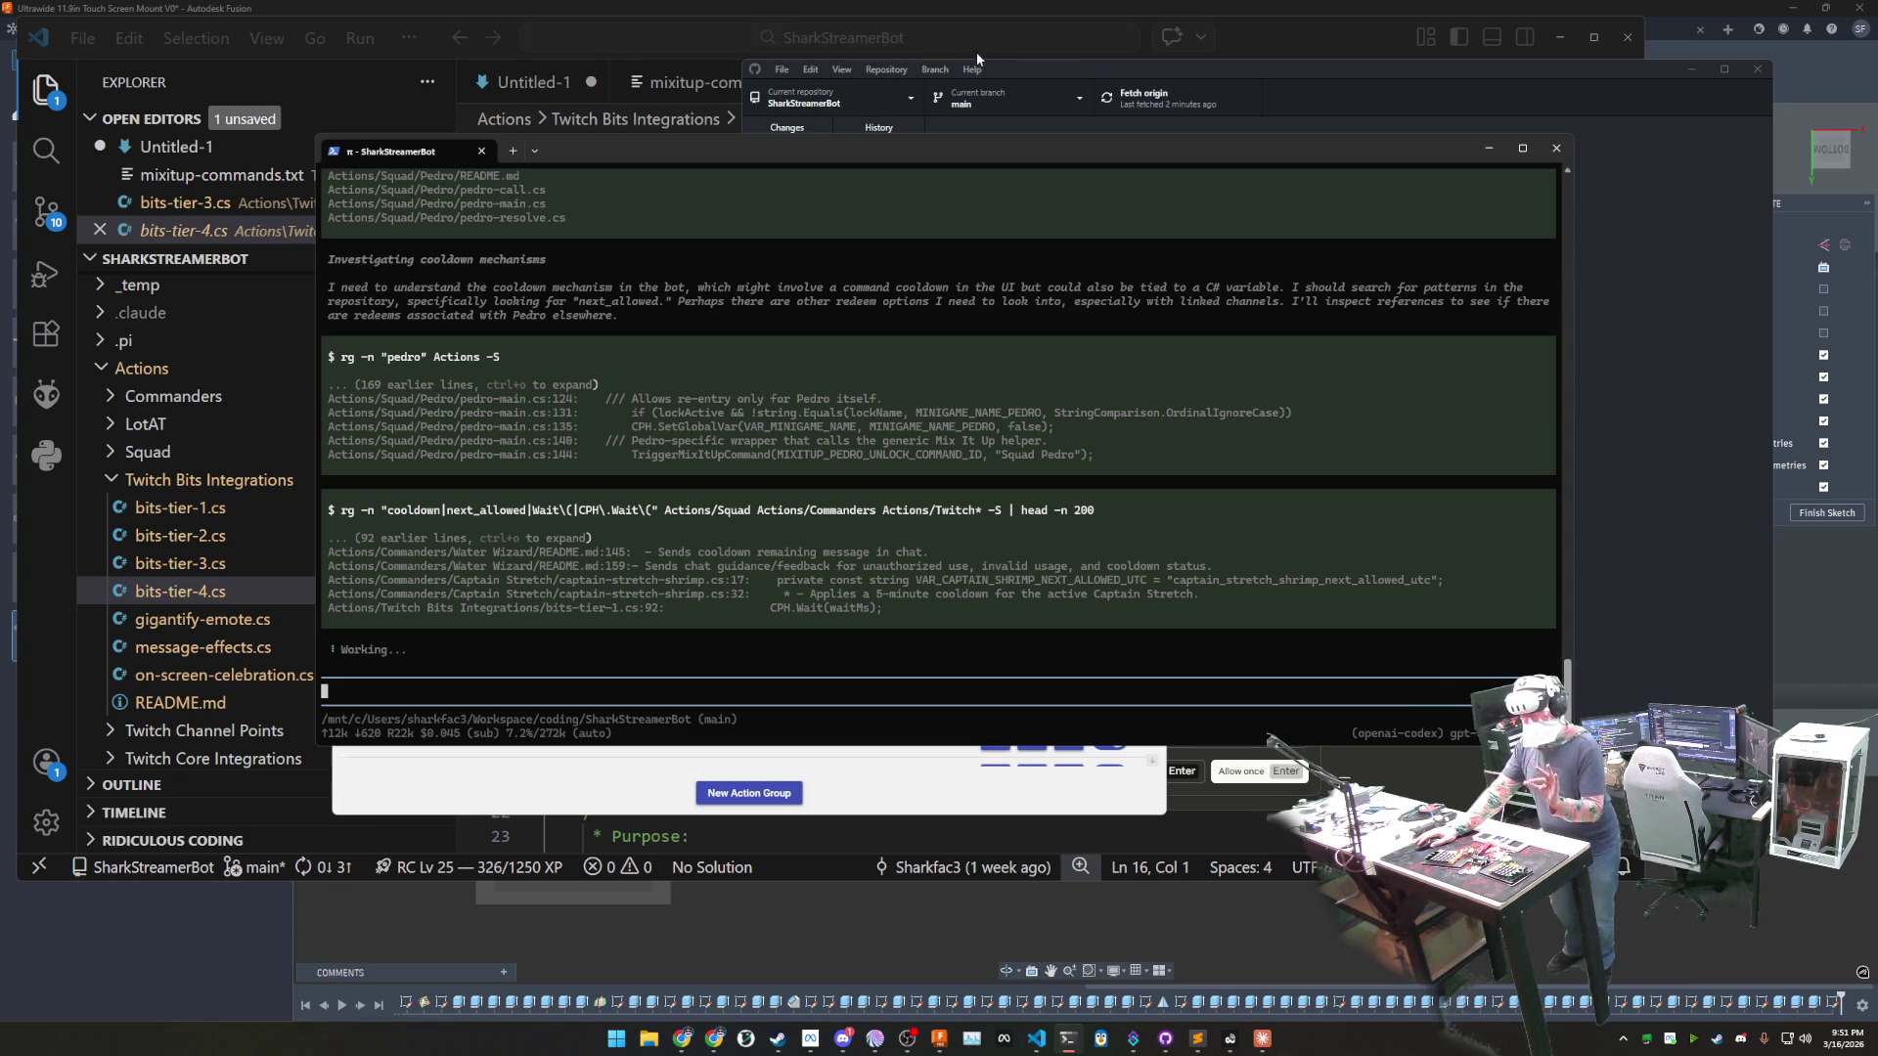
left_click(1021, 63)
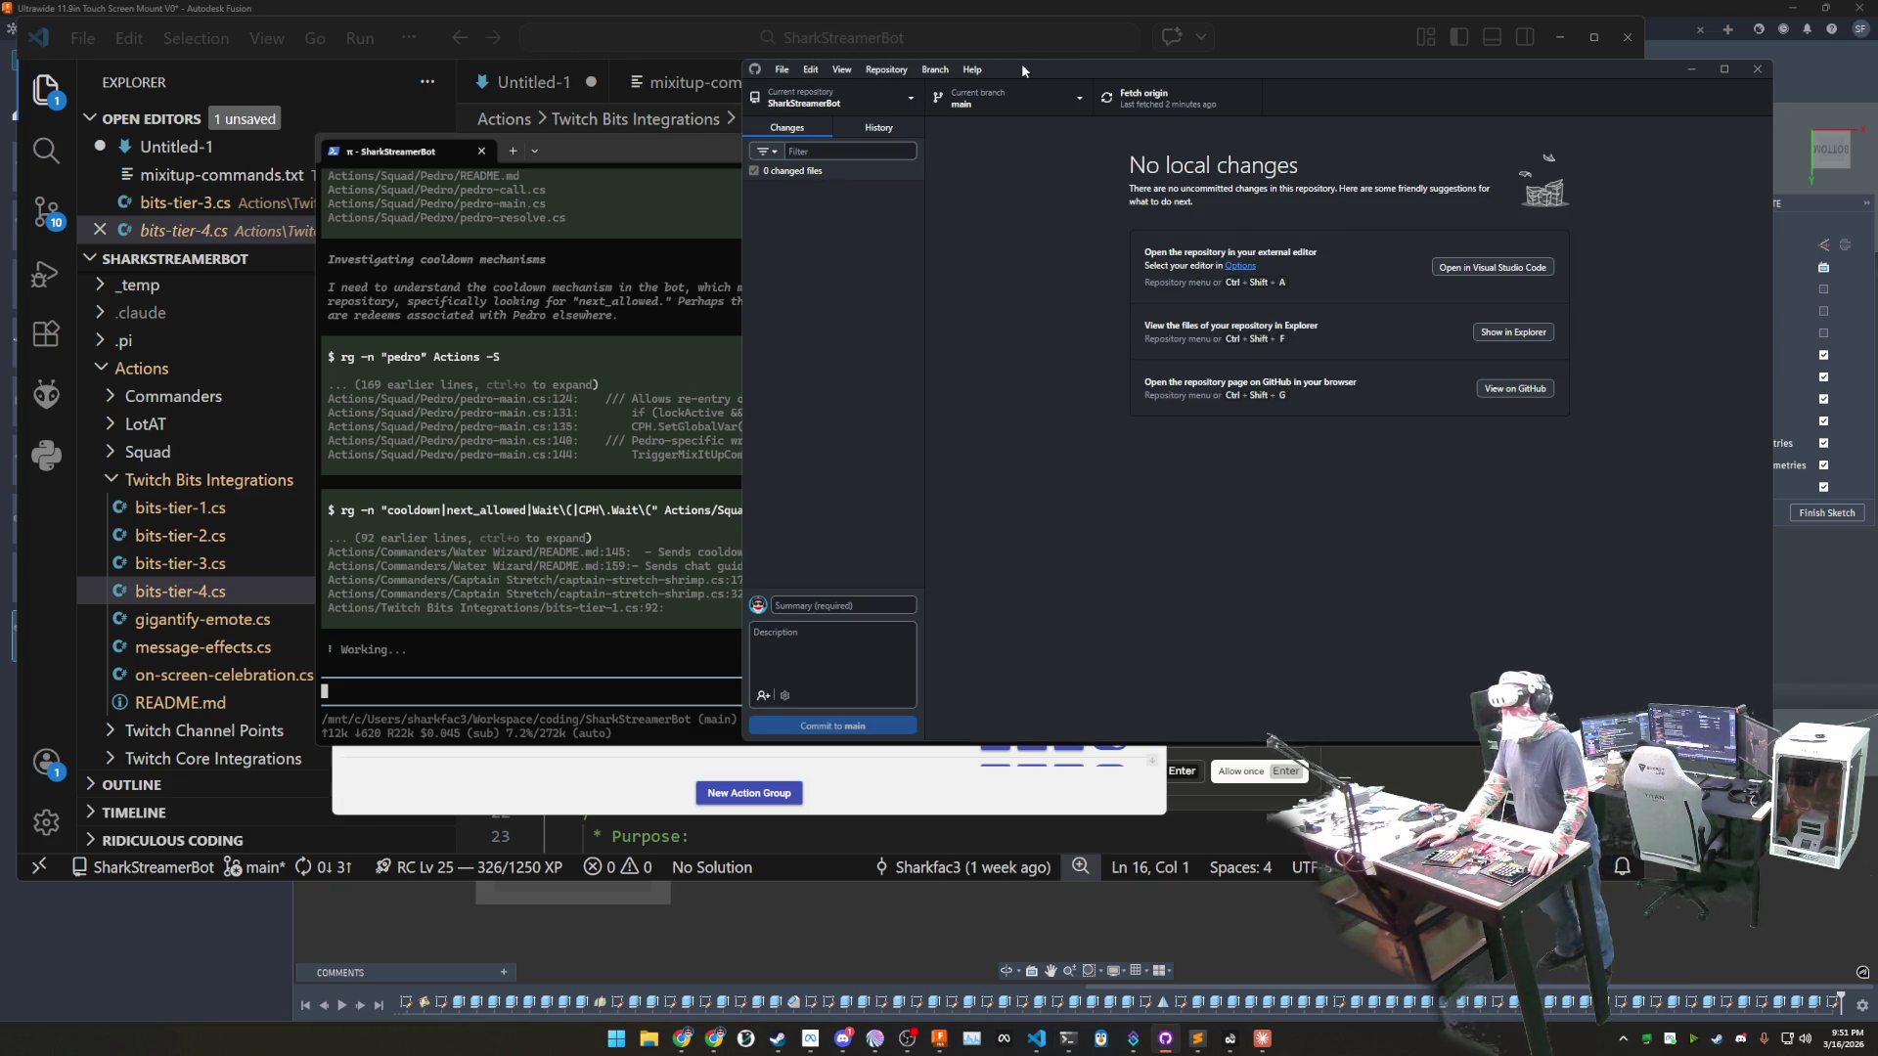
- Review the diff and allow the agent's edit to solenoid-mapper SKILL.md
left_click(1263, 1043)
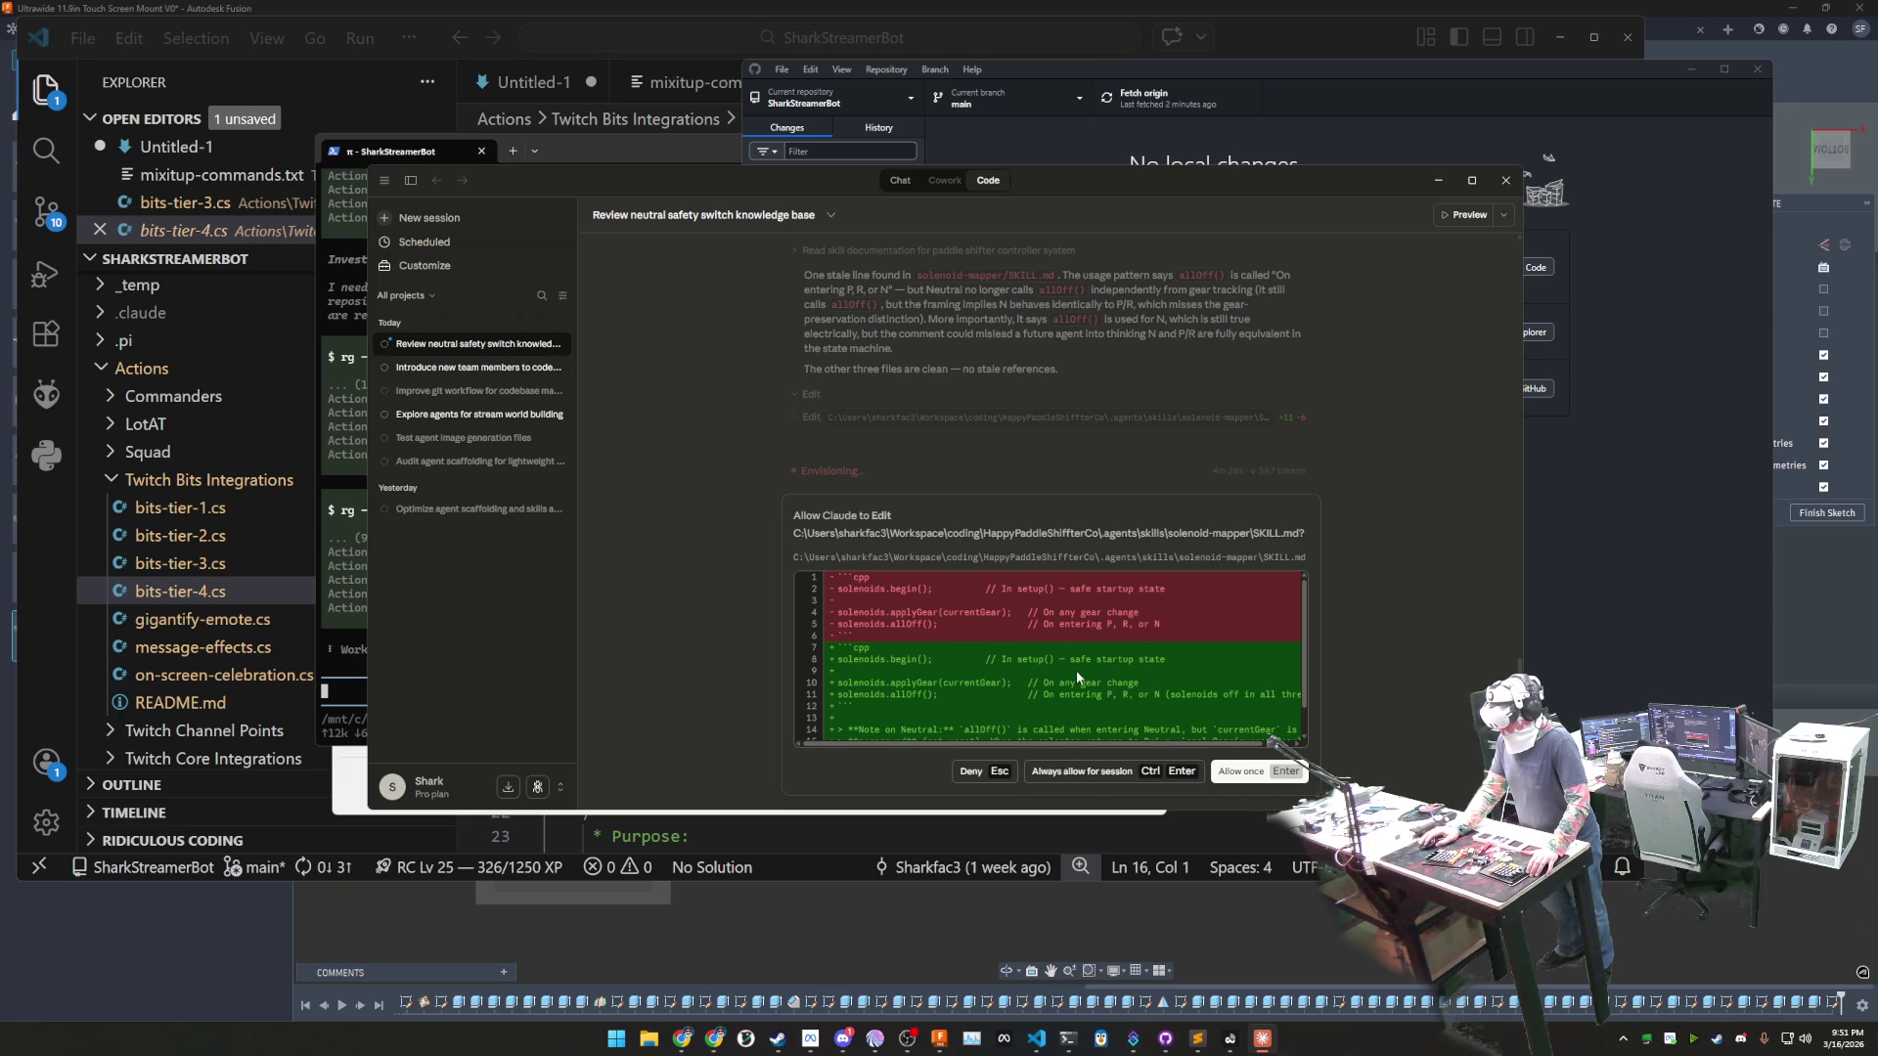
scroll(1081, 680, "down", 1)
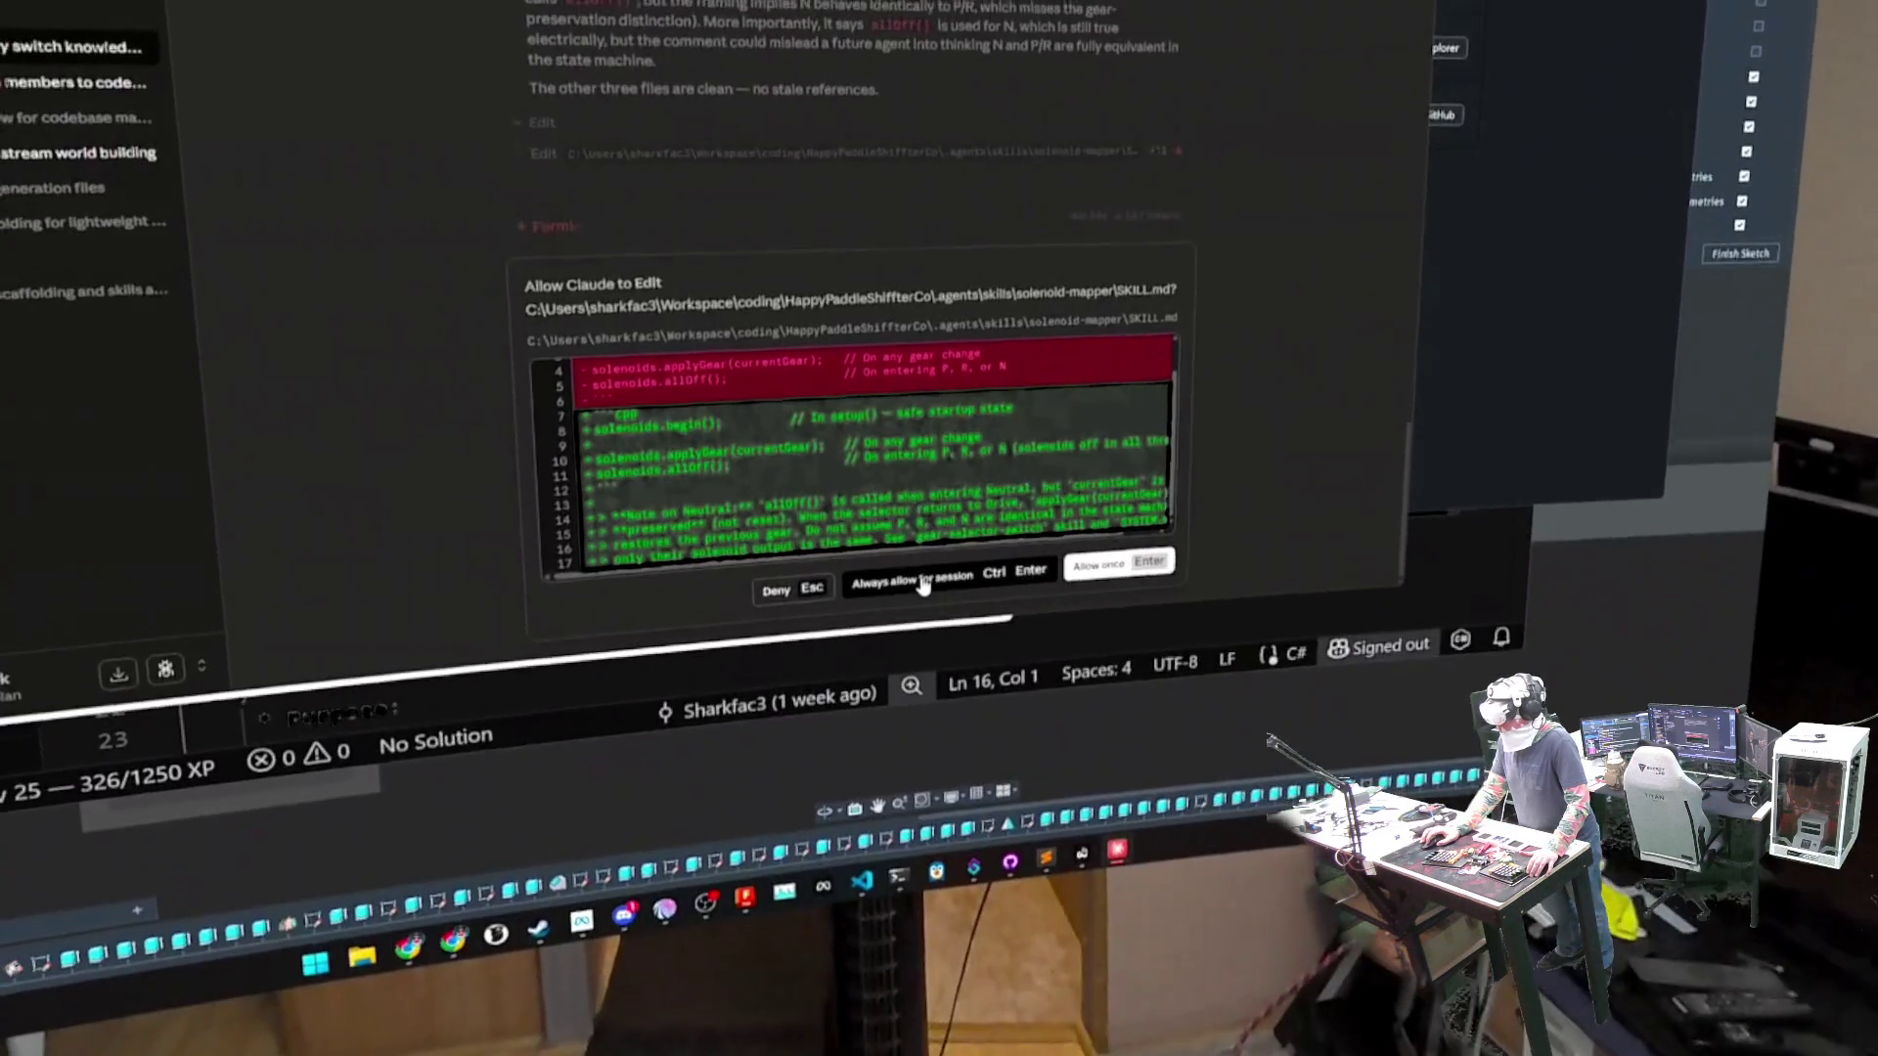
left_click(919, 600)
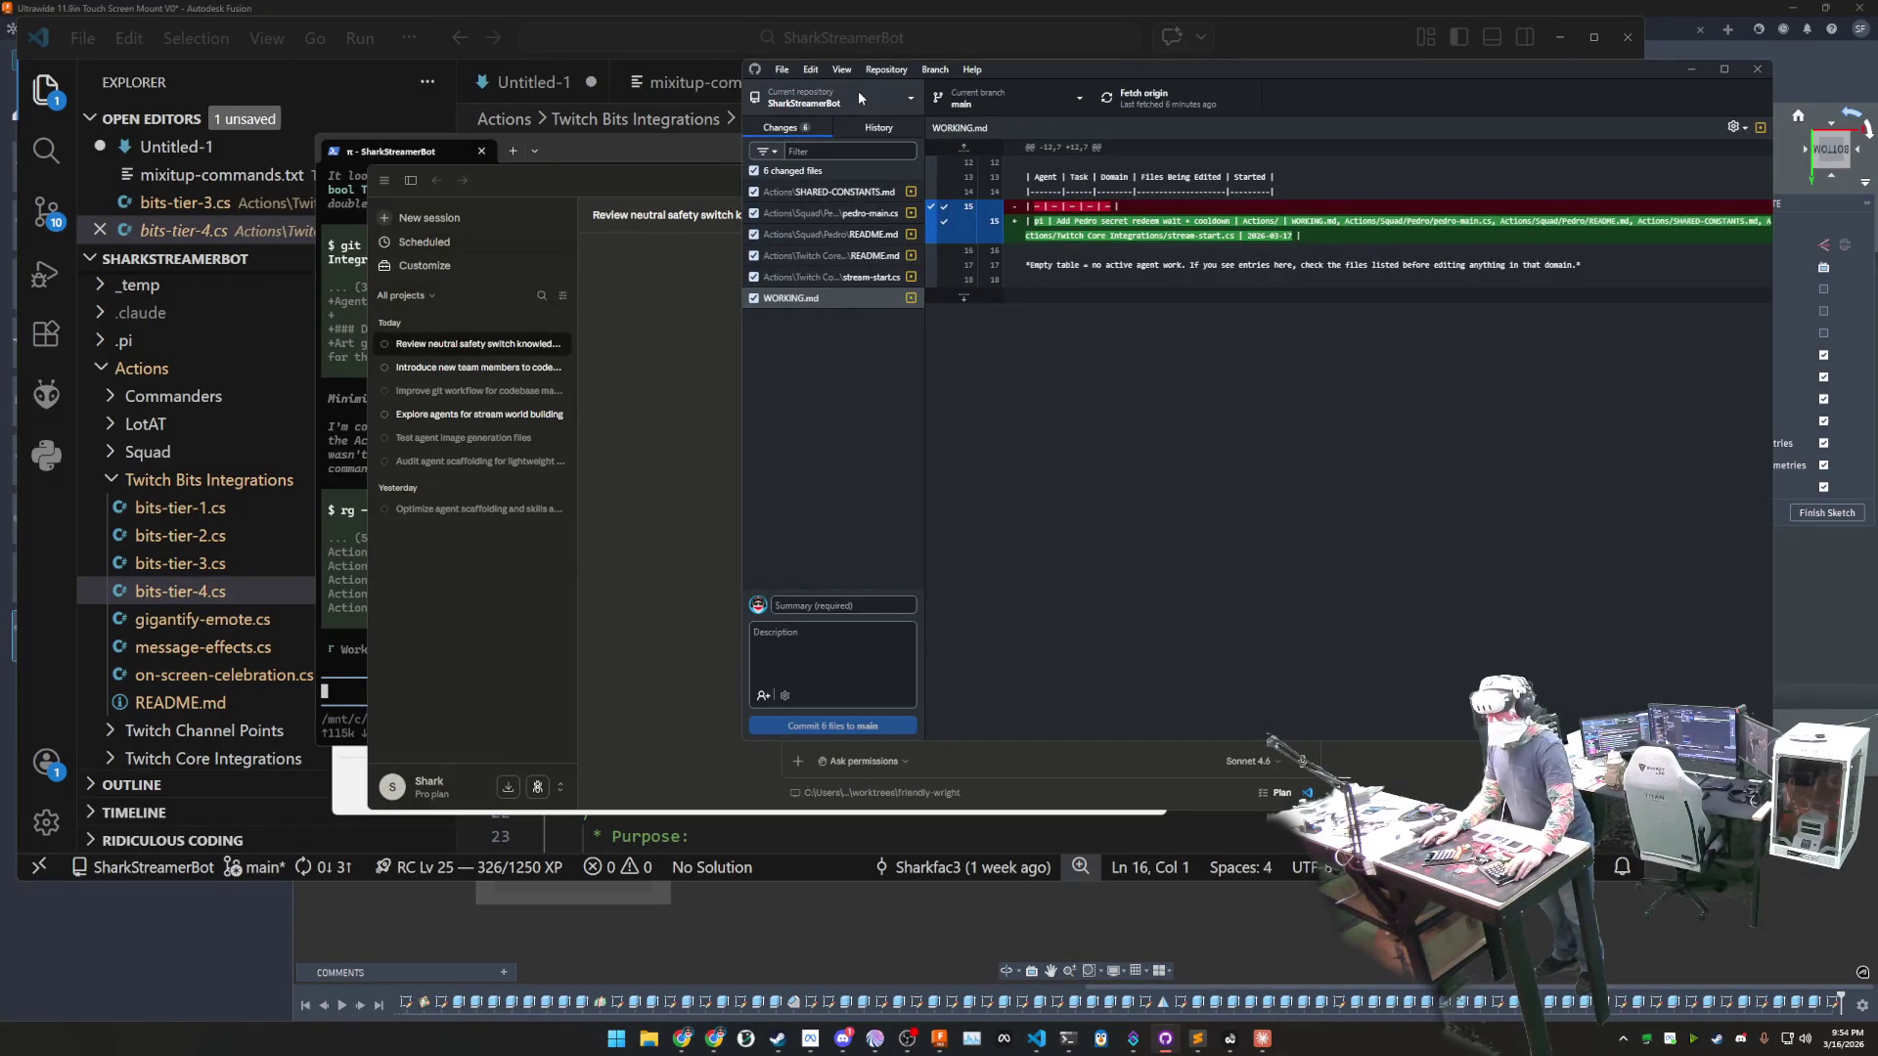
- Switch GitHub Desktop to the HappyPaddleShifterCo repository
left_click(859, 90)
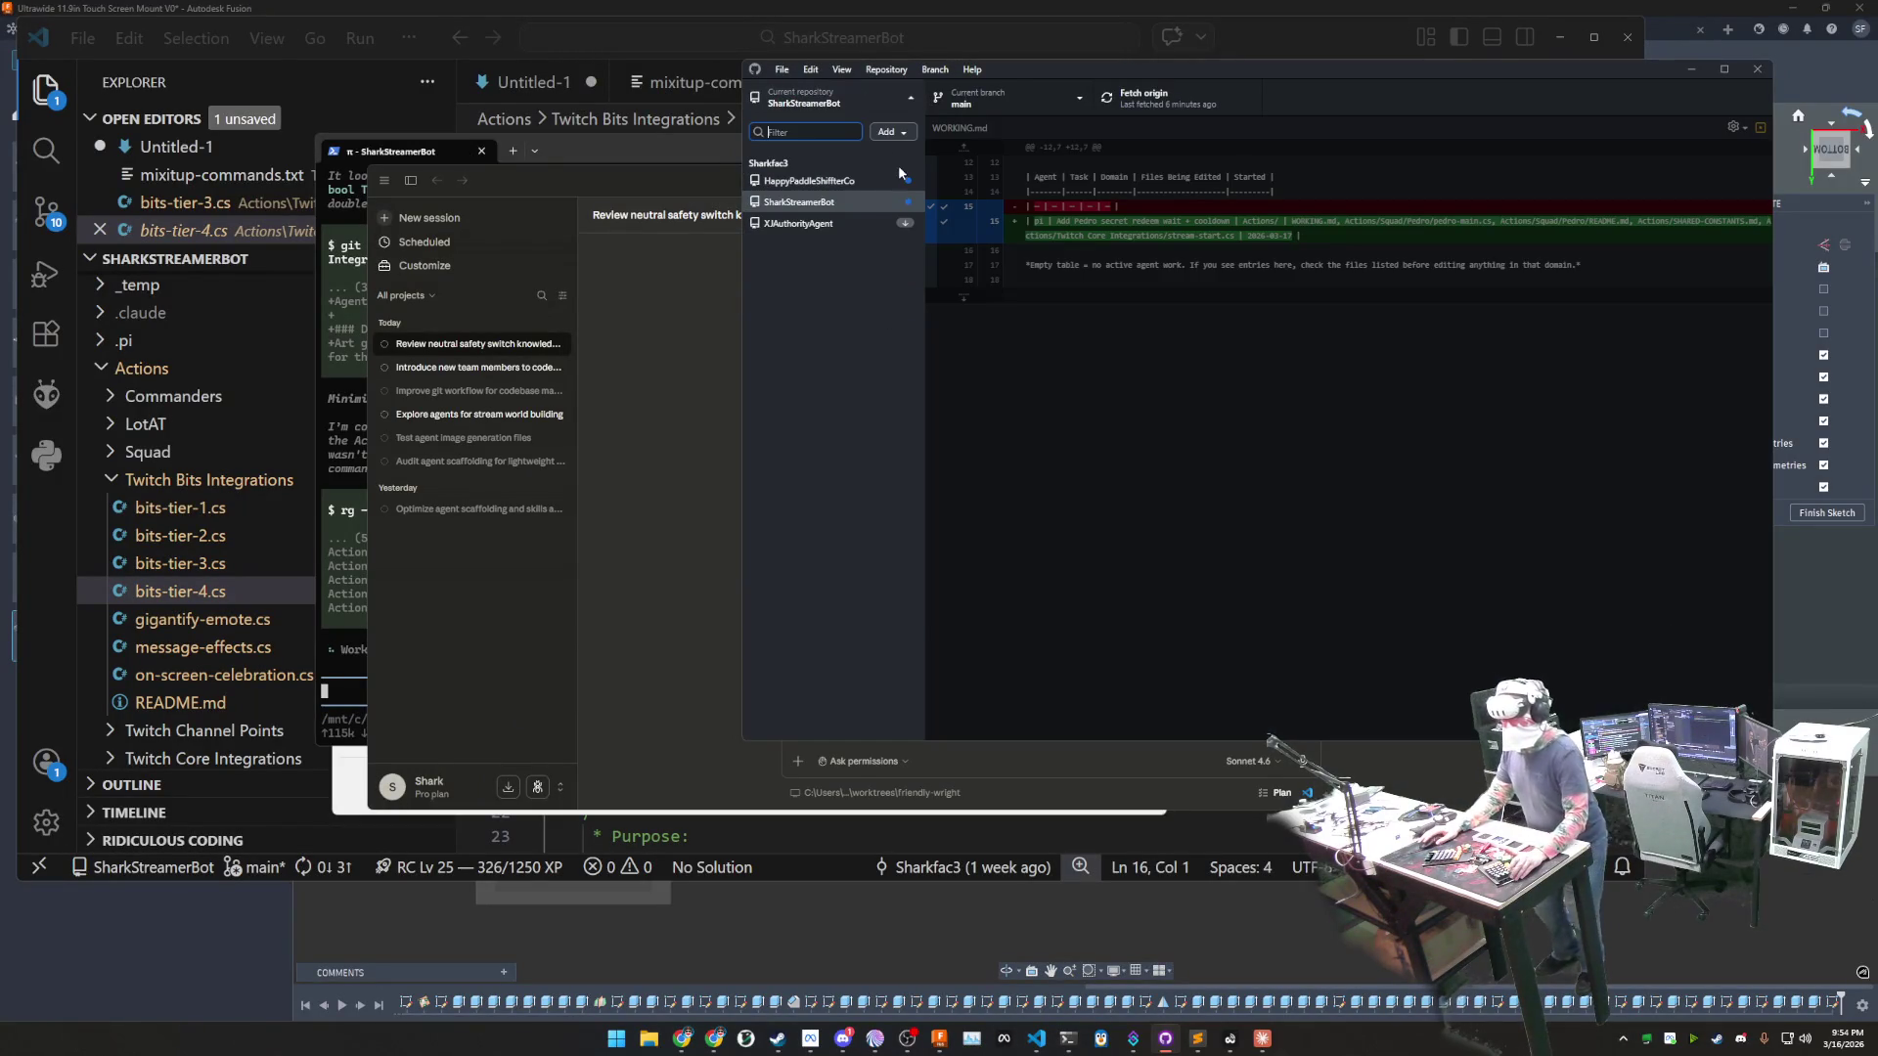
left_click(852, 183)
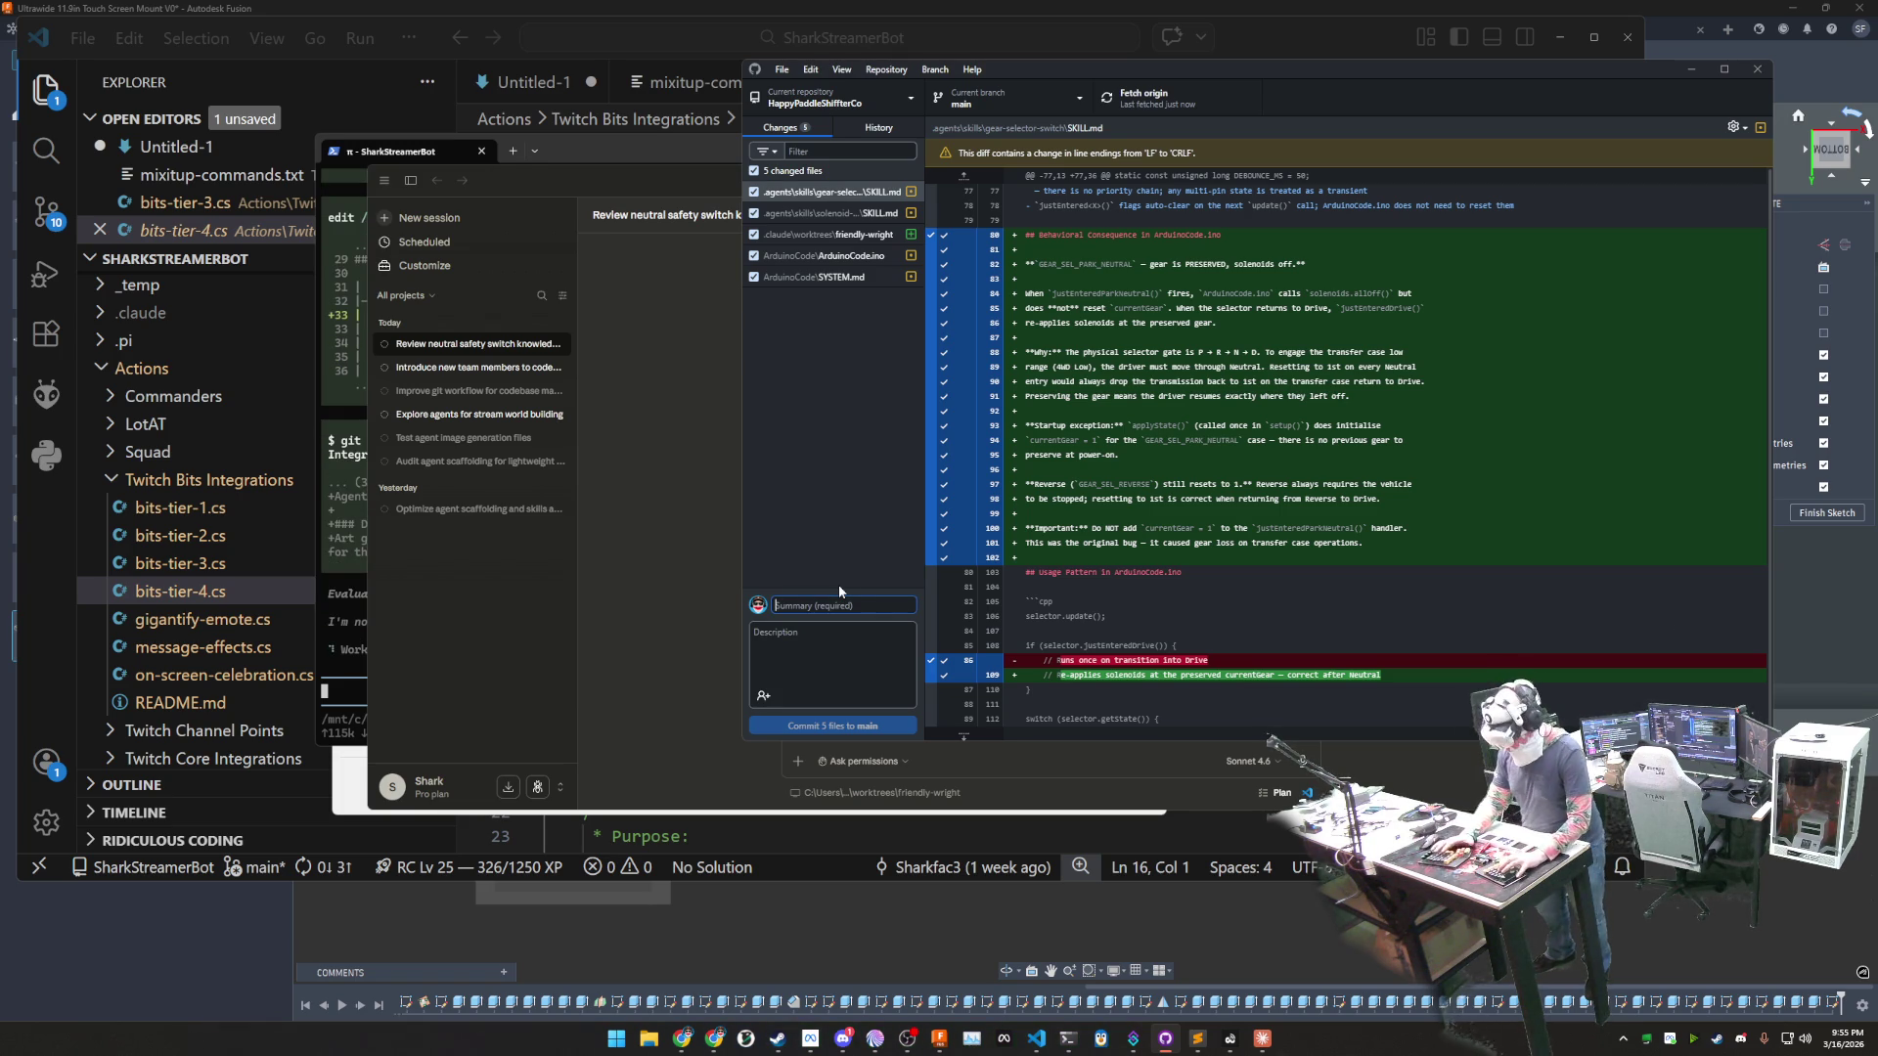
type("w")
key("BackSpace")
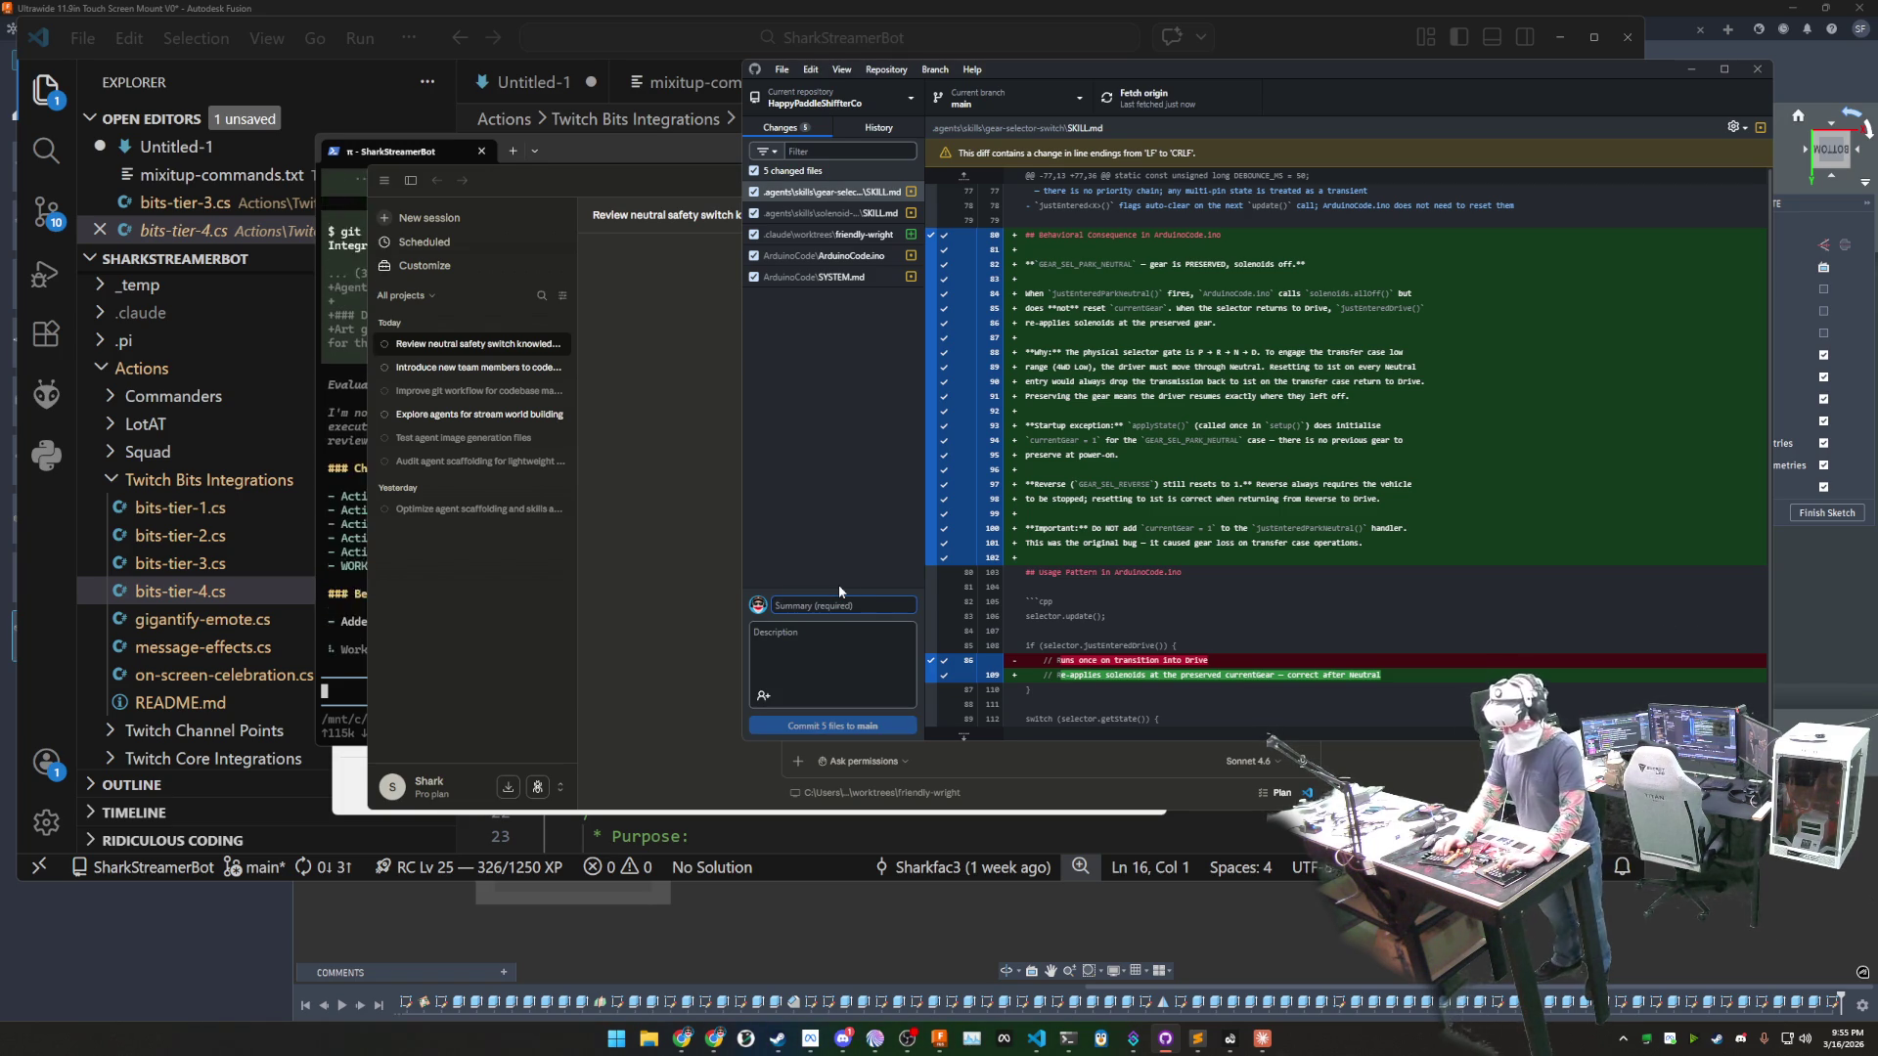
- Commit the five changed files to main as 'Got the NSS info ported to code'
type("Got the")
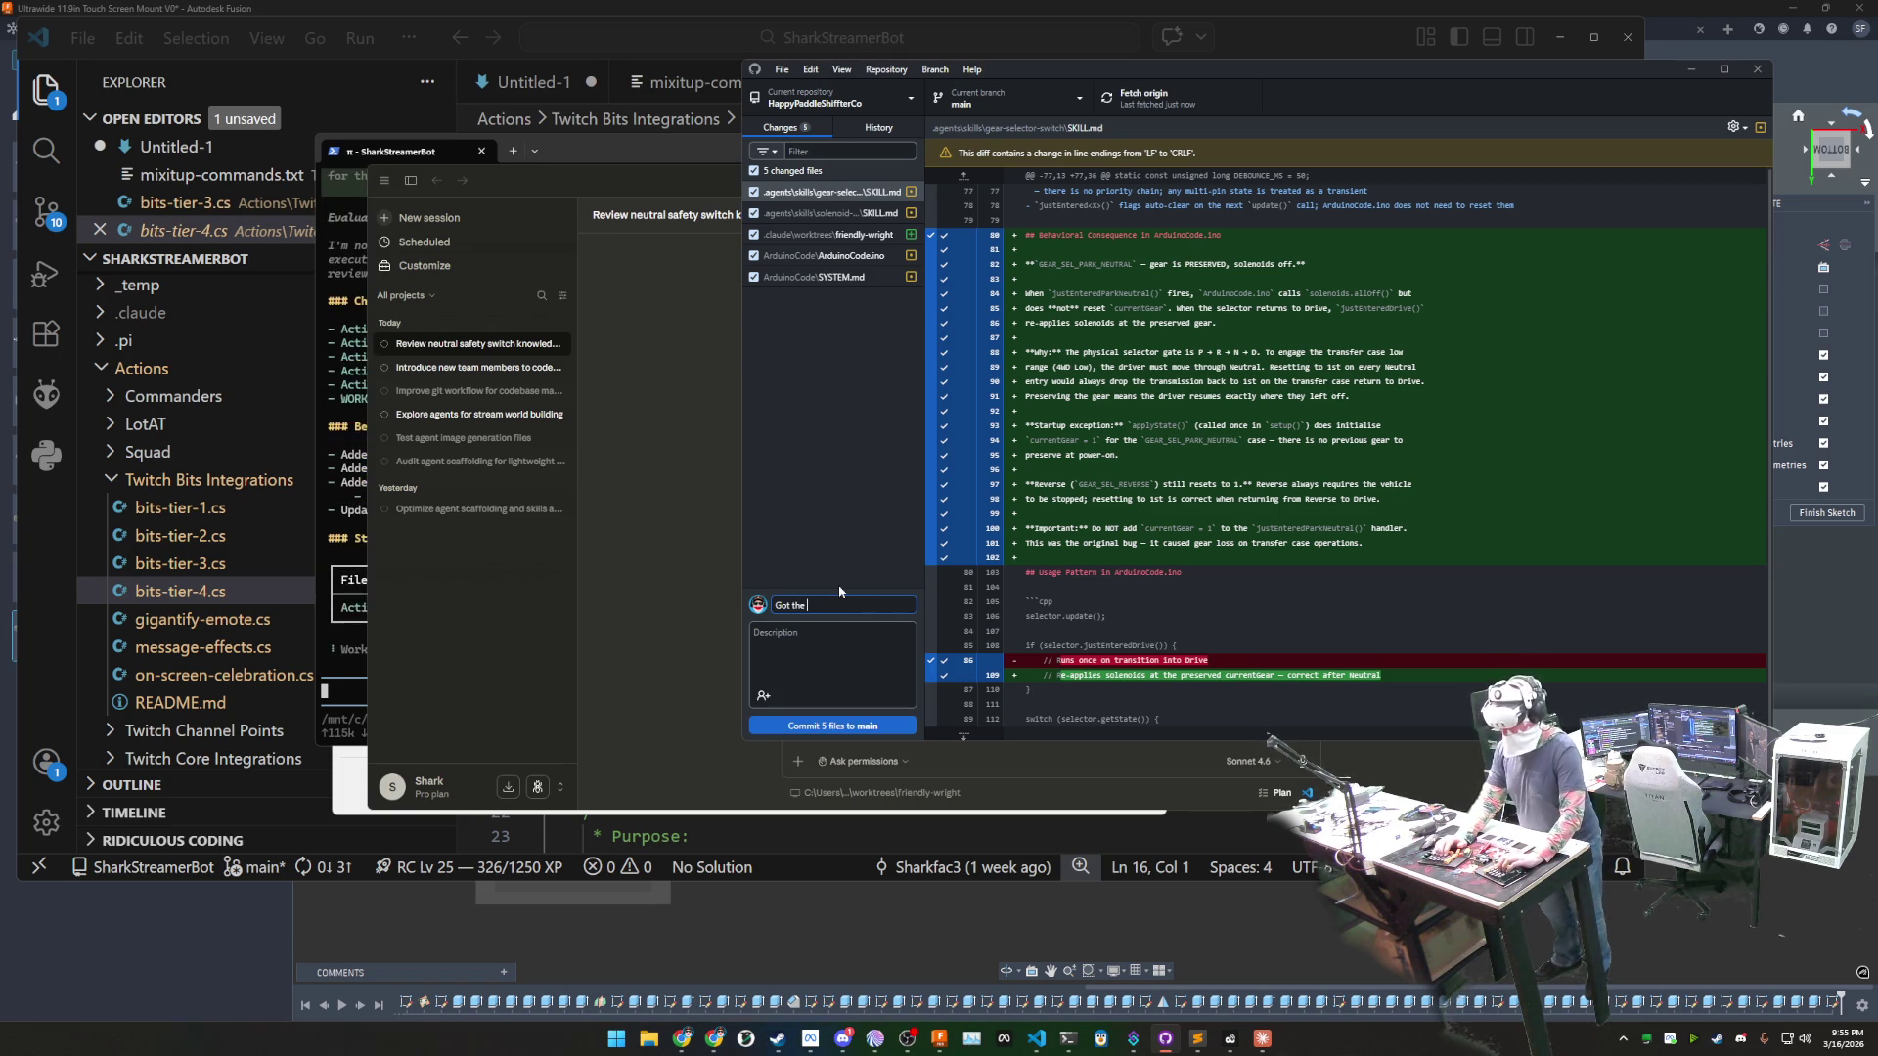
type(" NSS")
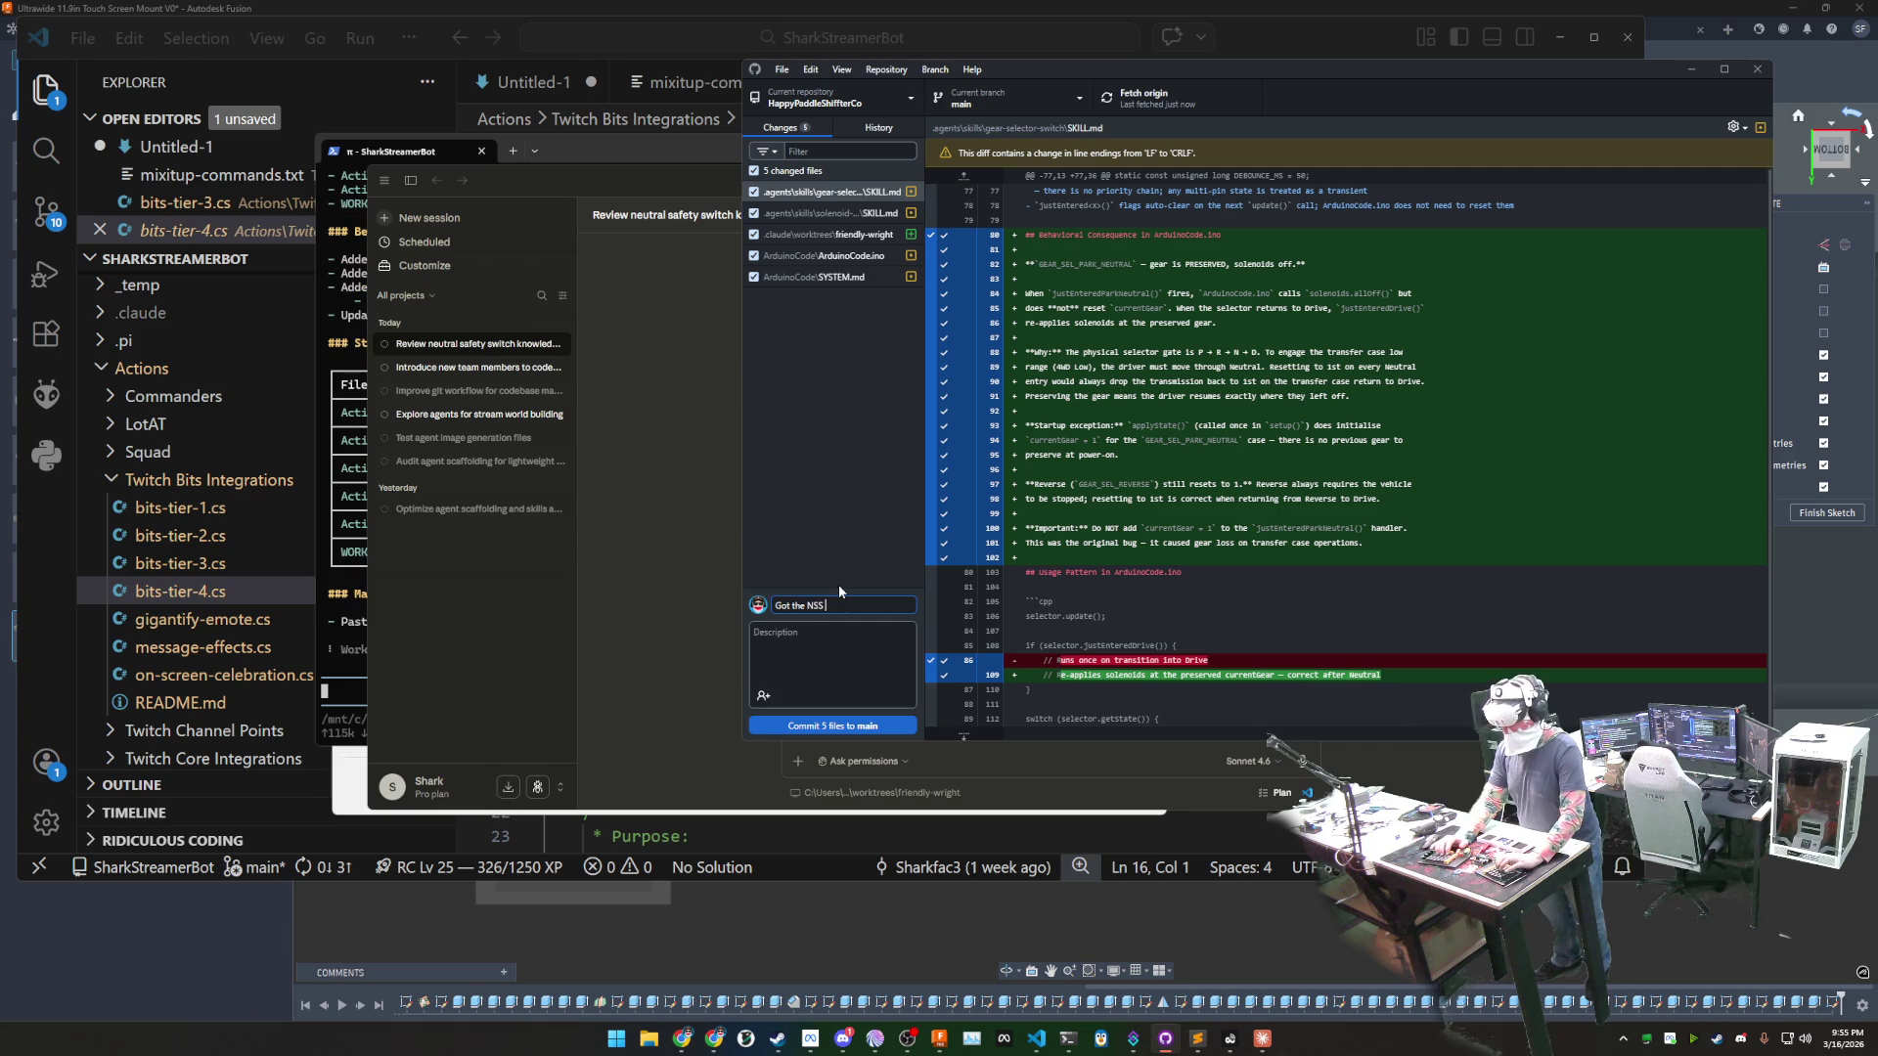
type(" info ported to cc")
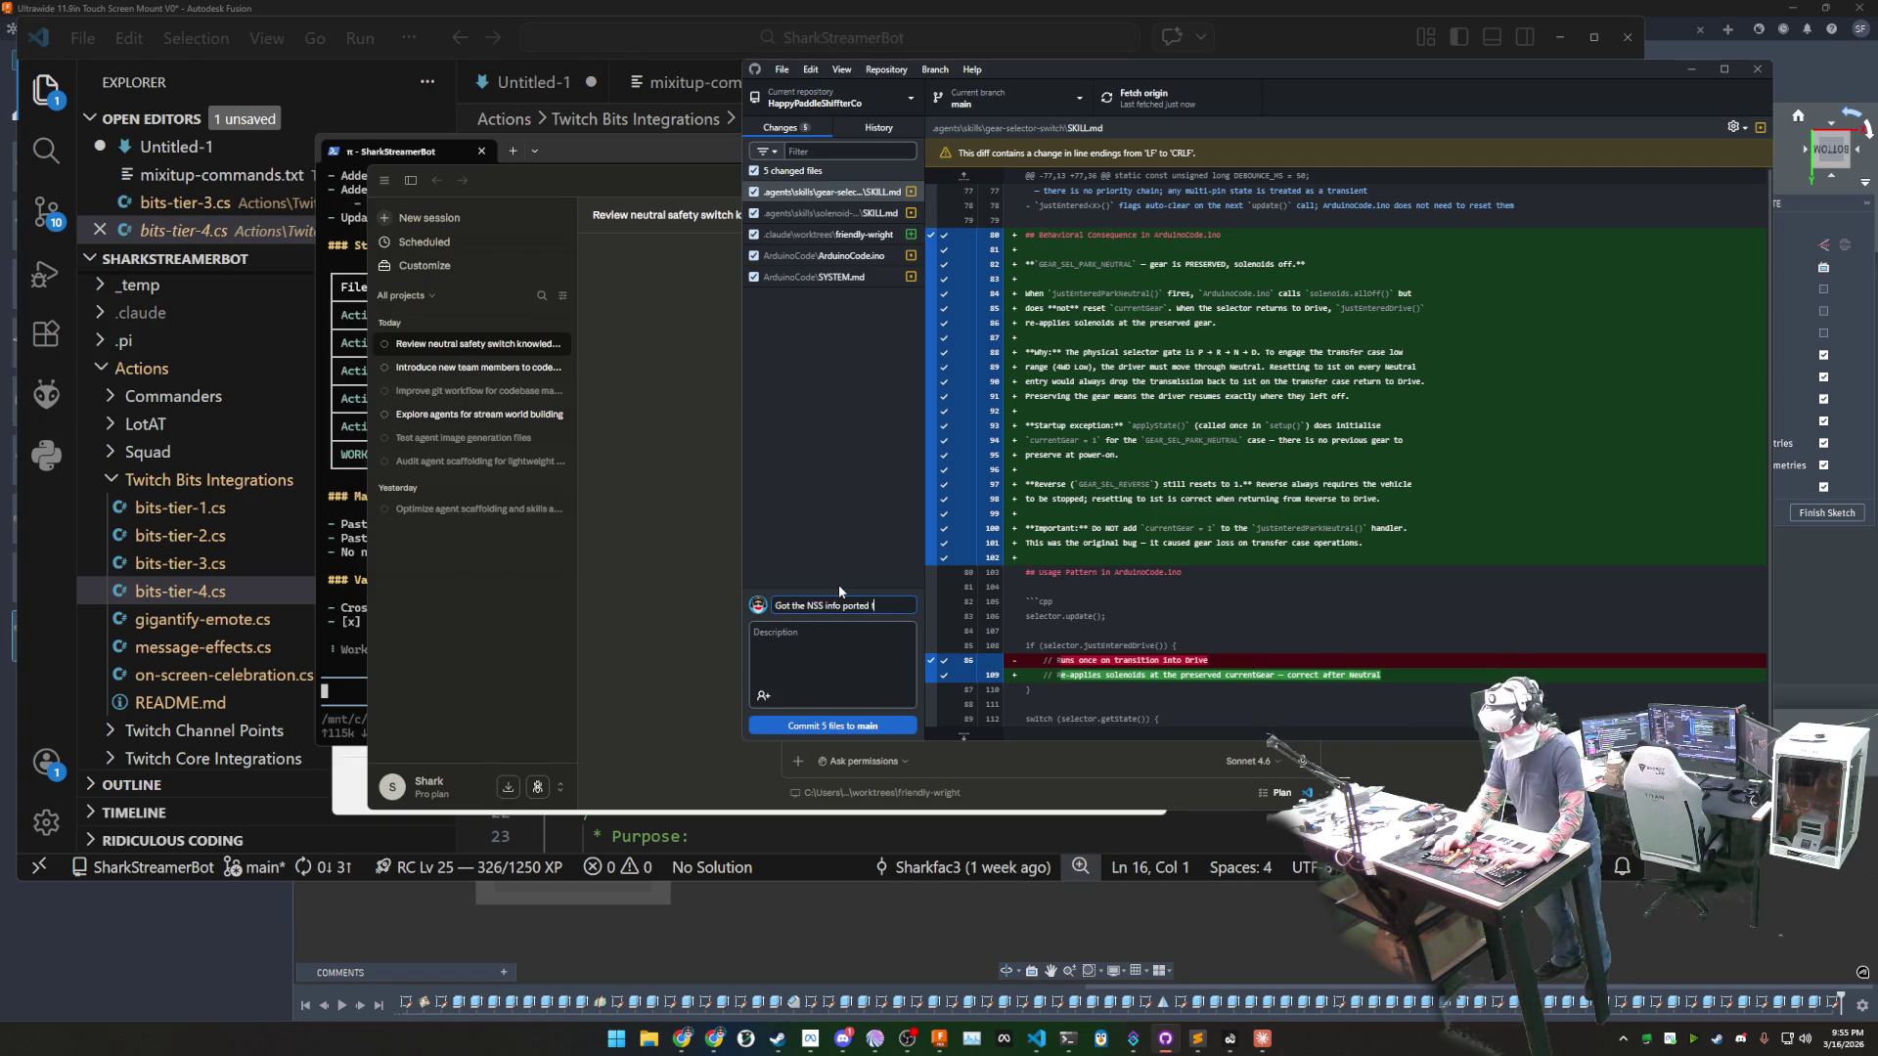
key("BackSpace")
type("ode")
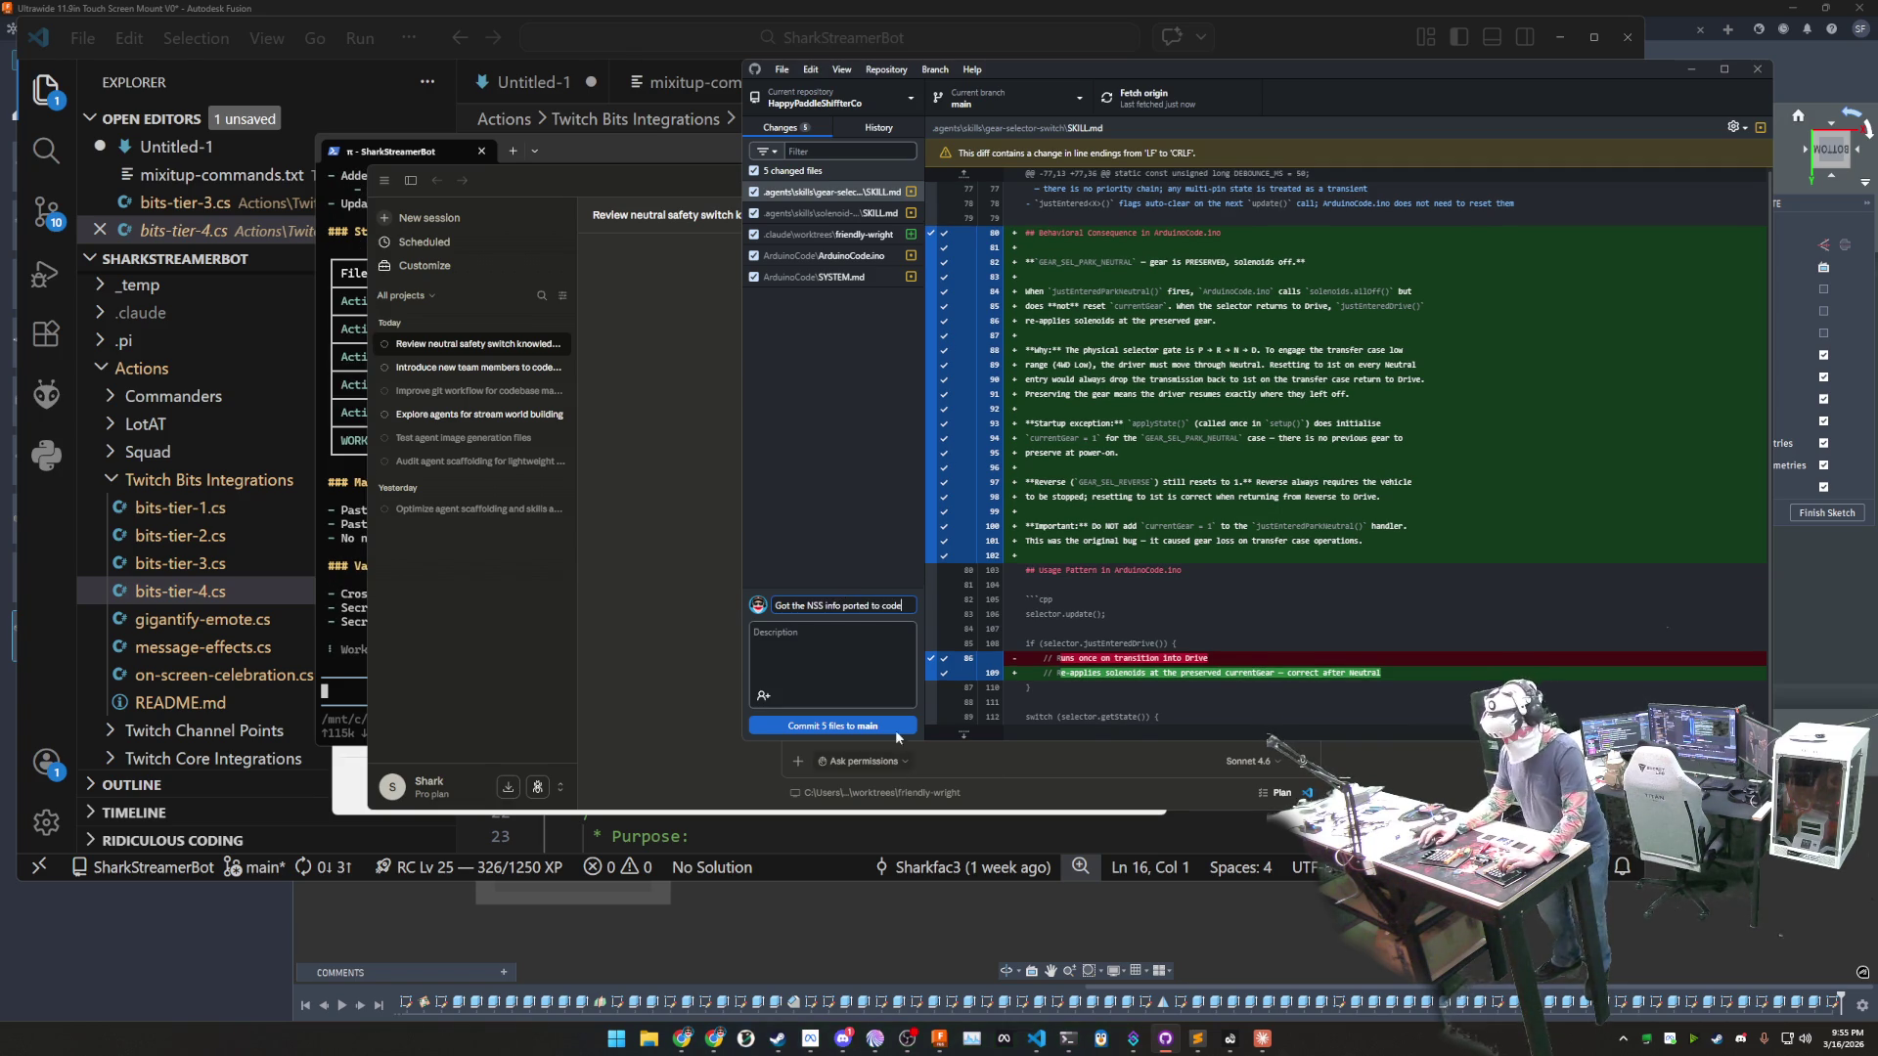
left_click(863, 725)
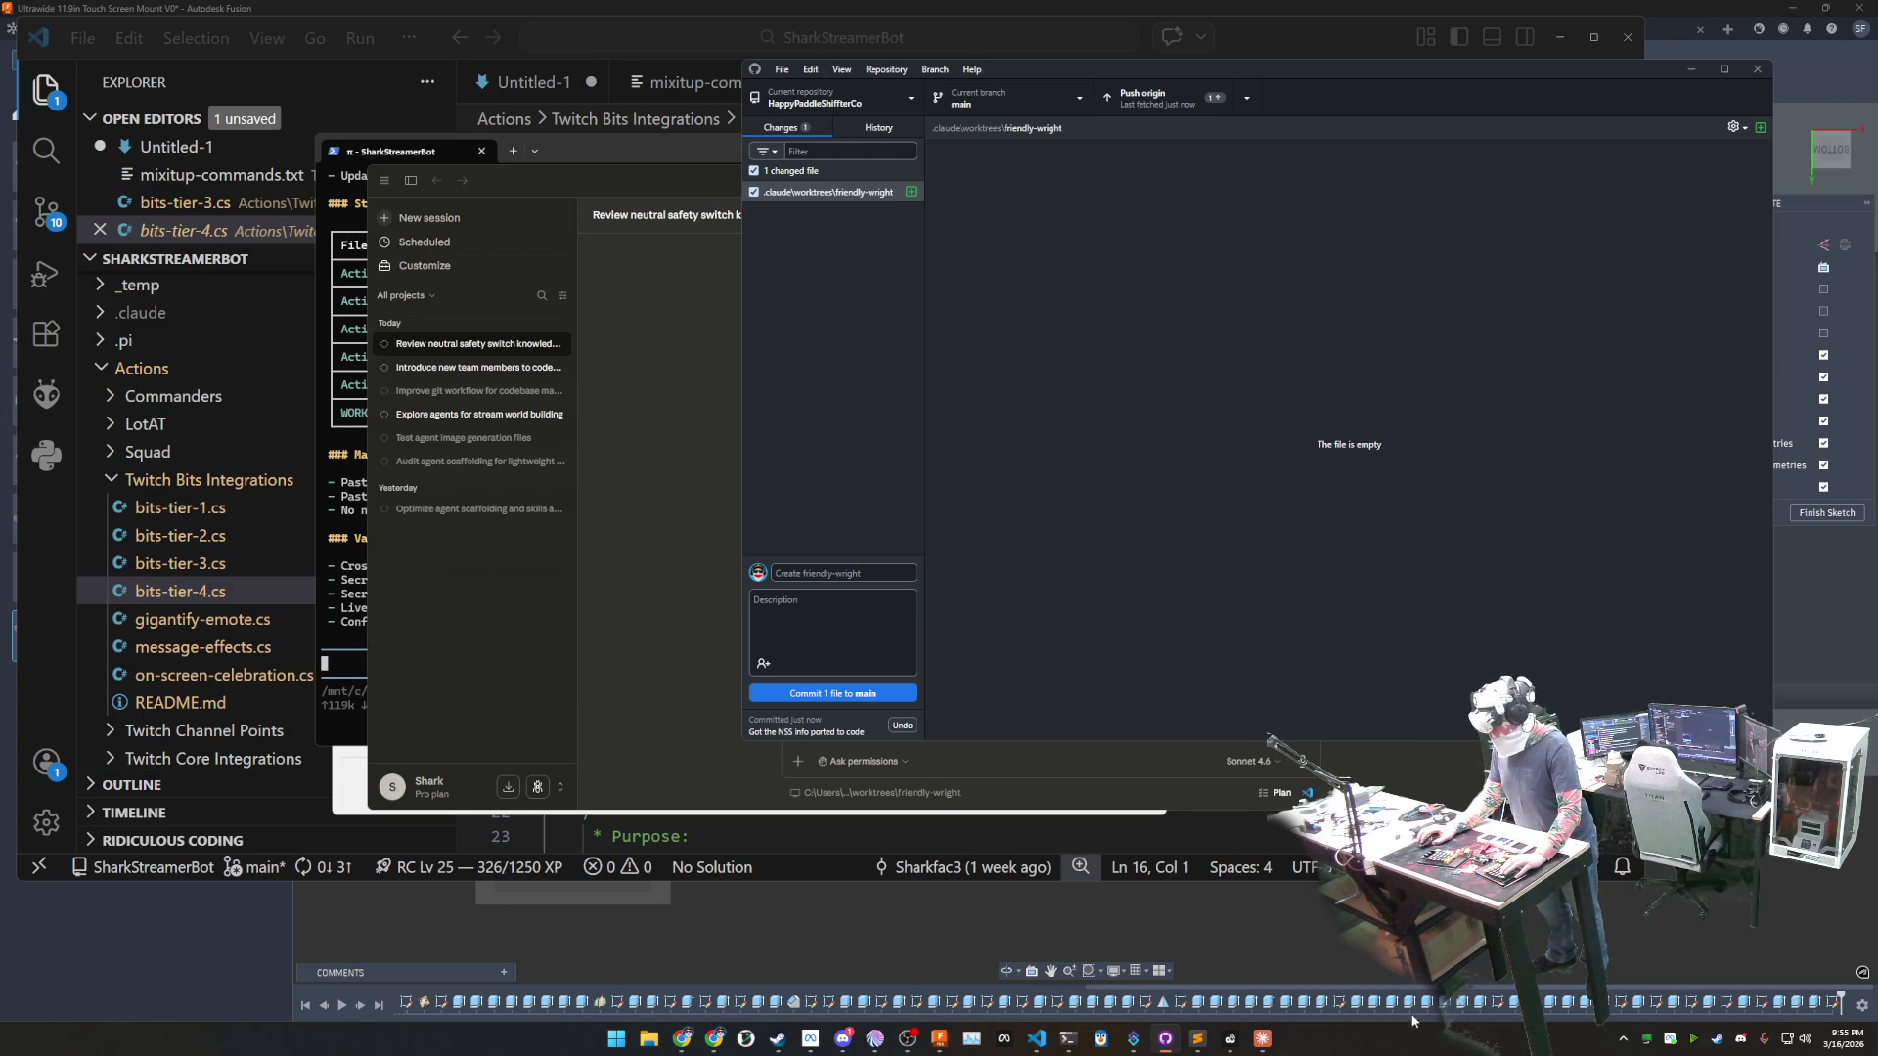
left_click(1259, 1047)
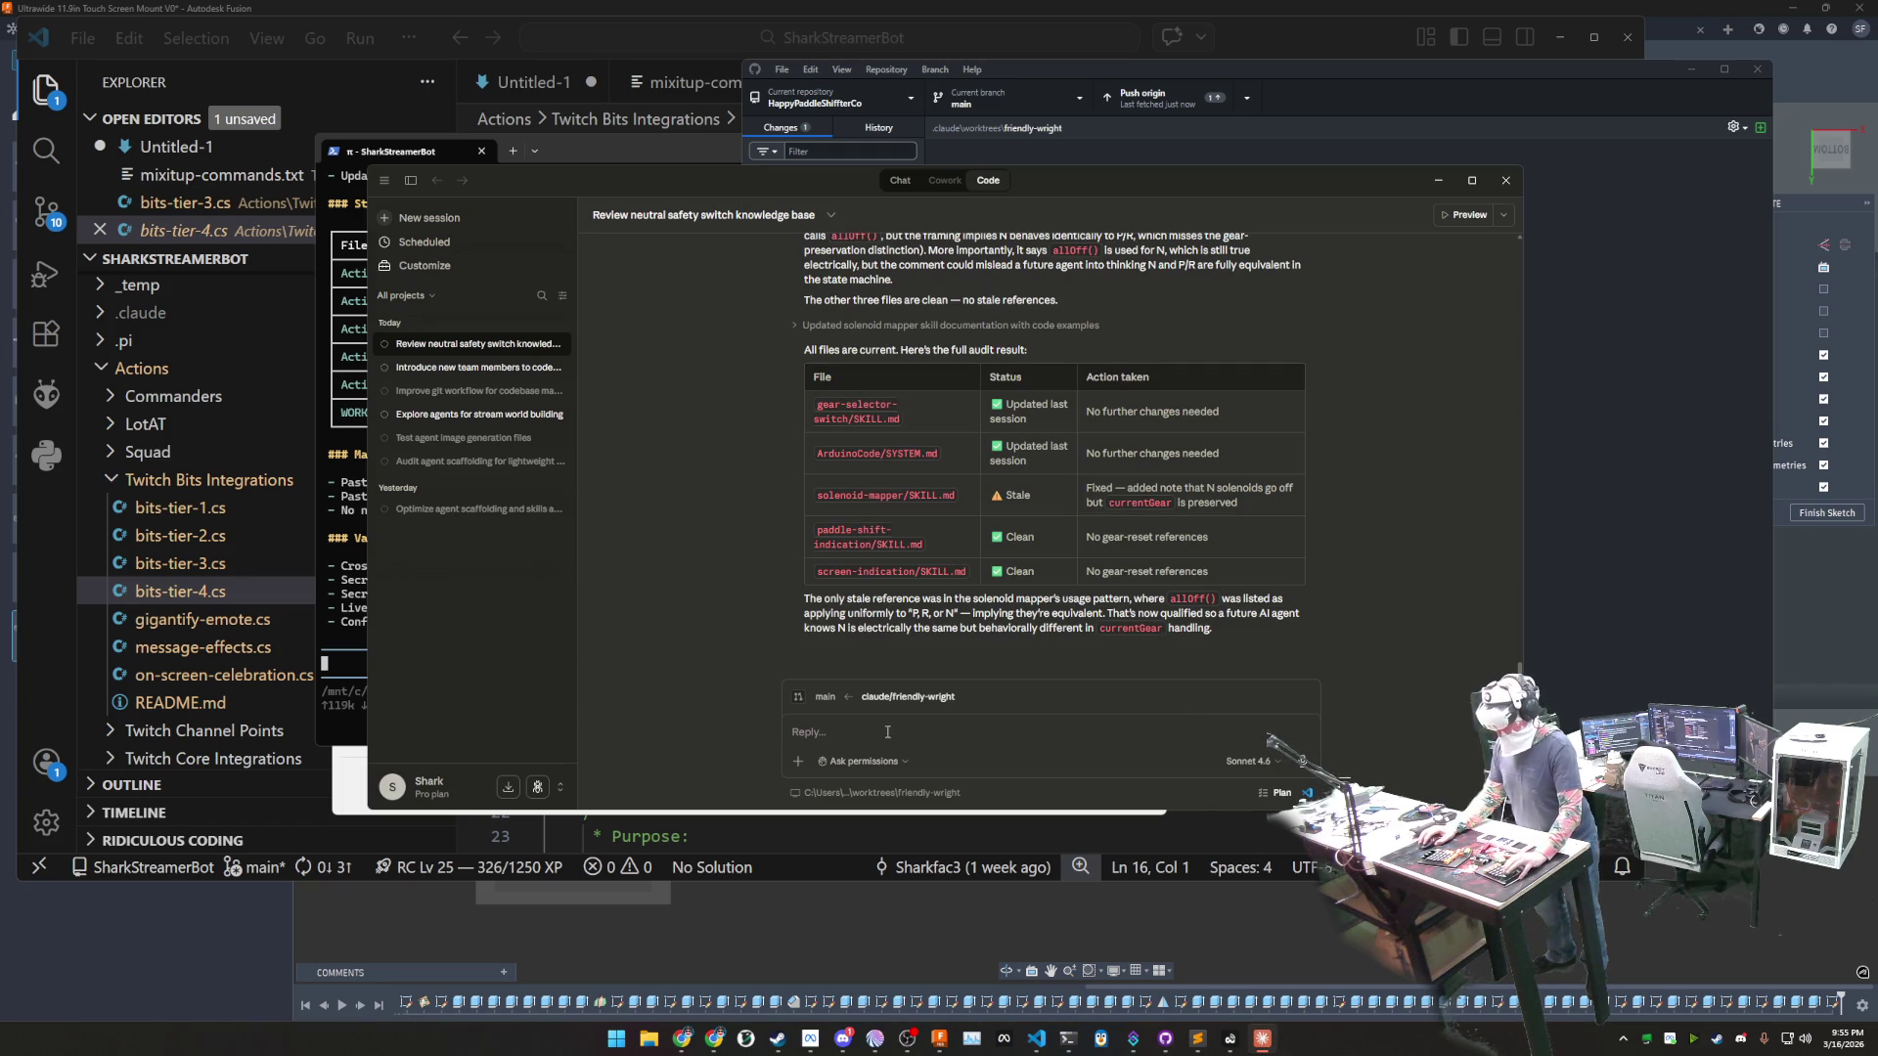
- Discard the draft reply, archive the neutral safety switch review session, and start a new session
type("can we")
key("BackSpace")
key("BackSpace")
key("BackSpace")
type("I dont w")
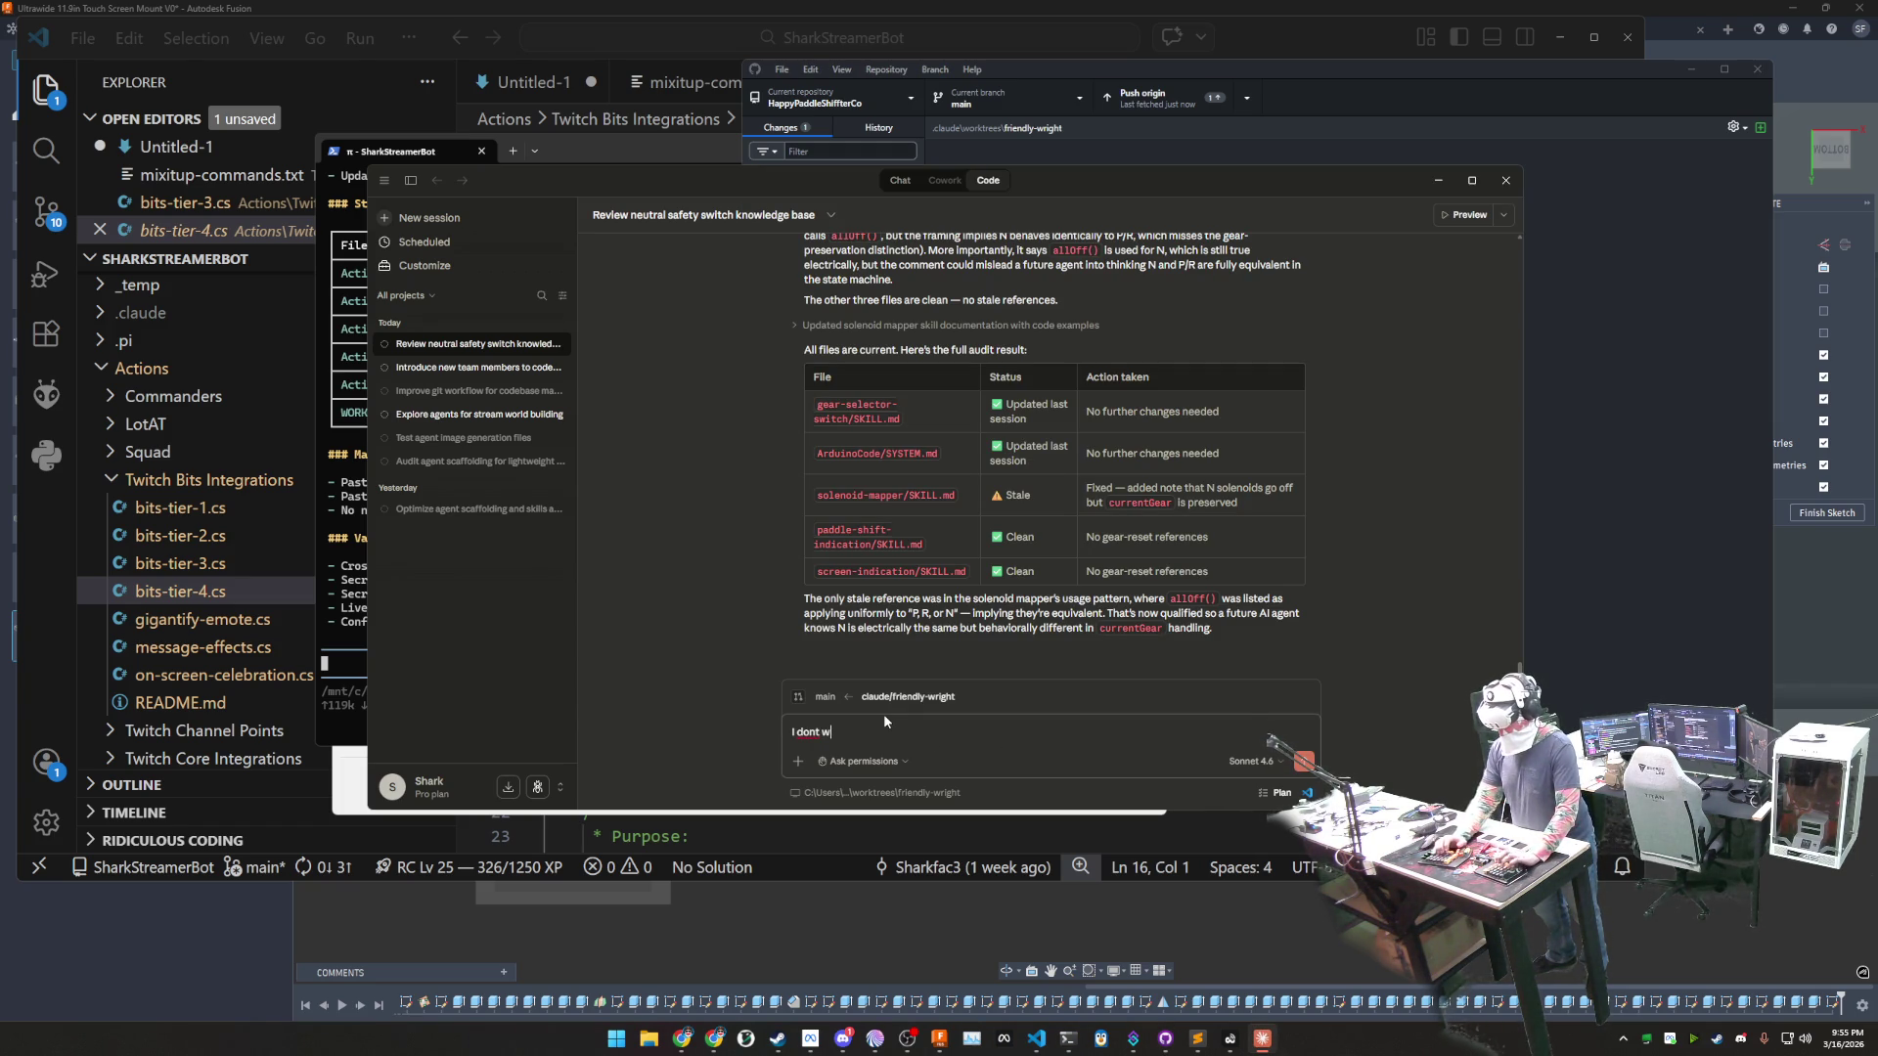
key("BackSpace")
key("BackSpace")
key("BackSpace")
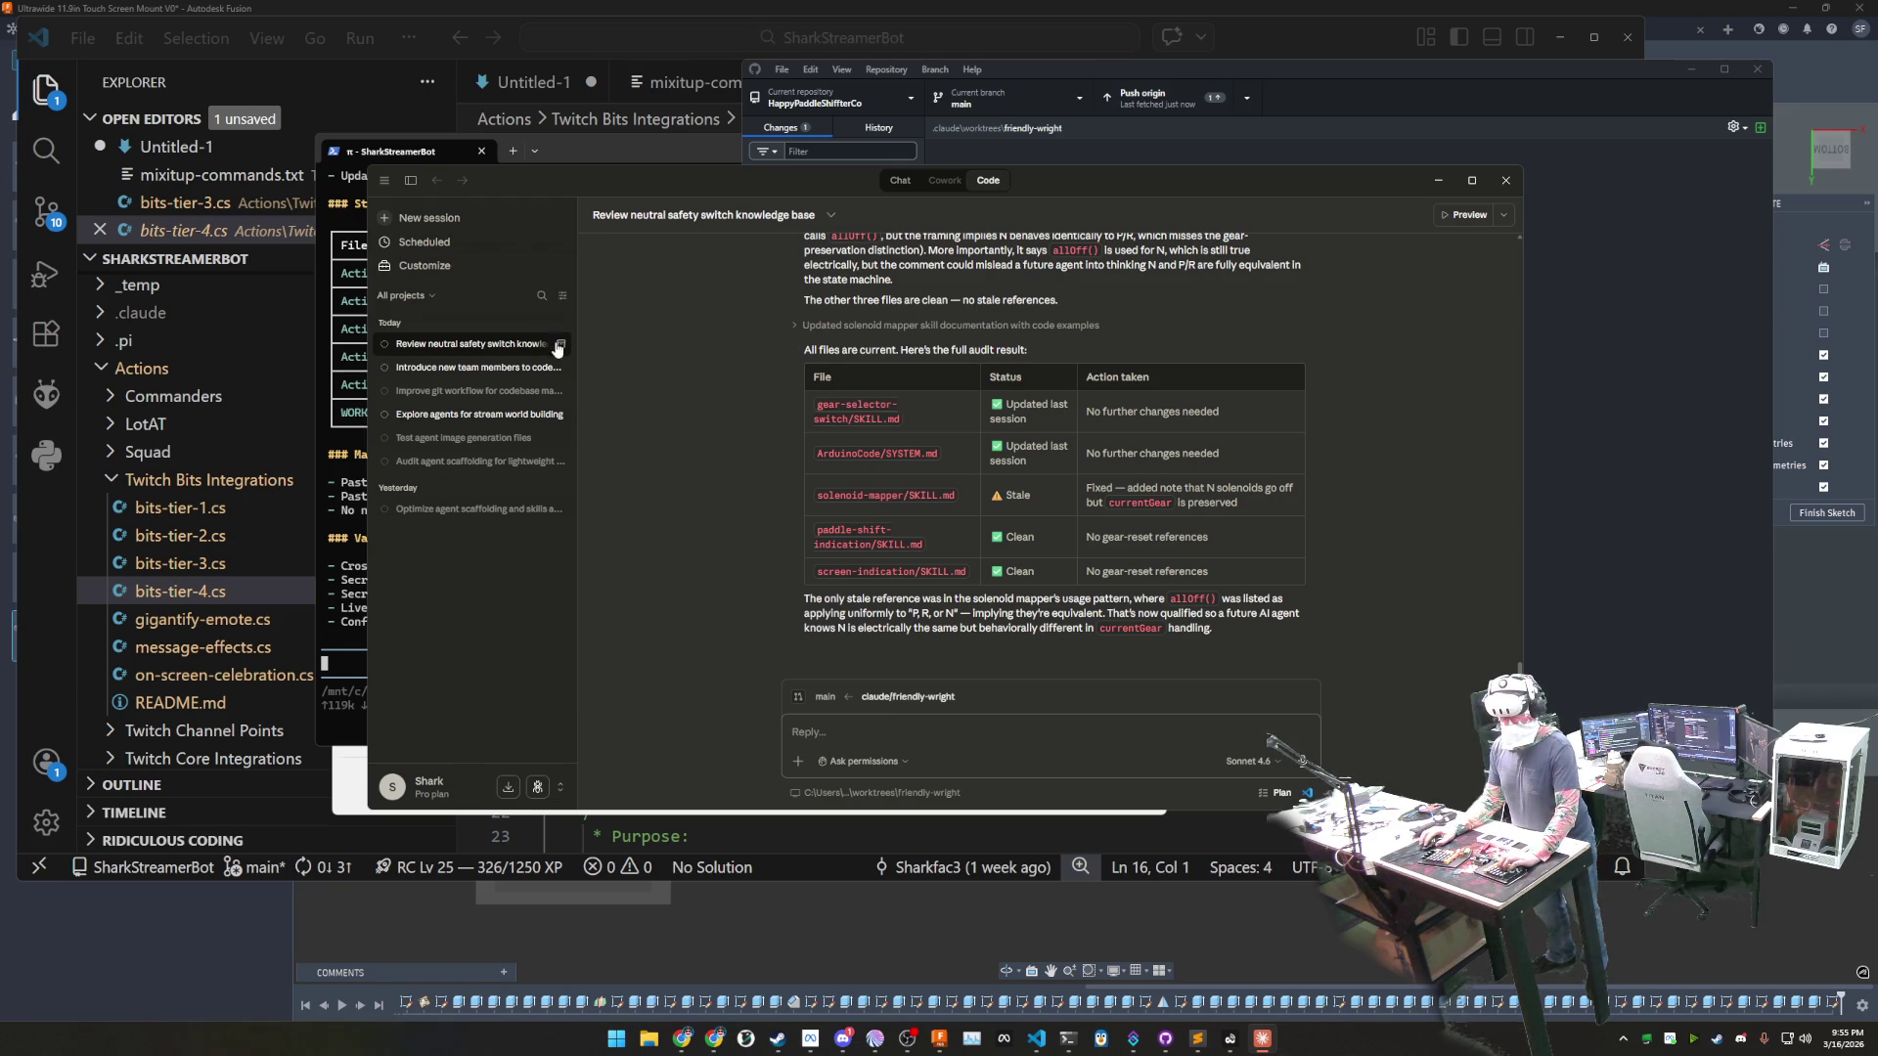
left_click(559, 346)
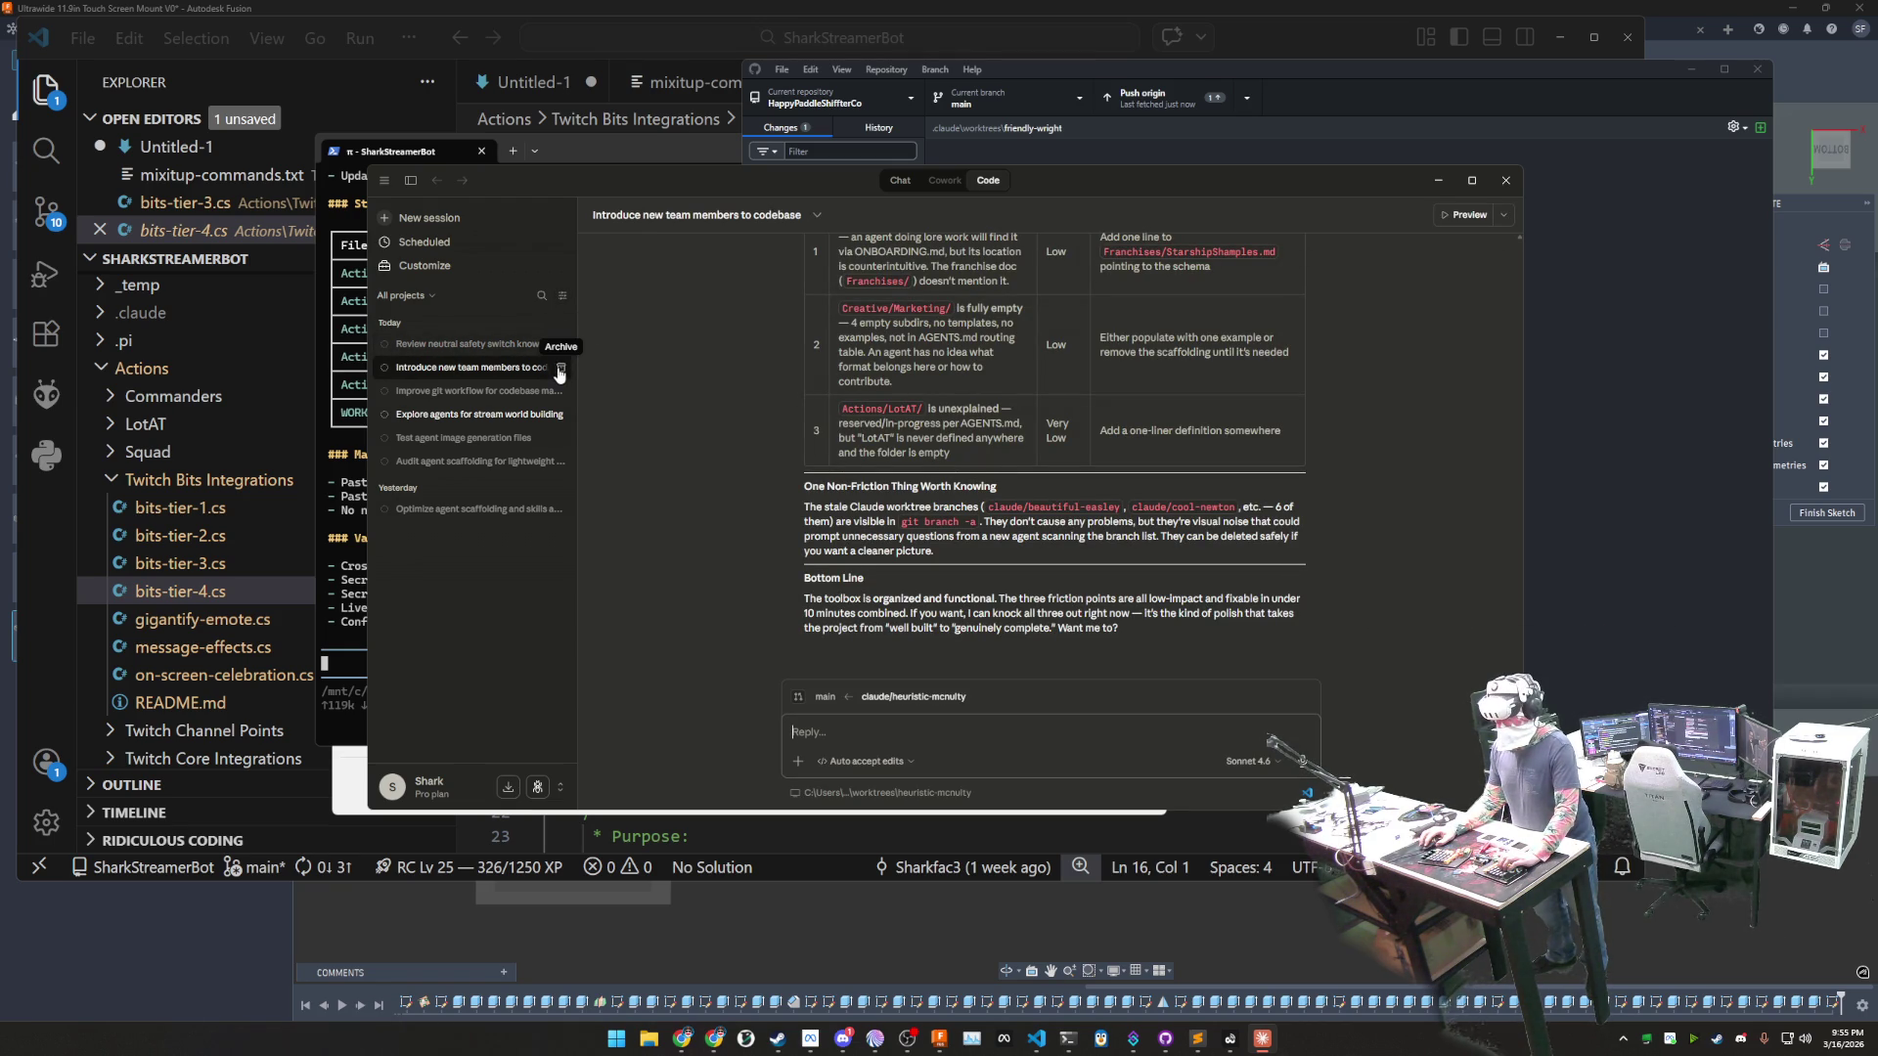
left_click(428, 218)
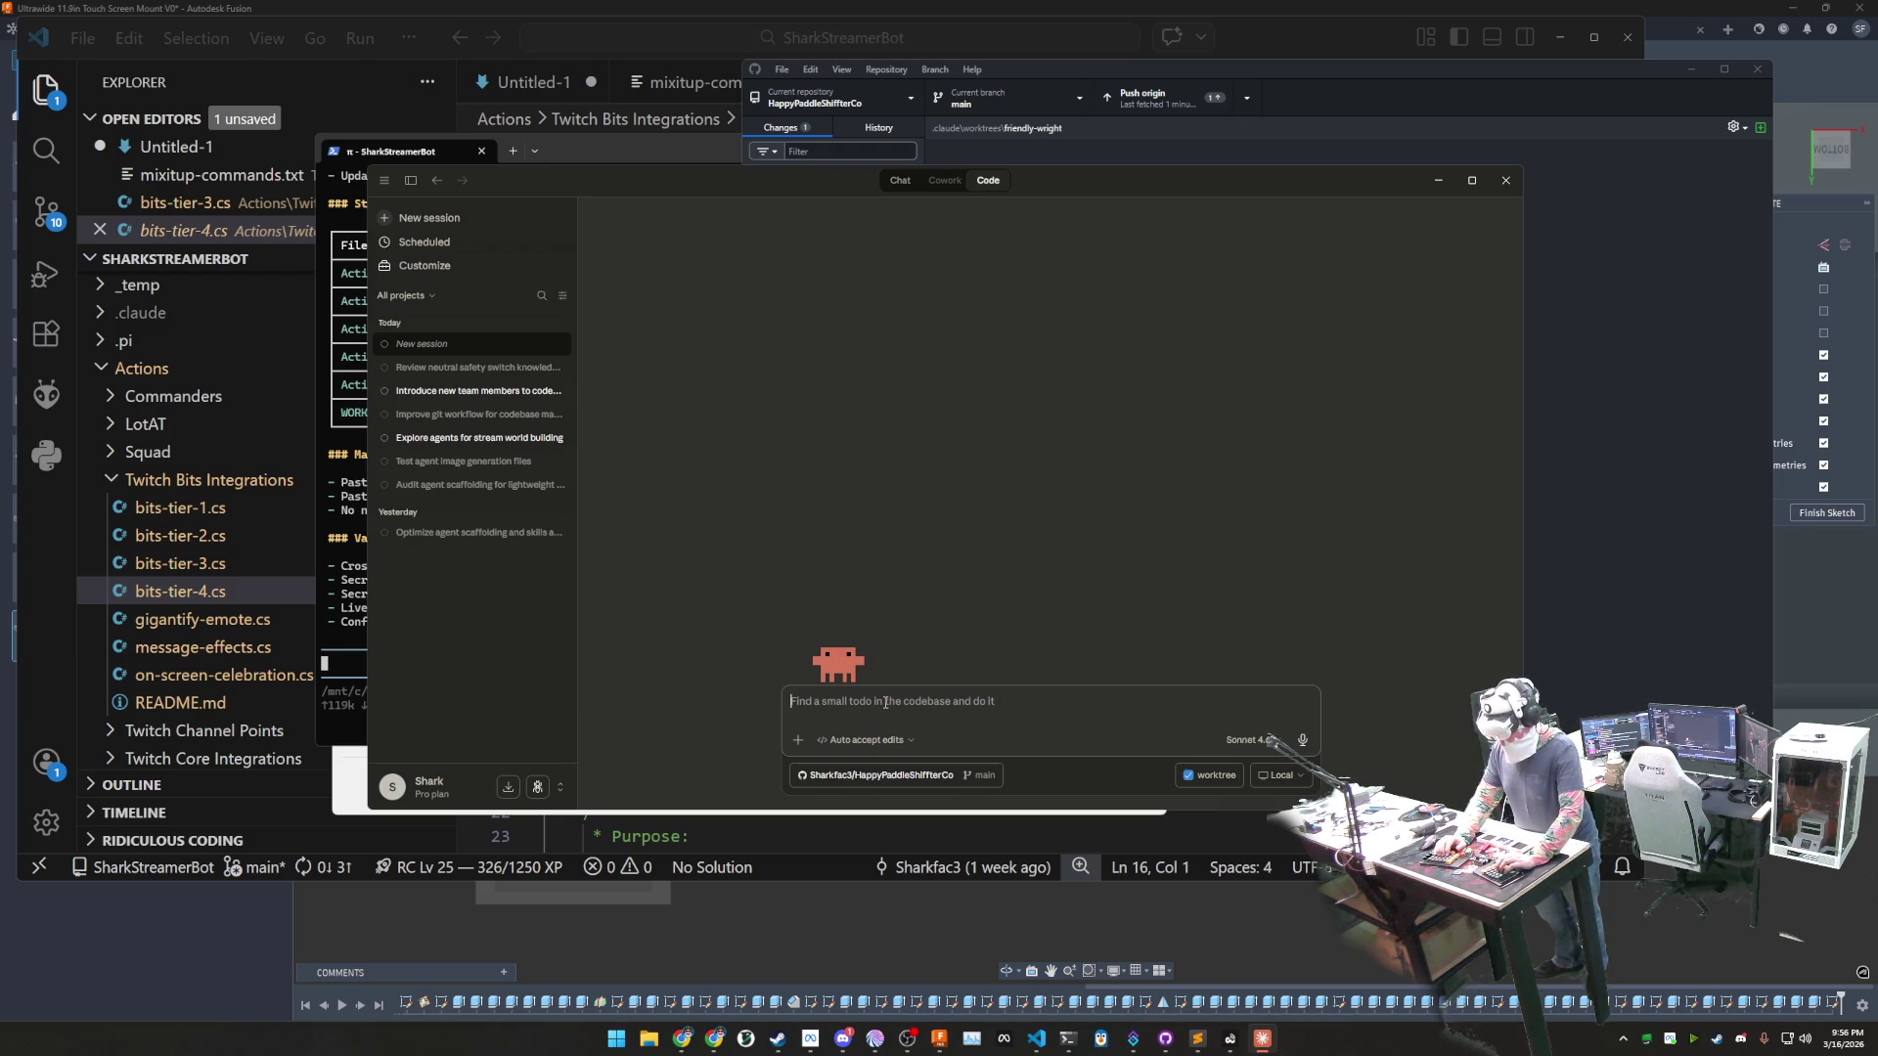
- Ask Claude whether the HappyPaddleShifterCo project's AI agents working outside .claude will run in the cloud
type("for htl")
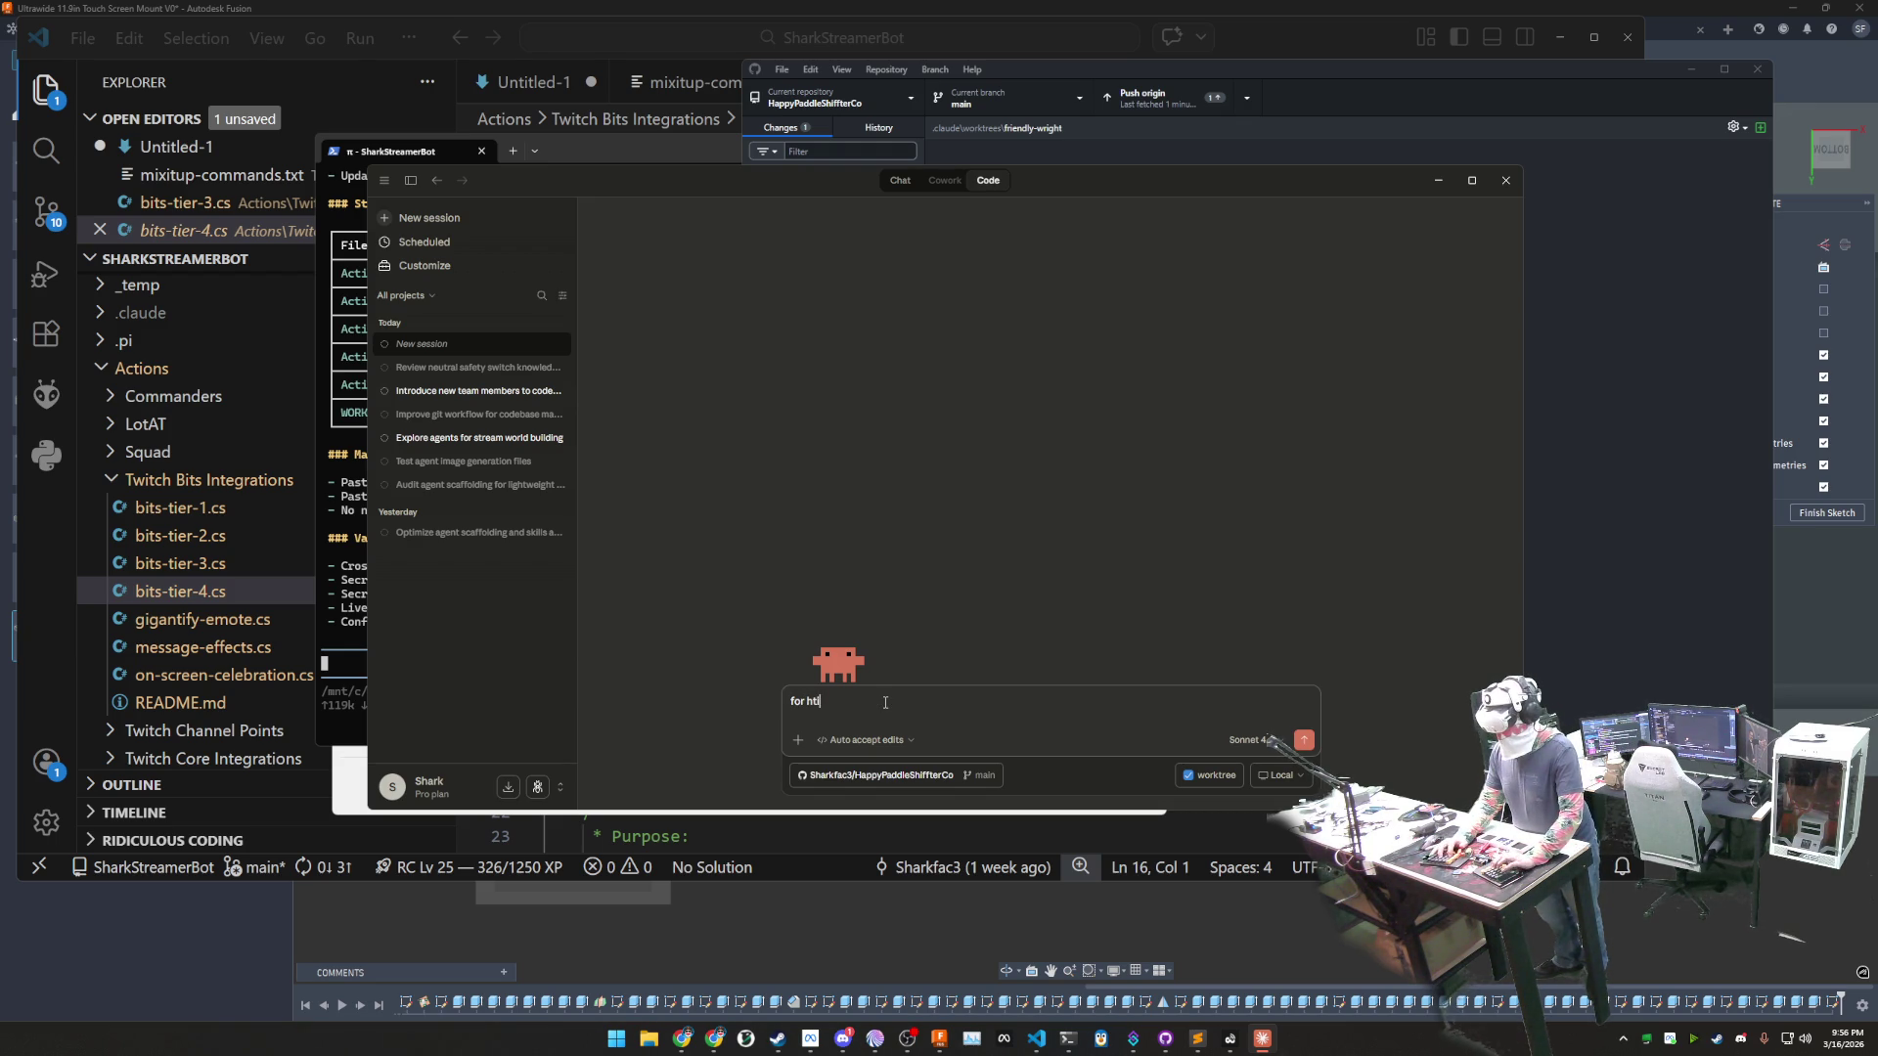
type("he happy")
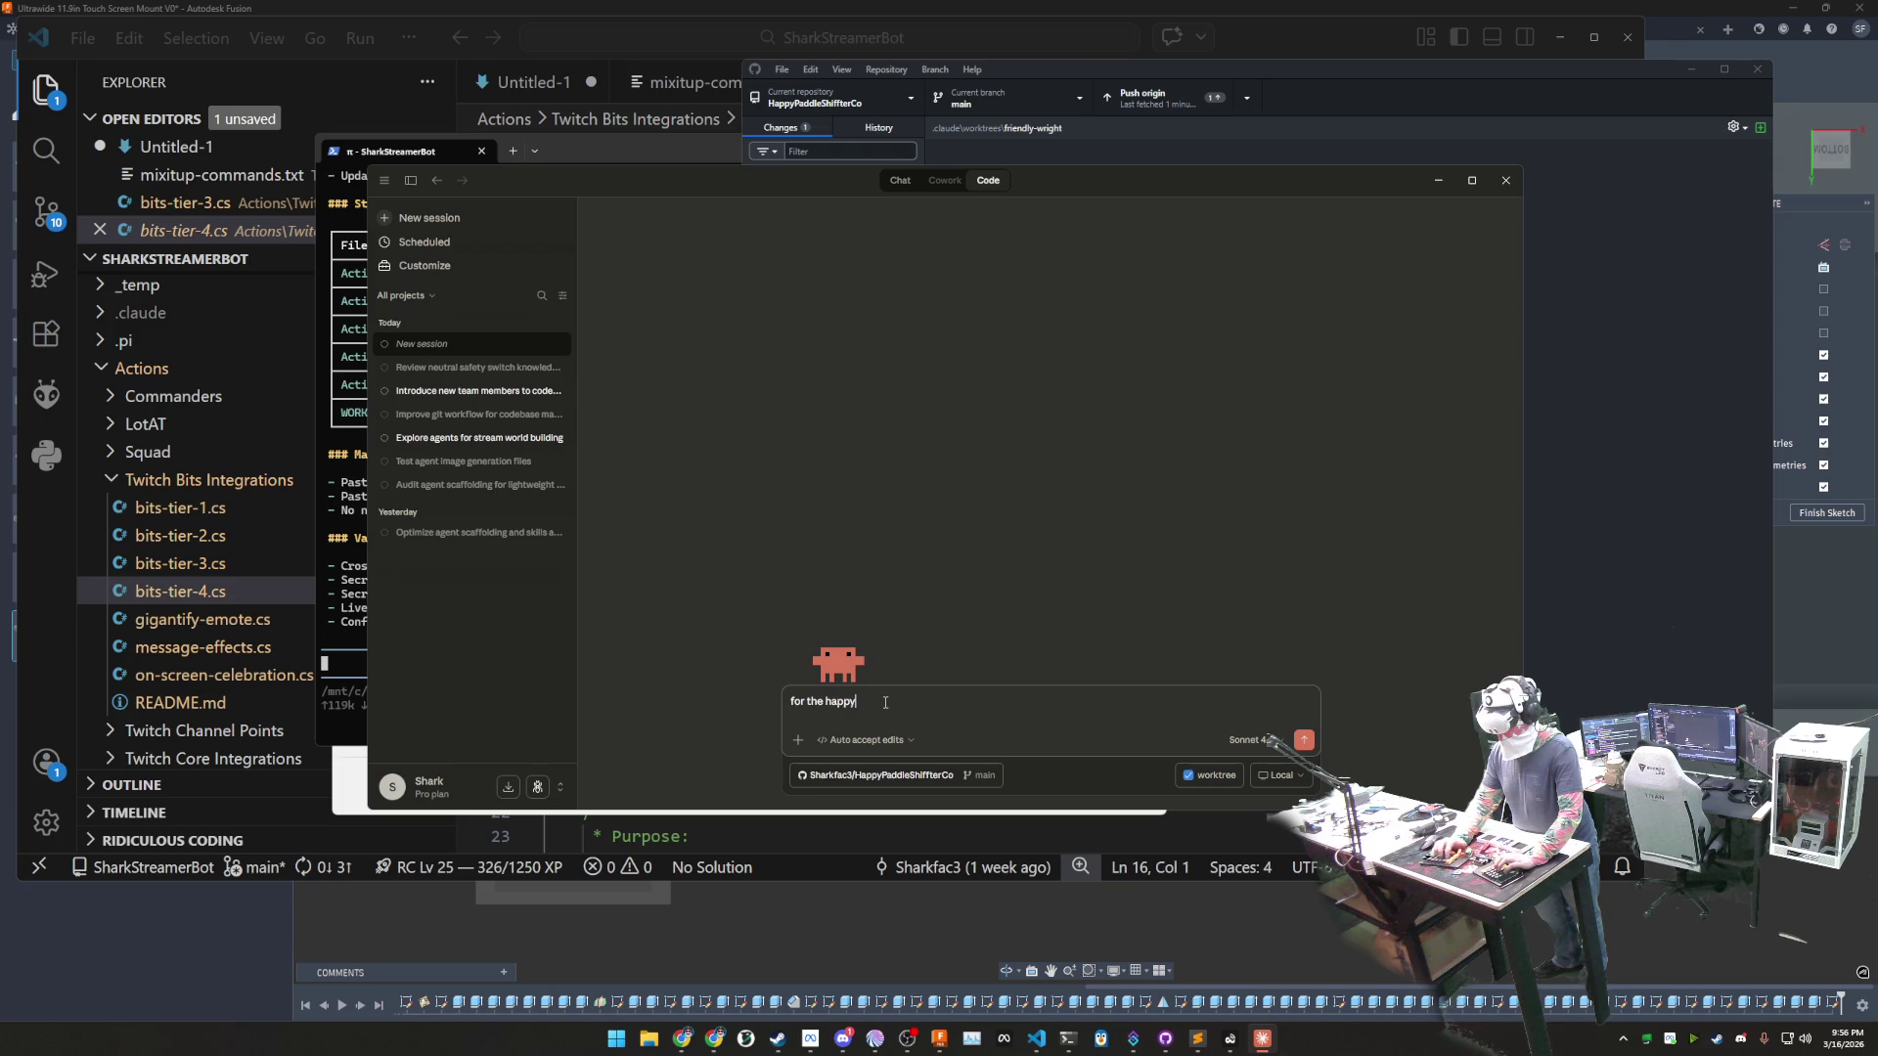
type("paddleshifterc")
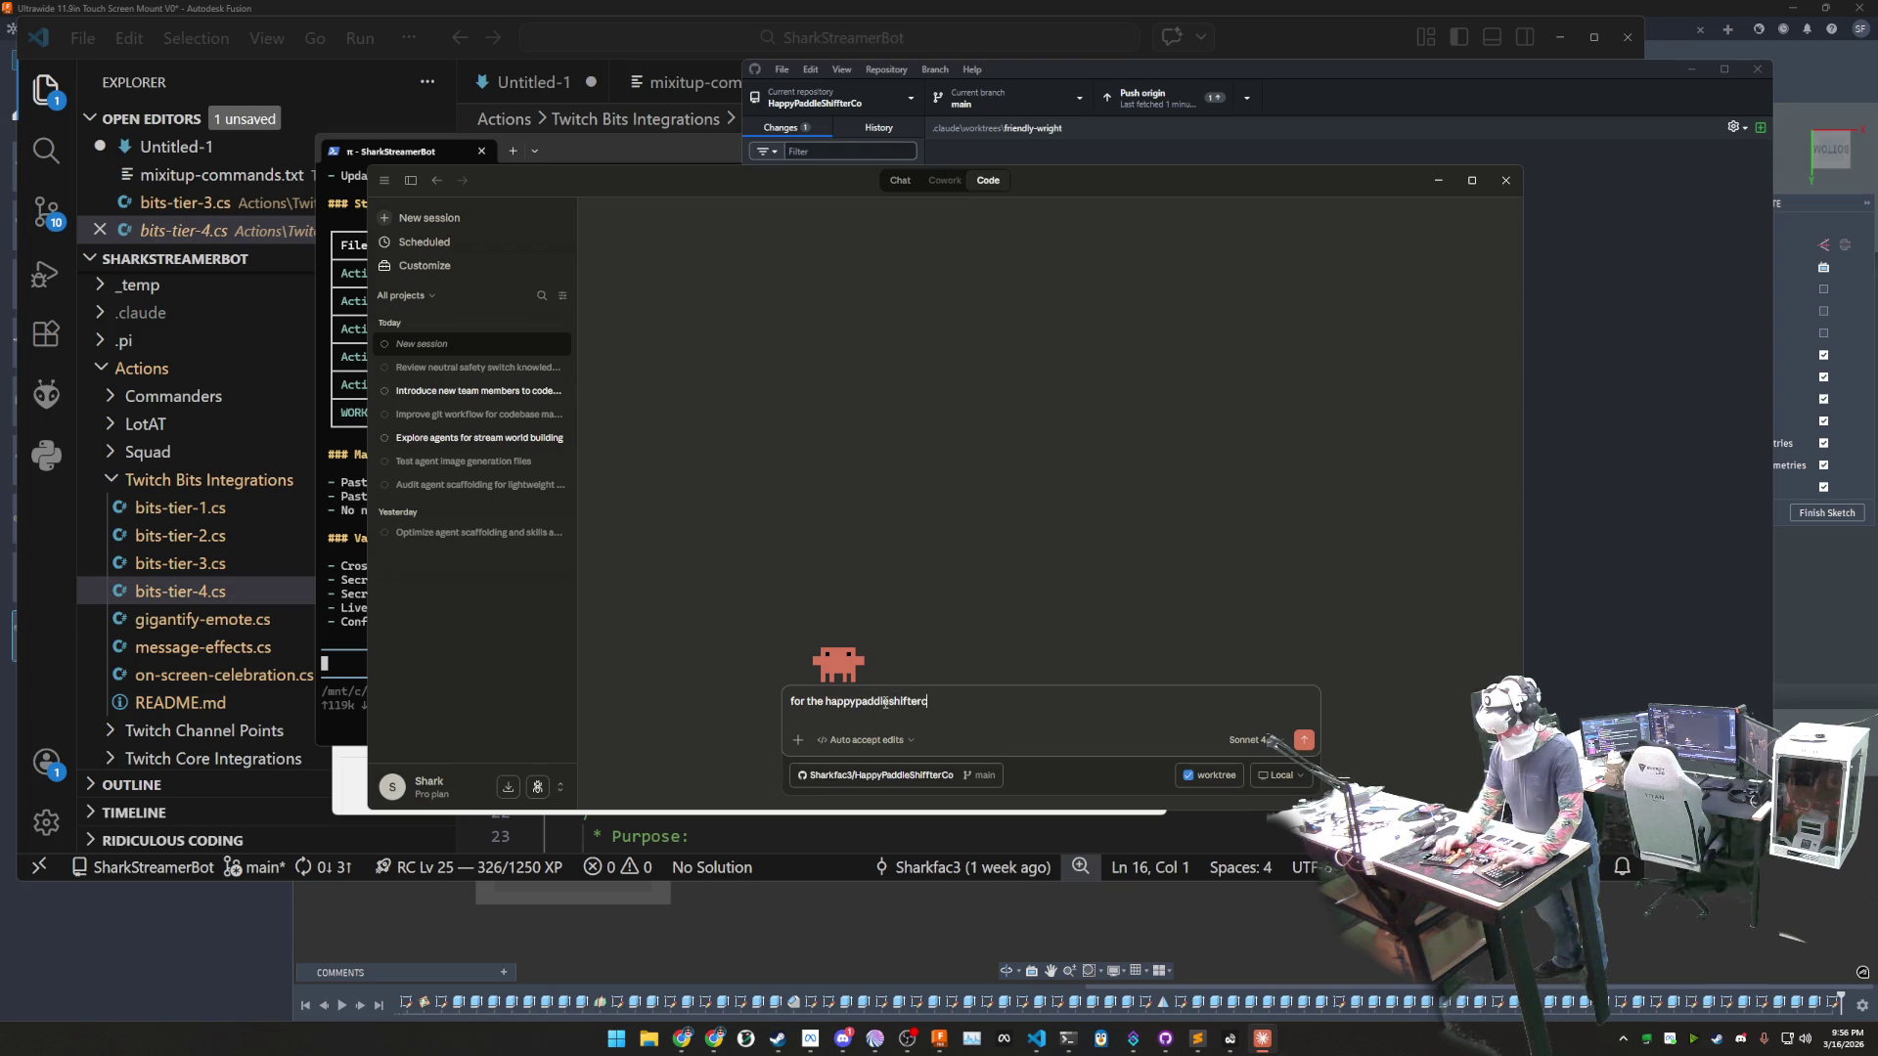
type("o project, w")
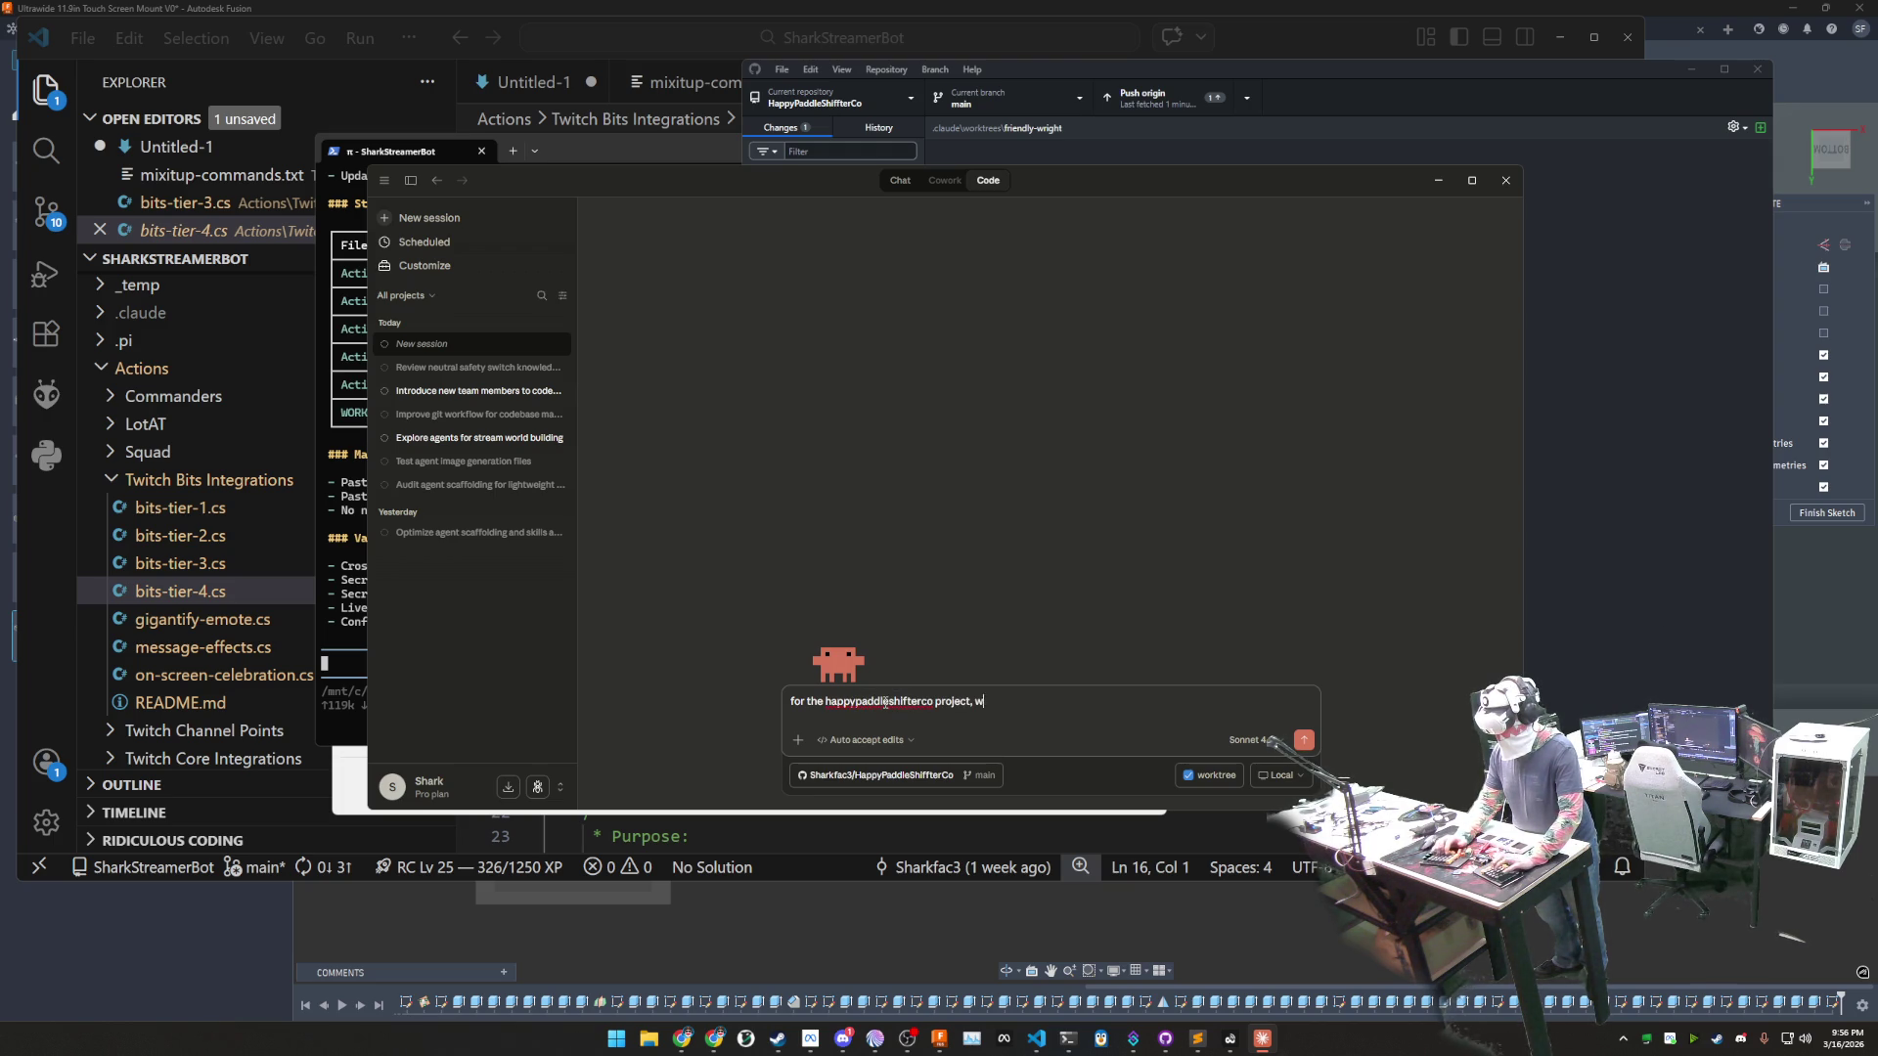
type("e will have a ha")
type("ndful of ")
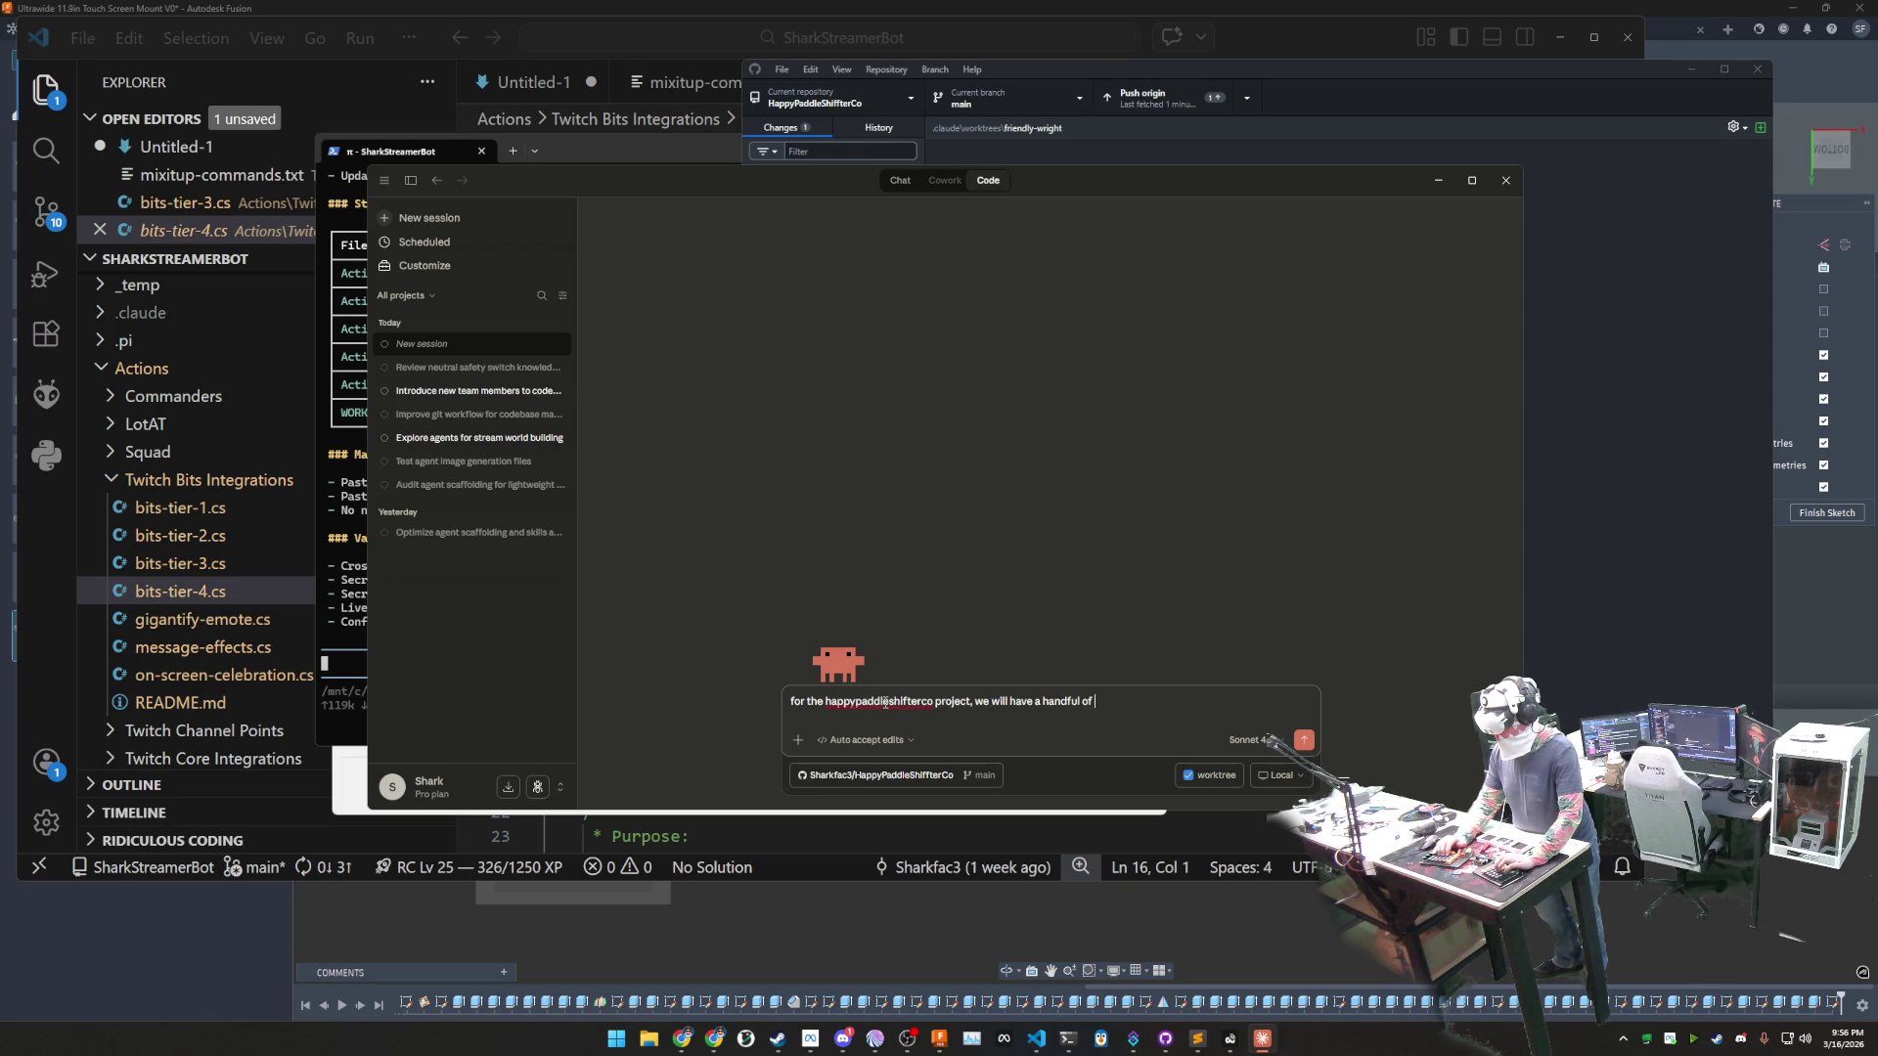
type("AI agents working with it.")
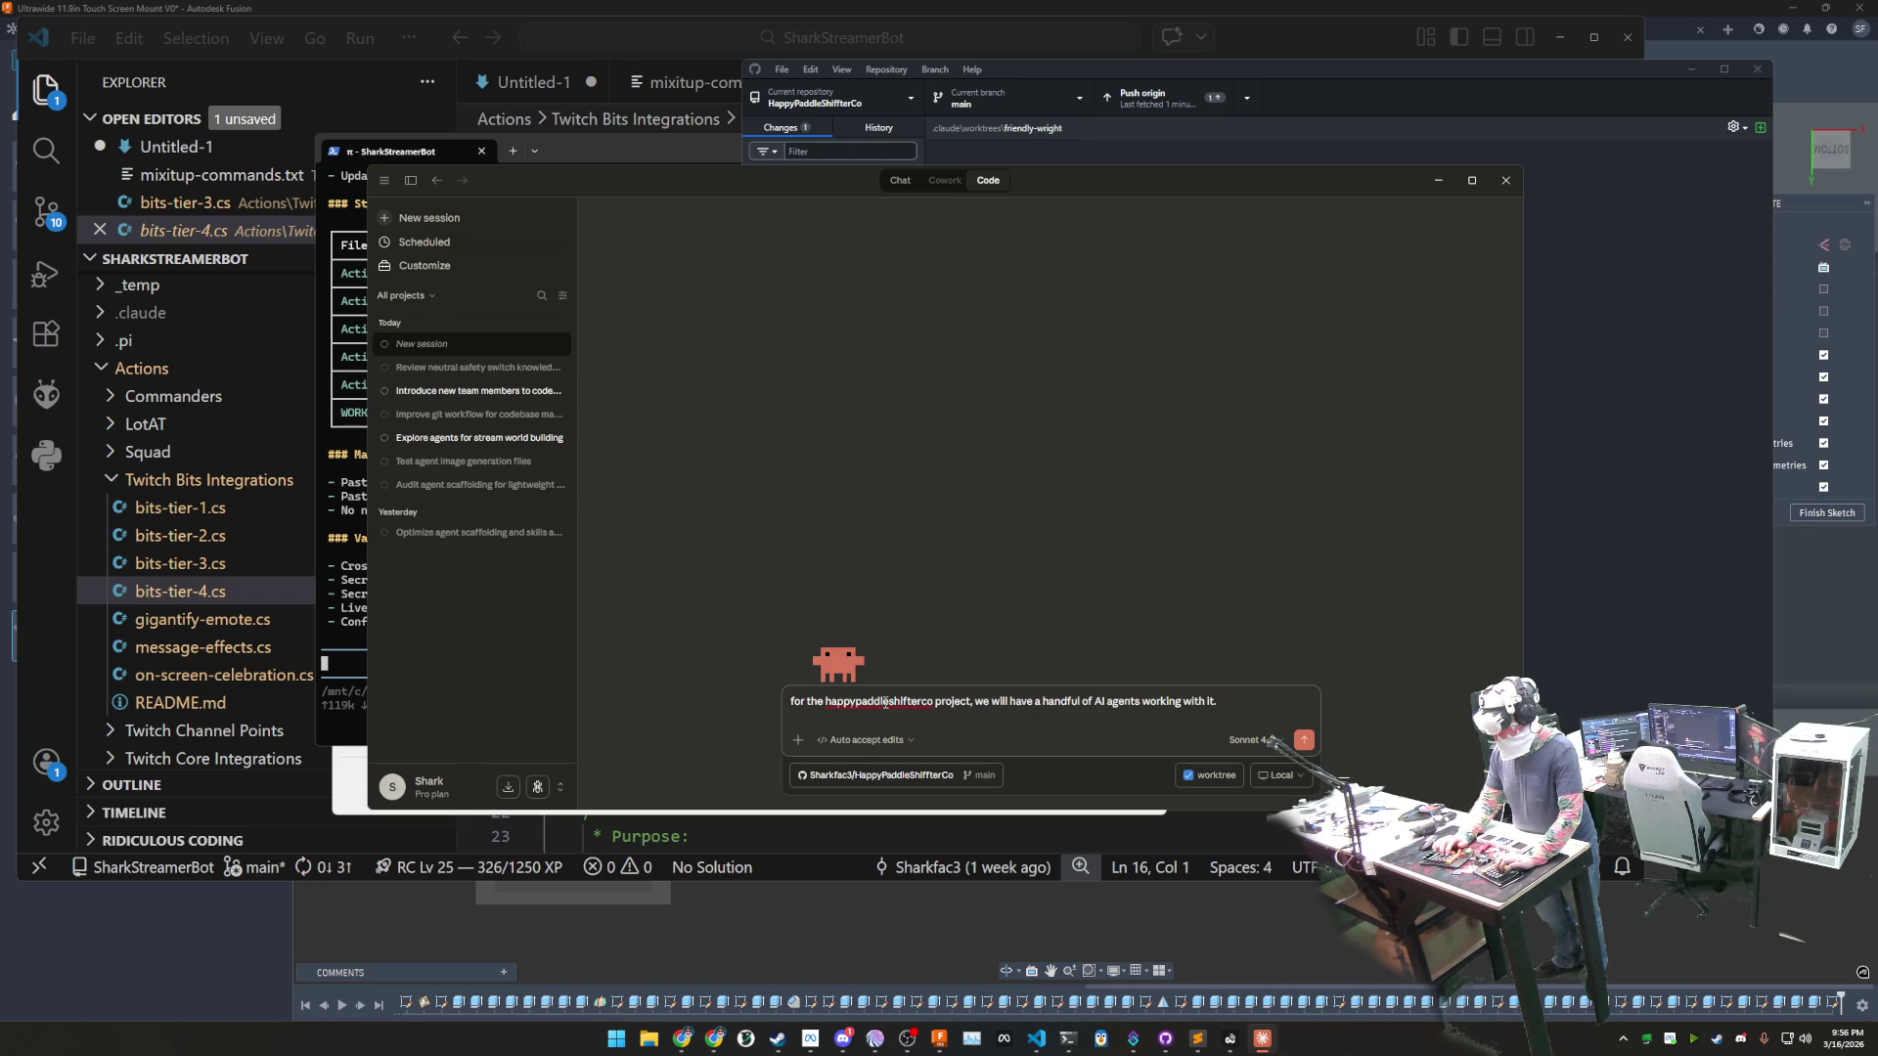
type(" You")
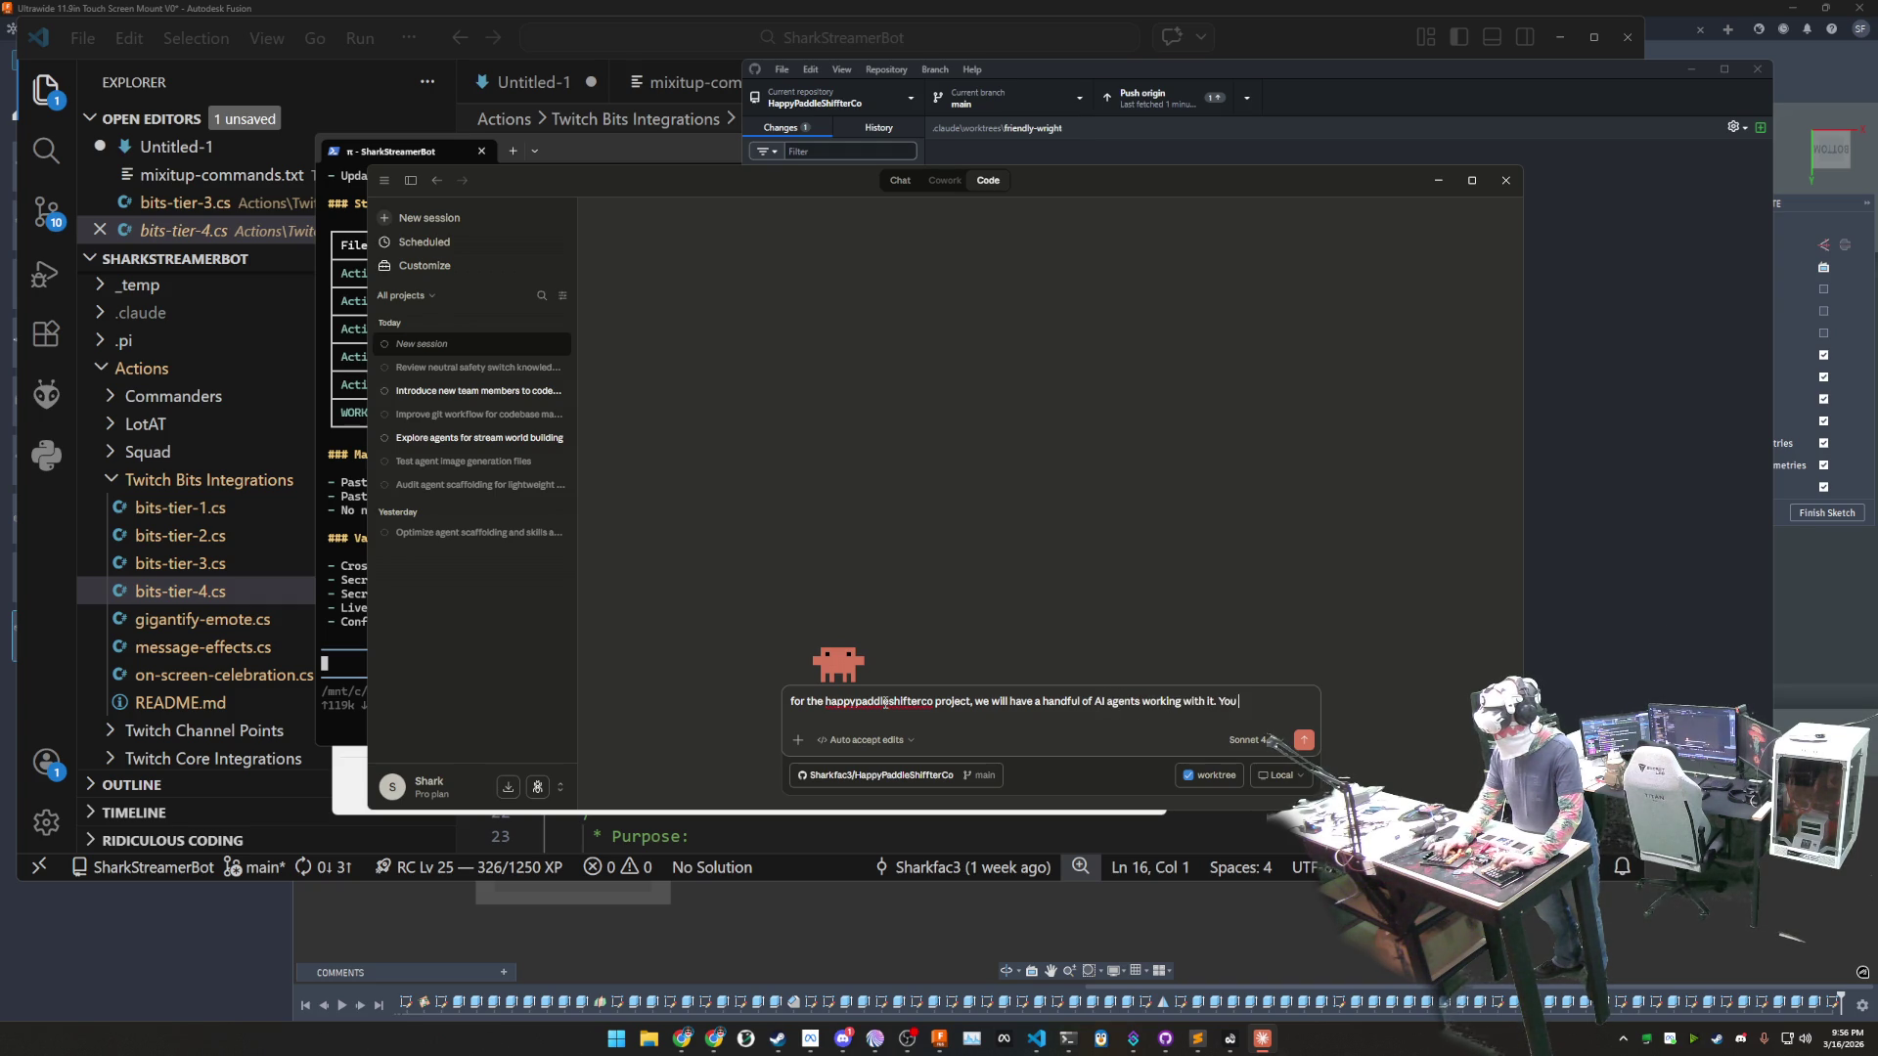
type(" are setup to do e")
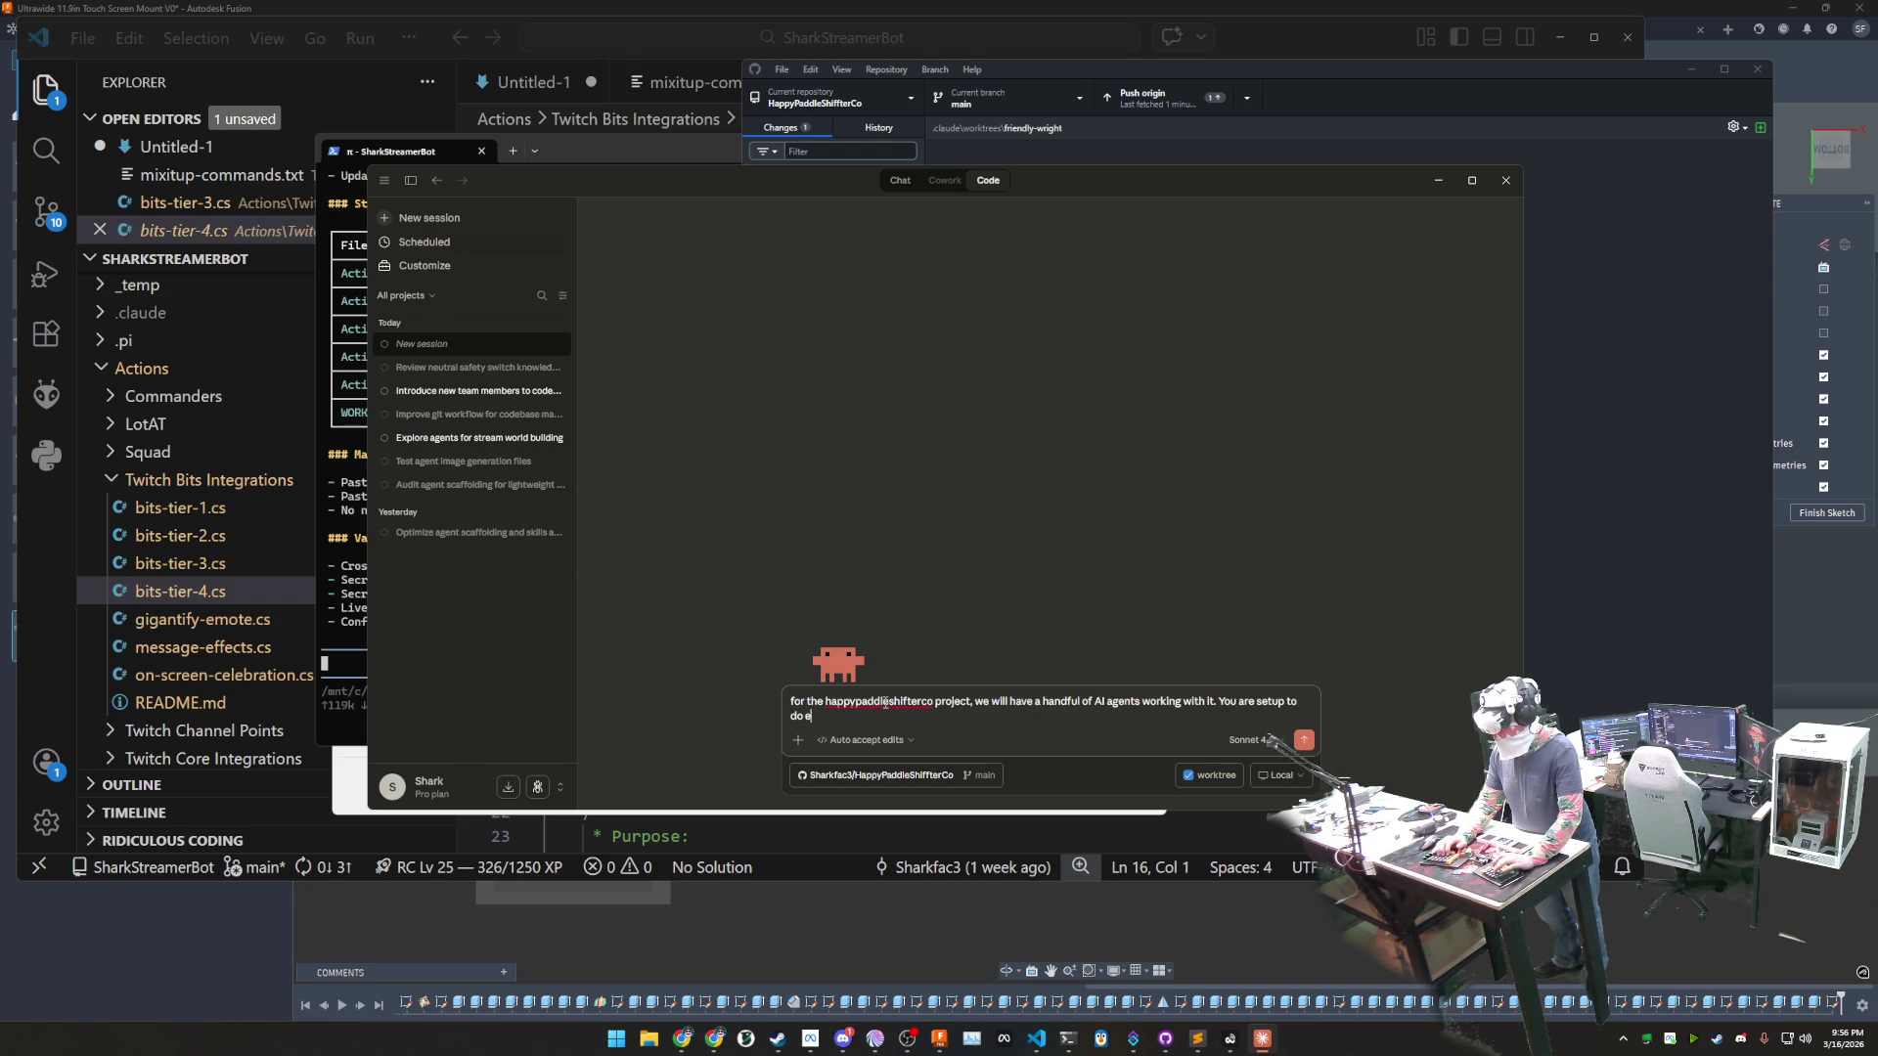
type("verything ouside of d")
type("er locally")
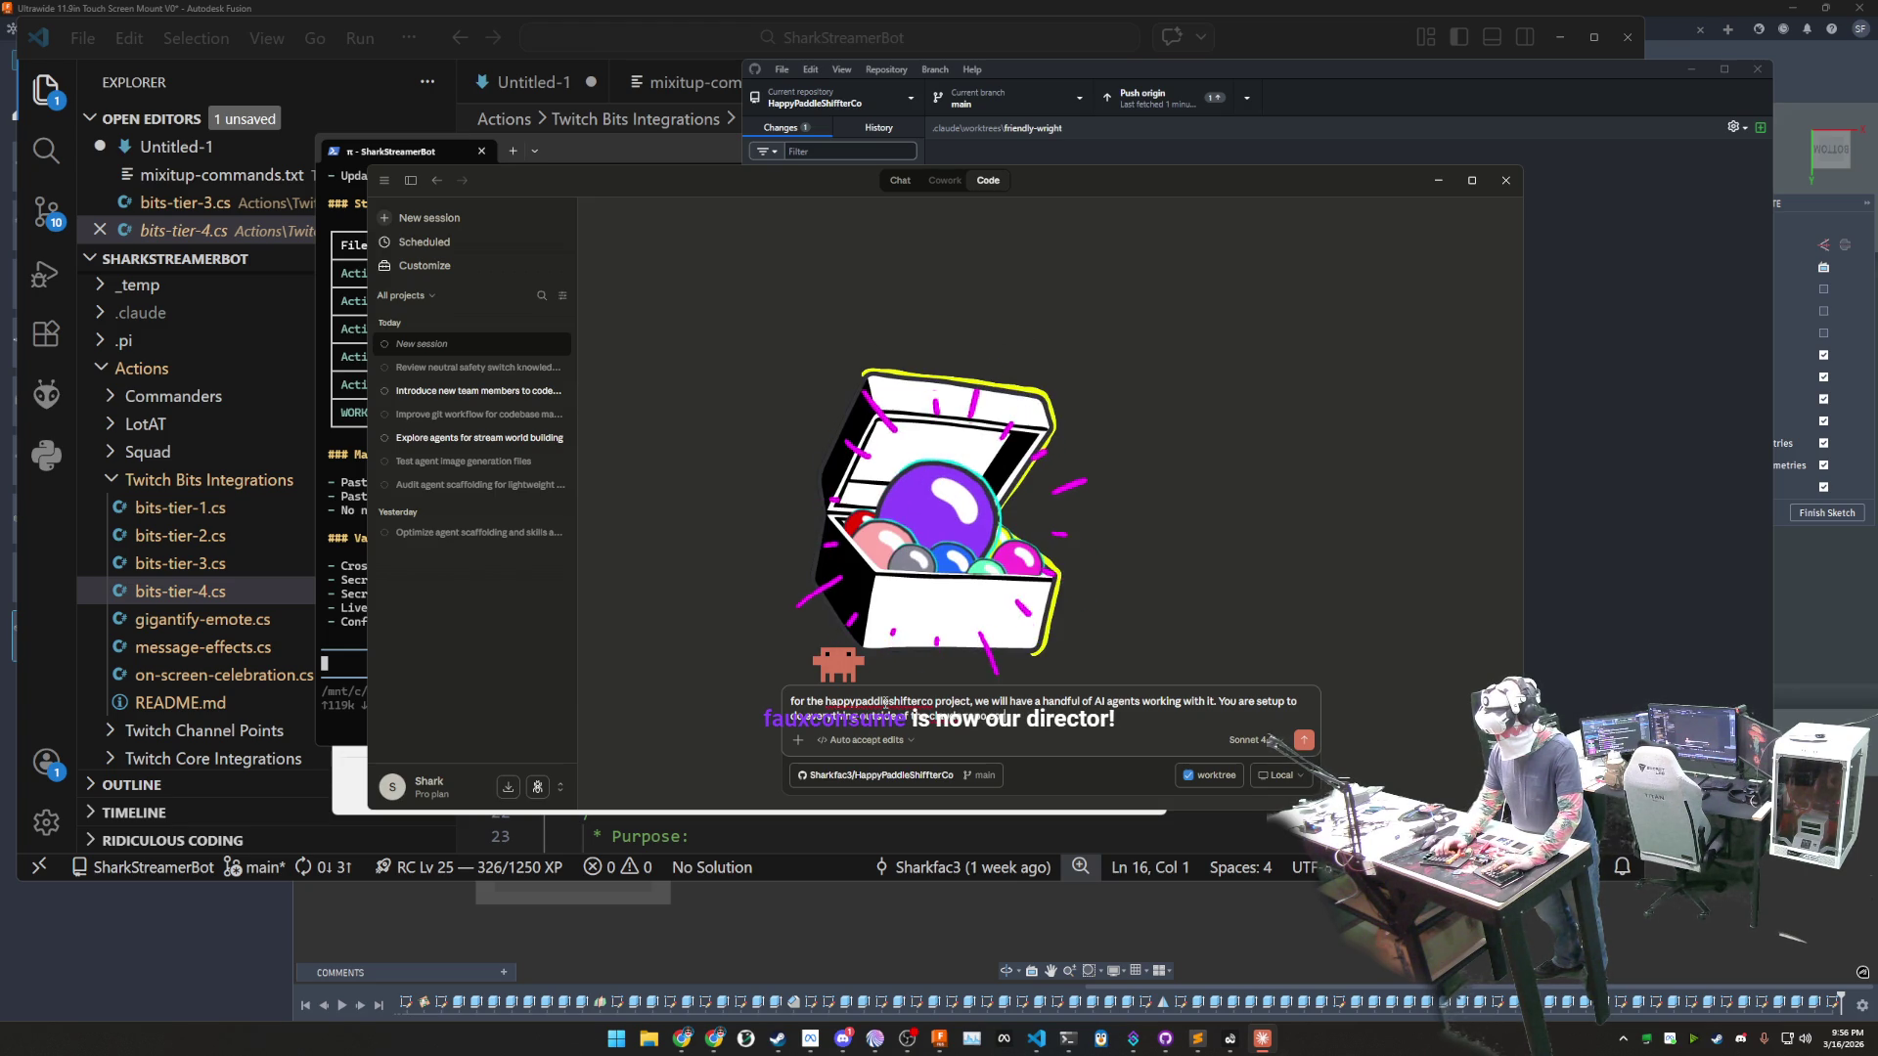
key("BackSpace")
key("BackSpace")
key("BackSpace")
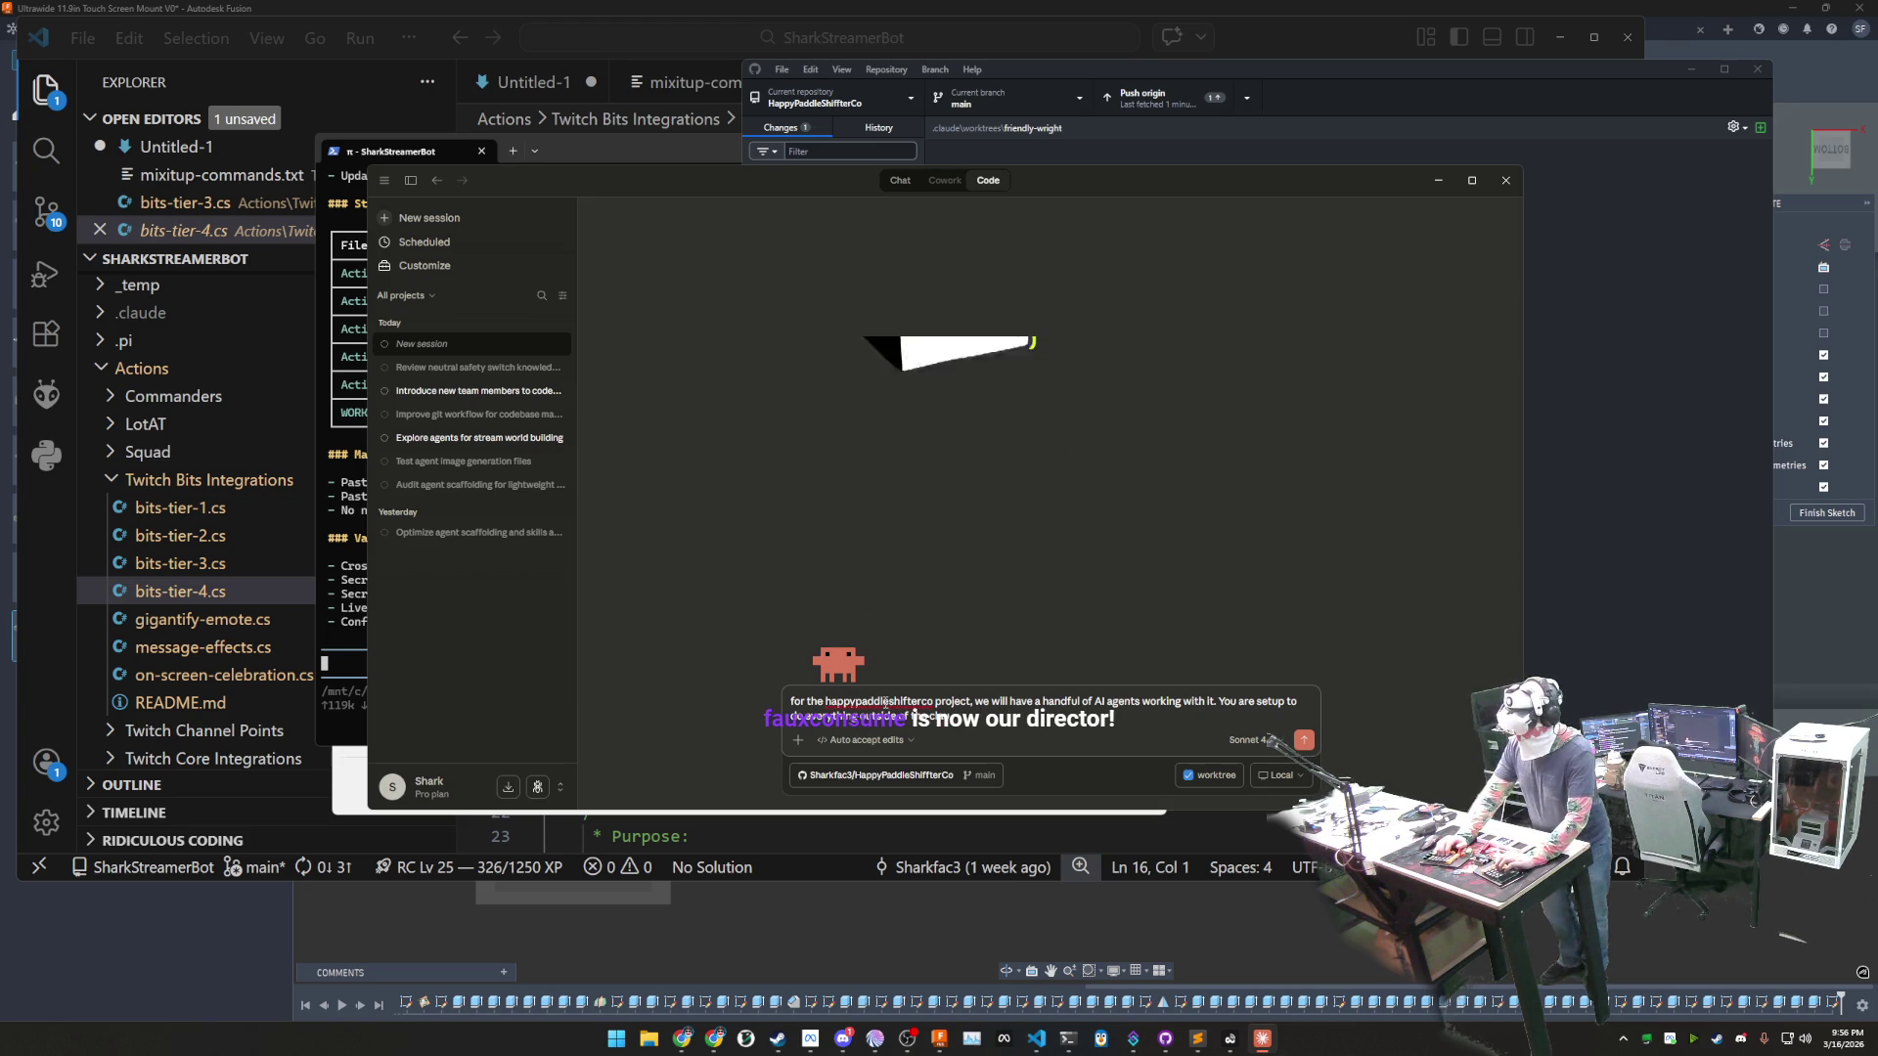
type("in the cloud")
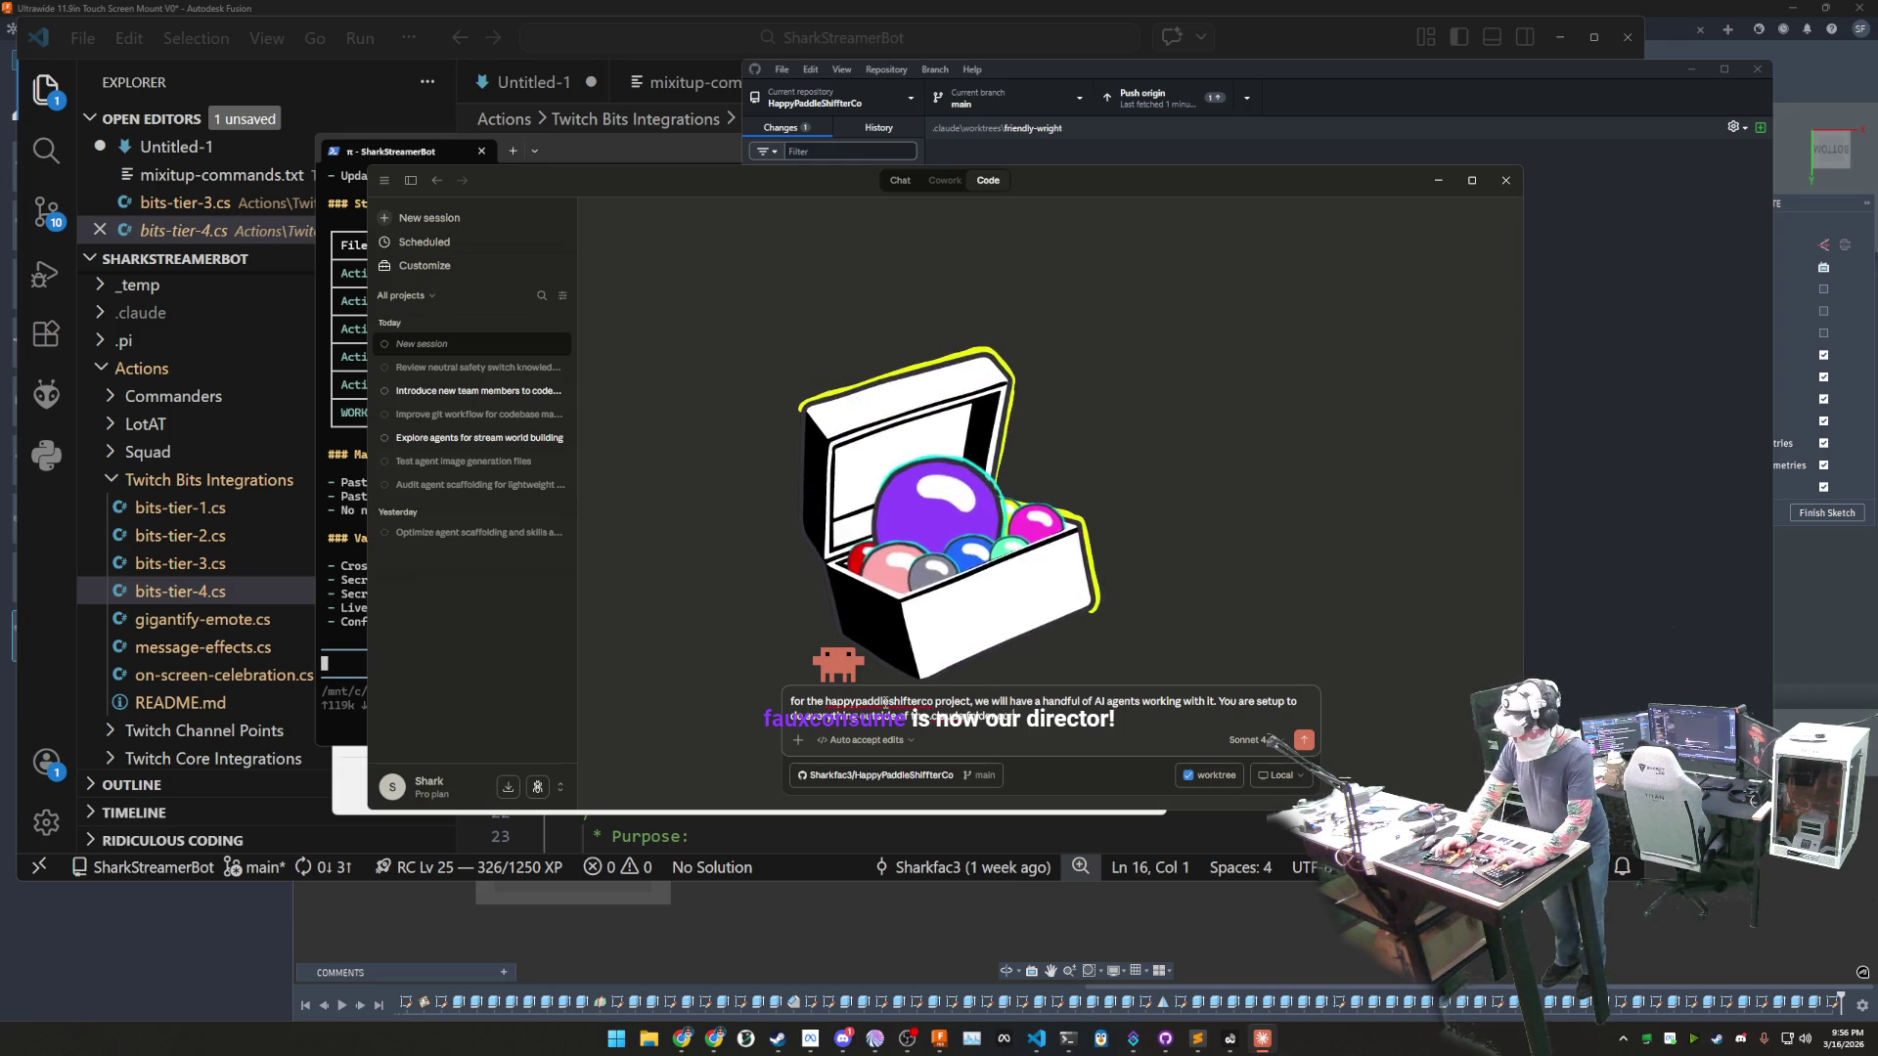
type(" correct?")
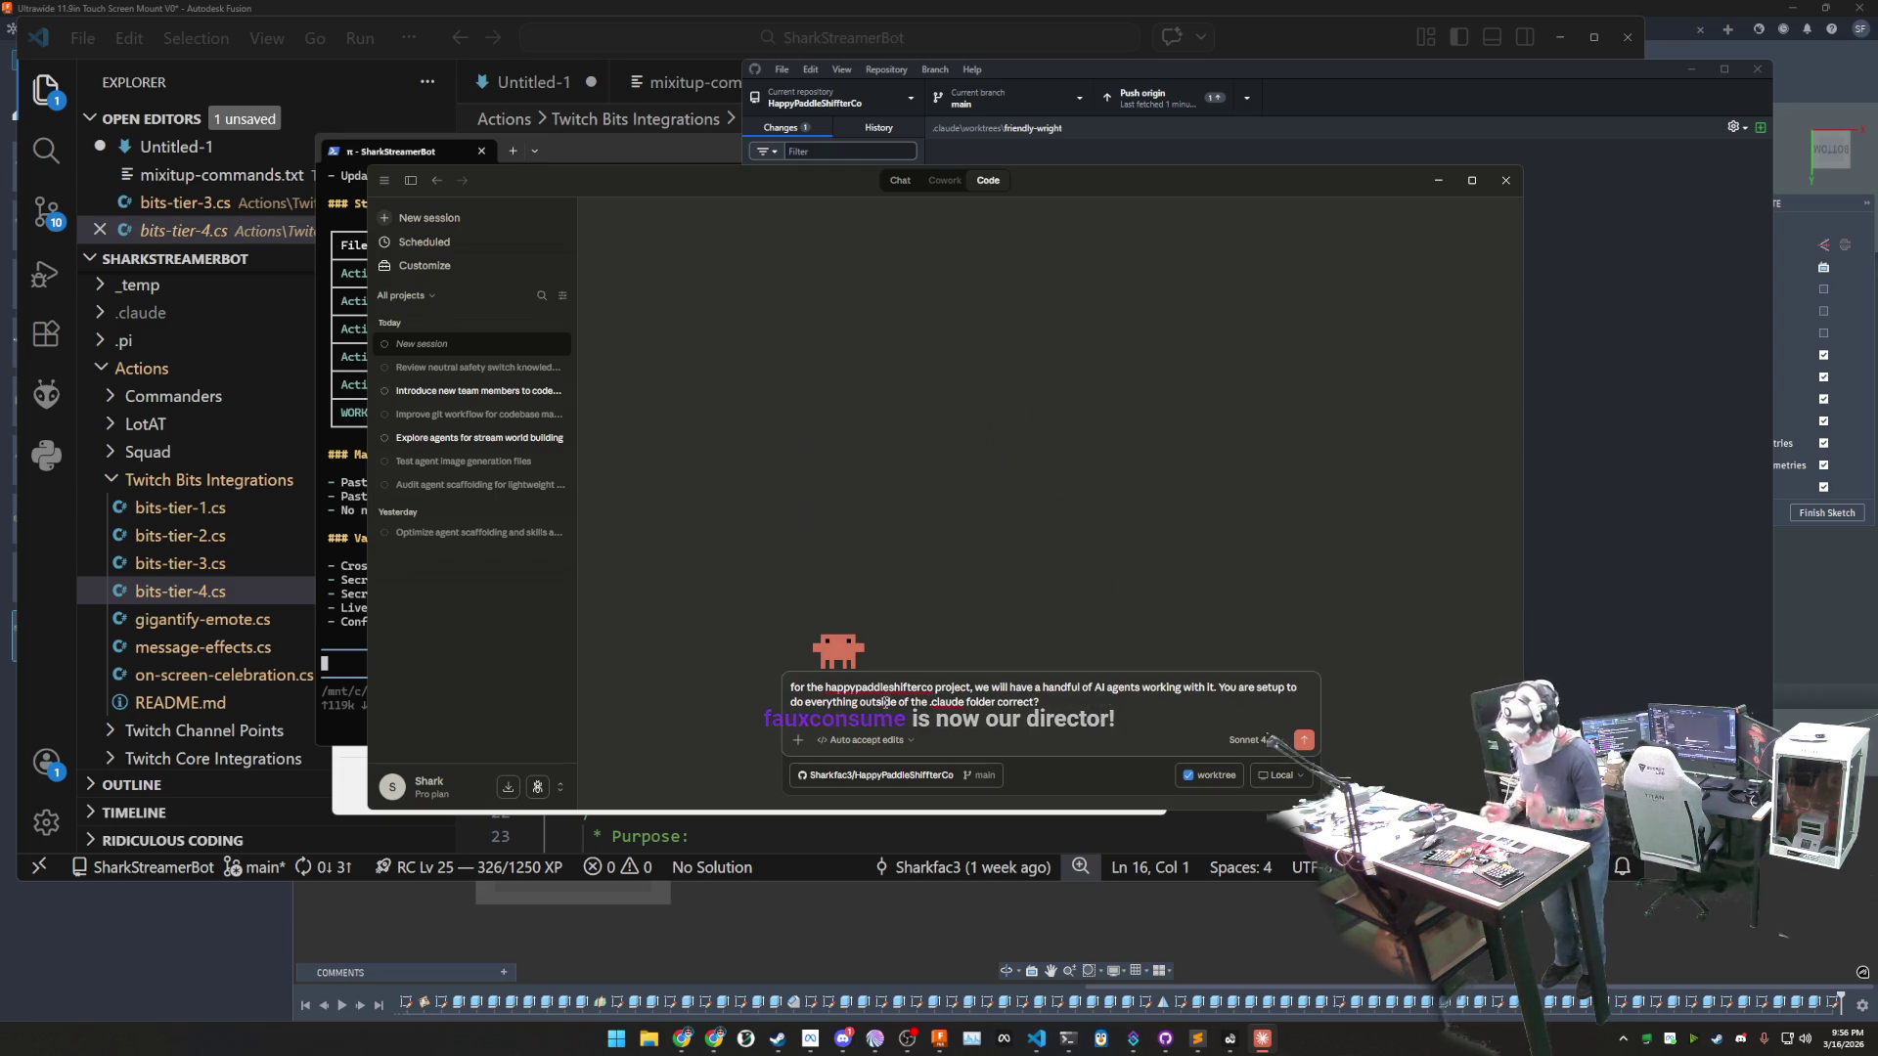
key("Return")
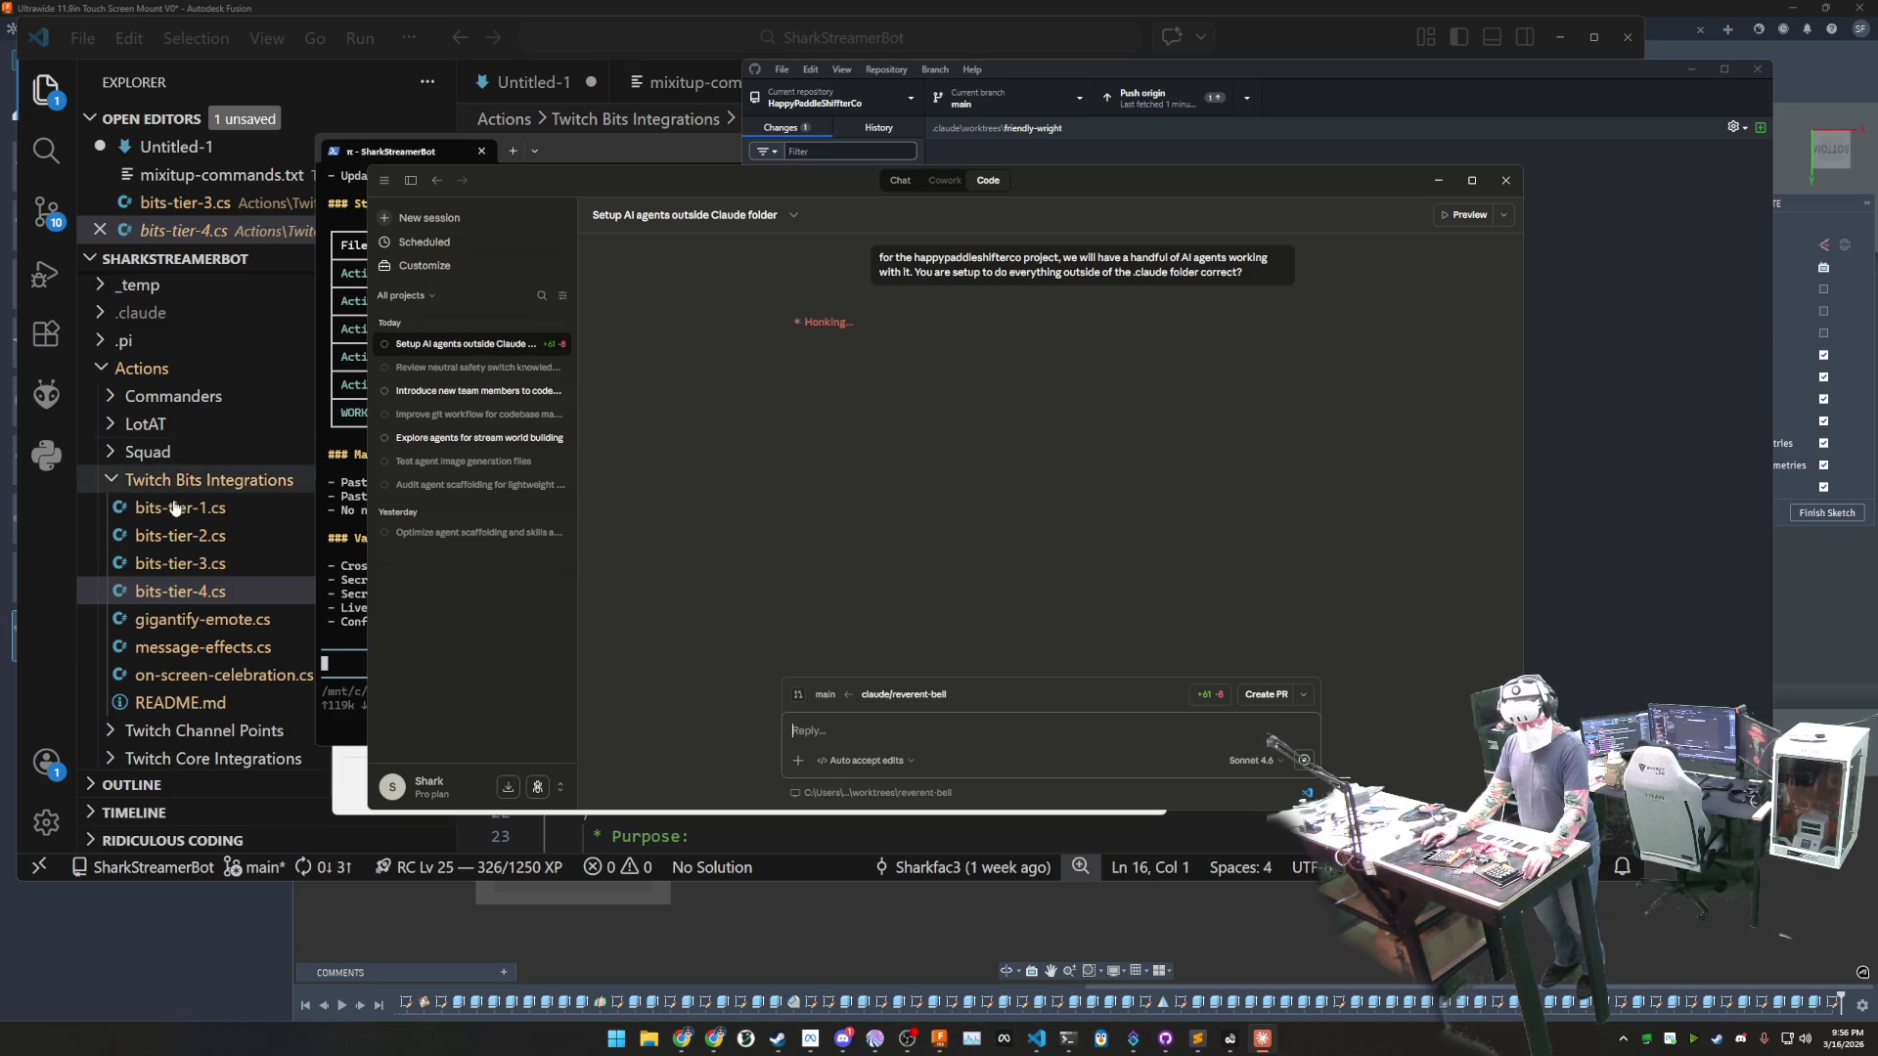
left_click(332, 588)
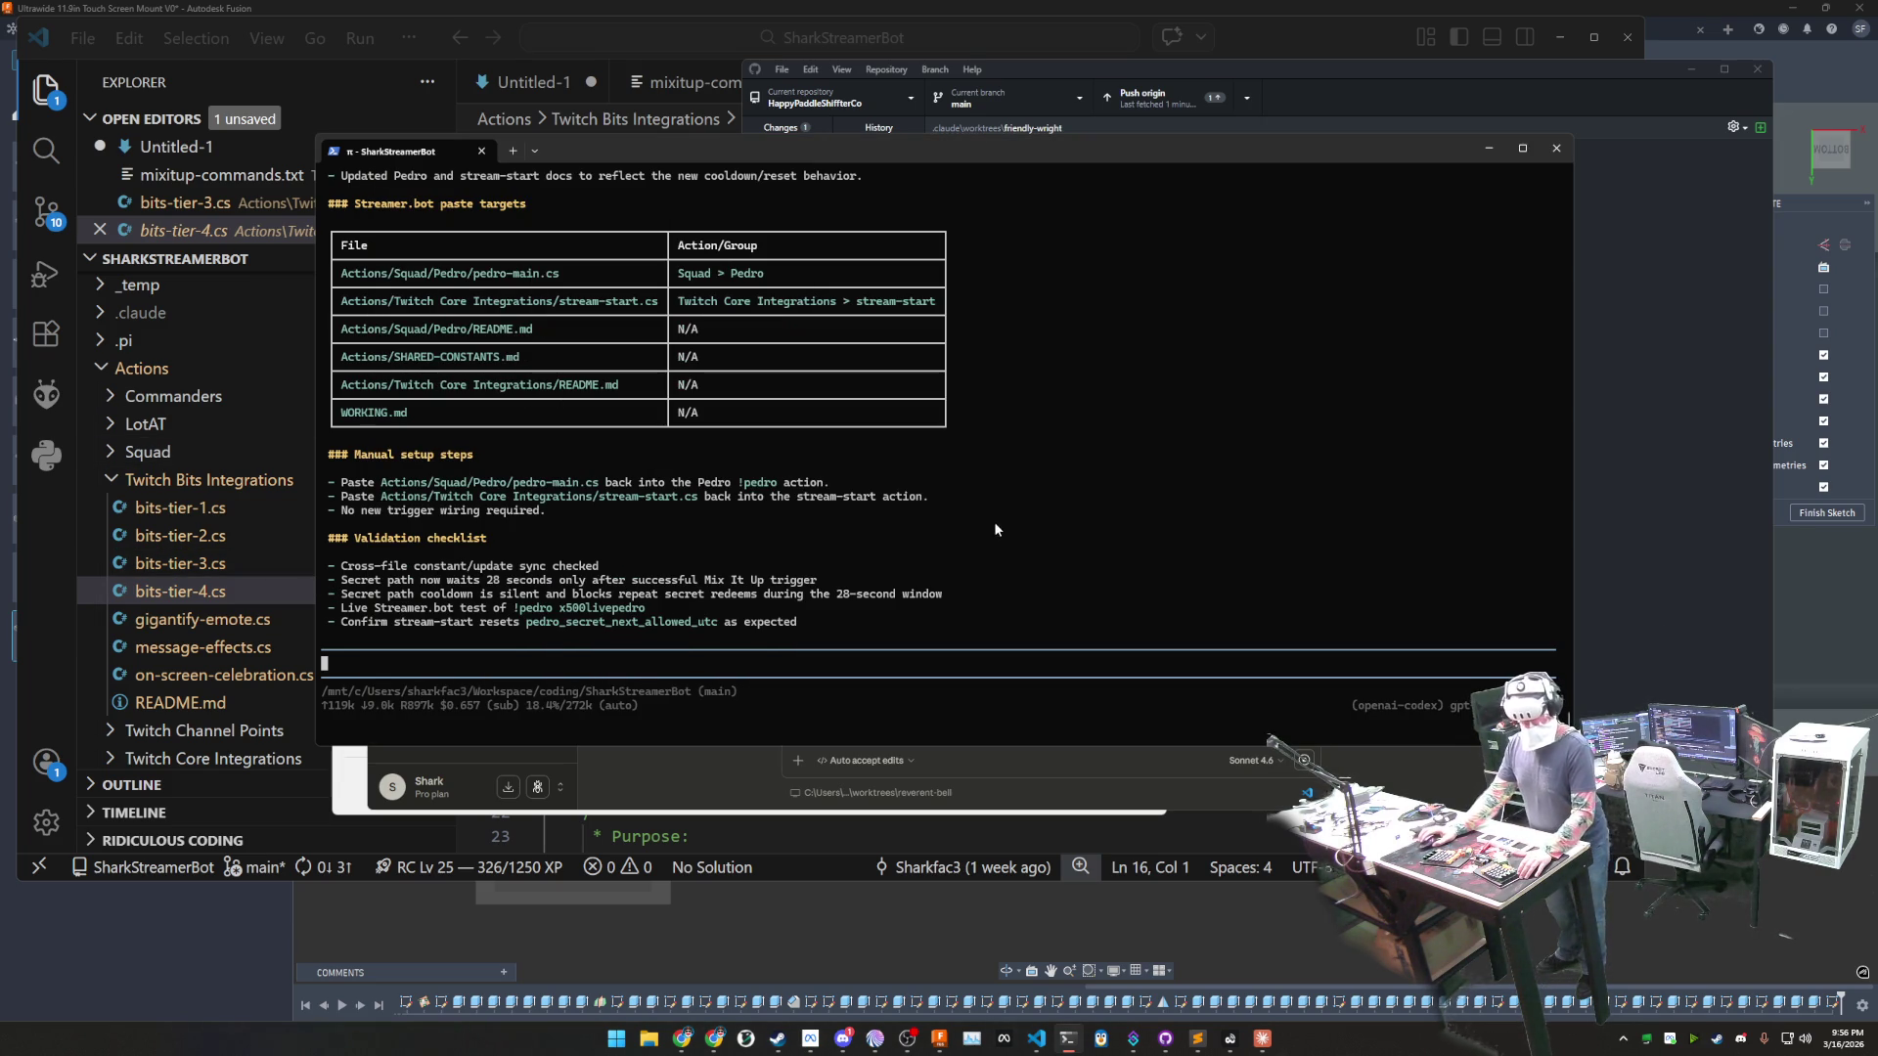
- Review the Pedro cooldown summary, then expand Squad > Pedro in the VS Code Explorer
scroll(1000, 500, "up", 3)
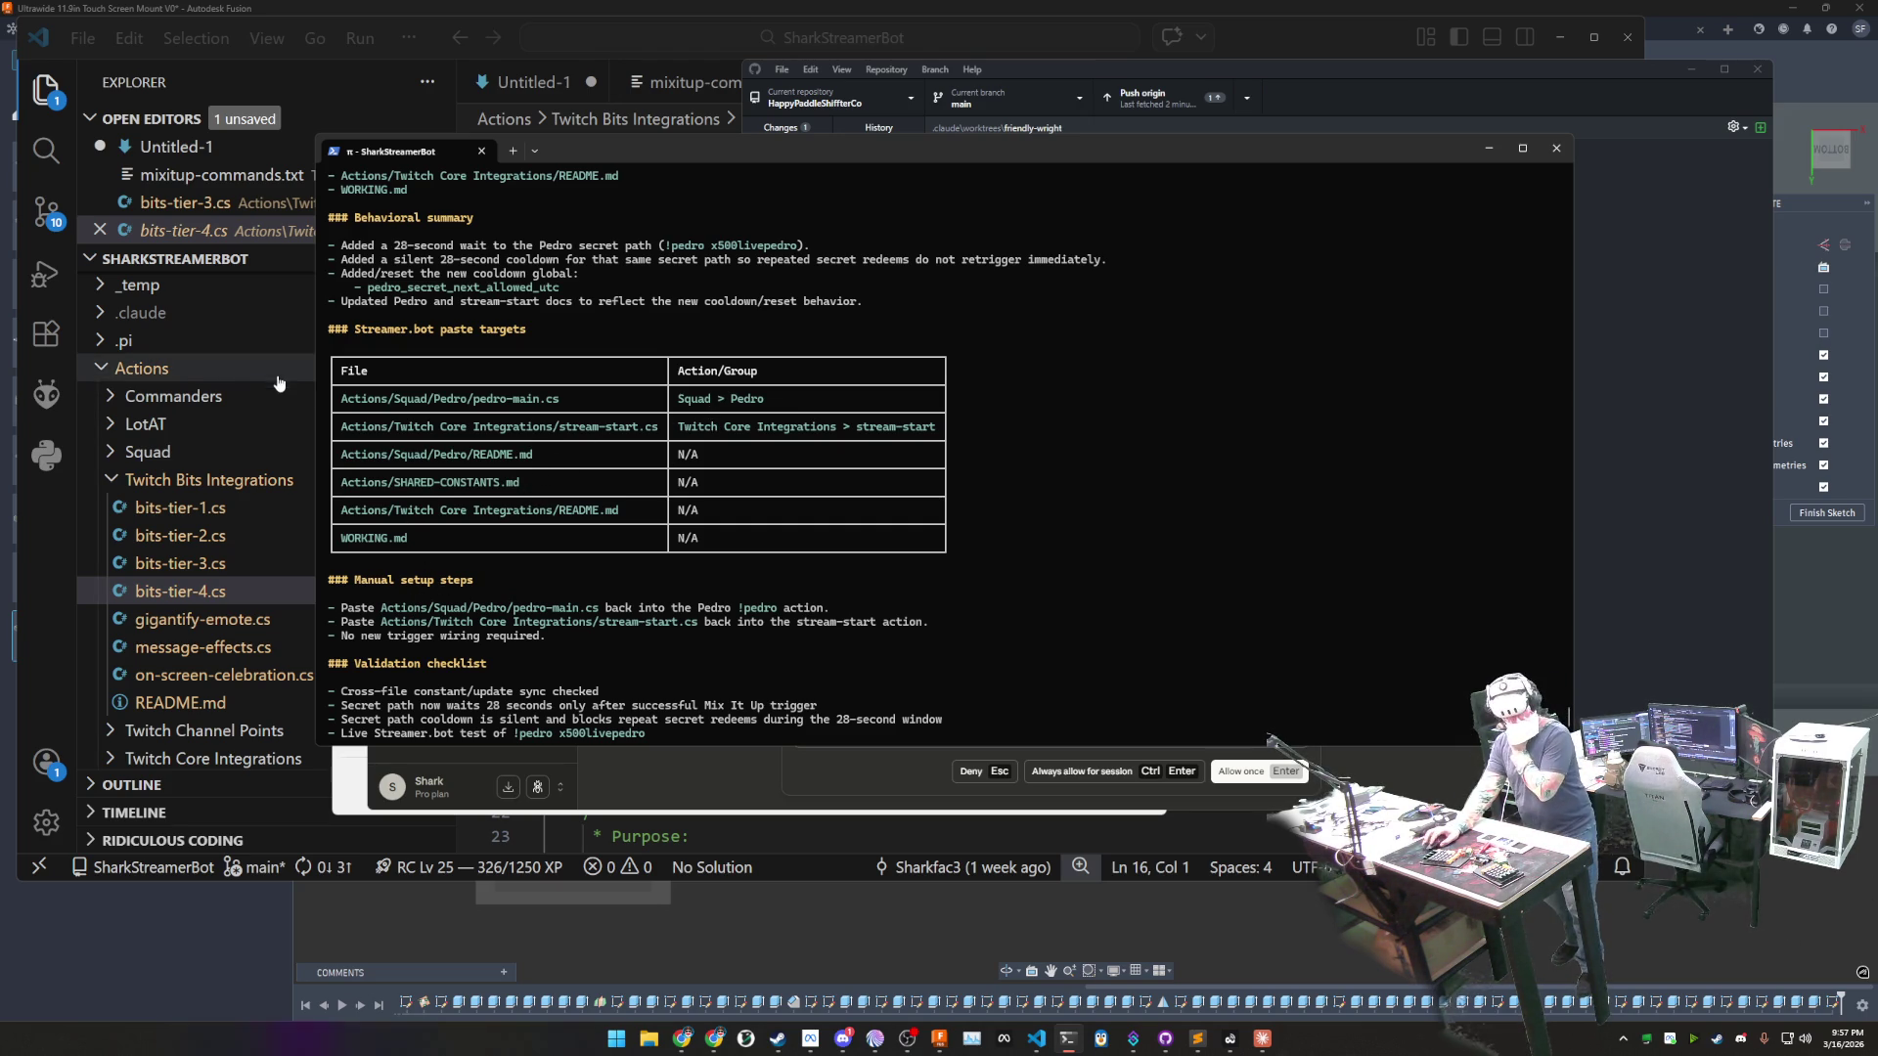
left_click(122, 486)
left_click(122, 481)
left_click(120, 455)
left_click(118, 537)
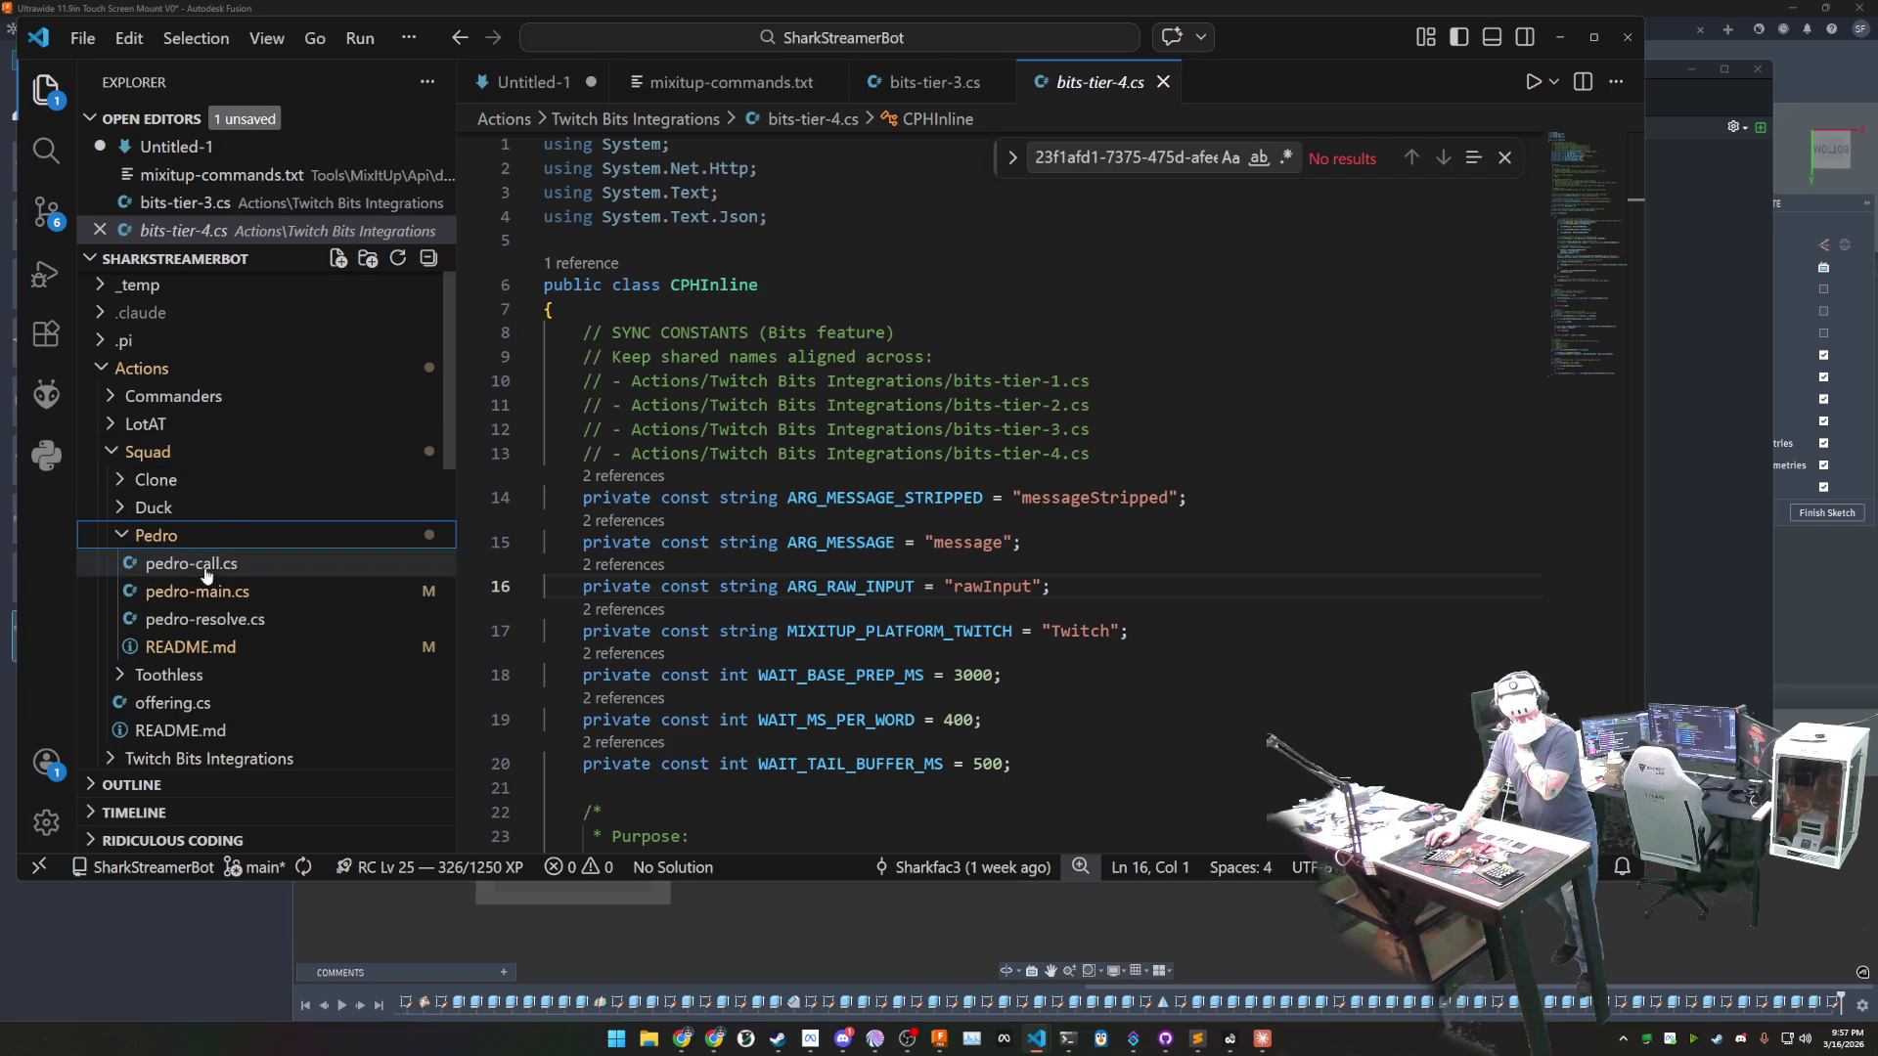
- Open pedro-resolve.cs, then return to the terminal's Pedro validation checklist
left_click(263, 621)
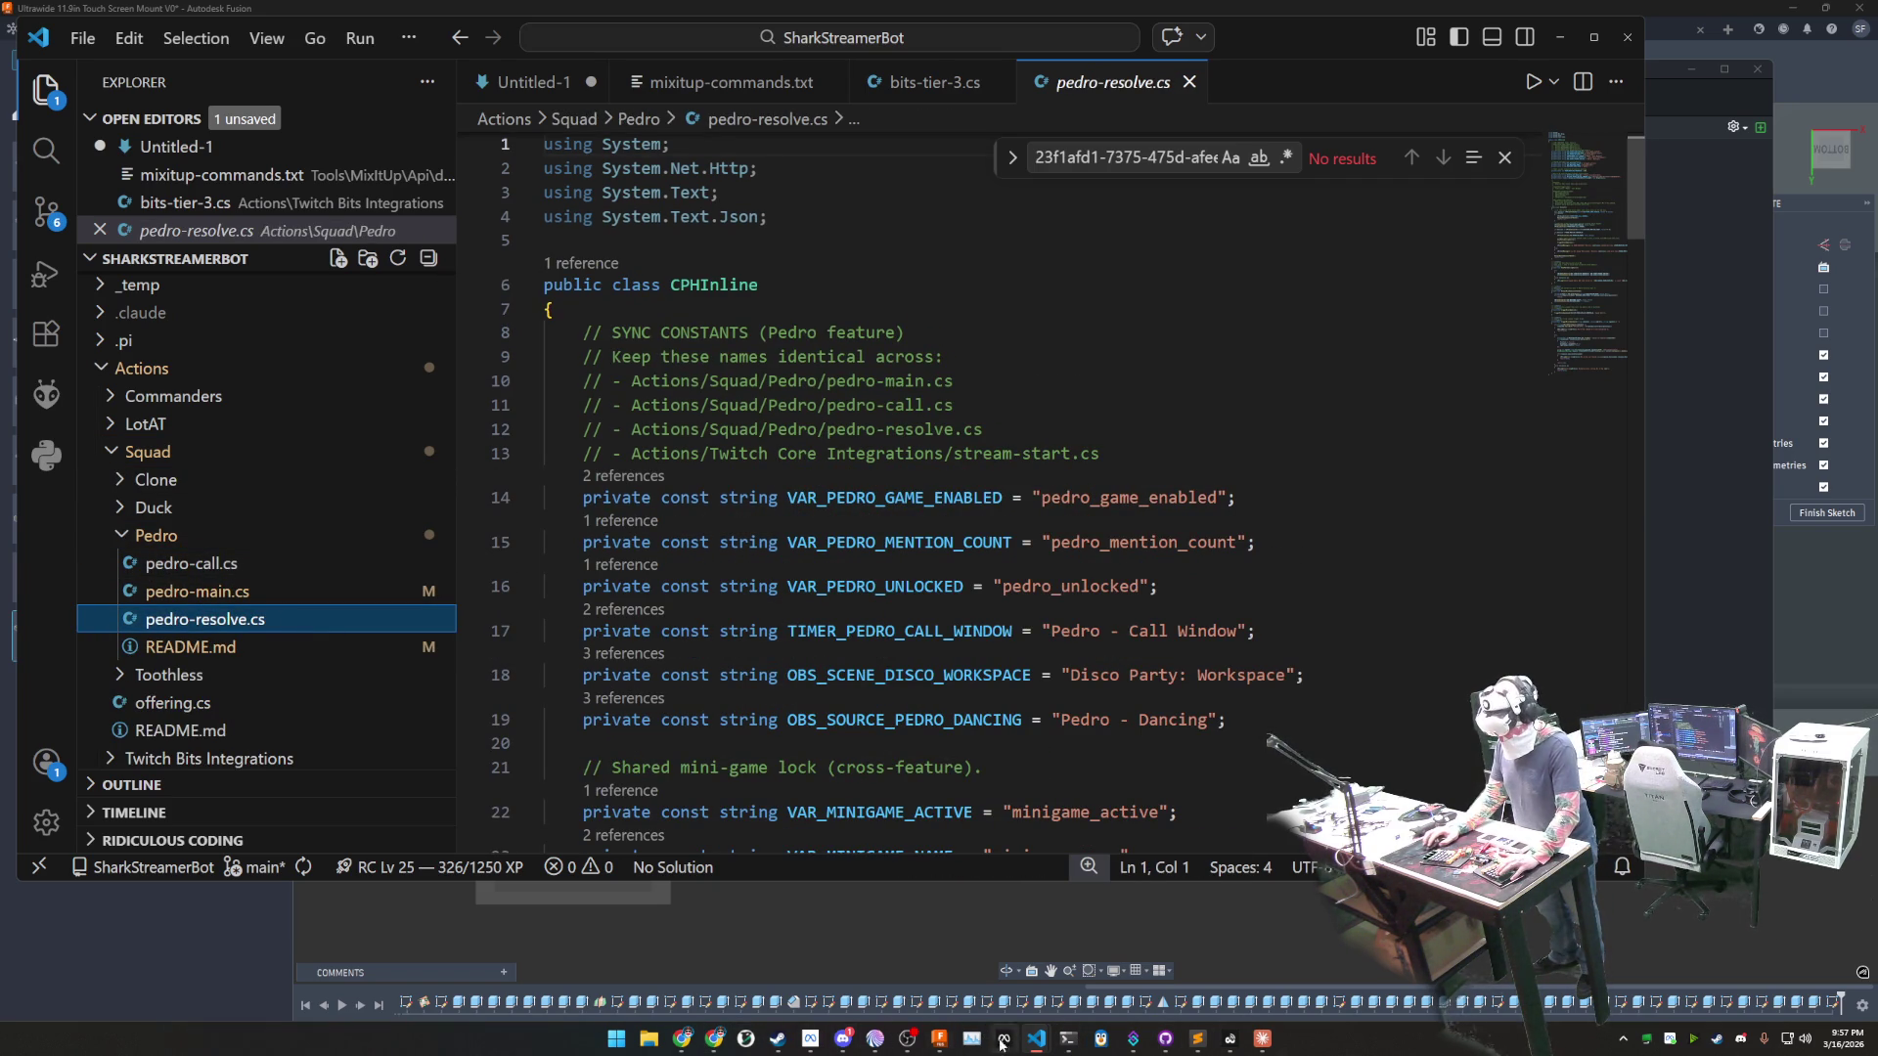
left_click(1068, 1039)
scroll(906, 597, "down", 3)
type("can y")
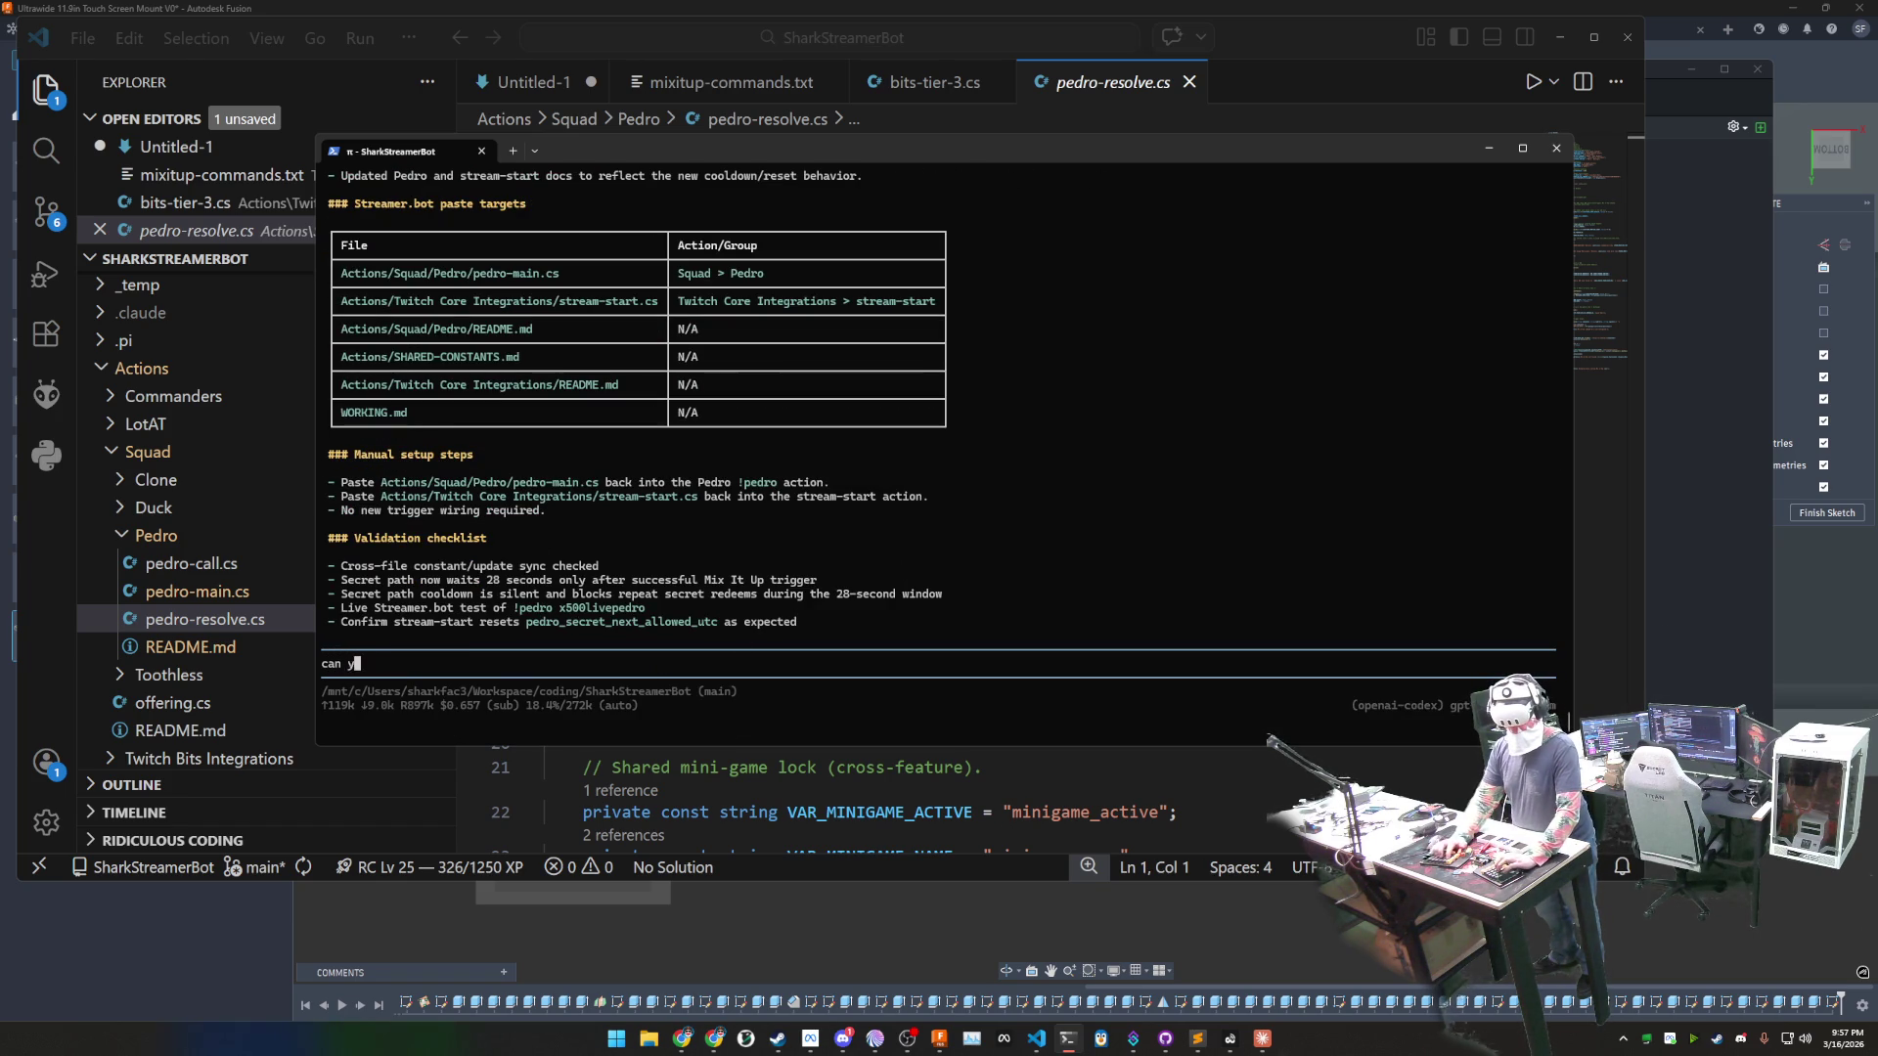
- Ask the Codex agent to add the same 28-second wait to pedro-resolve
type("ou add ")
type("that same 28 seco")
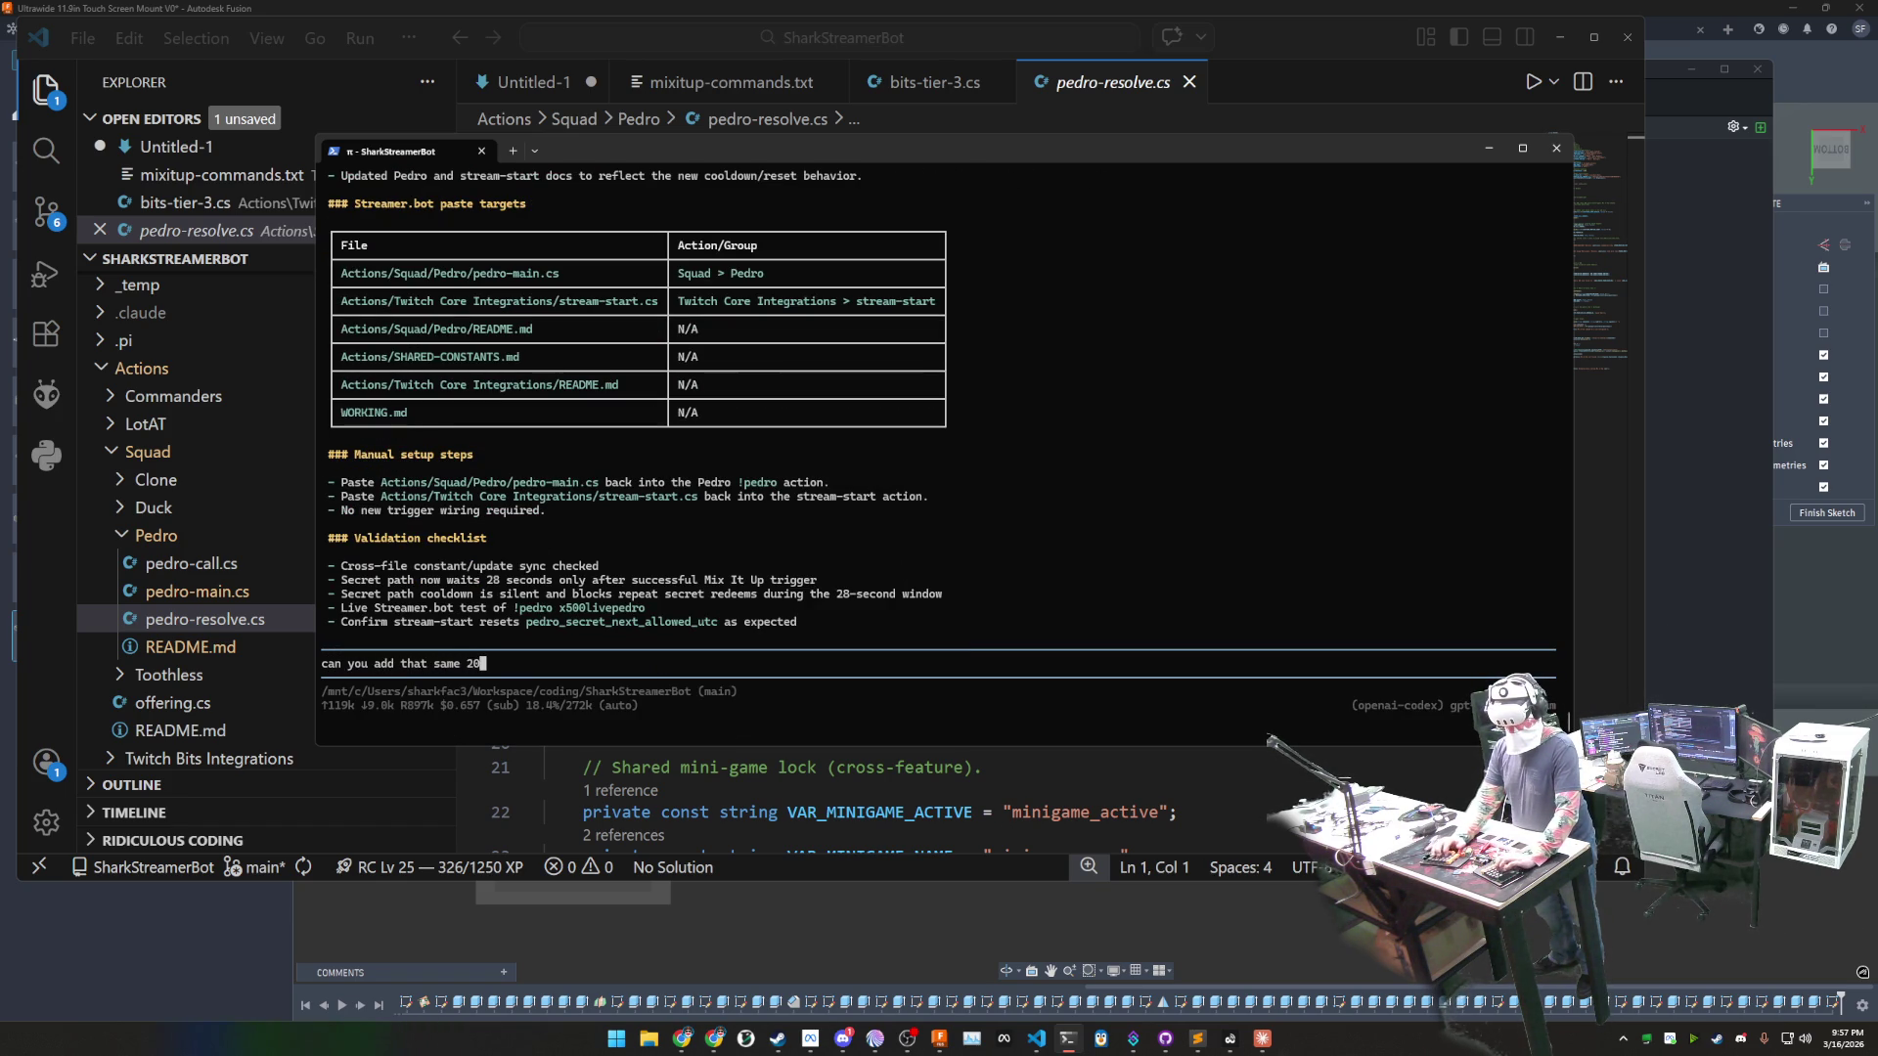
type("nd wait to pedro-resolve?")
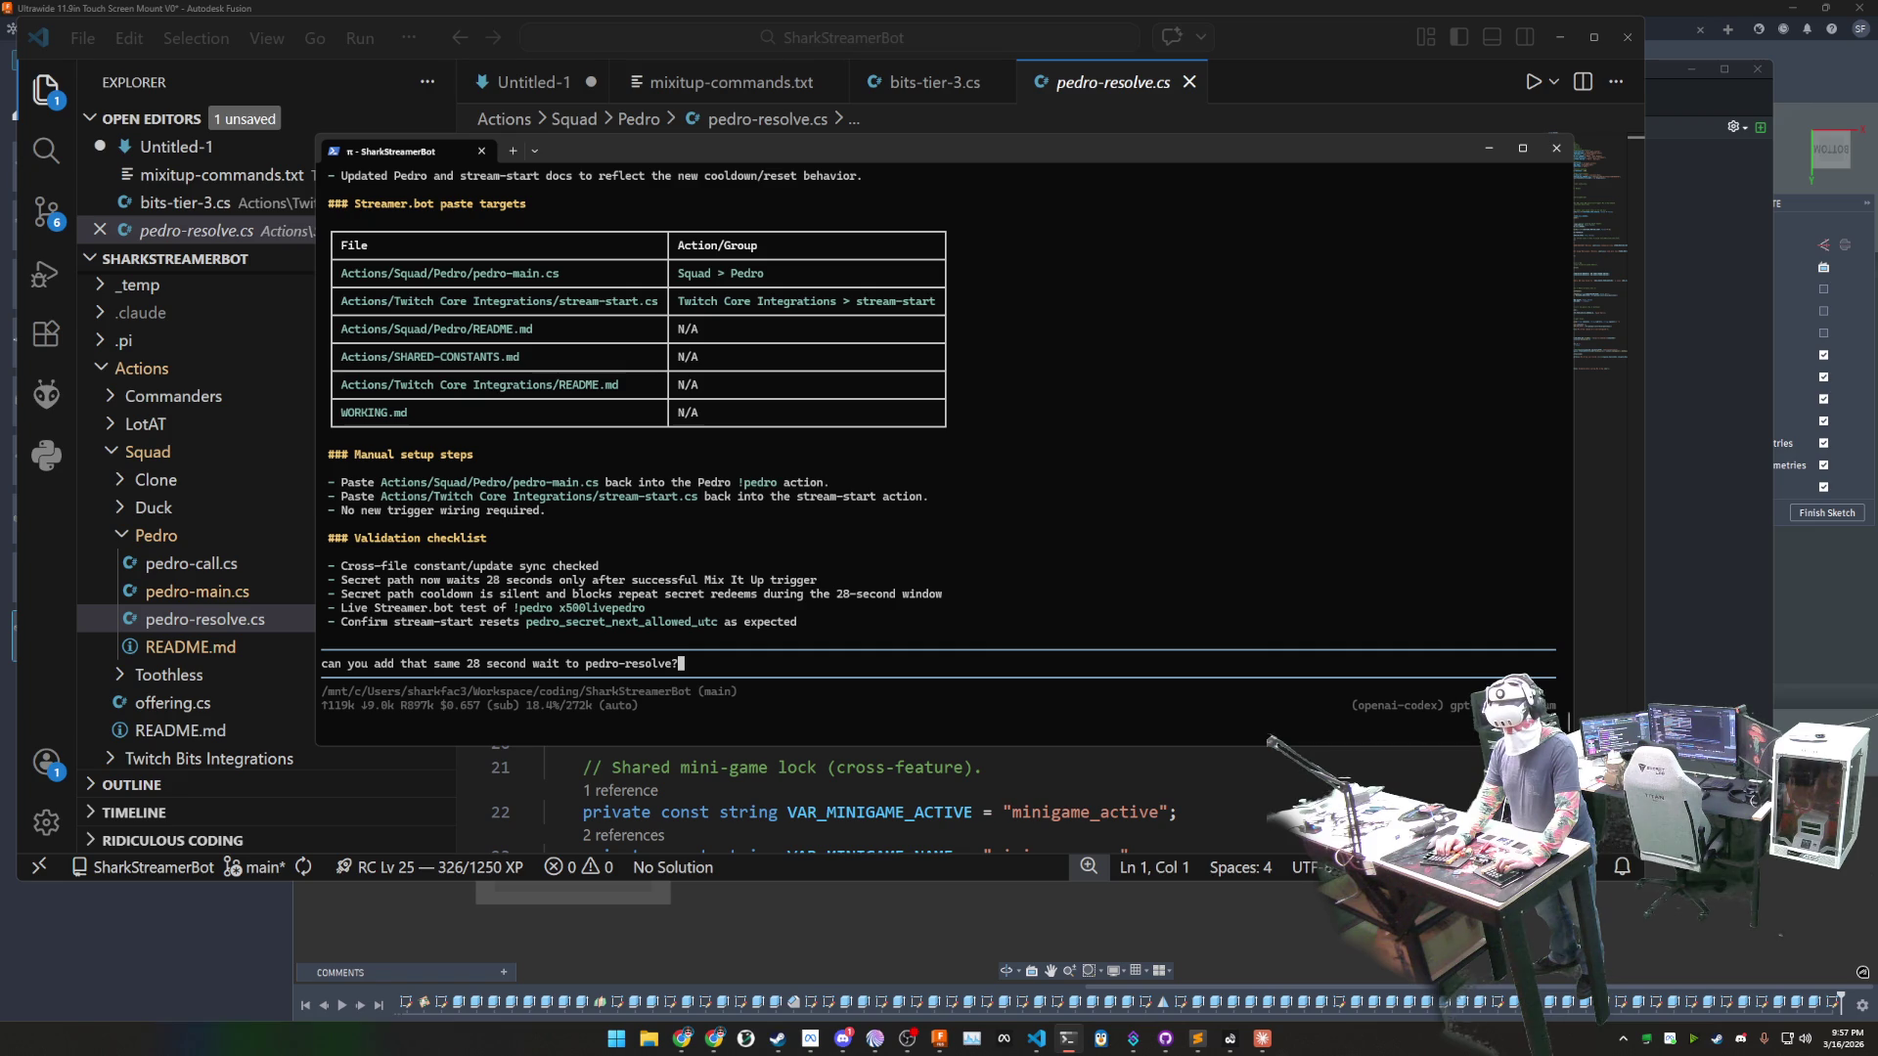
key("Return")
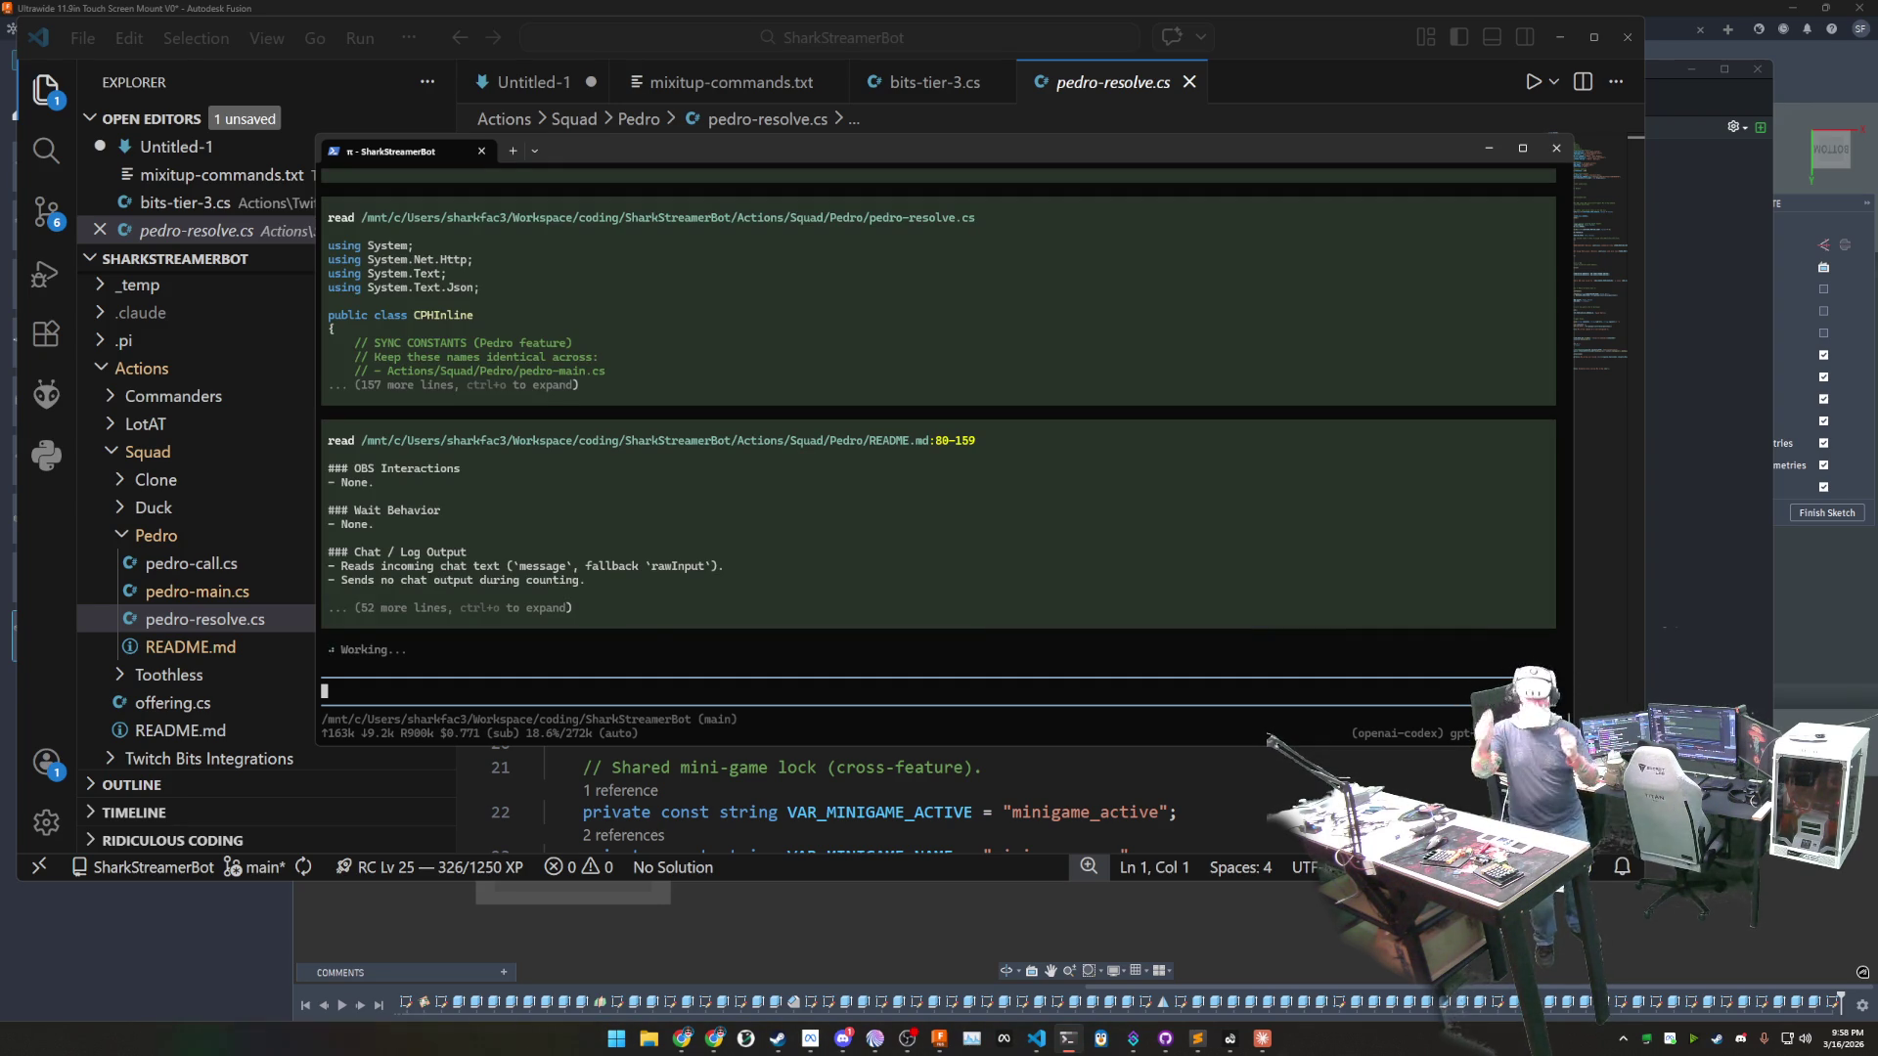
left_click(1263, 1038)
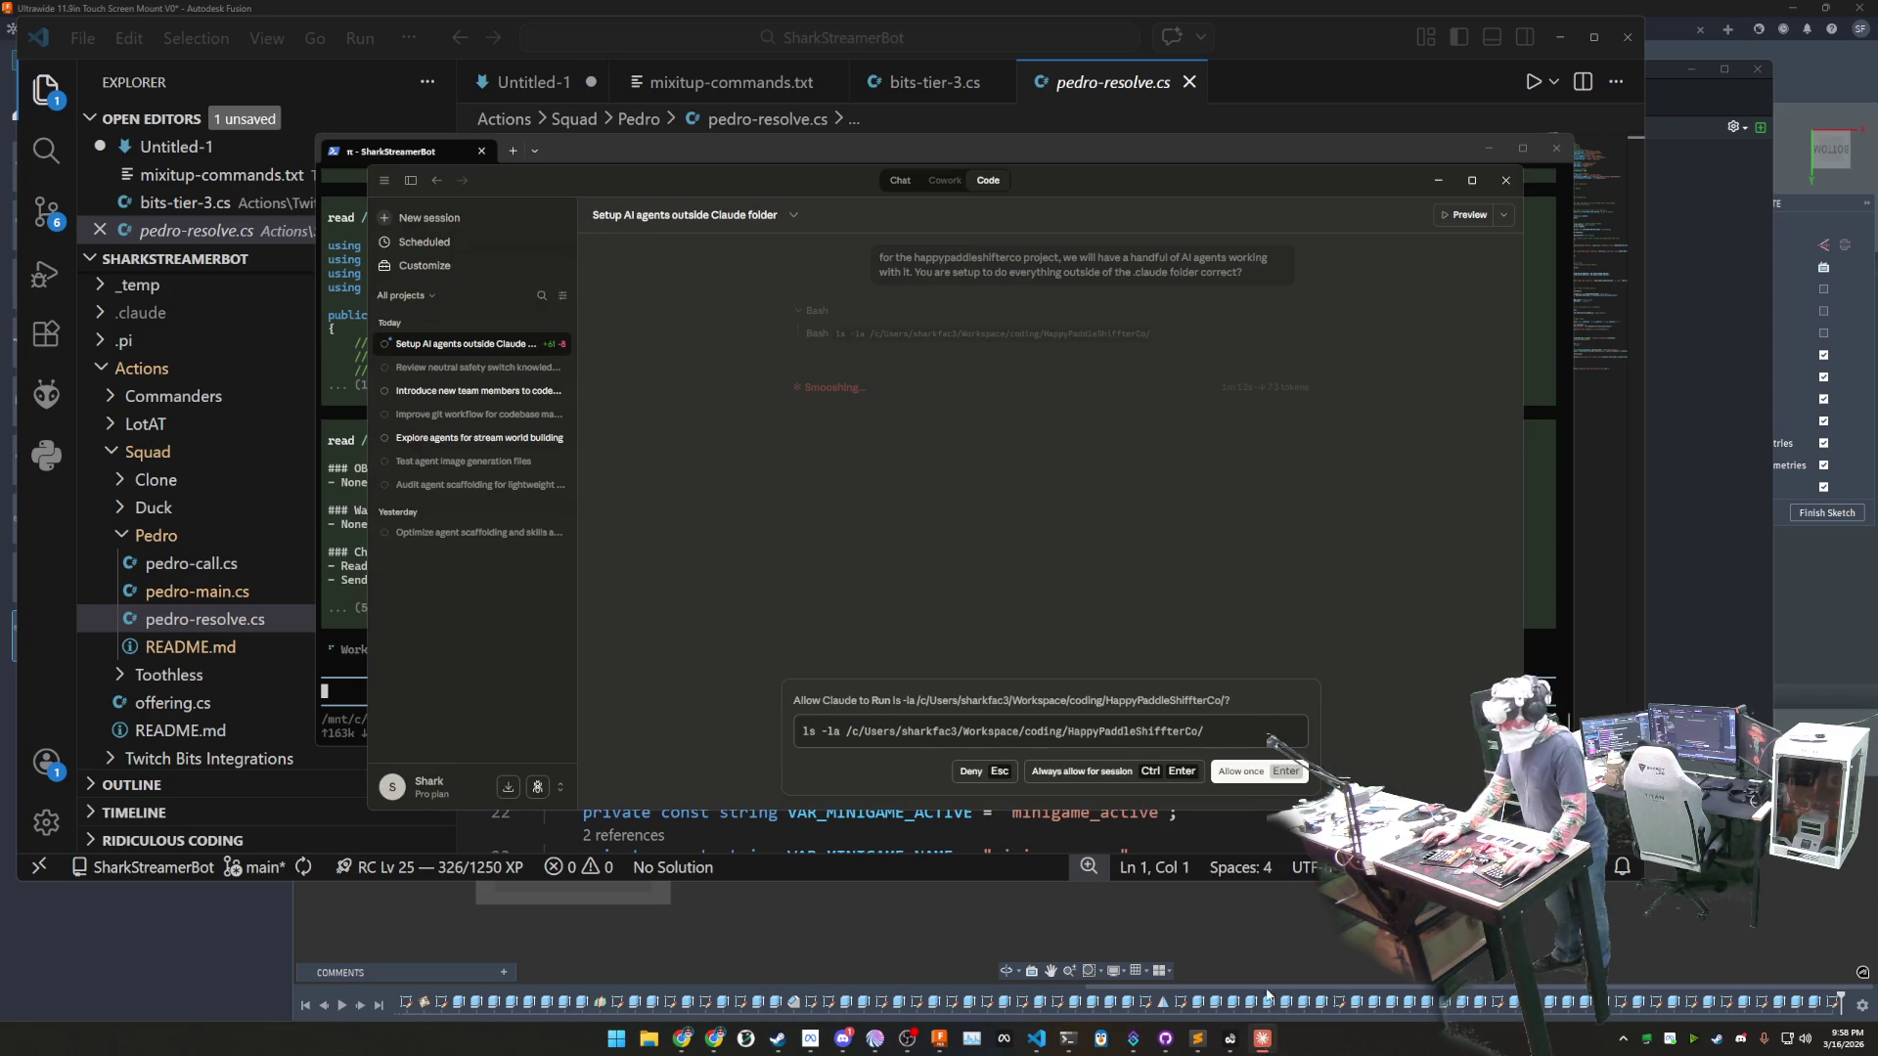
- Allow each of the agent's two directory-listing commands once, then bring up the Fusion mount sketch
left_click(1099, 772)
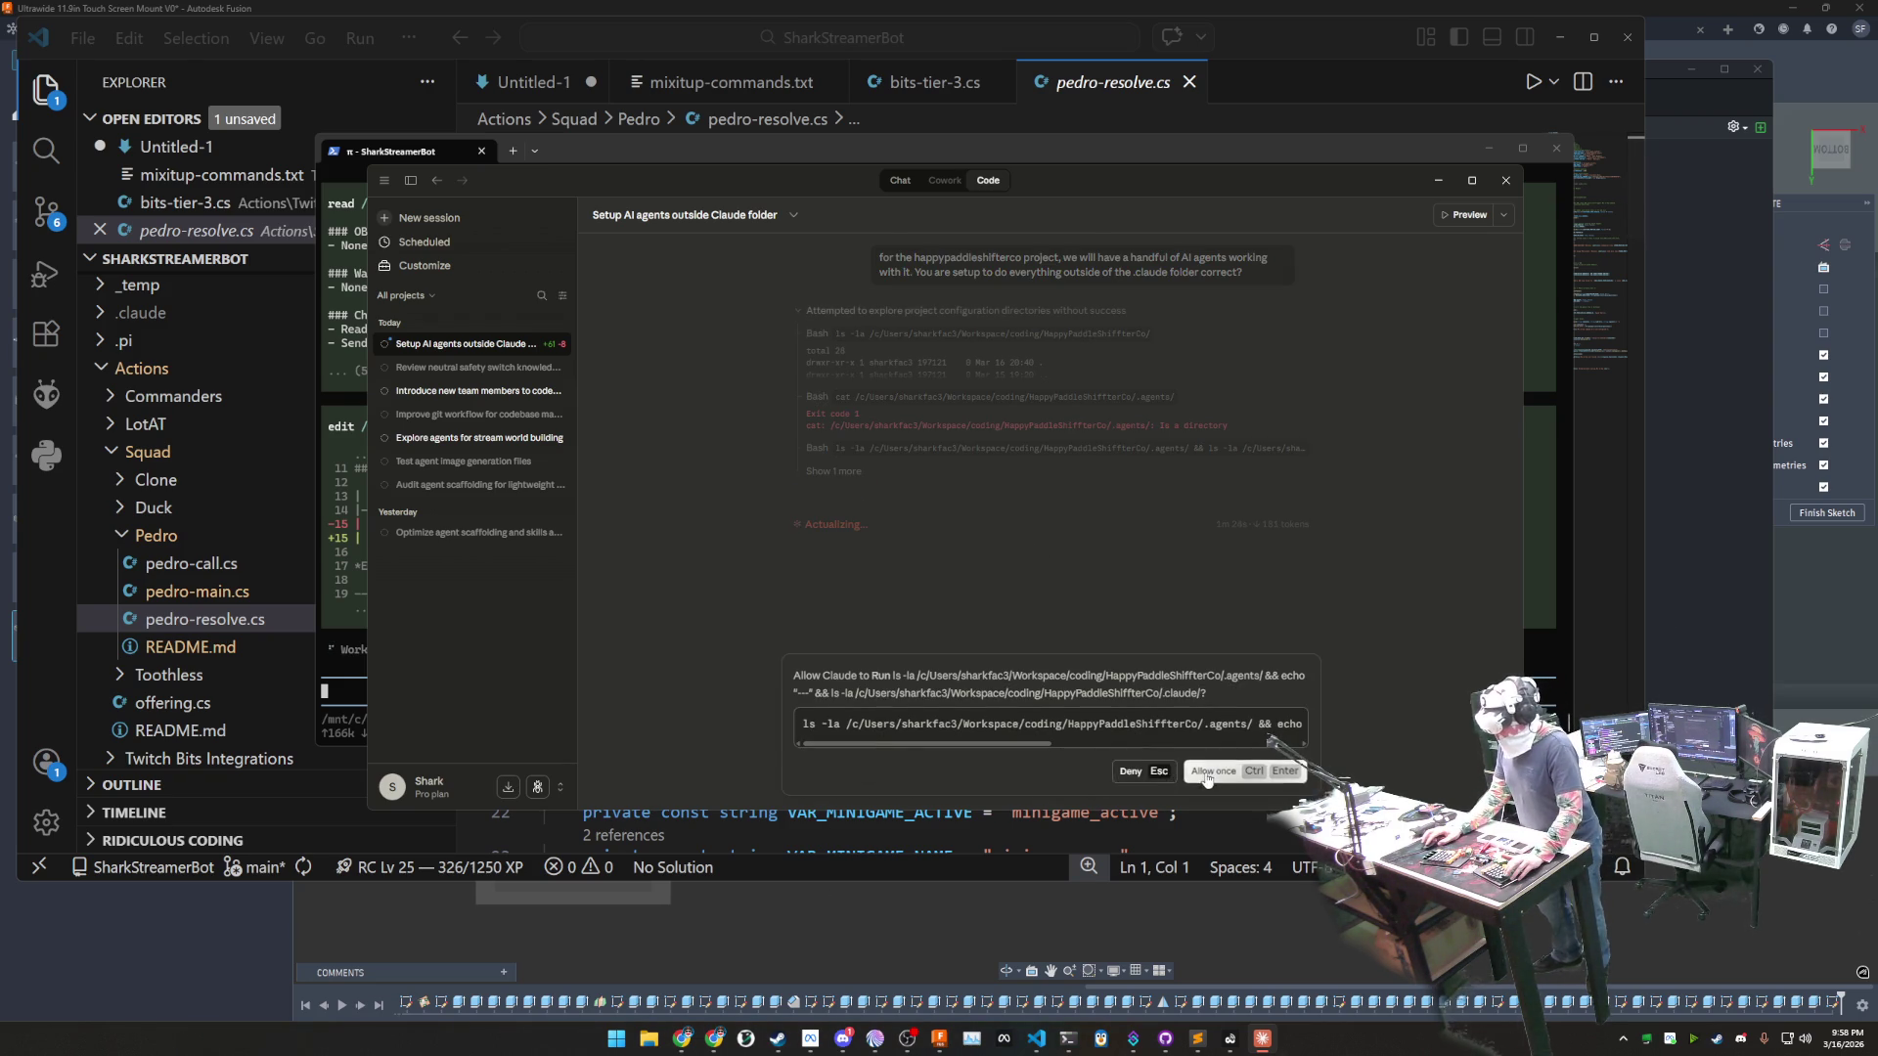
left_click(1213, 772)
left_click(906, 920)
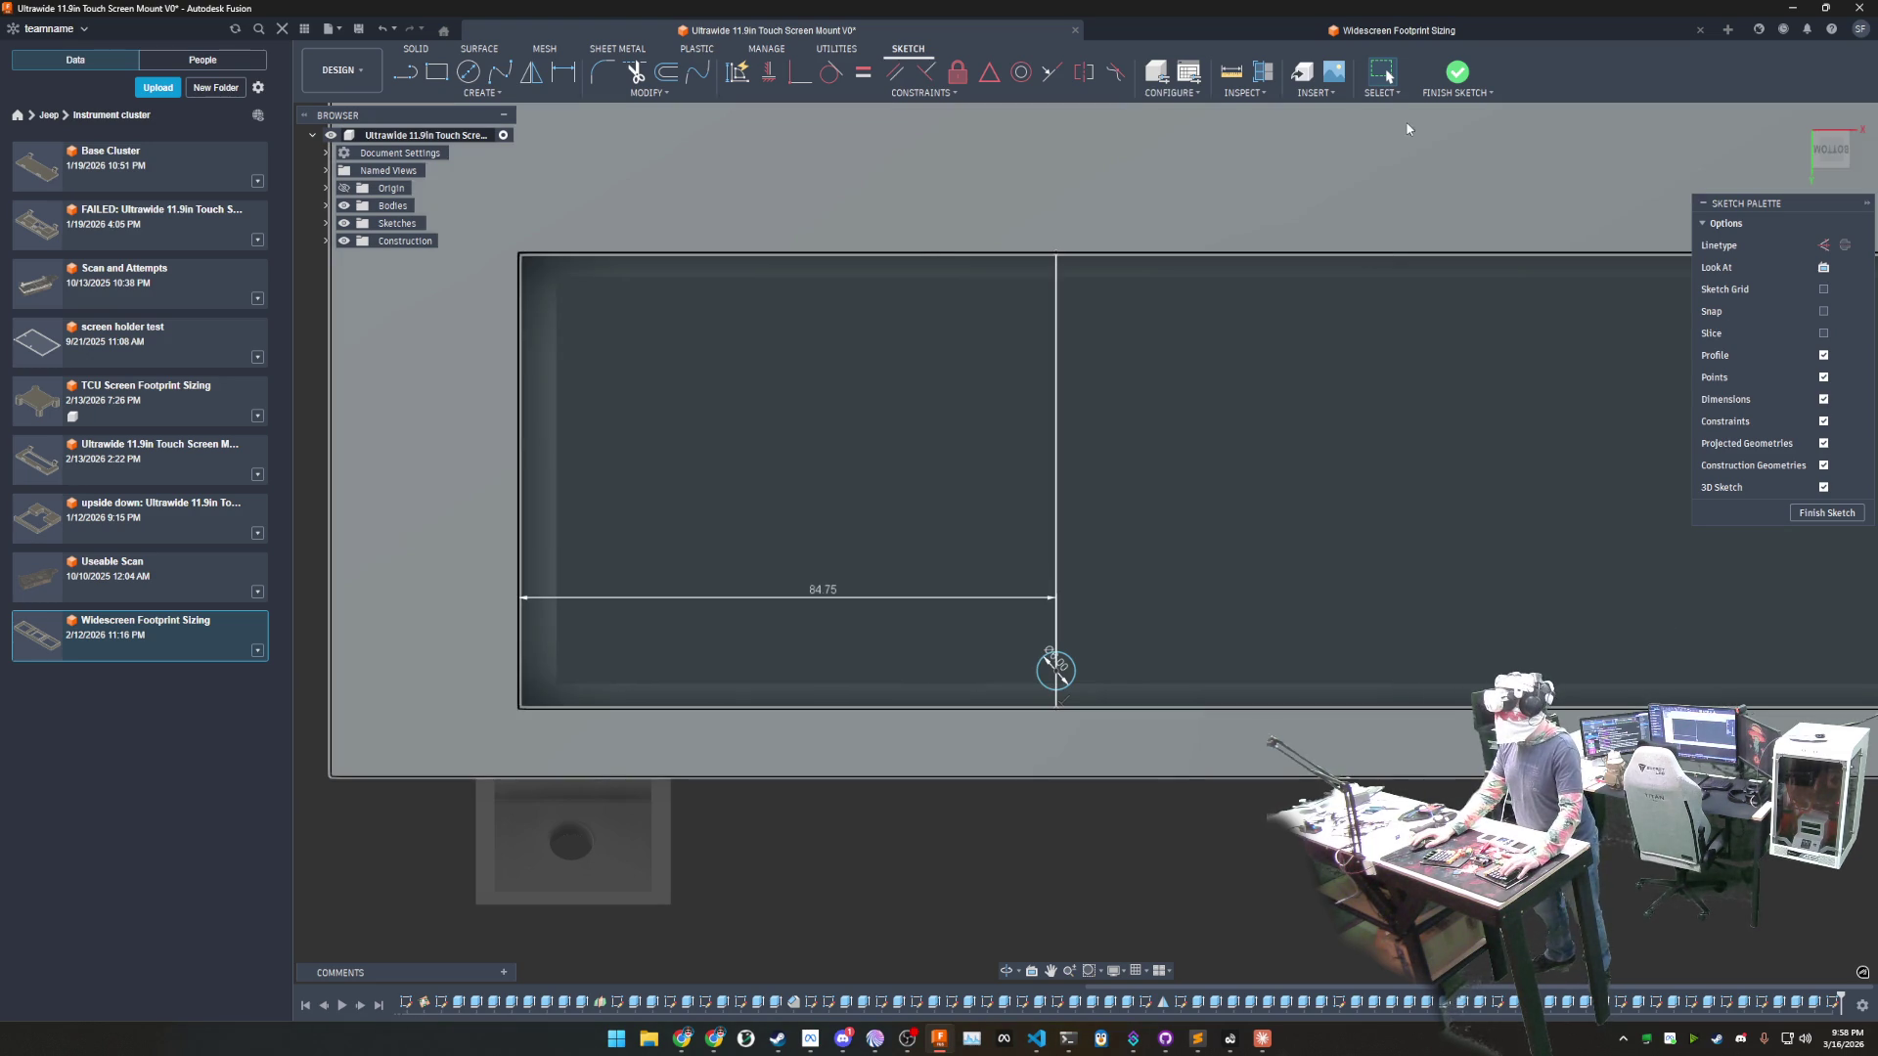
- Measure the 7.00 mm distance from the 3.00 mm hole to the frame edge in Widescreen Footprint Sizing
left_click(1282, 34)
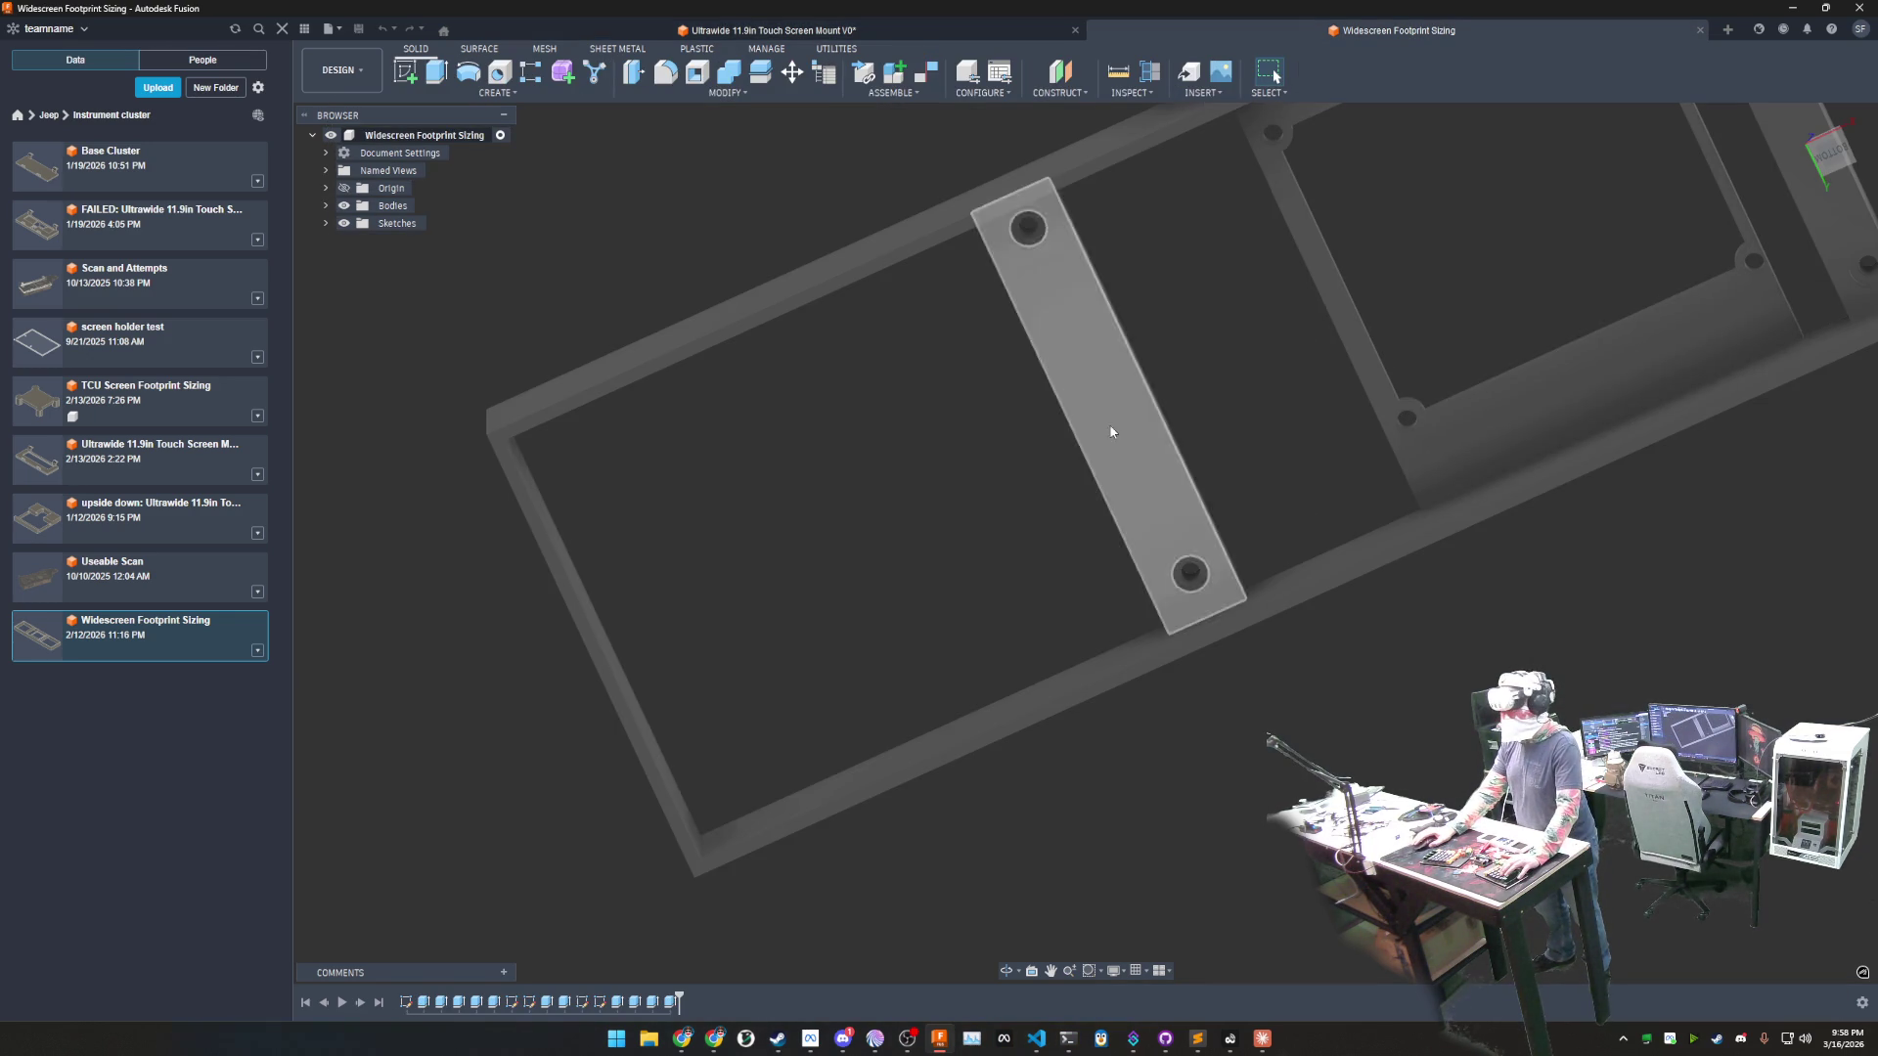
left_click(1118, 71)
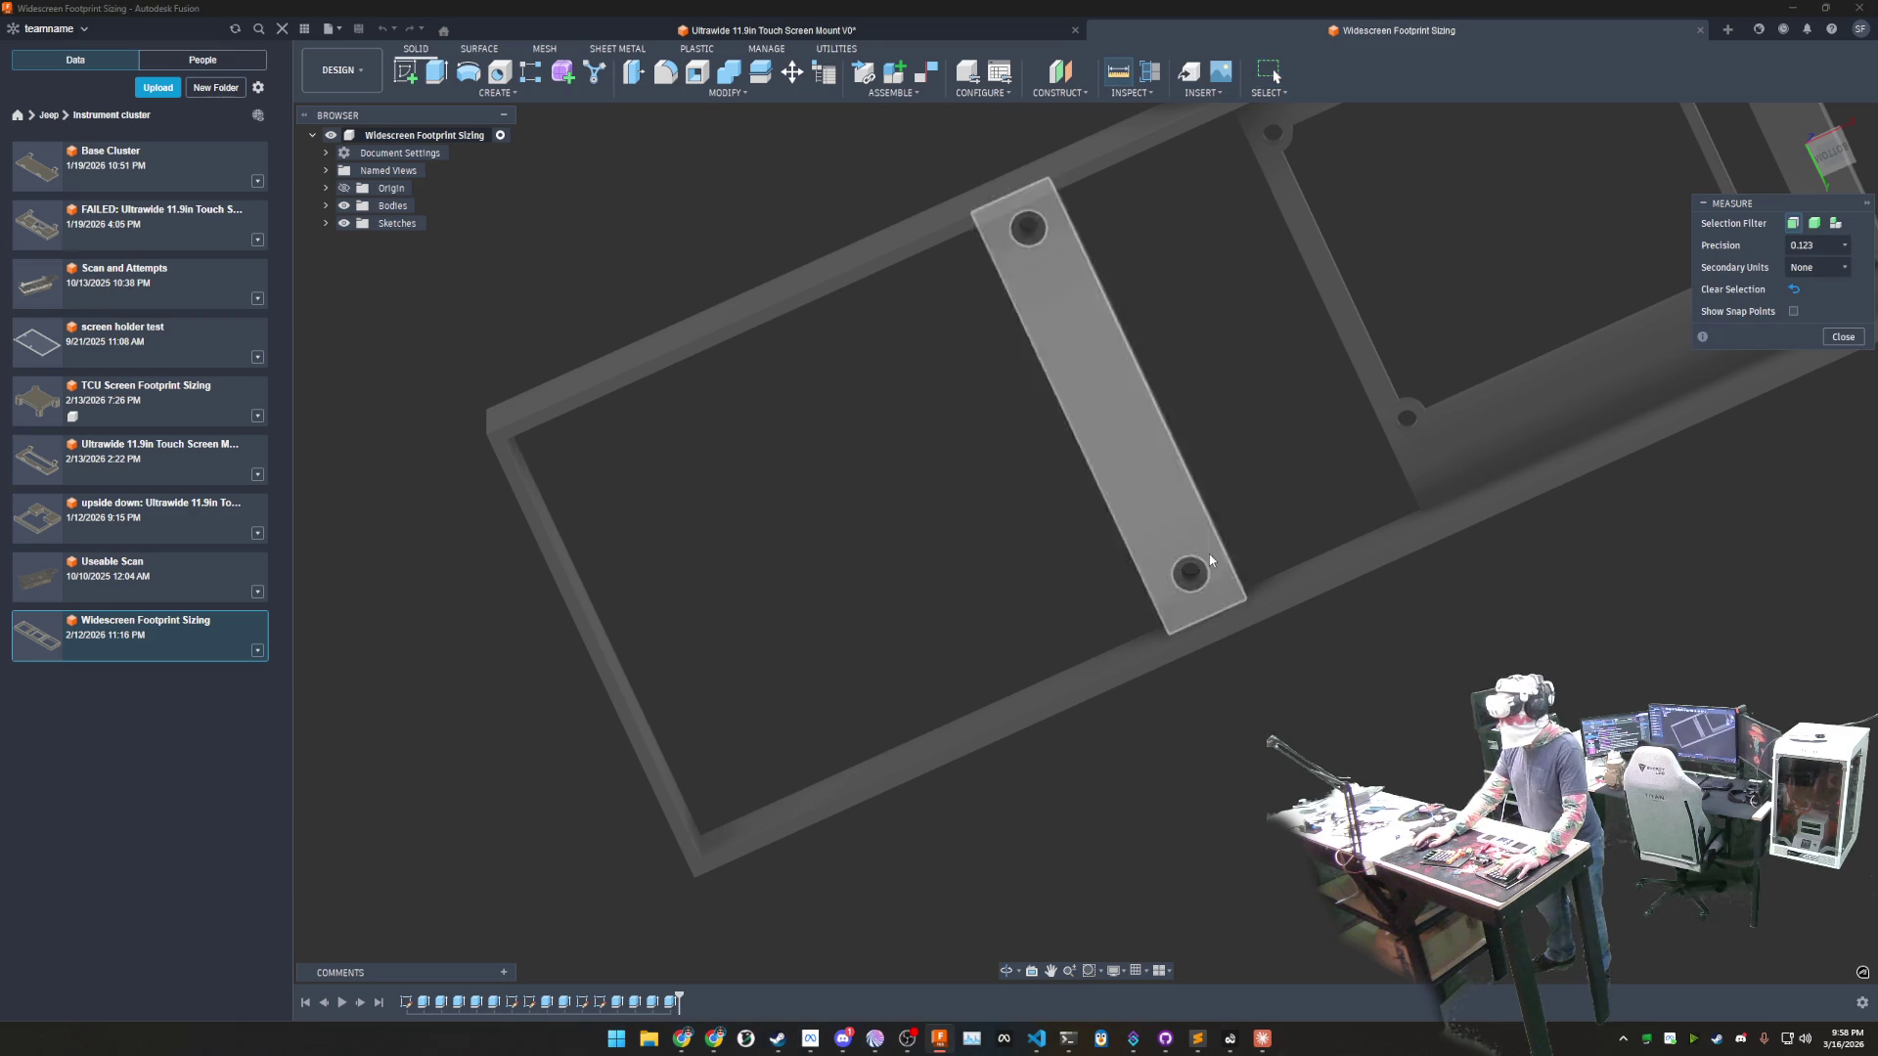
scroll(1223, 626, "up", 5)
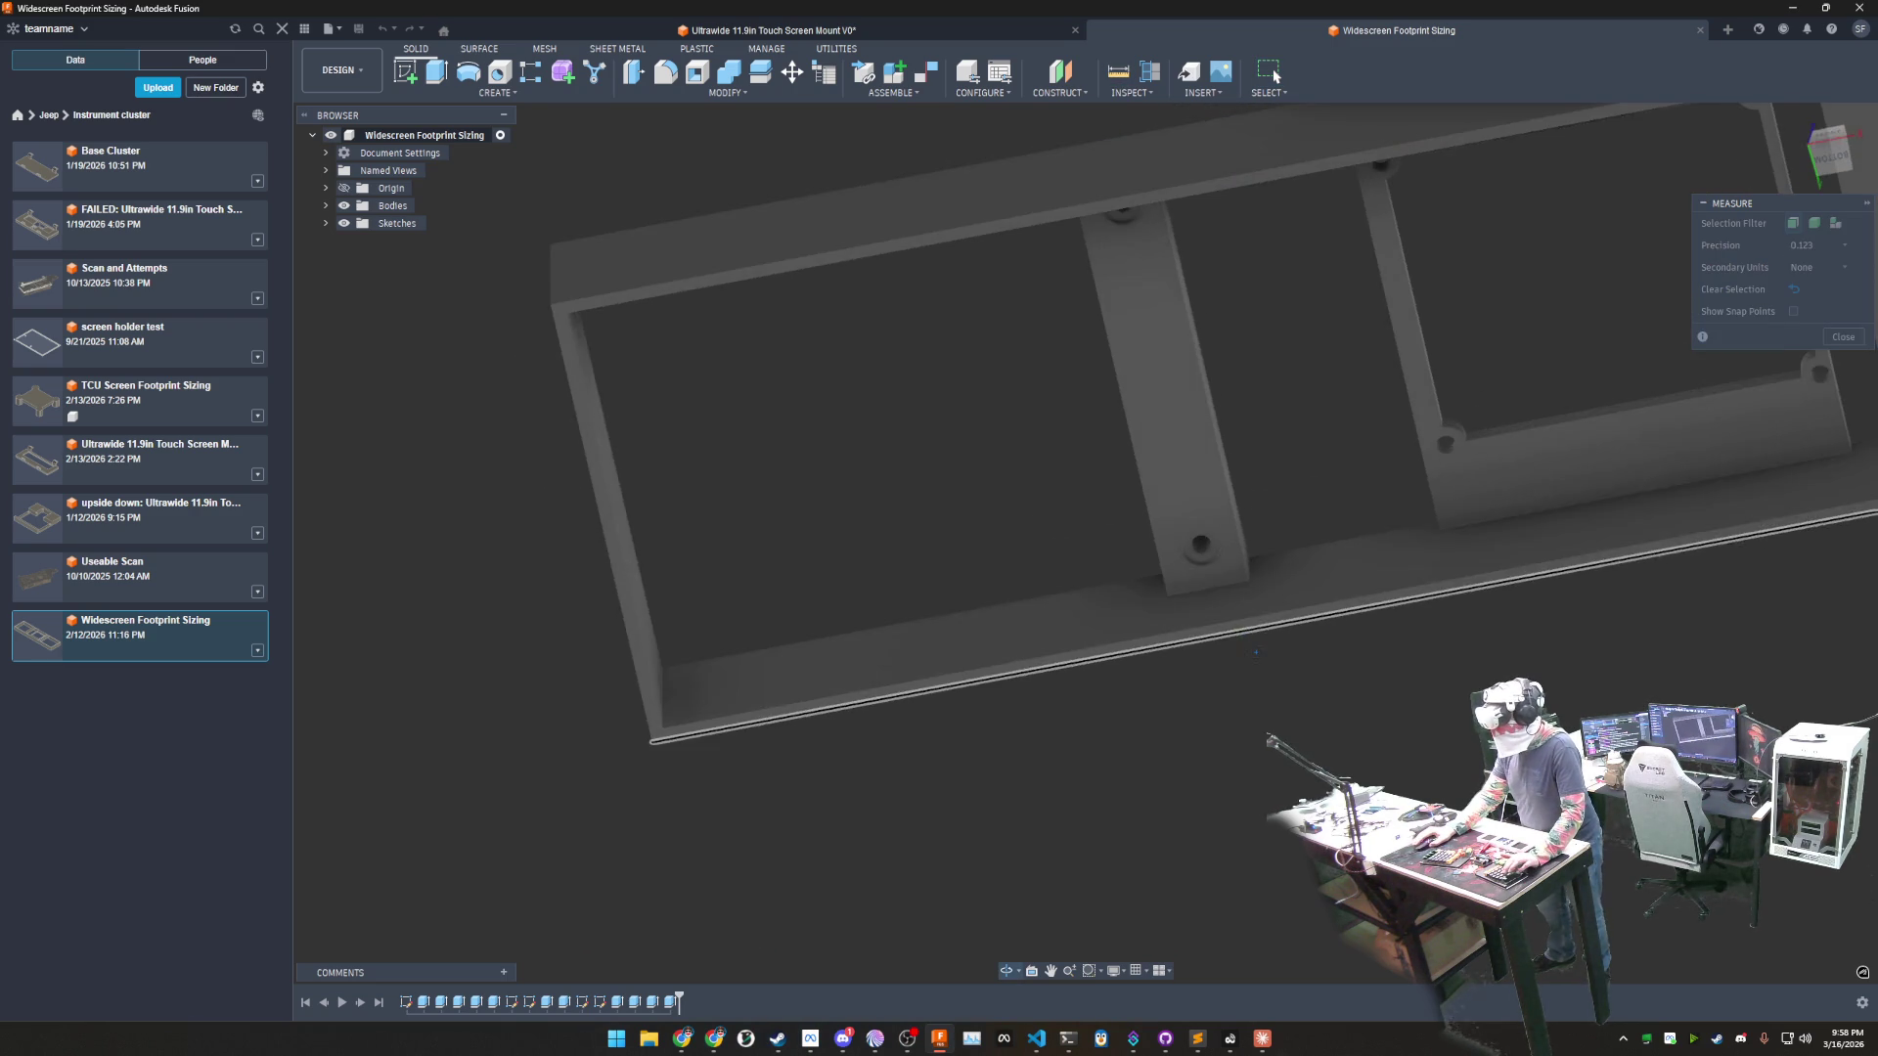
left_click(1220, 620)
left_click(1176, 411)
middle_click_drag(1411, 345, 1408, 314, "shift")
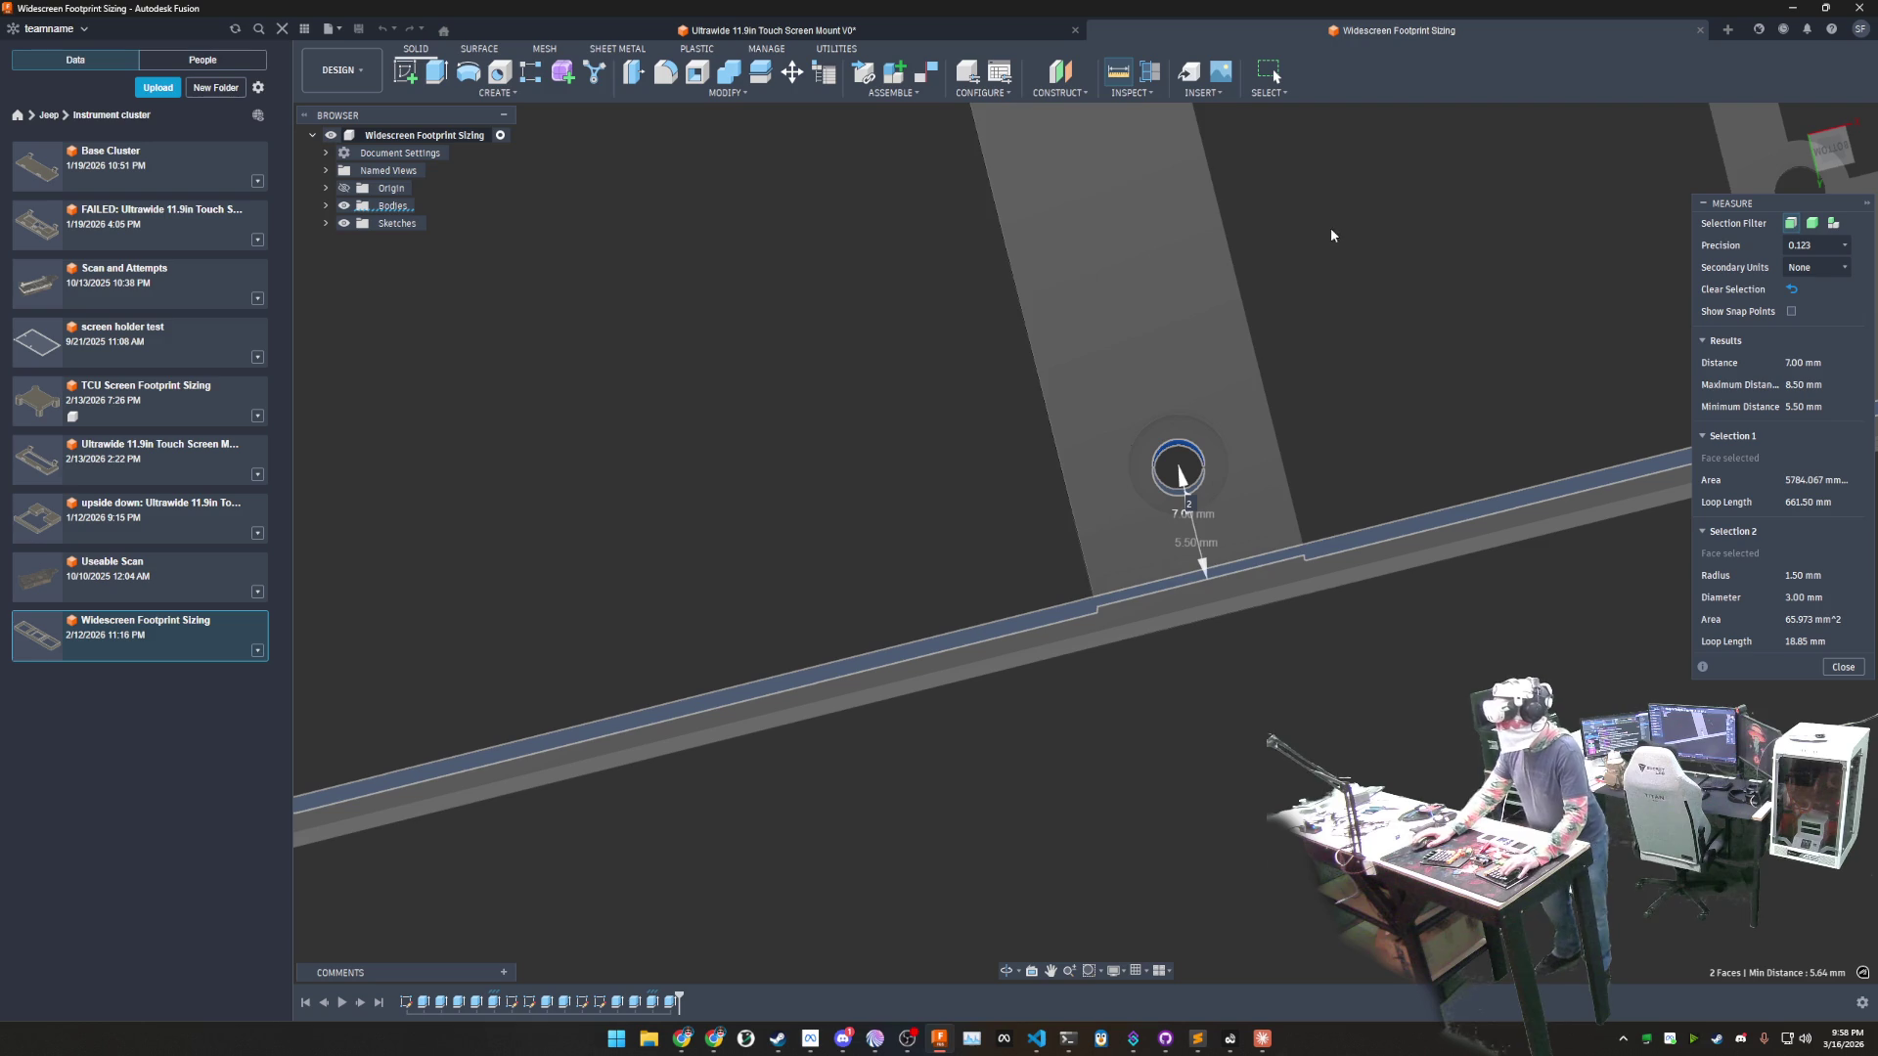
left_click(955, 33)
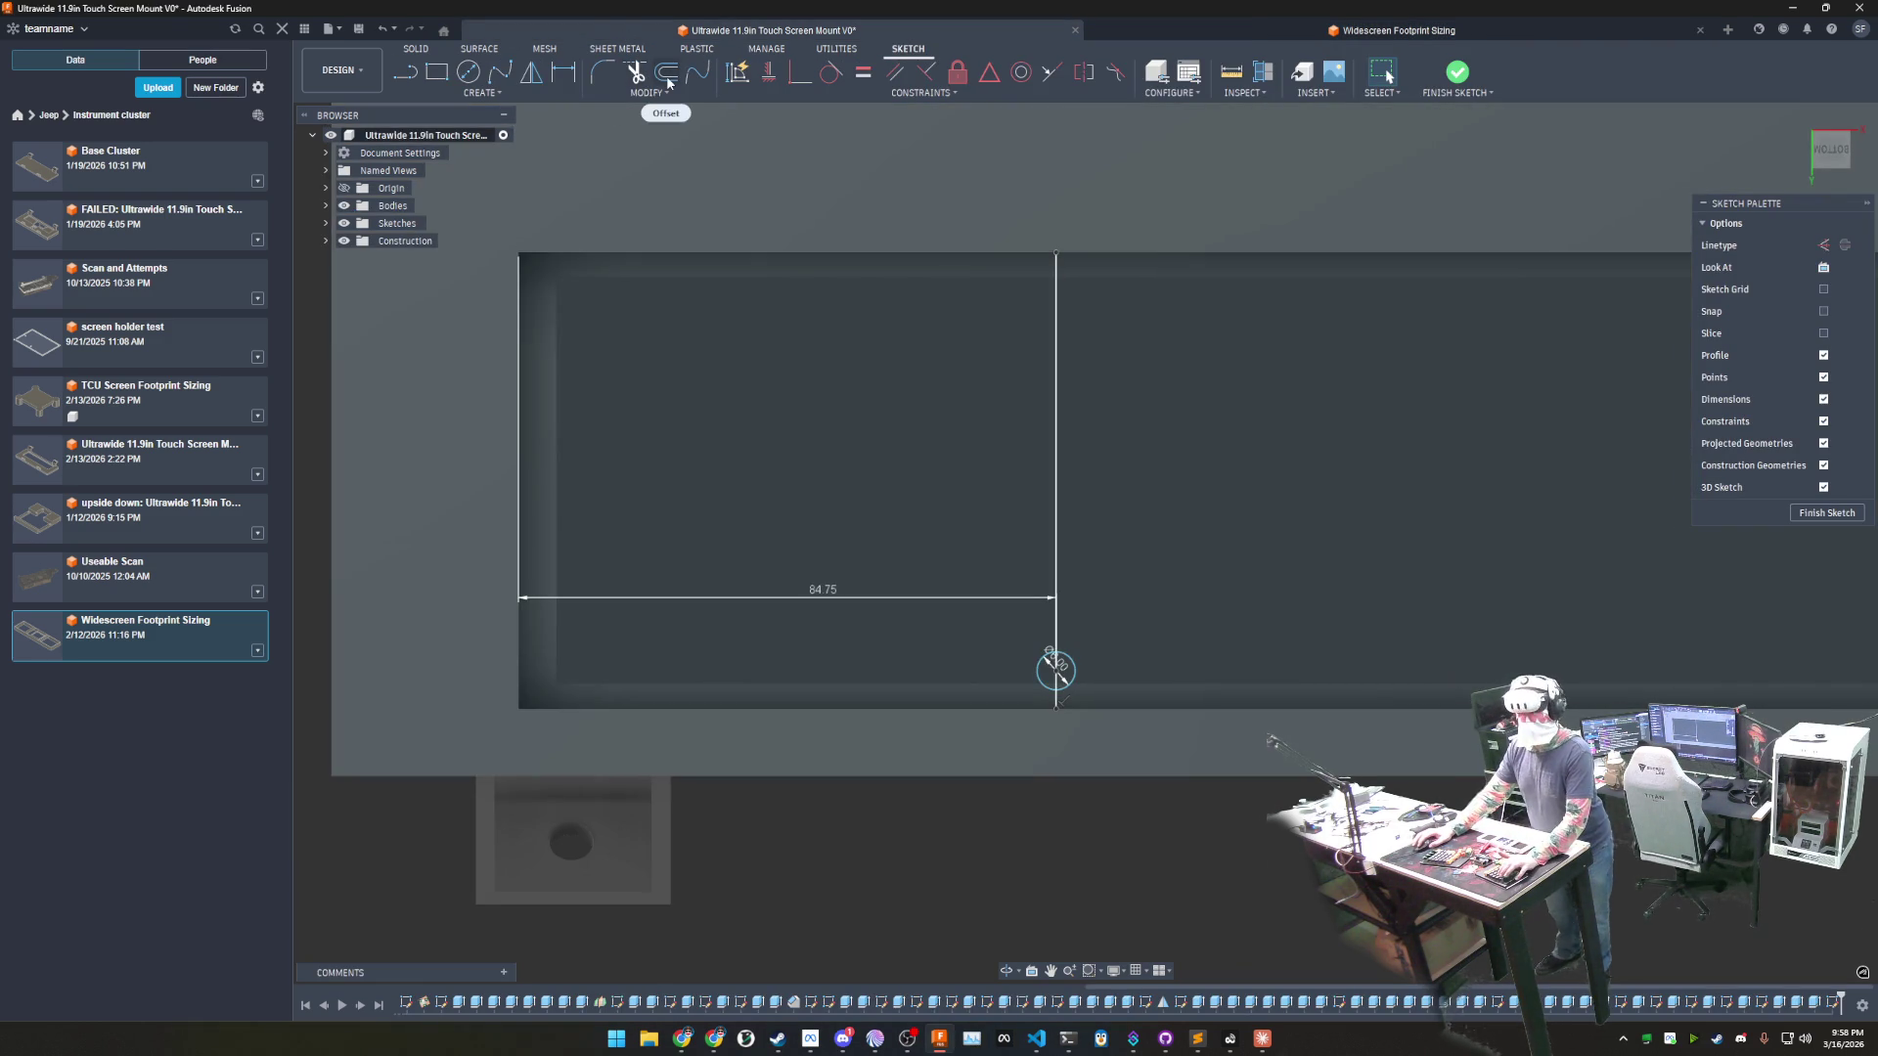
- Dimension the lower circle 7 mm above the bottom edge
key("d")
left_click(1073, 682)
left_click(1082, 708)
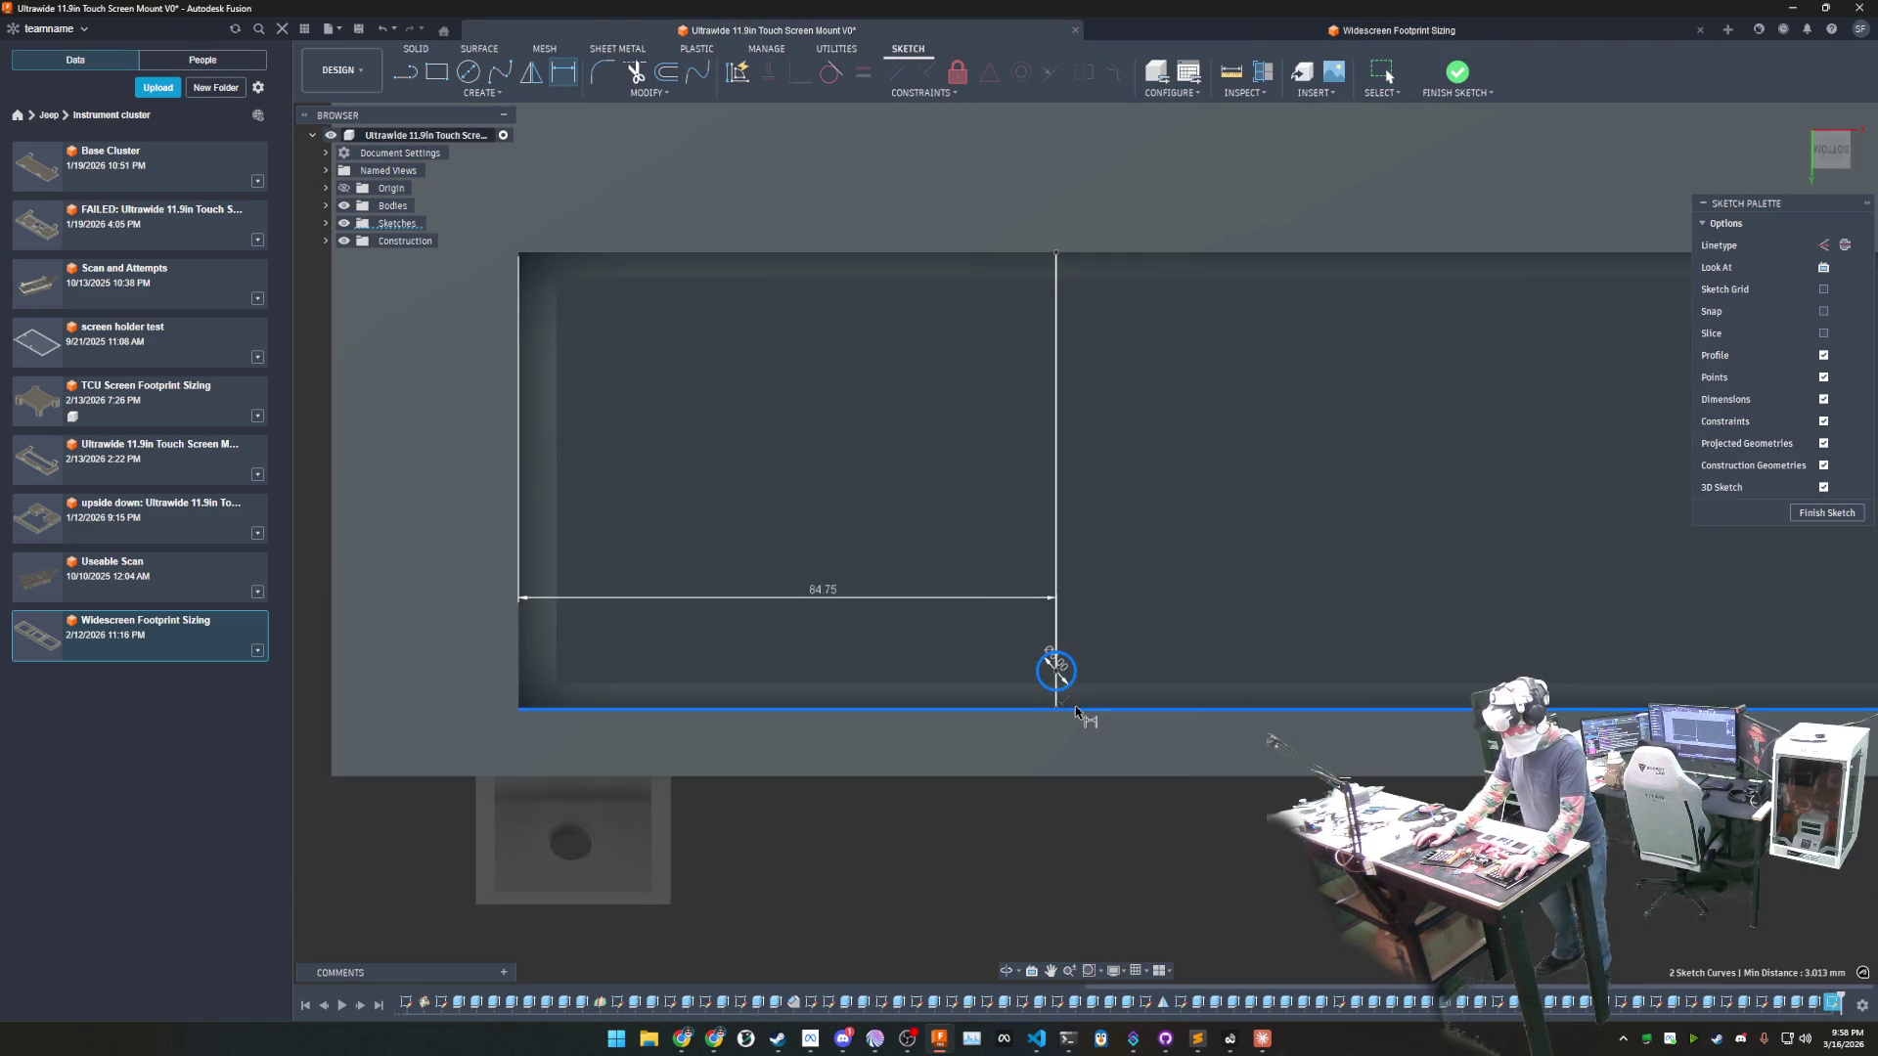
left_click(974, 637)
type("7")
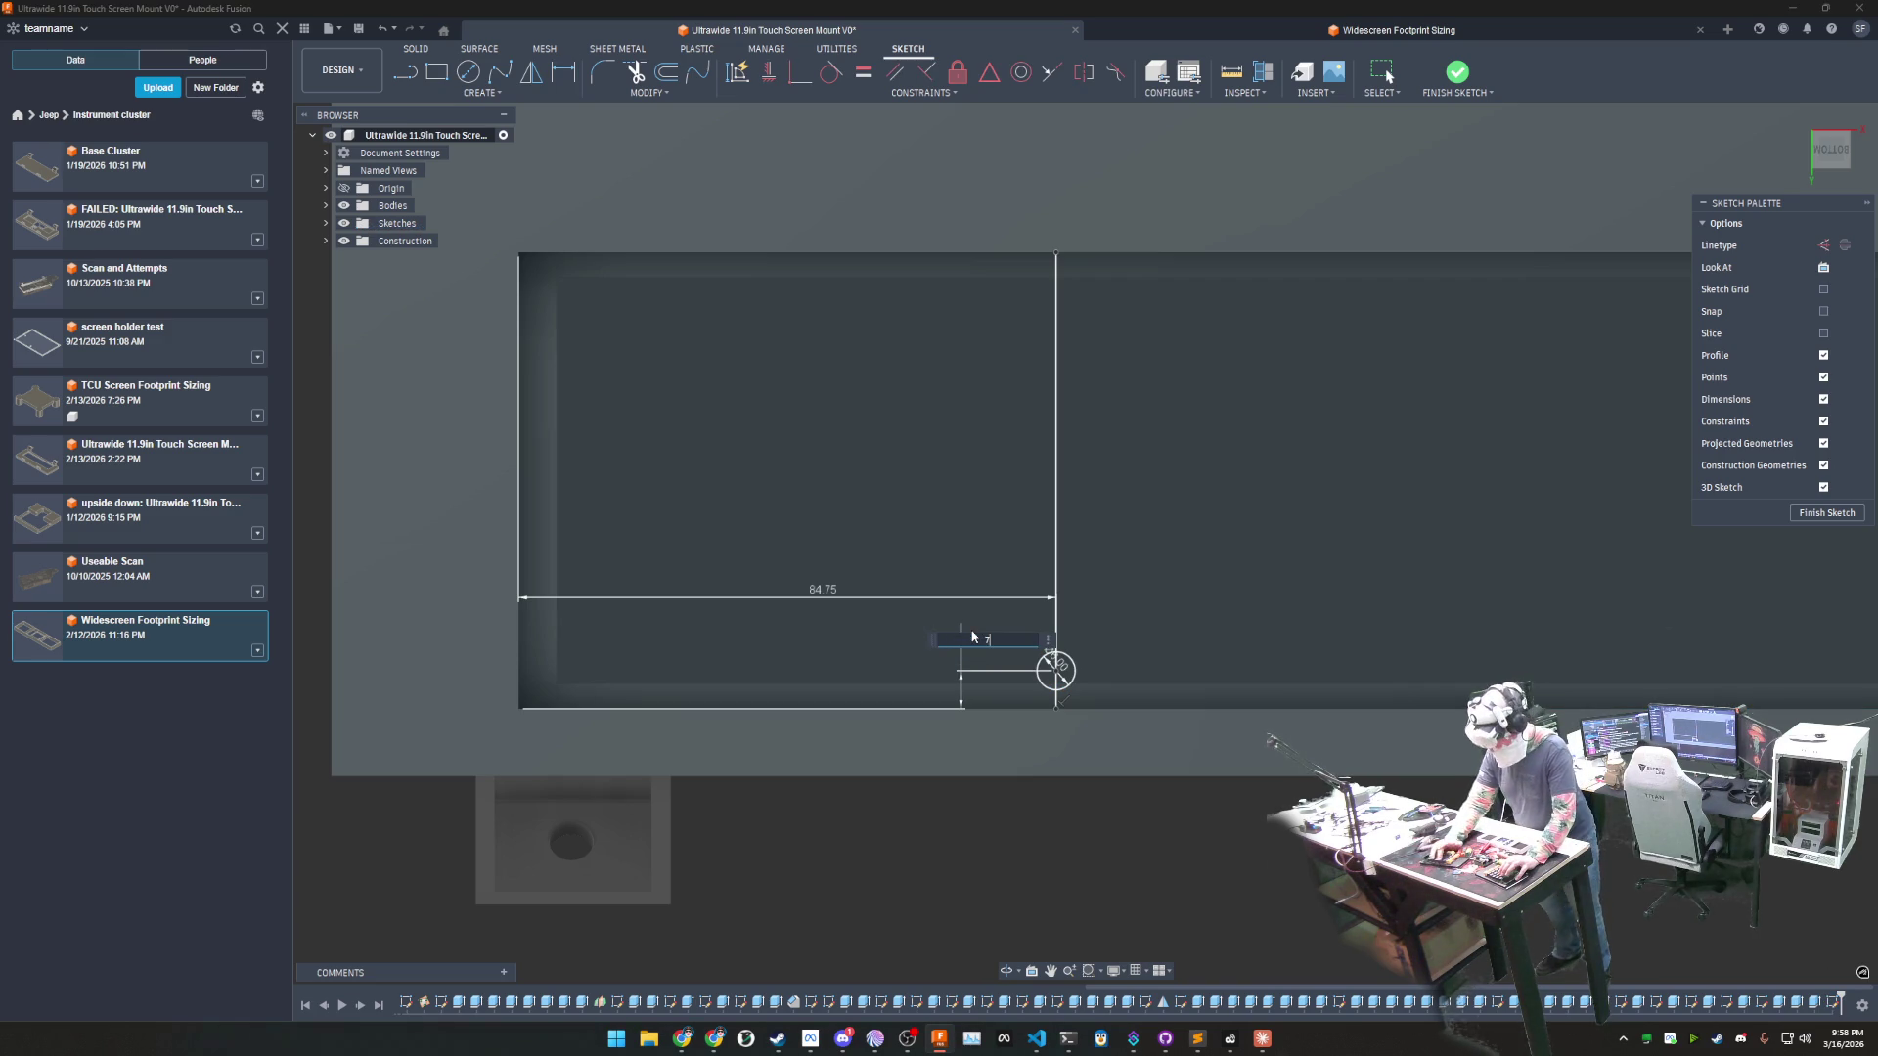
key("Return")
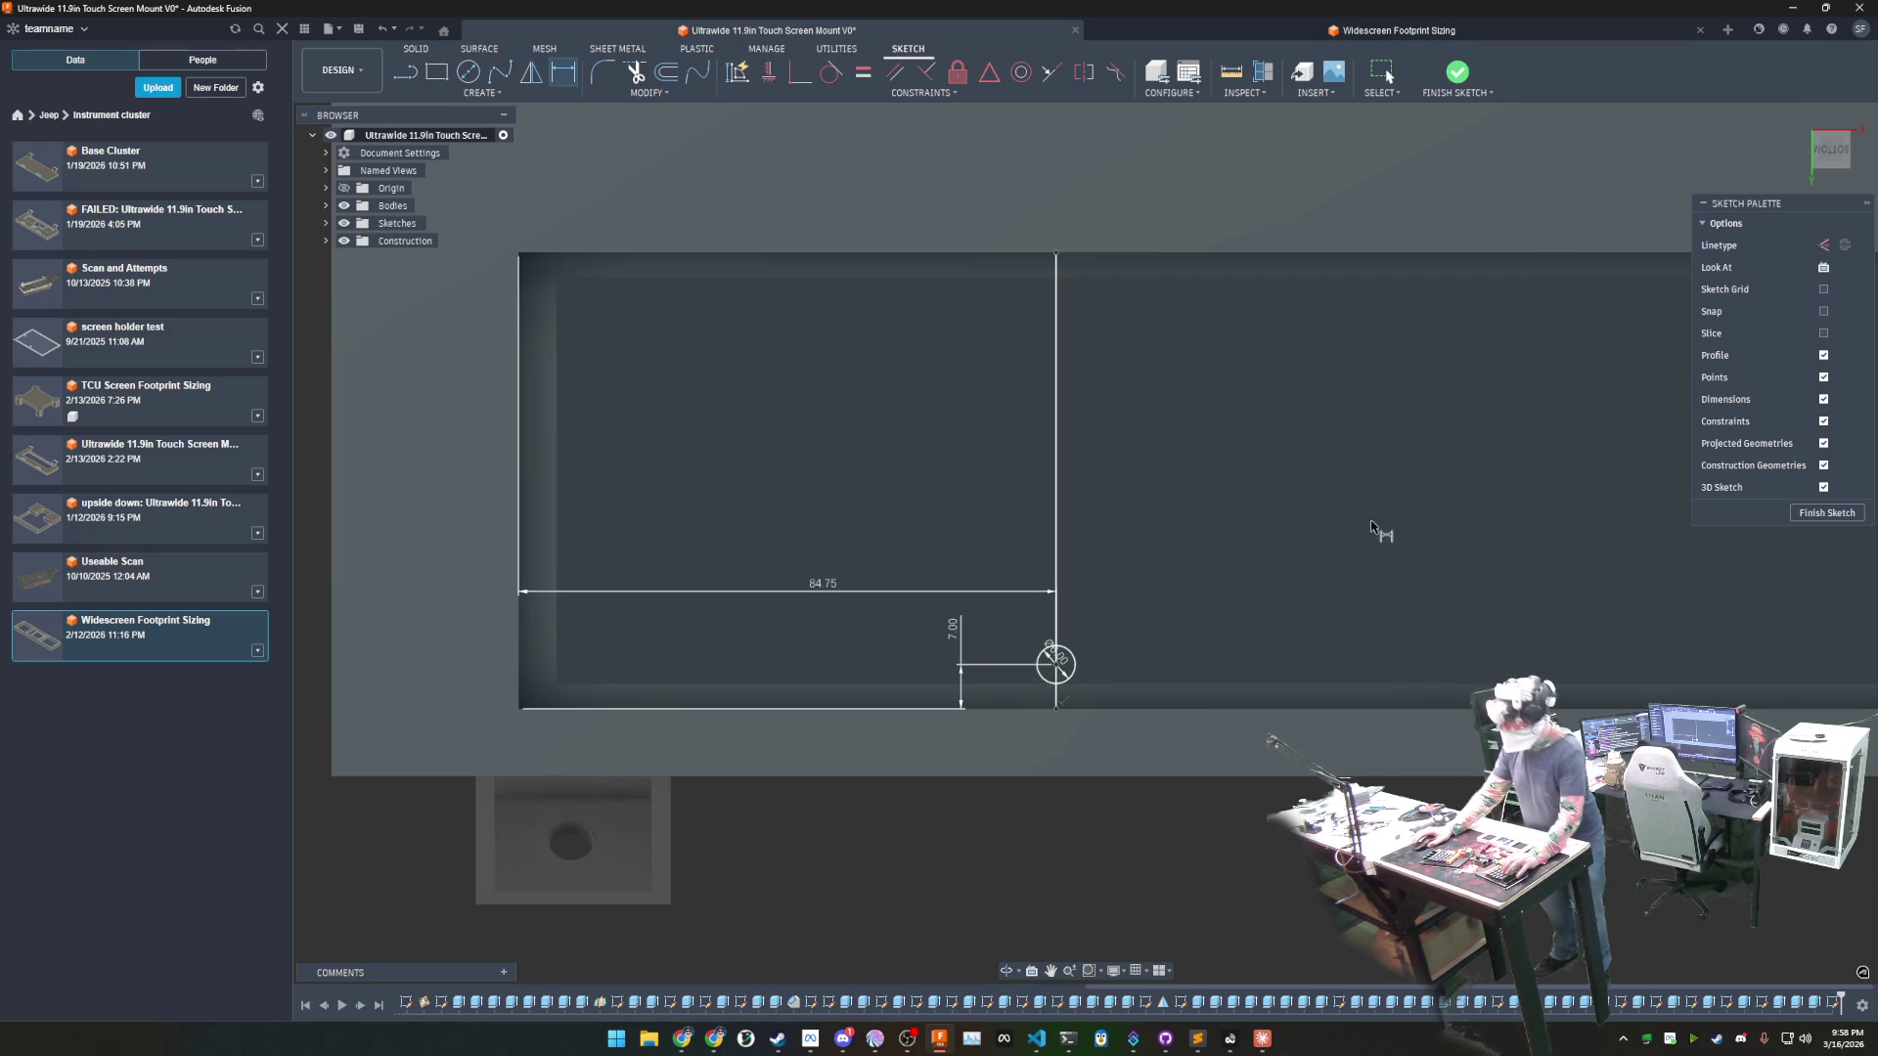
- Add a 6 mm circle at the line's top, then go to Widescreen Footprint Sizing
left_click(471, 73)
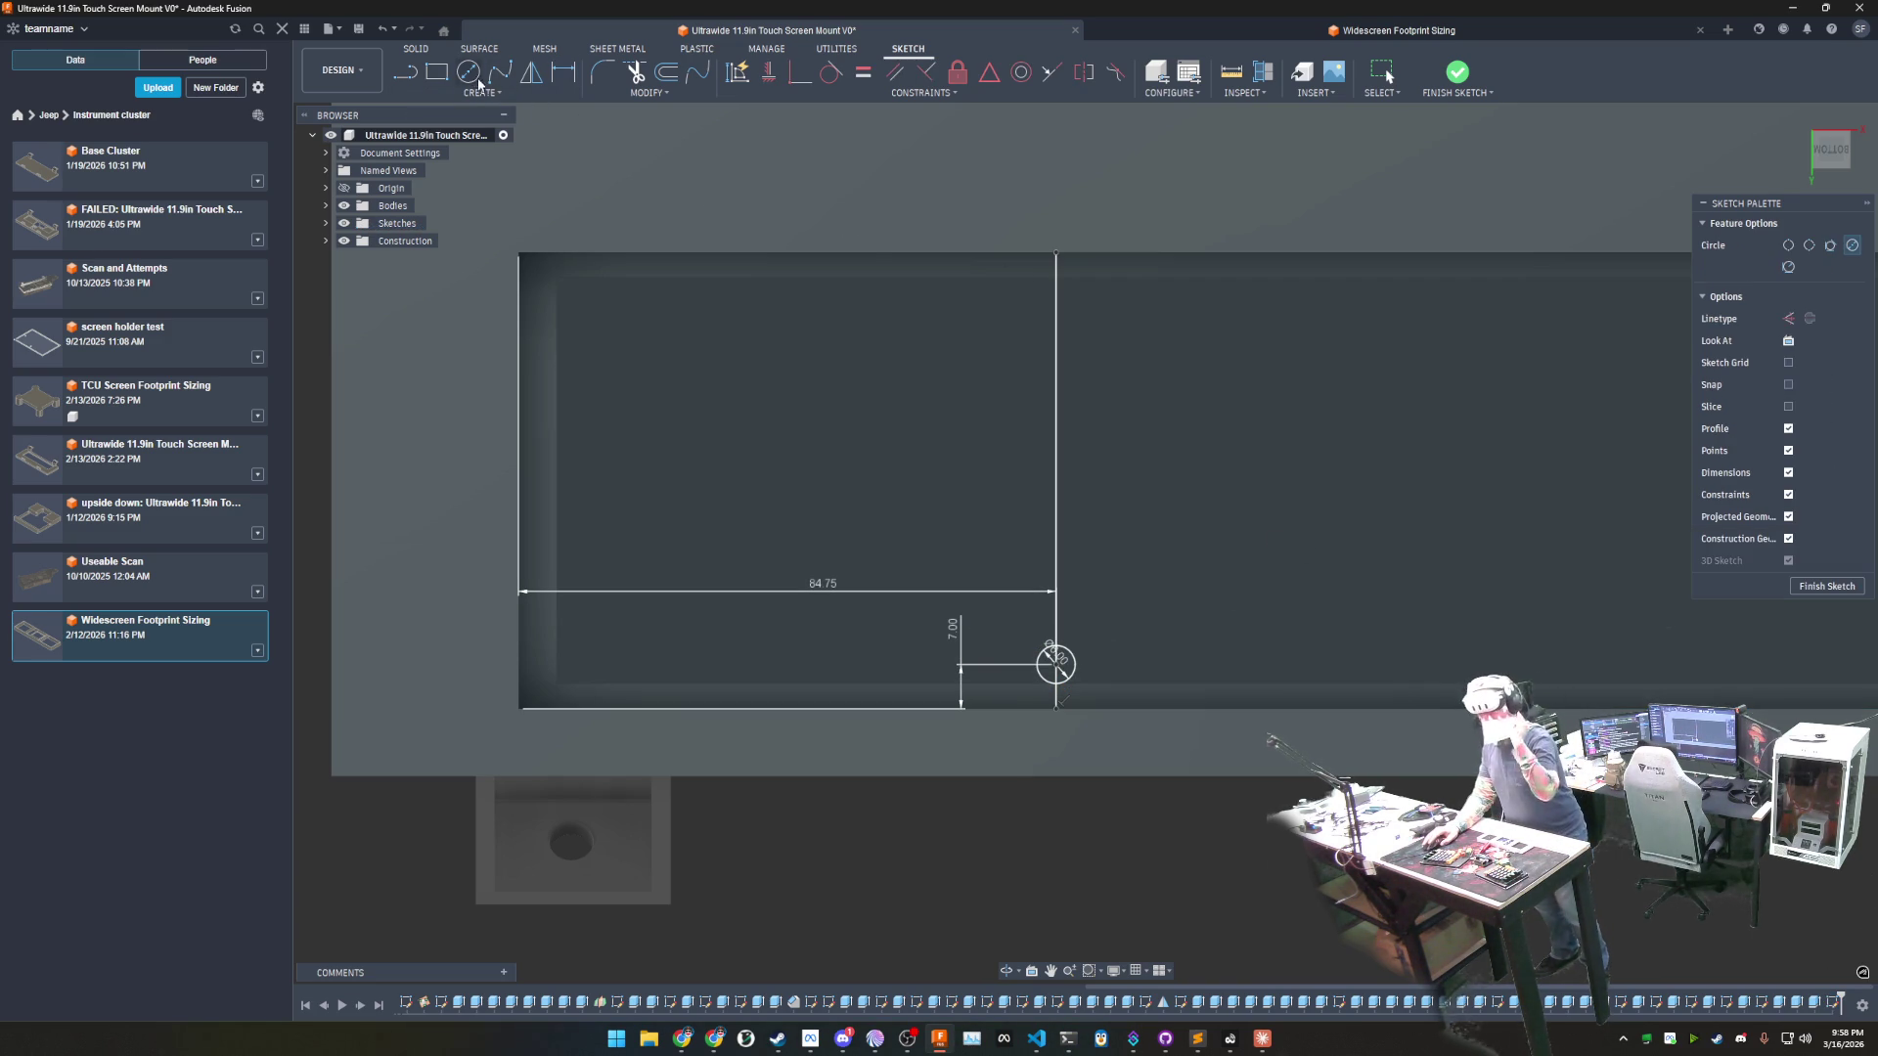
left_click(1056, 307)
type("6")
key("Return")
key("Escape")
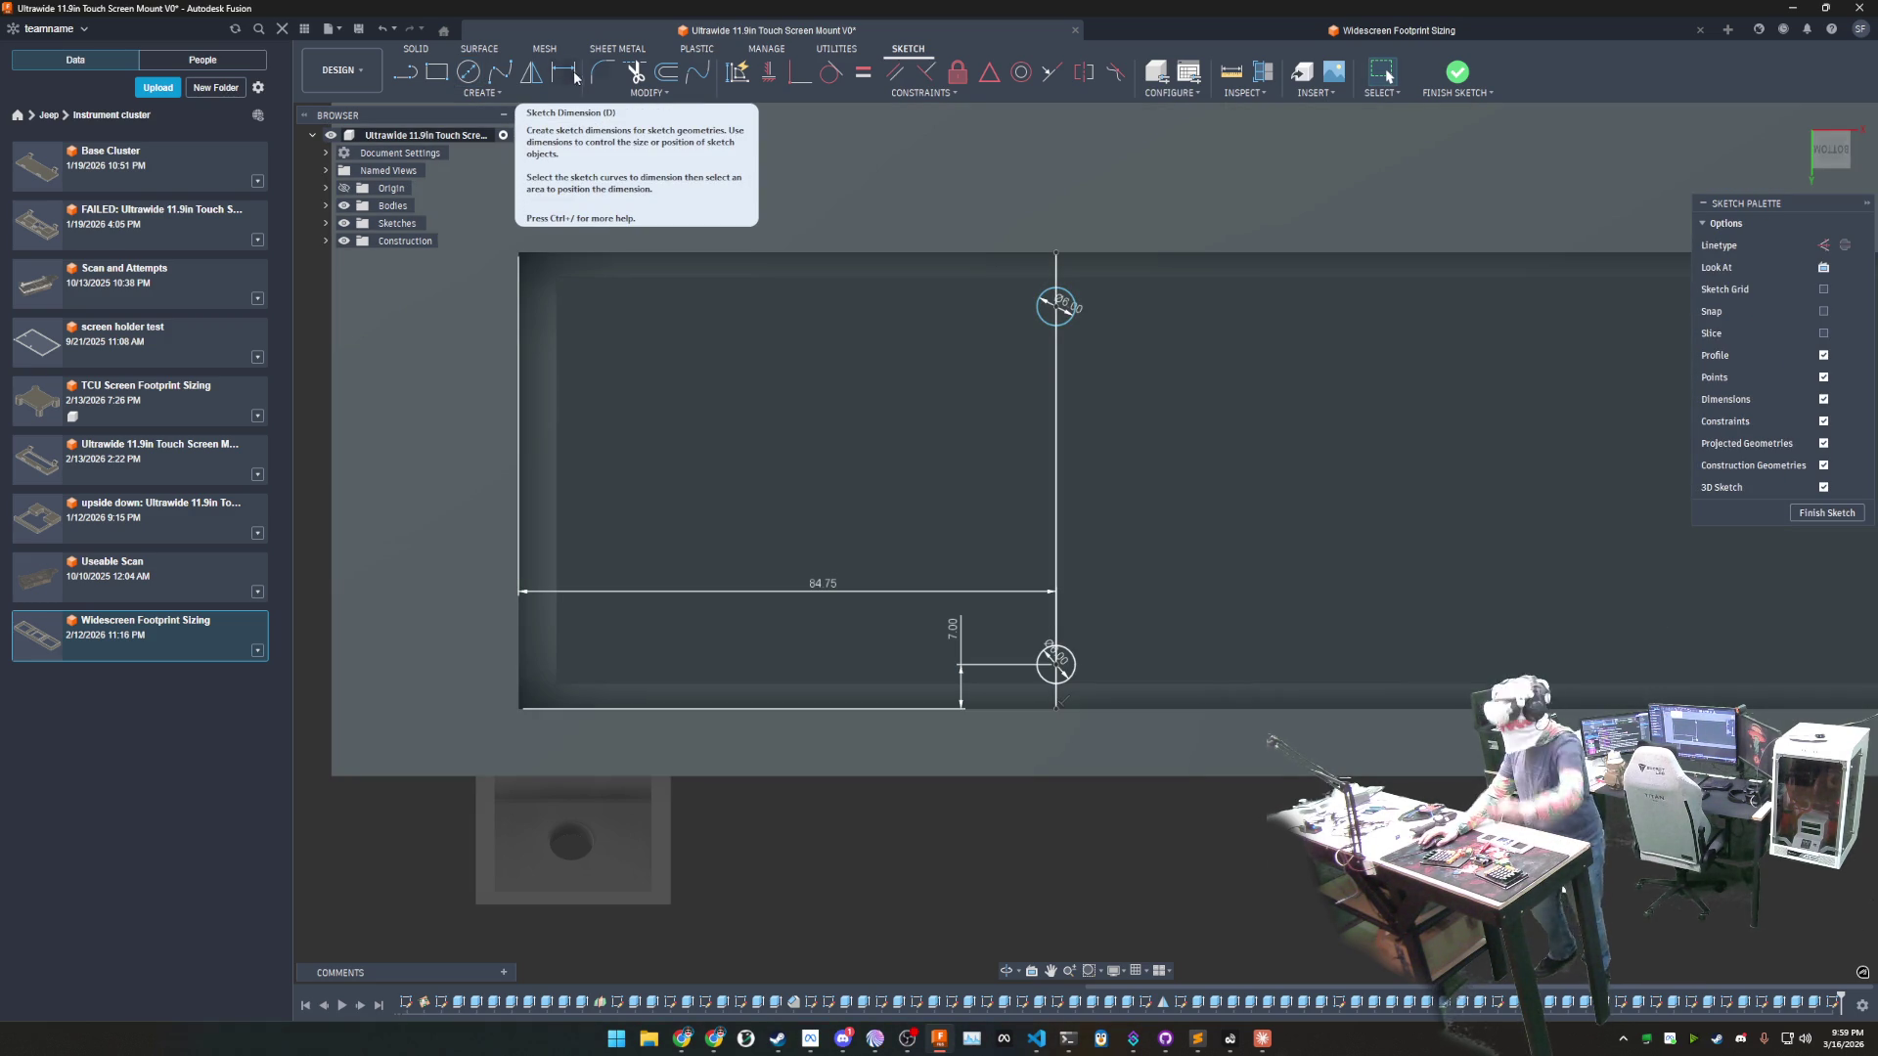
left_click(1187, 31)
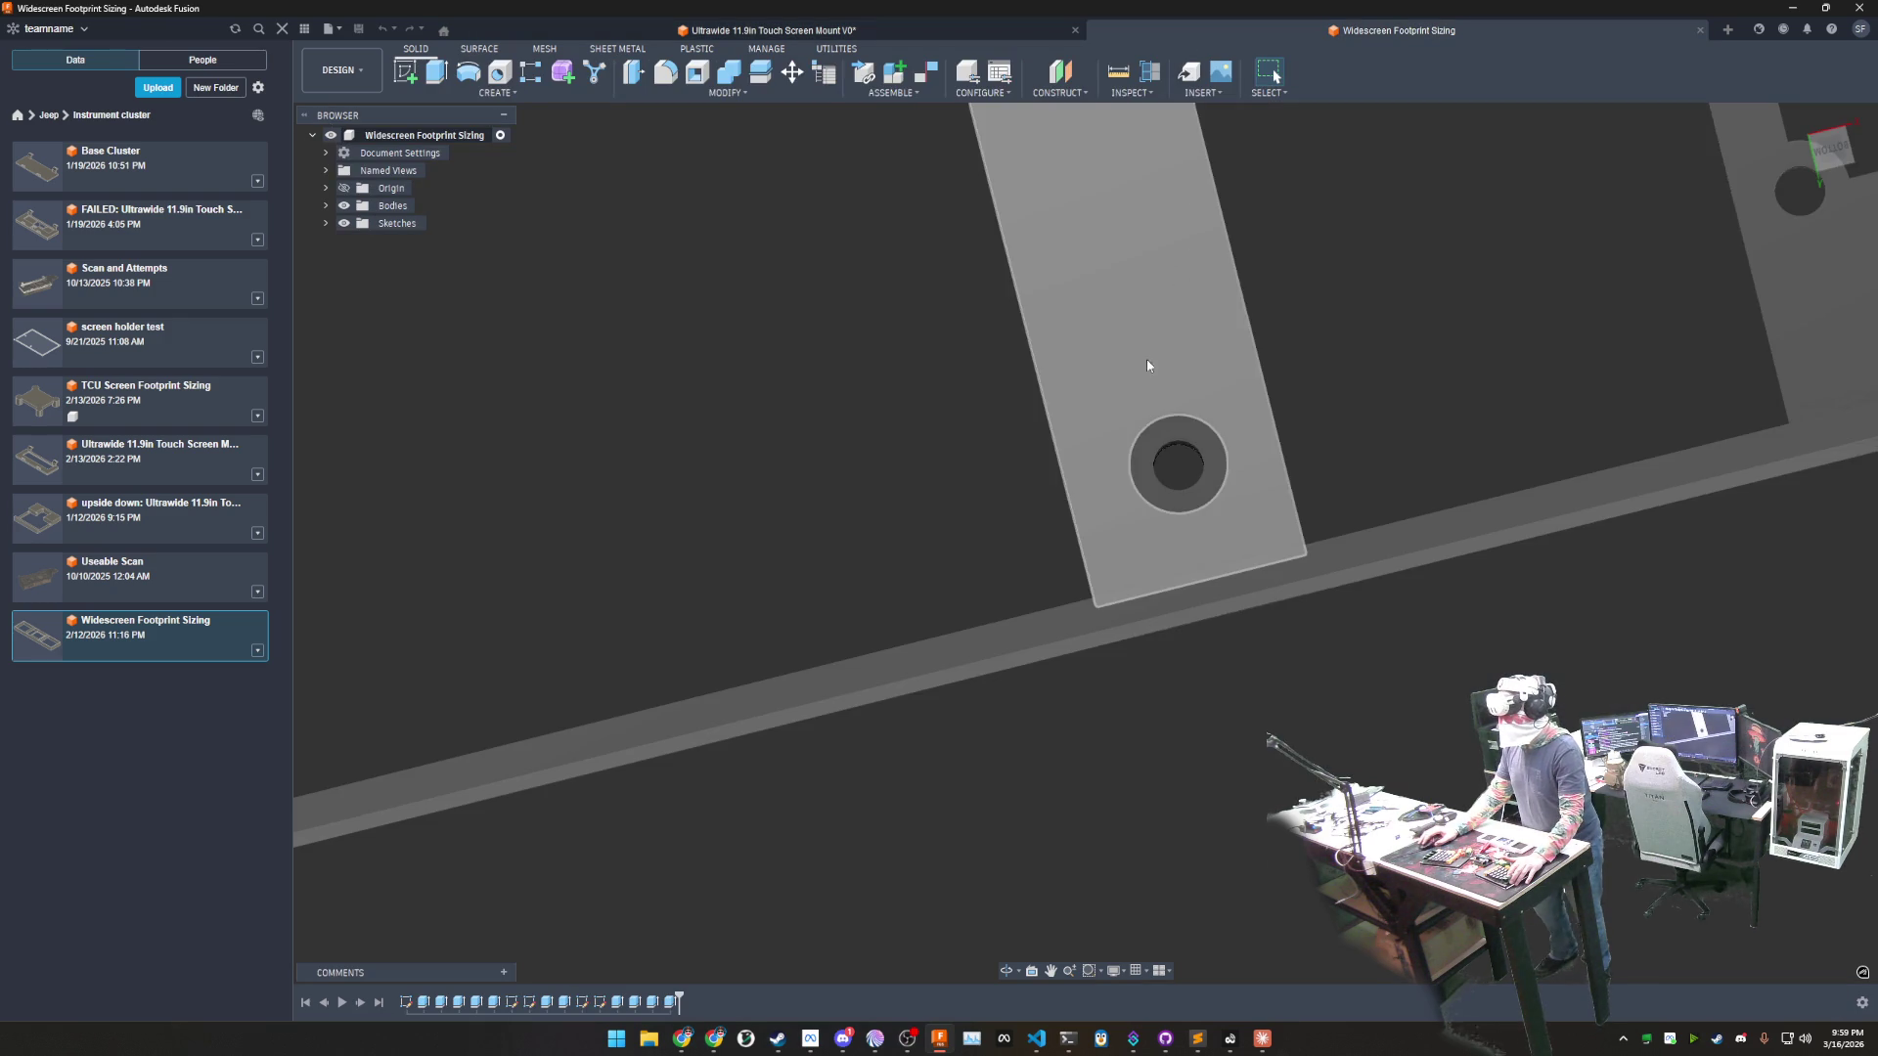
middle_click_drag(1387, 231, 550, 199)
middle_click_drag(1268, 422, 1220, 484, "shift")
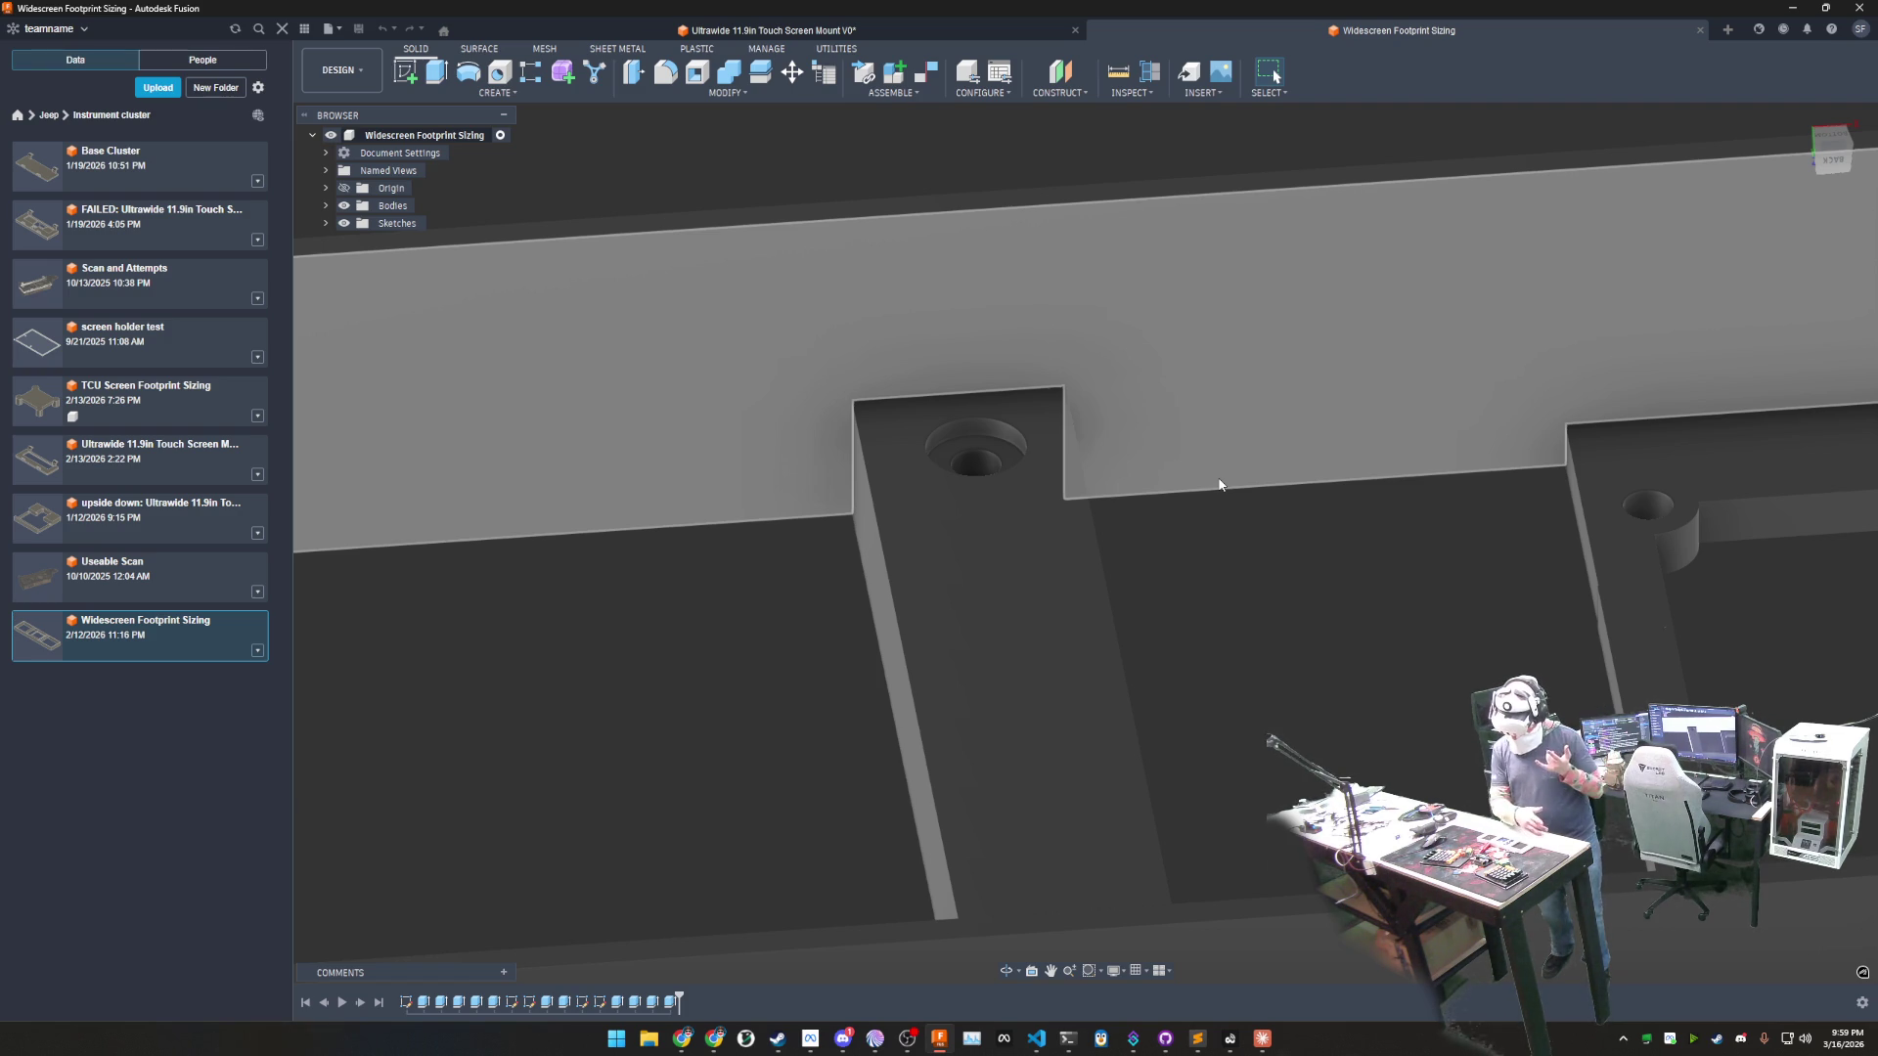
- Measure 5.75 mm from the top face to the hole wall, then open the Ultrawide document
left_click(1118, 72)
left_click(1165, 300)
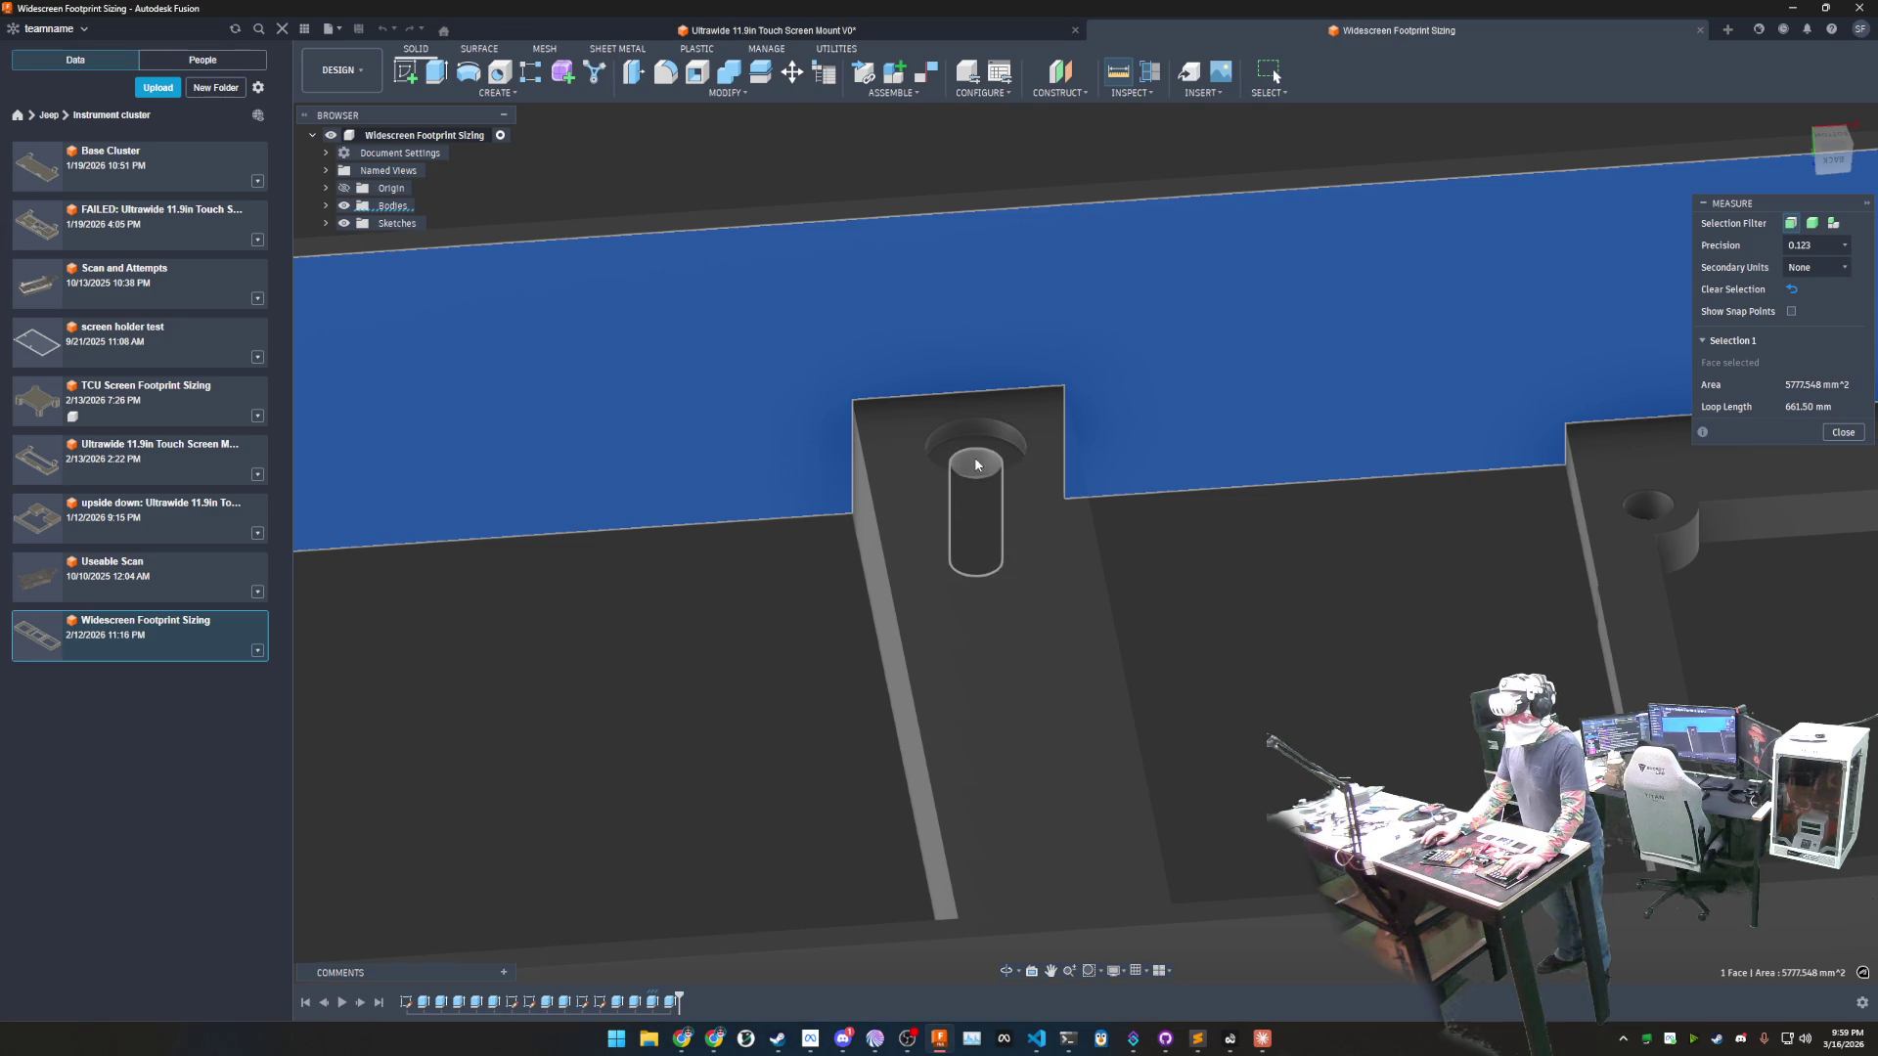
left_click(976, 479)
mouse_move(1229, 563)
middle_mouse_down("shift")
mouse_move(1061, 352)
mouse_move(1093, 427)
middle_mouse_up("shift")
scroll(1174, 503, "up", 3)
scroll(1094, 428, "up", 1)
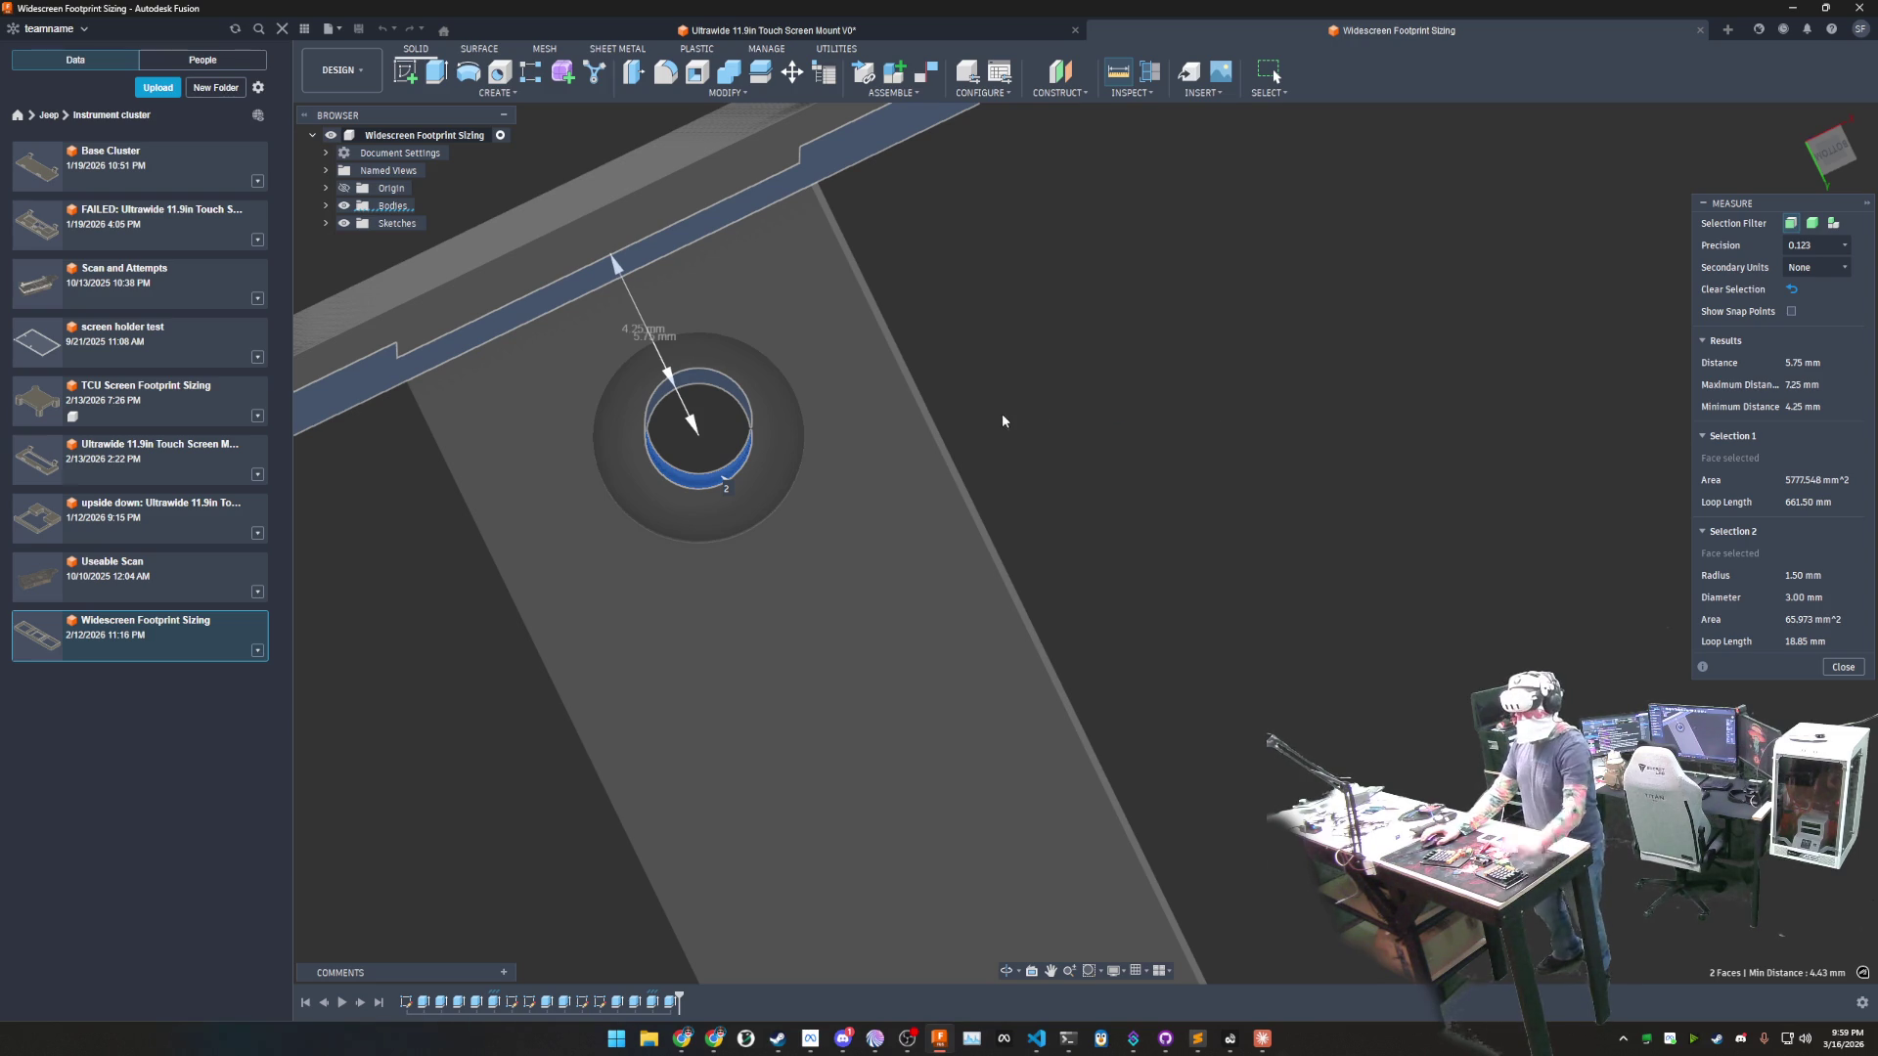
middle_click_drag(1037, 366, 1069, 369)
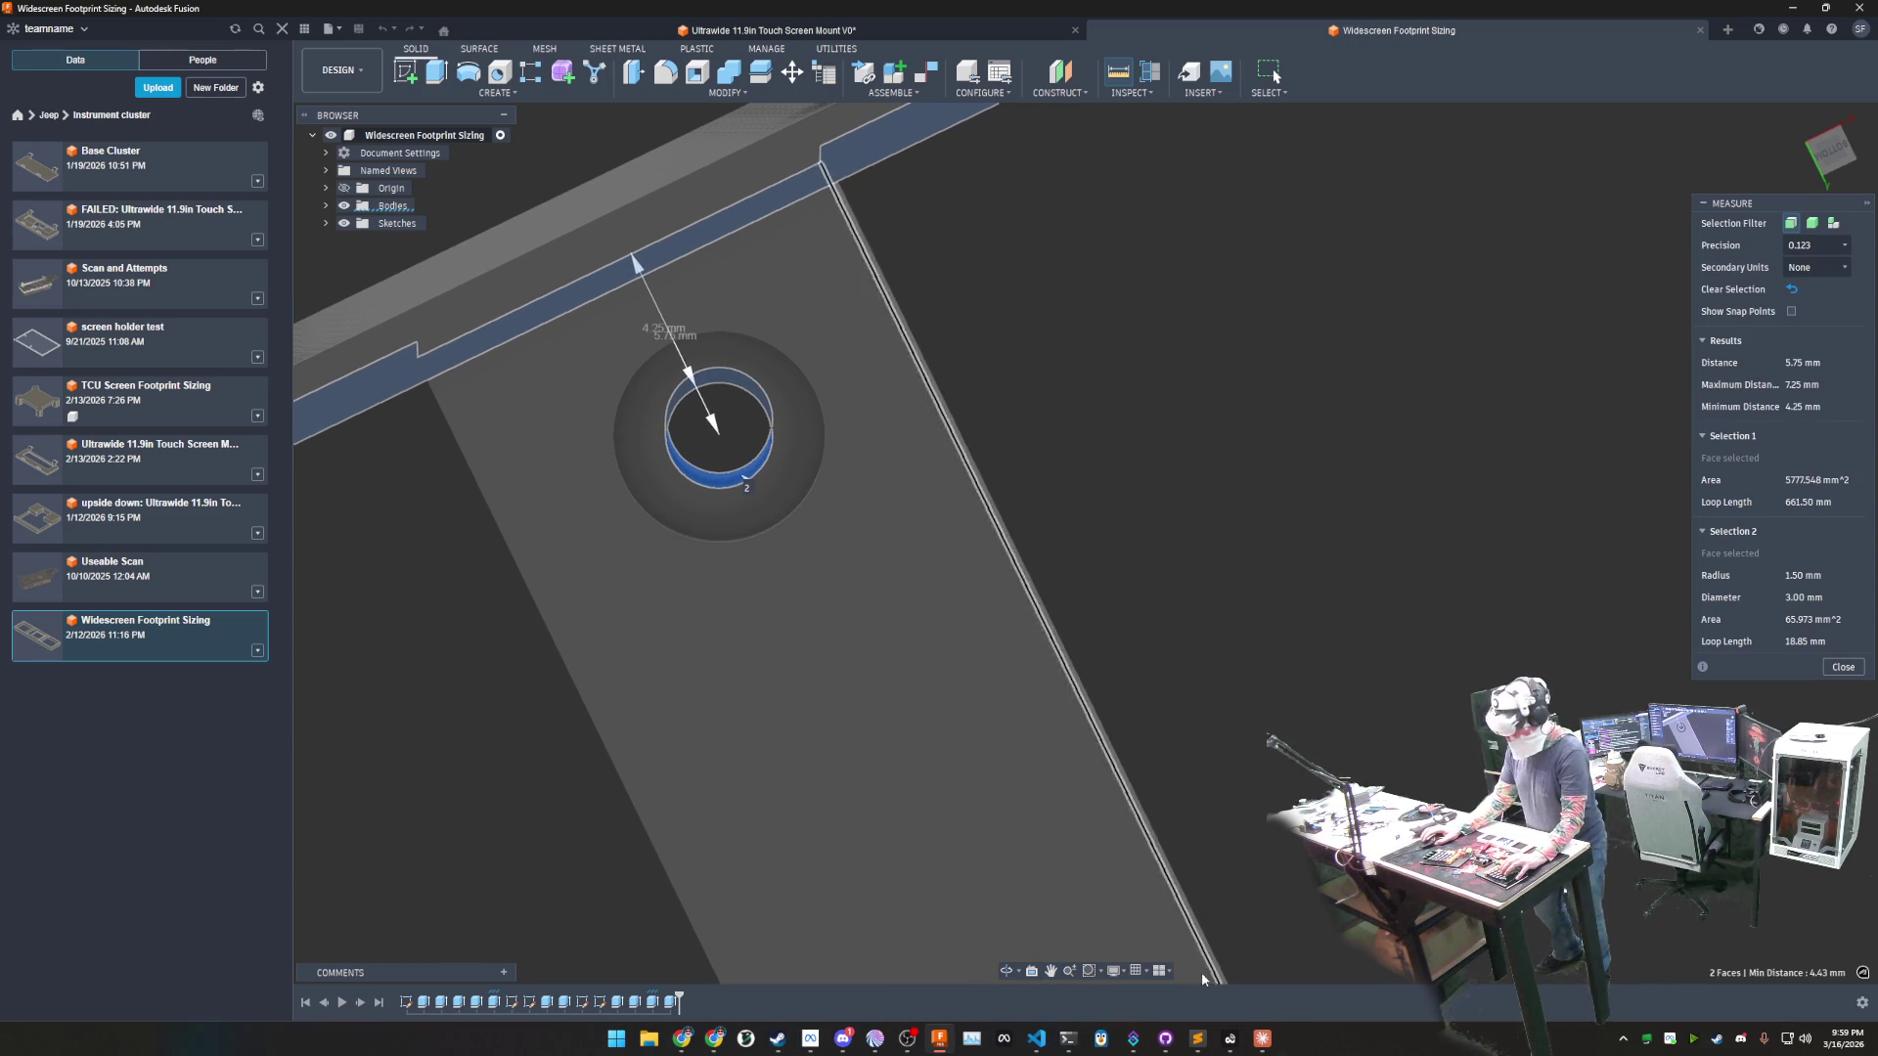
mouse_move(945, 1044)
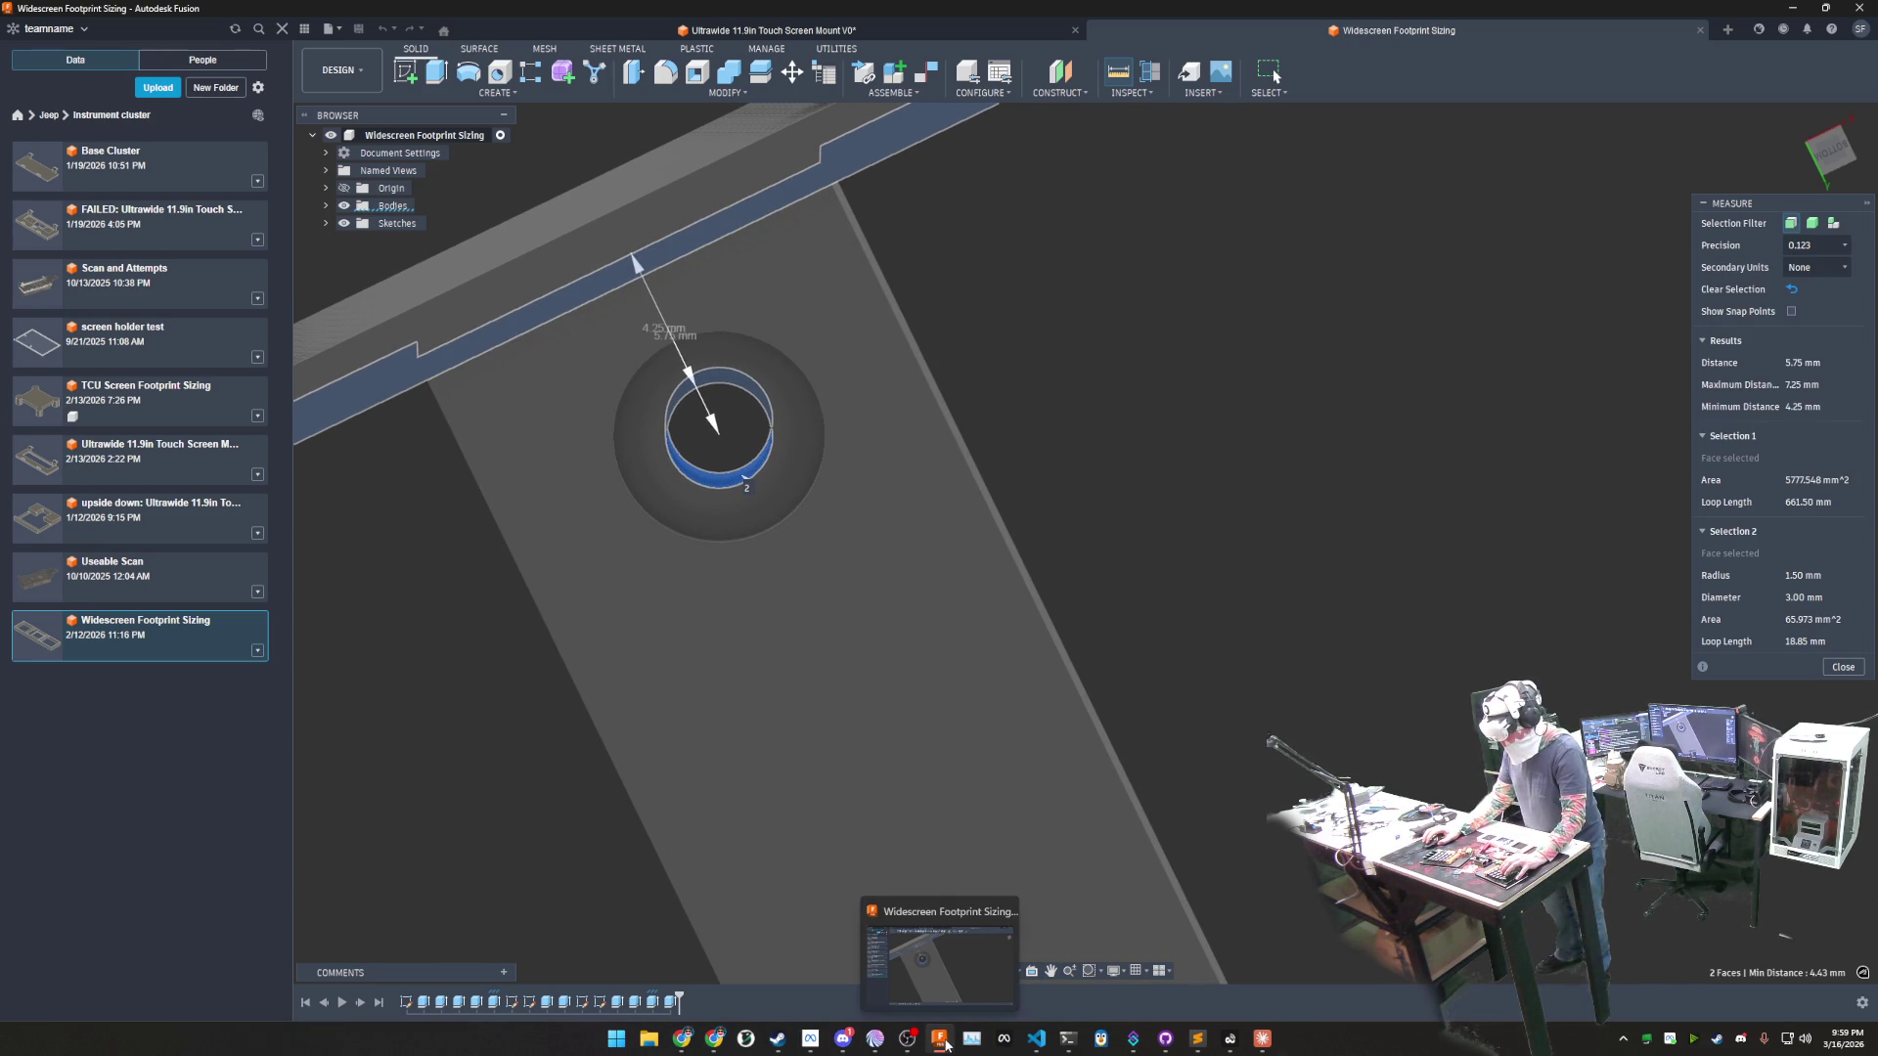
left_click(650, 38)
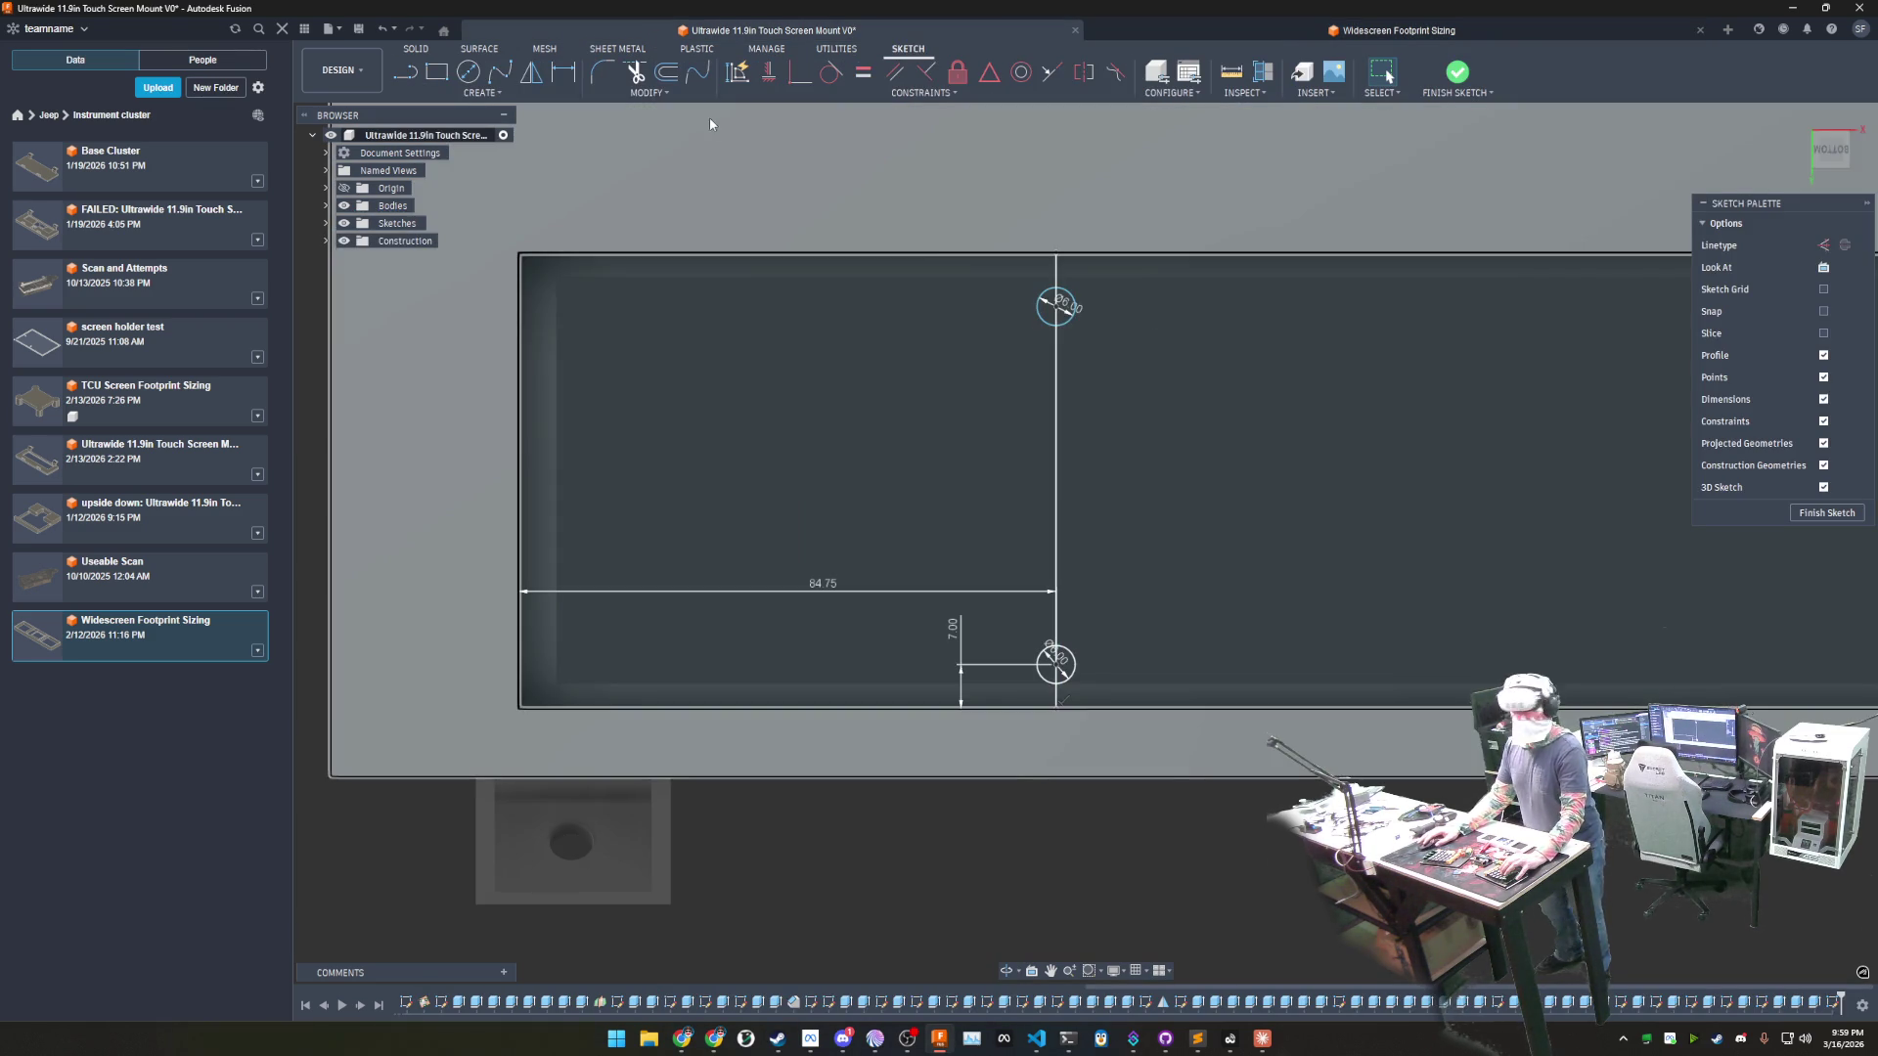
- Dimension the upper circle 5.75 mm below the sketch's top edge
left_click(564, 71)
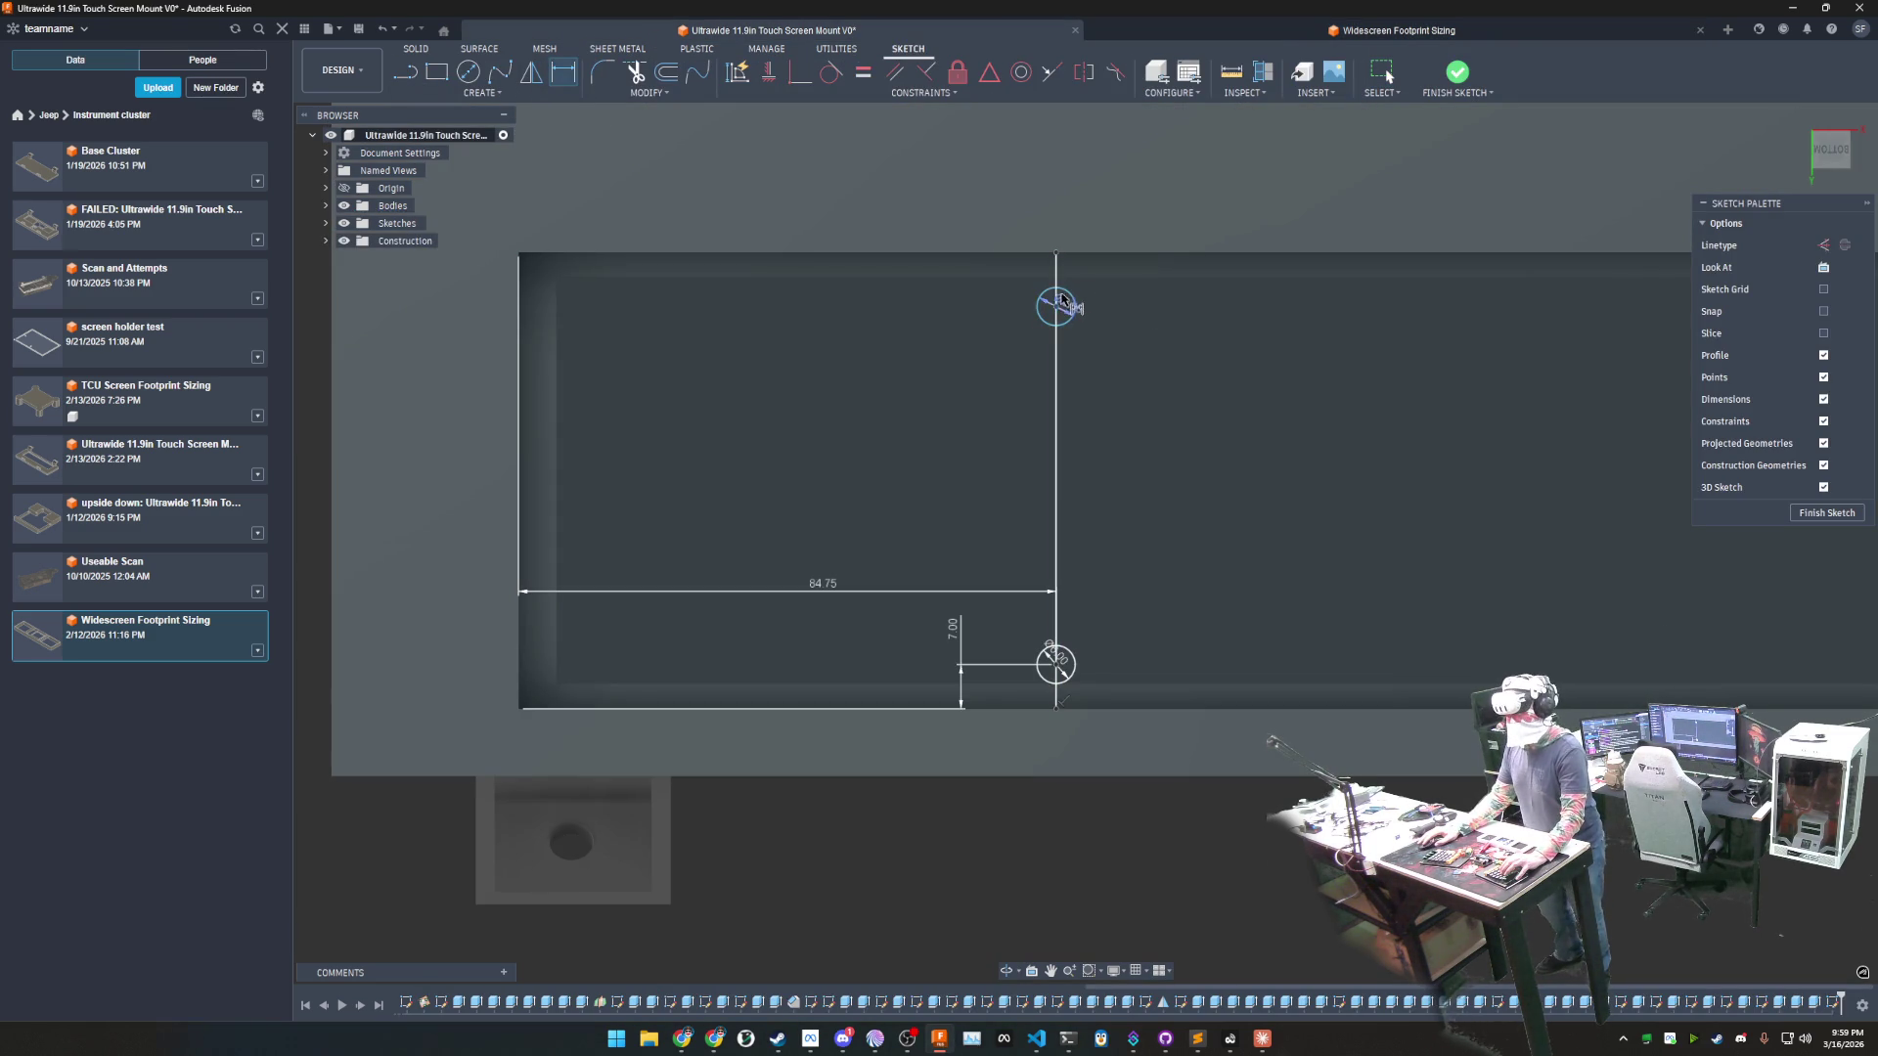
left_click(1064, 298)
left_click(1022, 253)
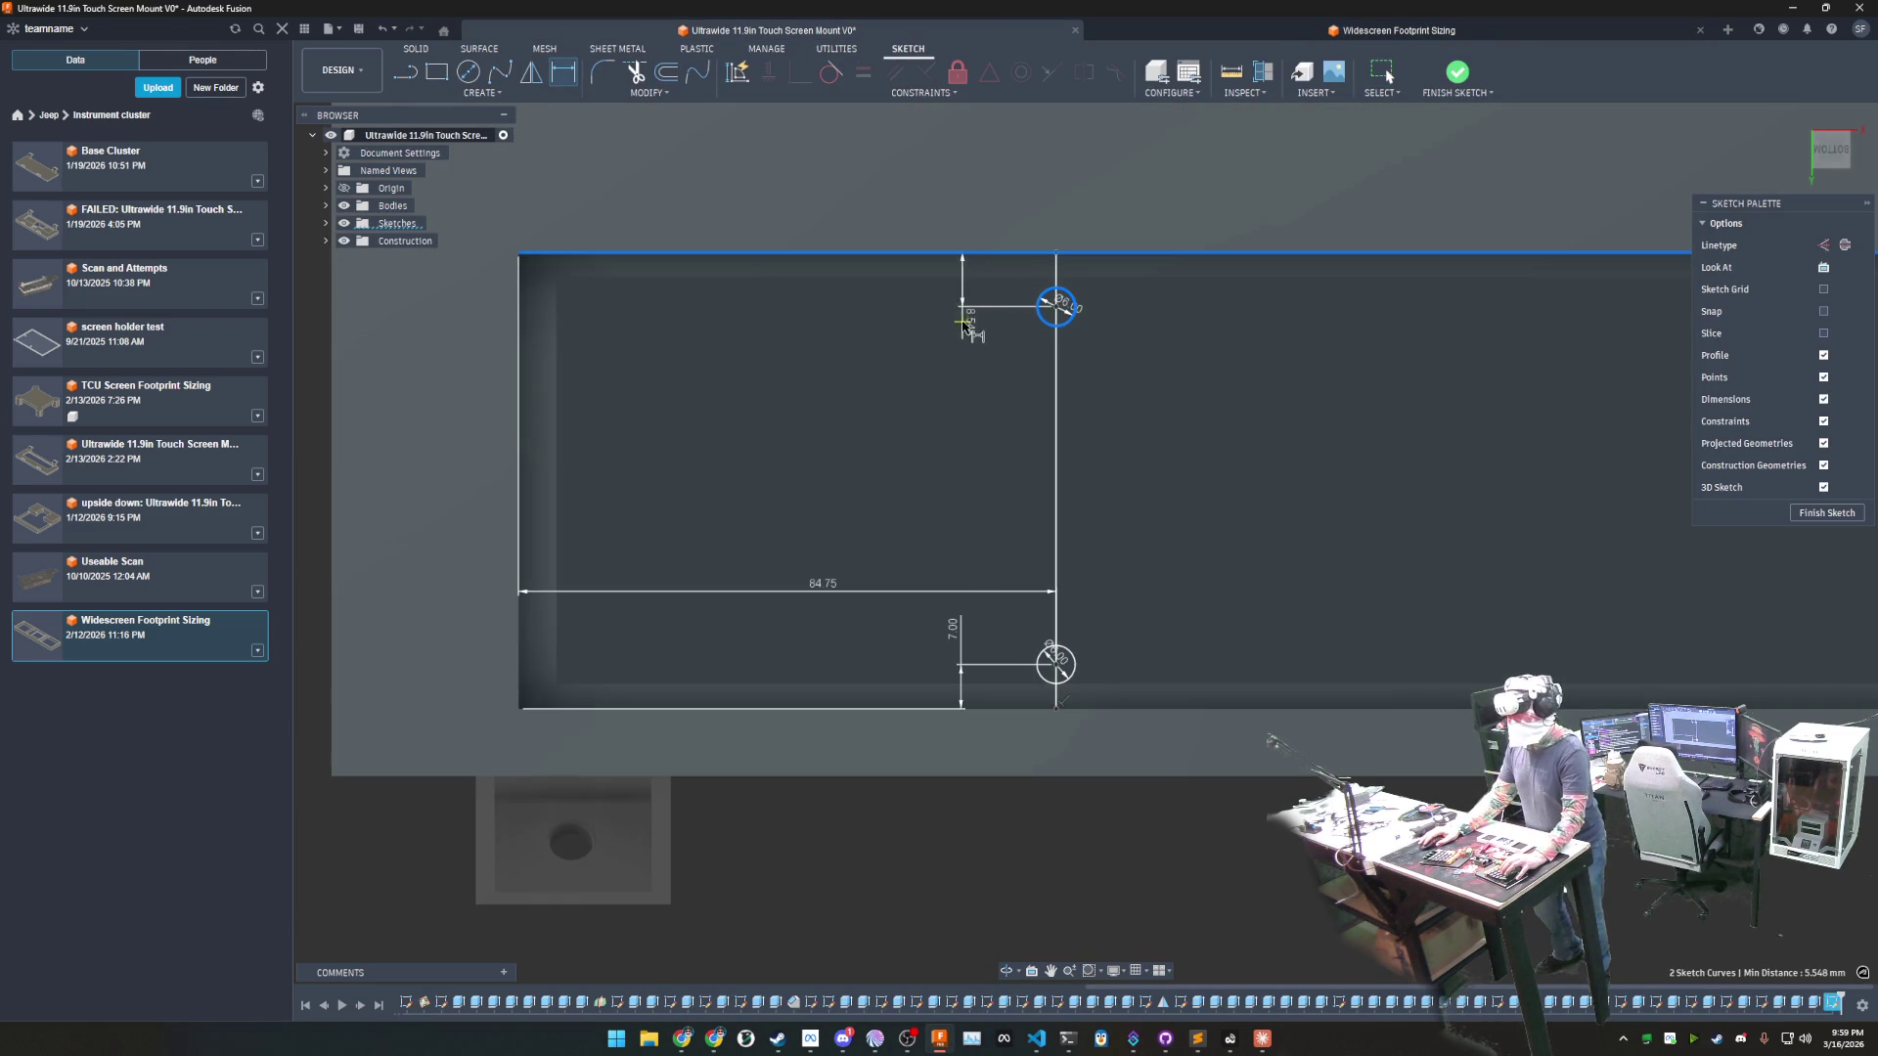
left_click(959, 353)
type("5.75")
key("Return")
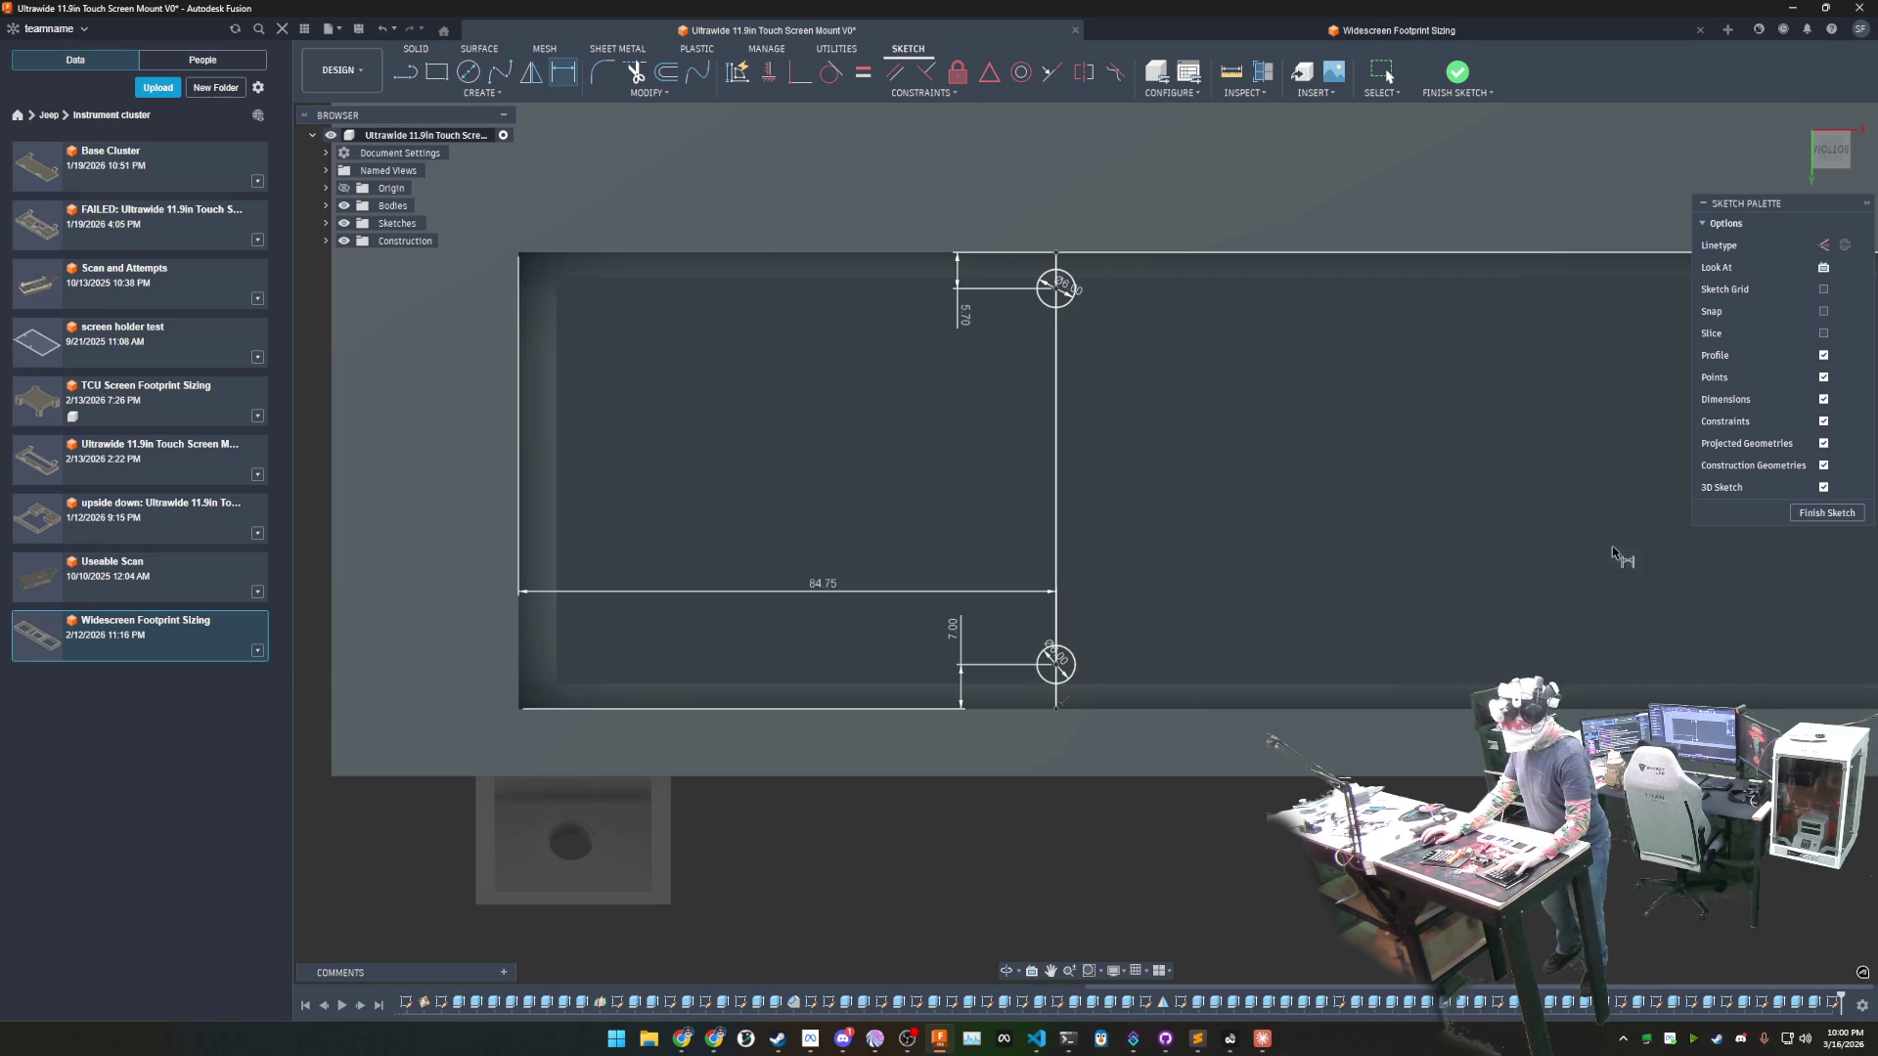
- Pan the sketch over to the right-hand line
middle_click_drag(1392, 515, 1093, 567)
key("d")
scroll(1093, 567, "down", 5)
mouse_move(1287, 549)
middle_mouse_down()
mouse_move(809, 528)
mouse_move(818, 548)
middle_mouse_up()
scroll(818, 547, "up", 5)
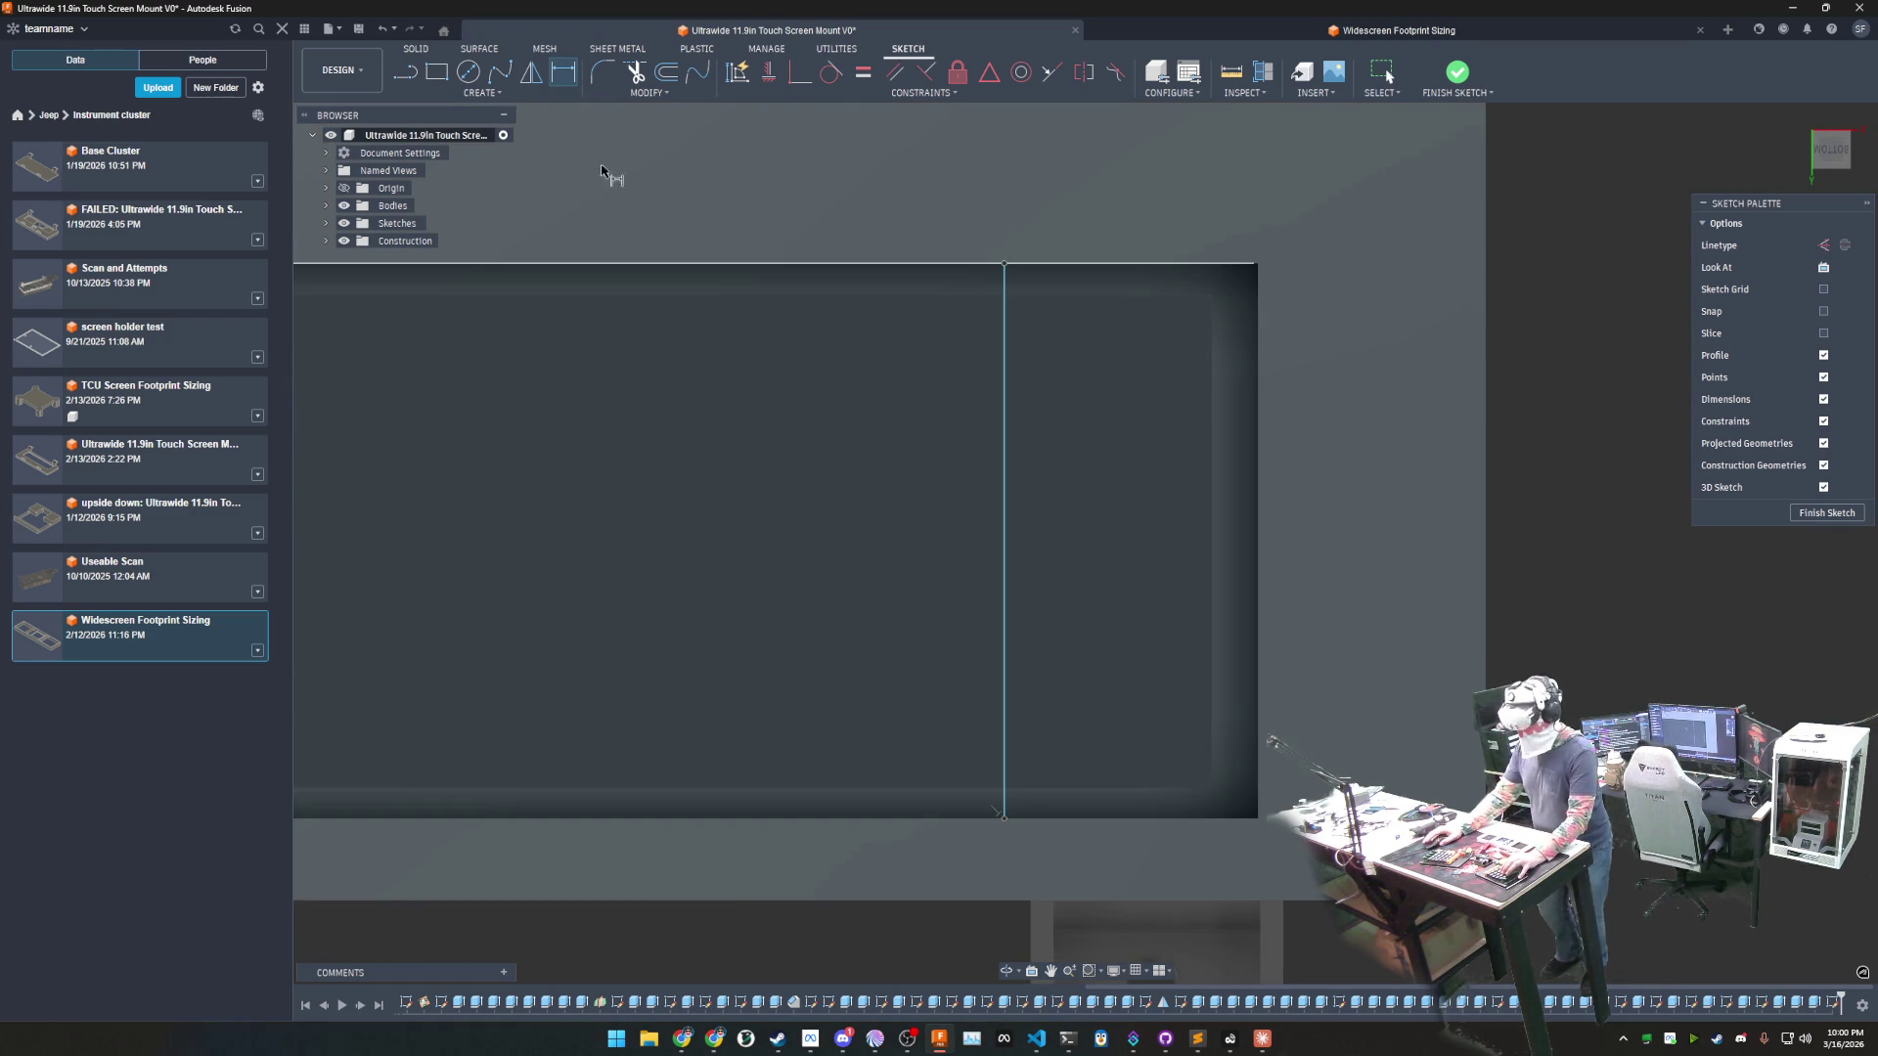
- Draw two circles on the right line, one above the other
left_click(478, 82)
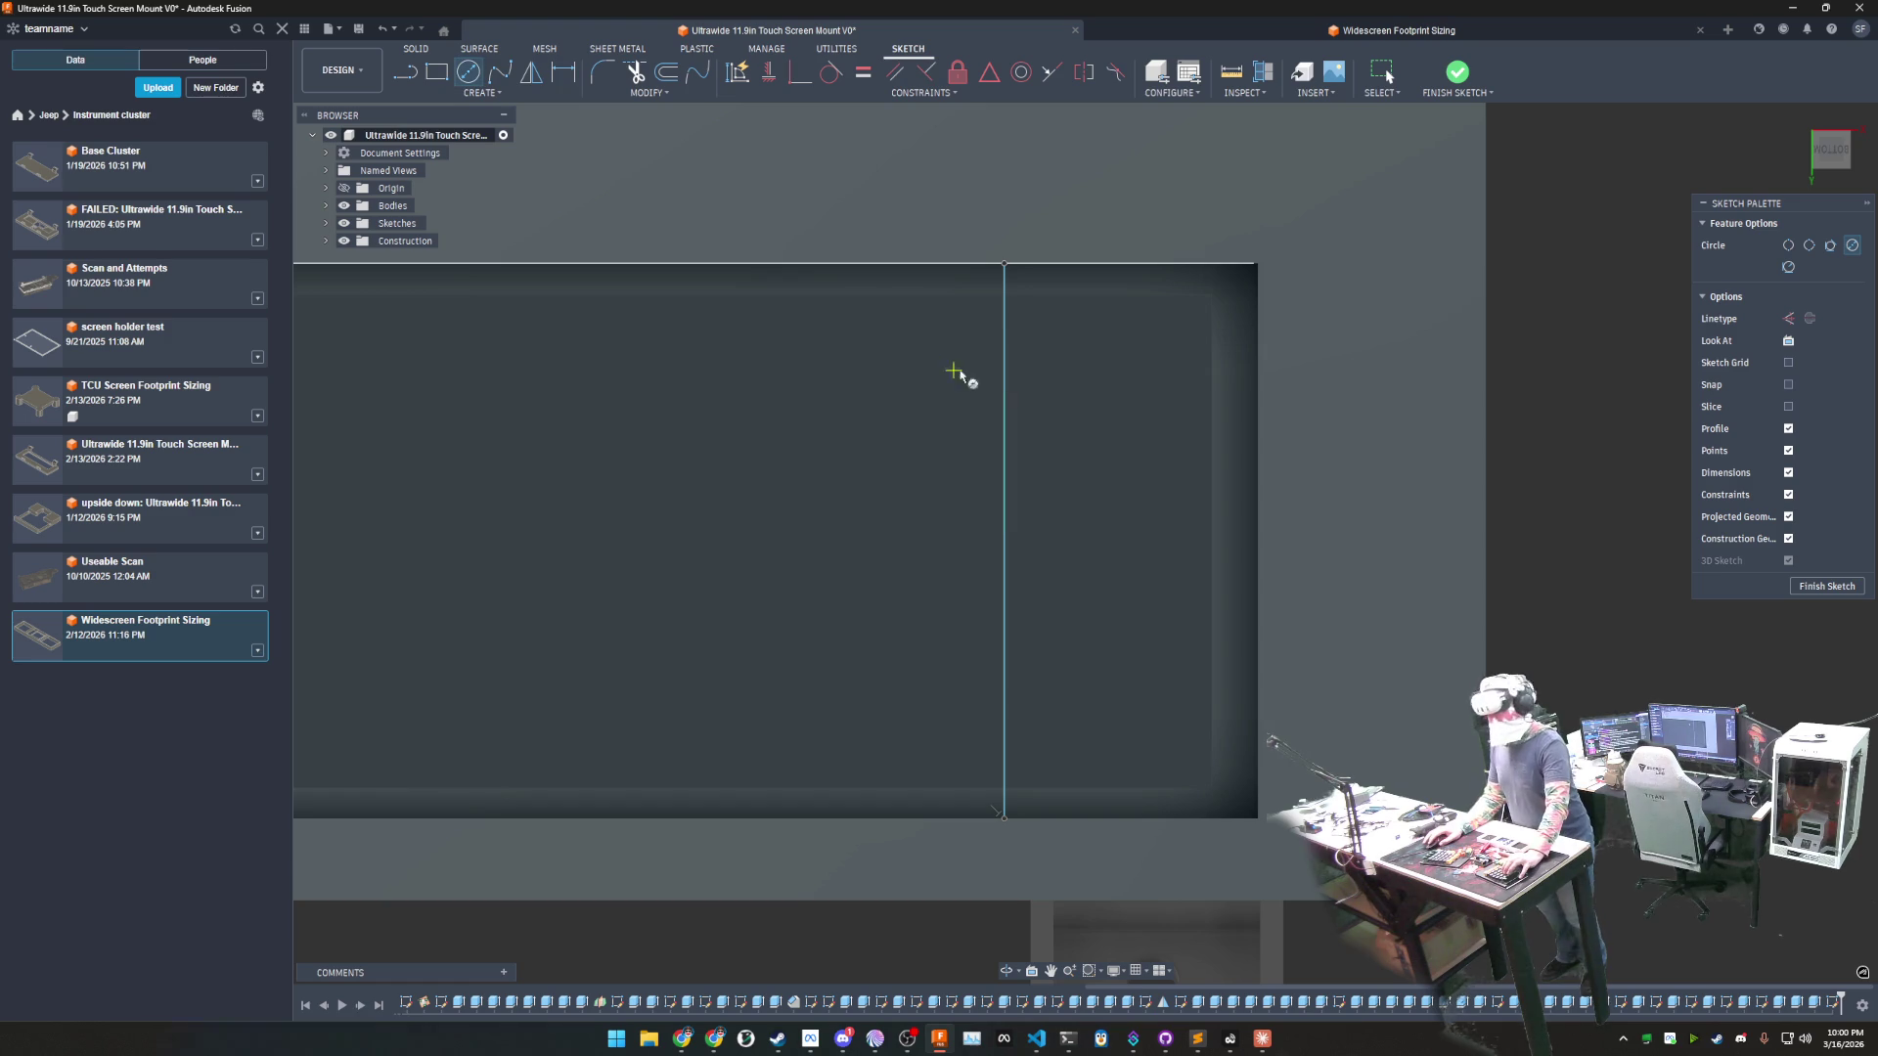
left_click(1003, 331)
left_click(1029, 349)
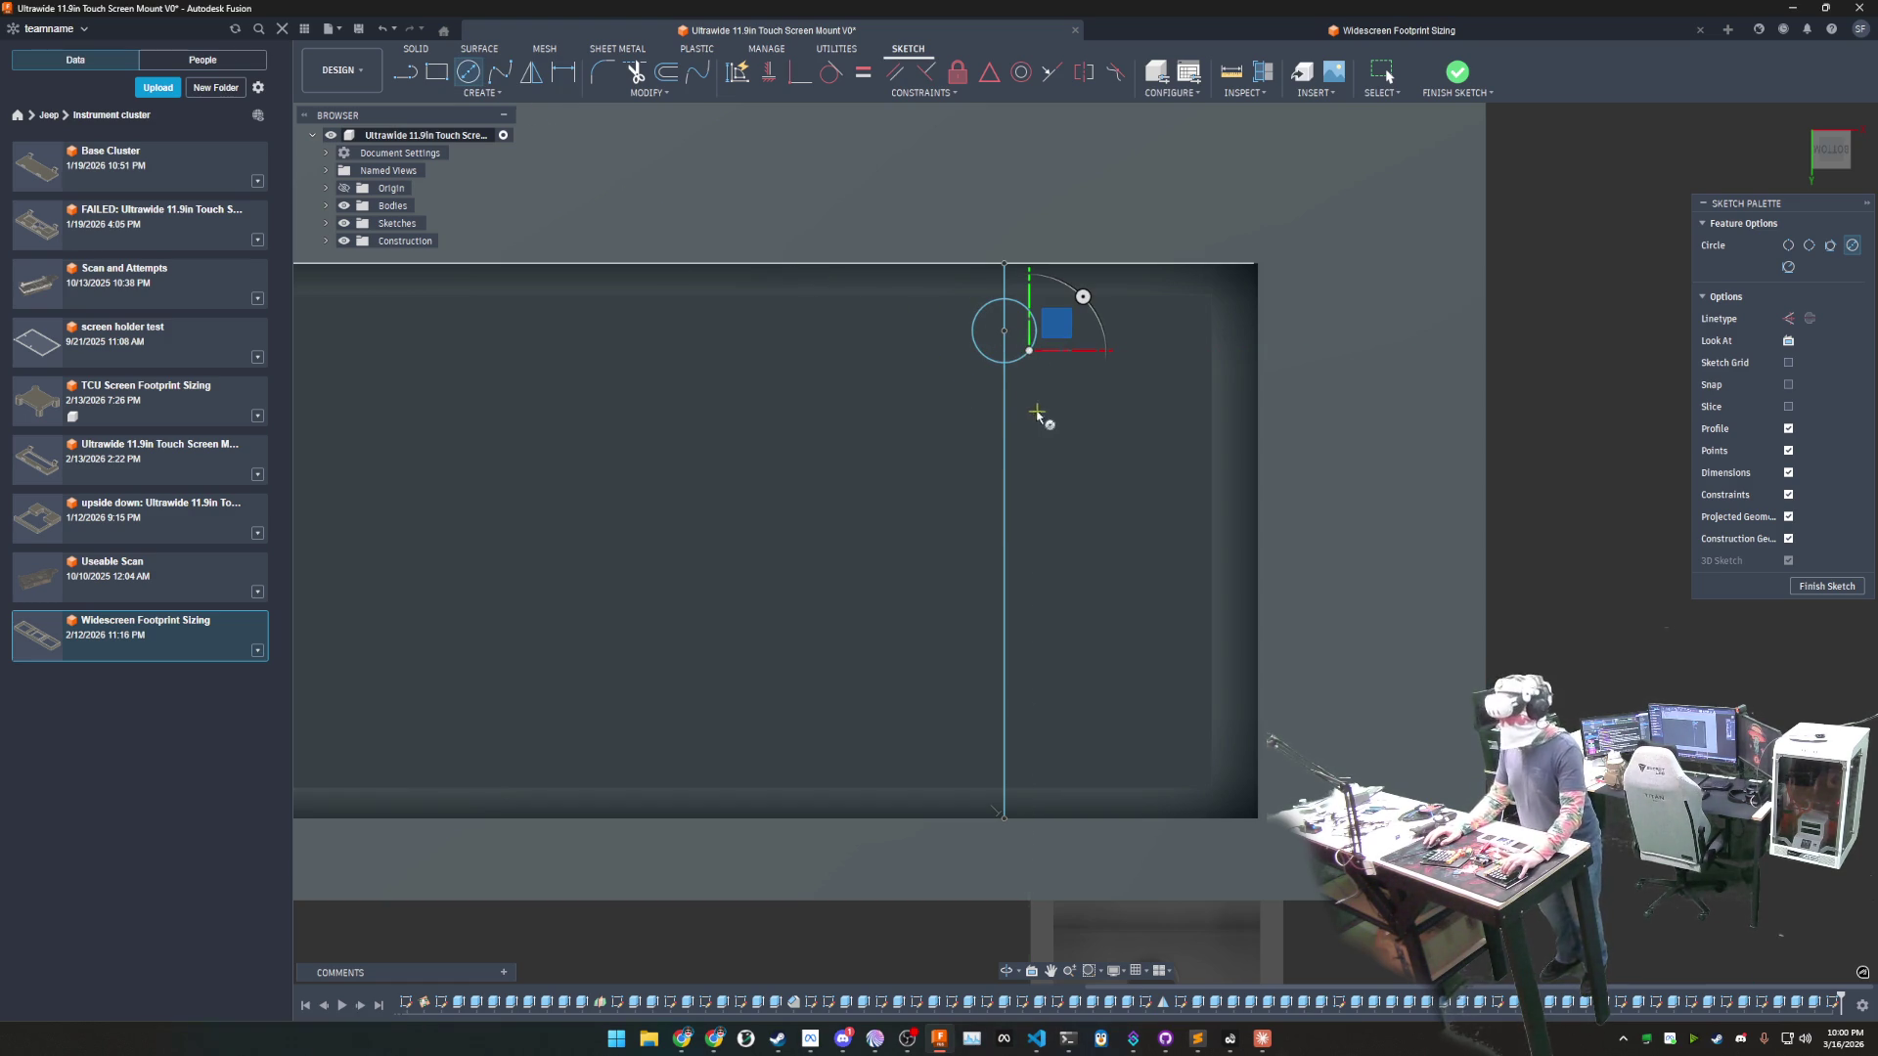
left_click(1007, 442)
left_click(1038, 460)
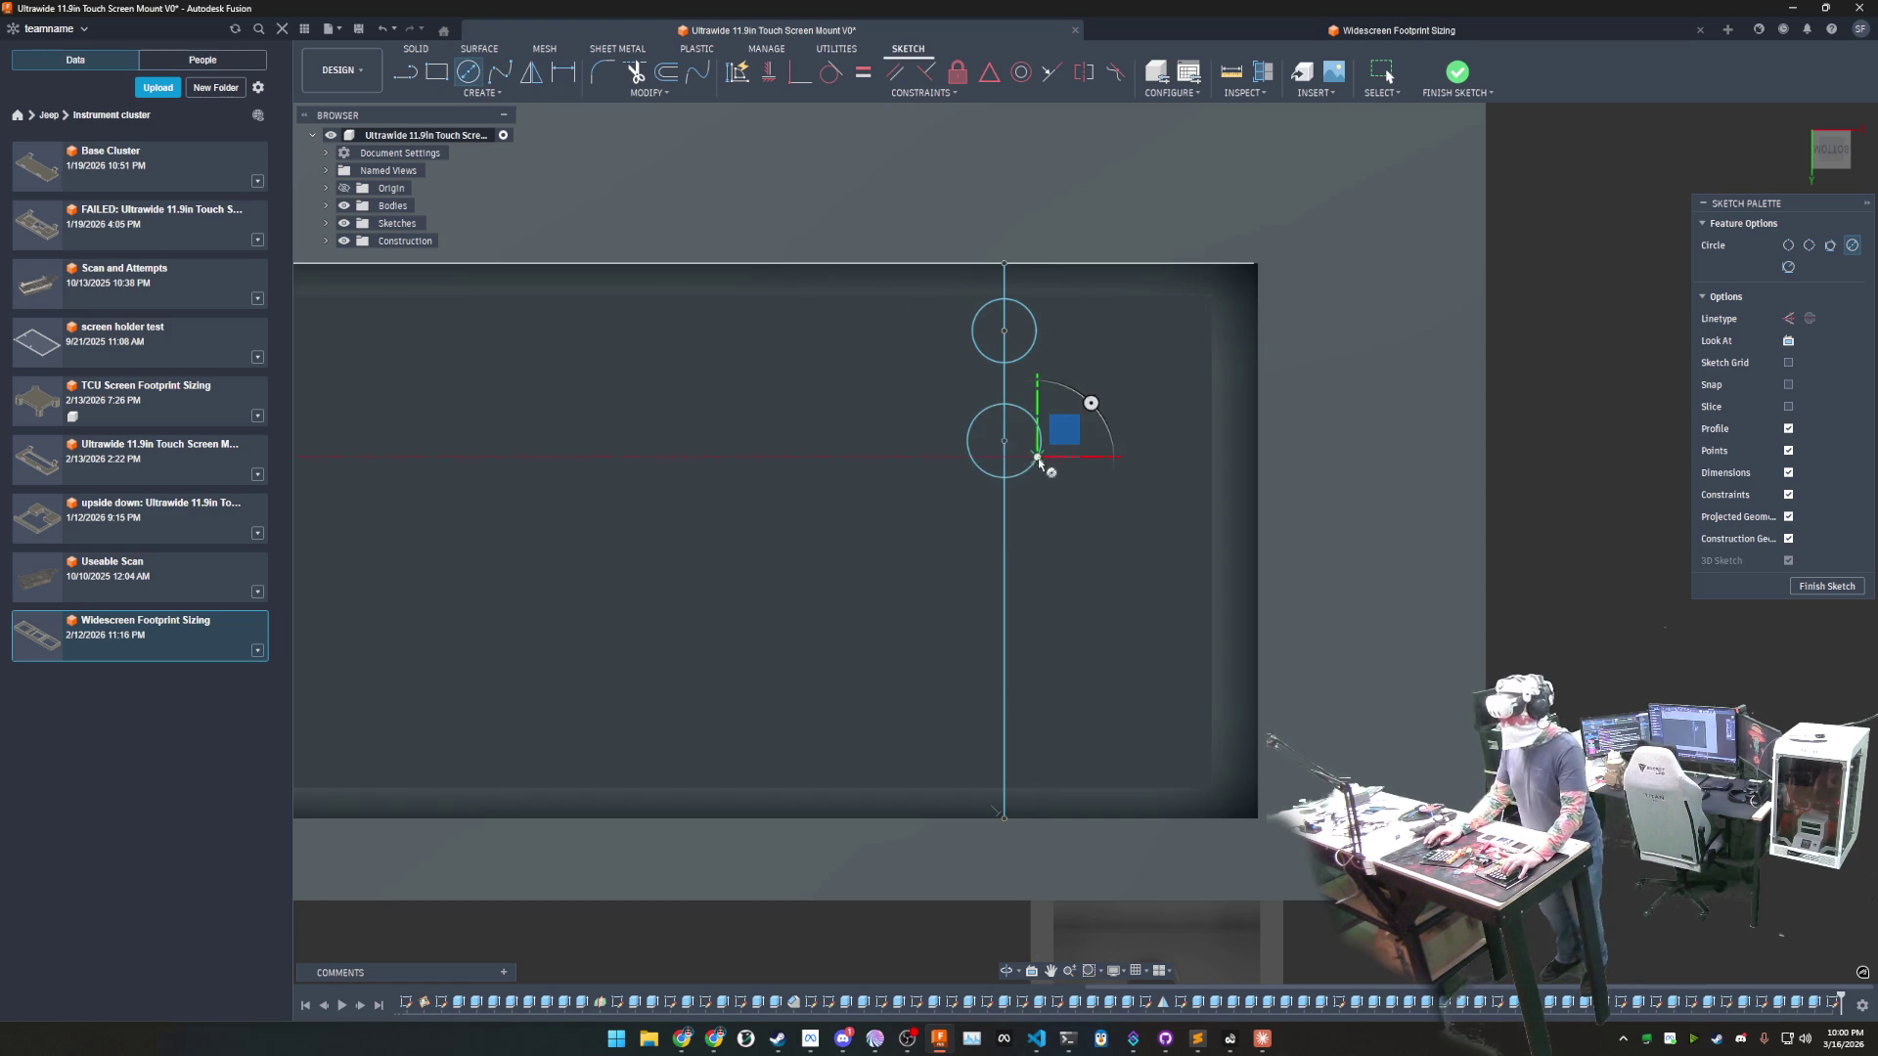
scroll(1017, 551, "down", 2)
scroll(1017, 545, "down", 2)
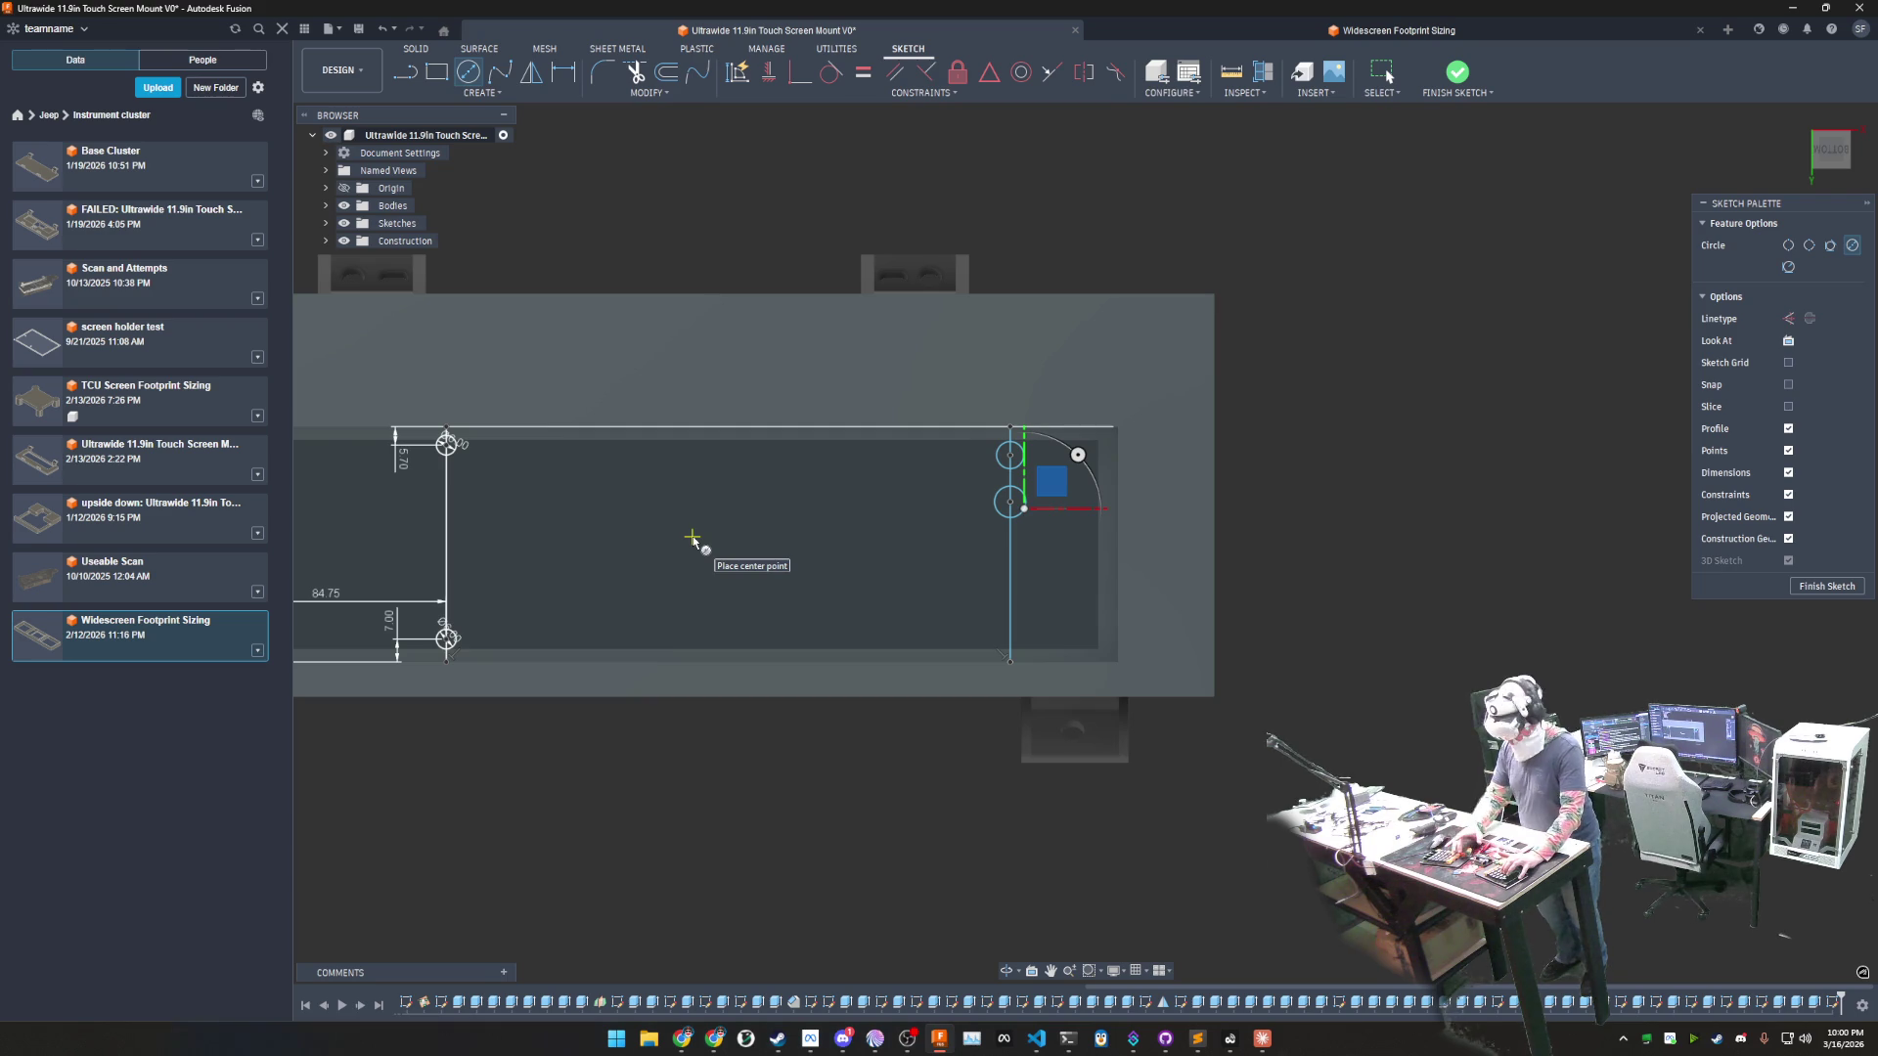
key("Escape")
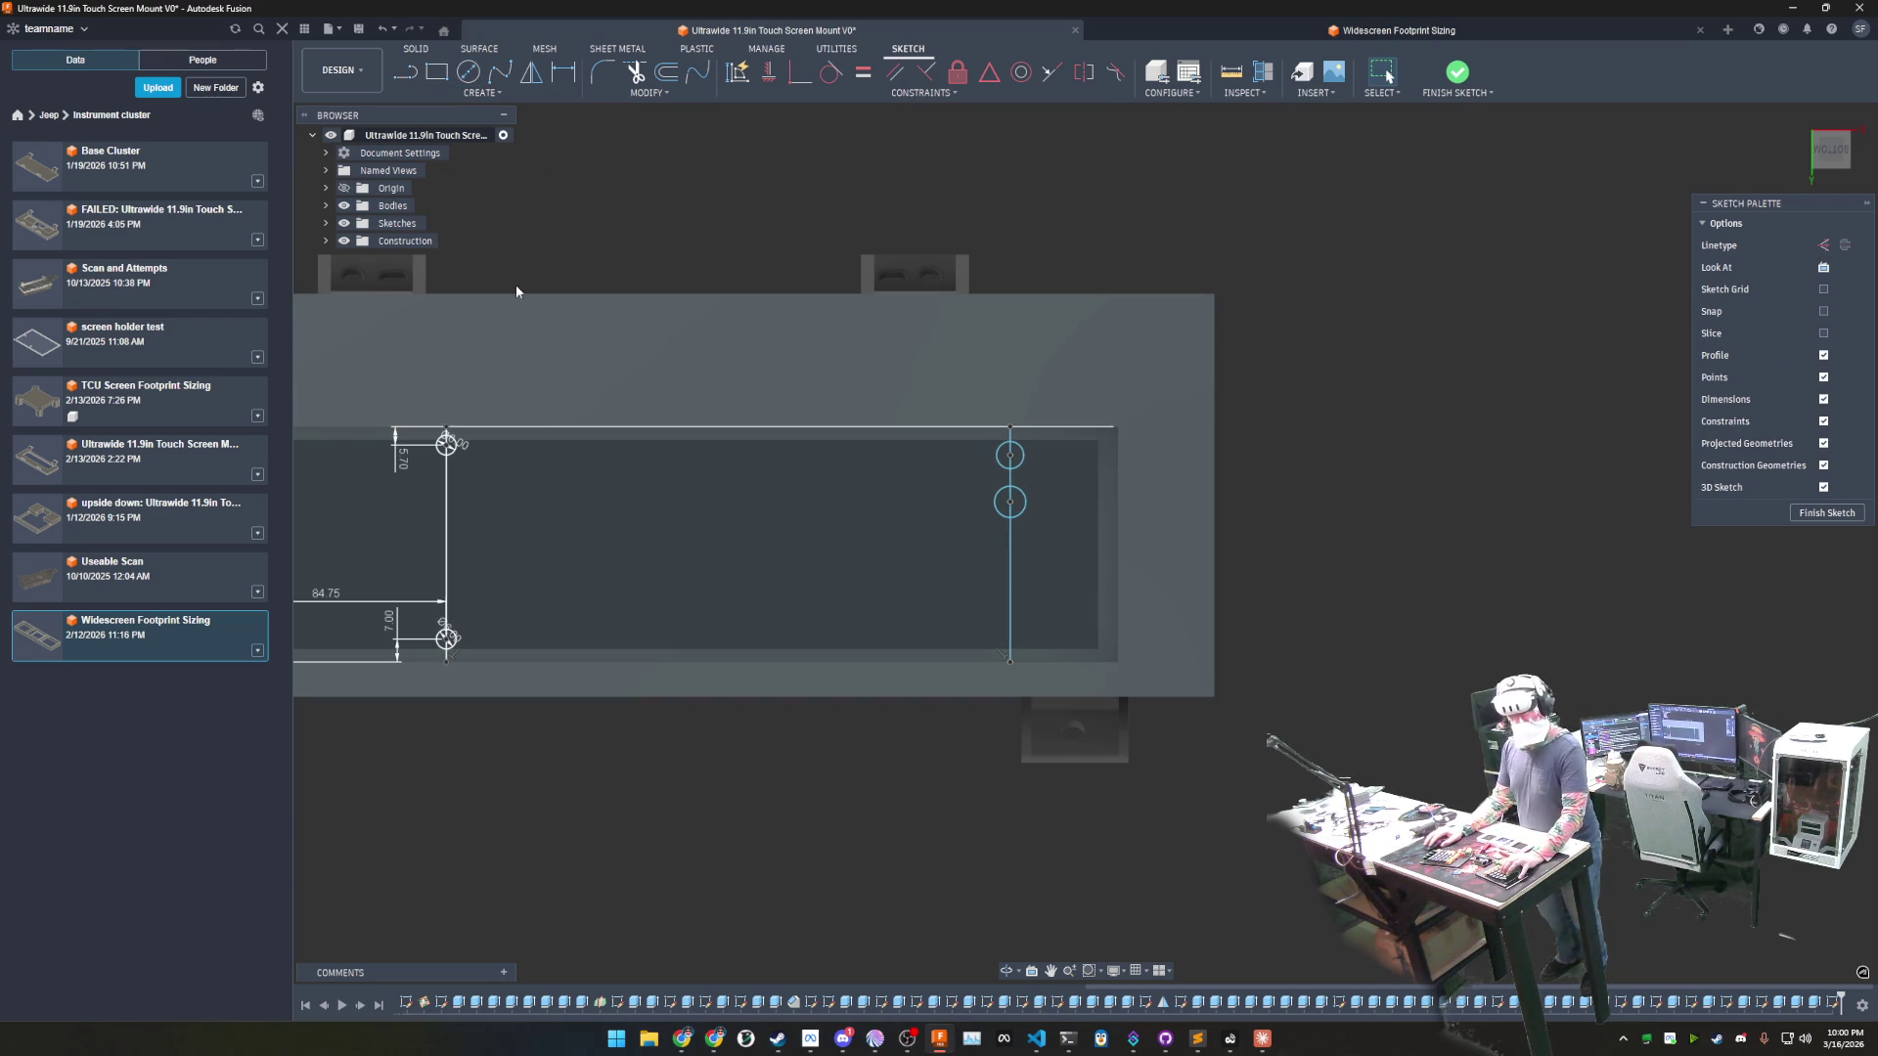
- Confirm the 6 mm hole diameter and dimension the upper-right circle to the top edge
key("d")
double_click(466, 451)
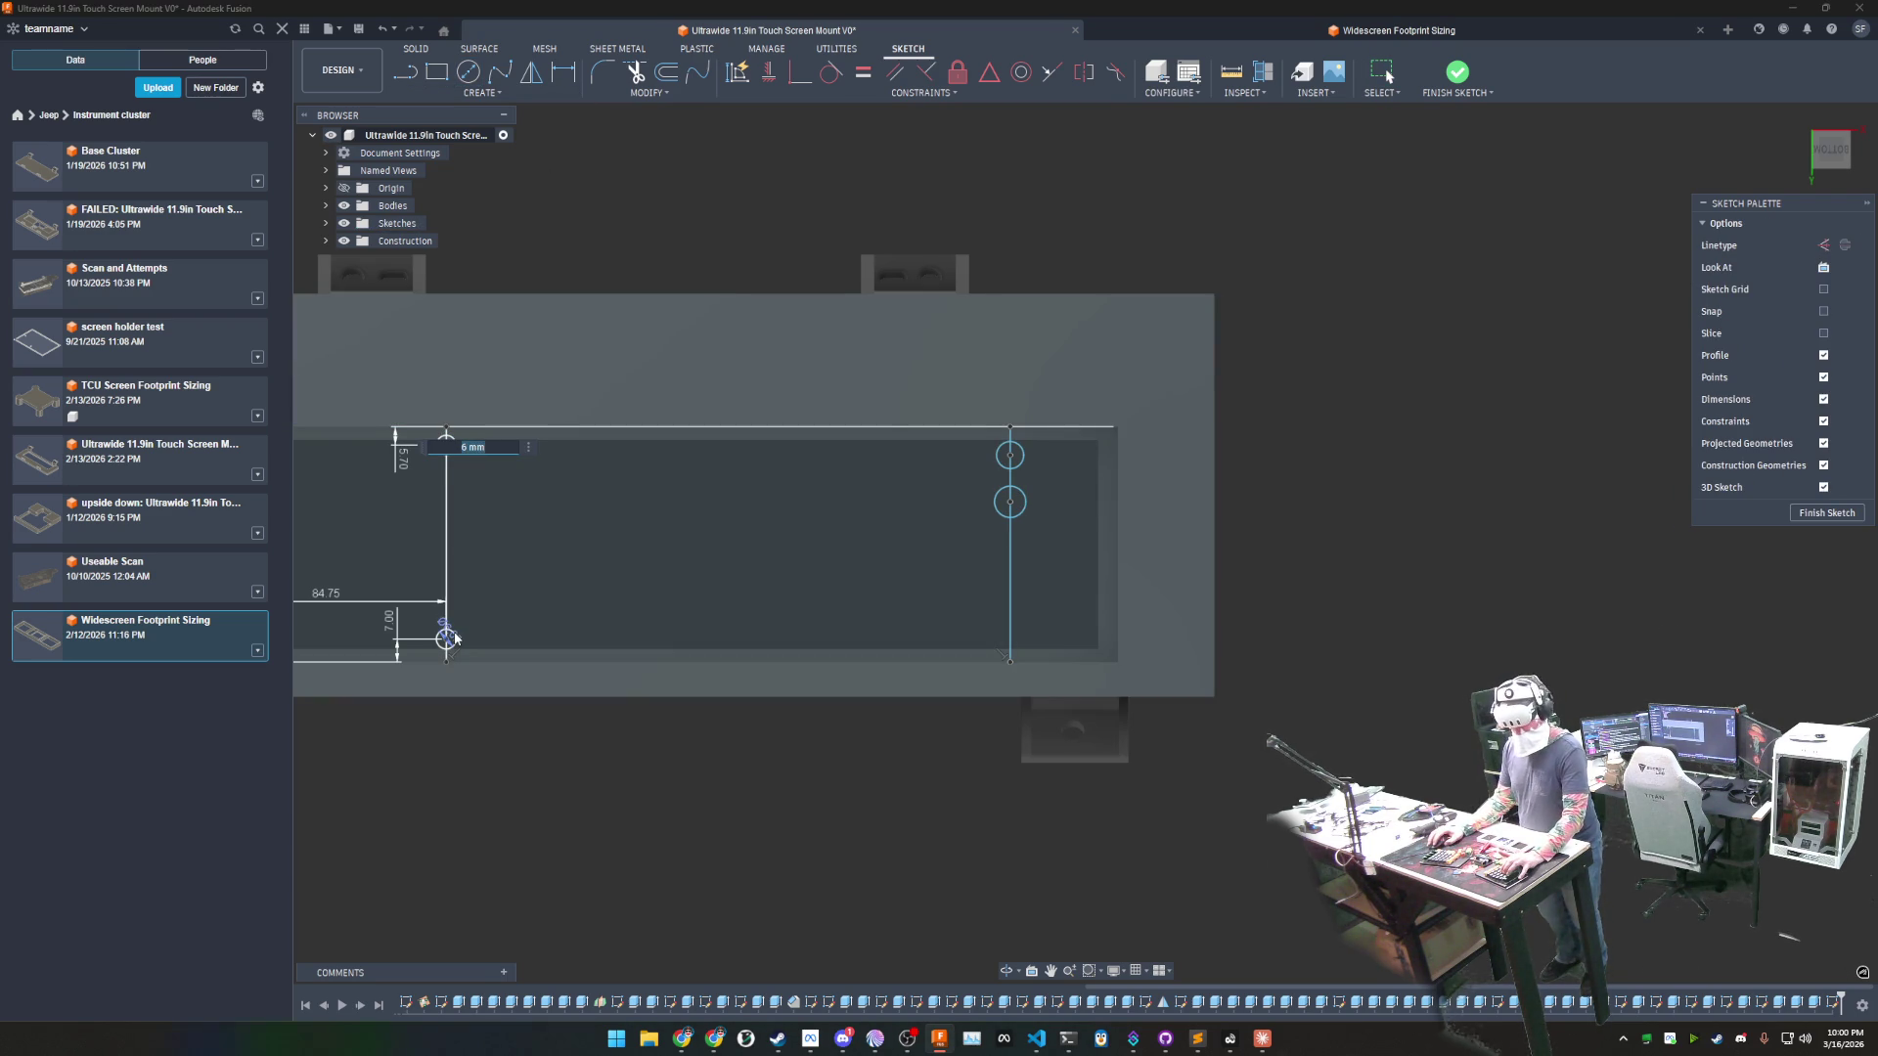
key("Return")
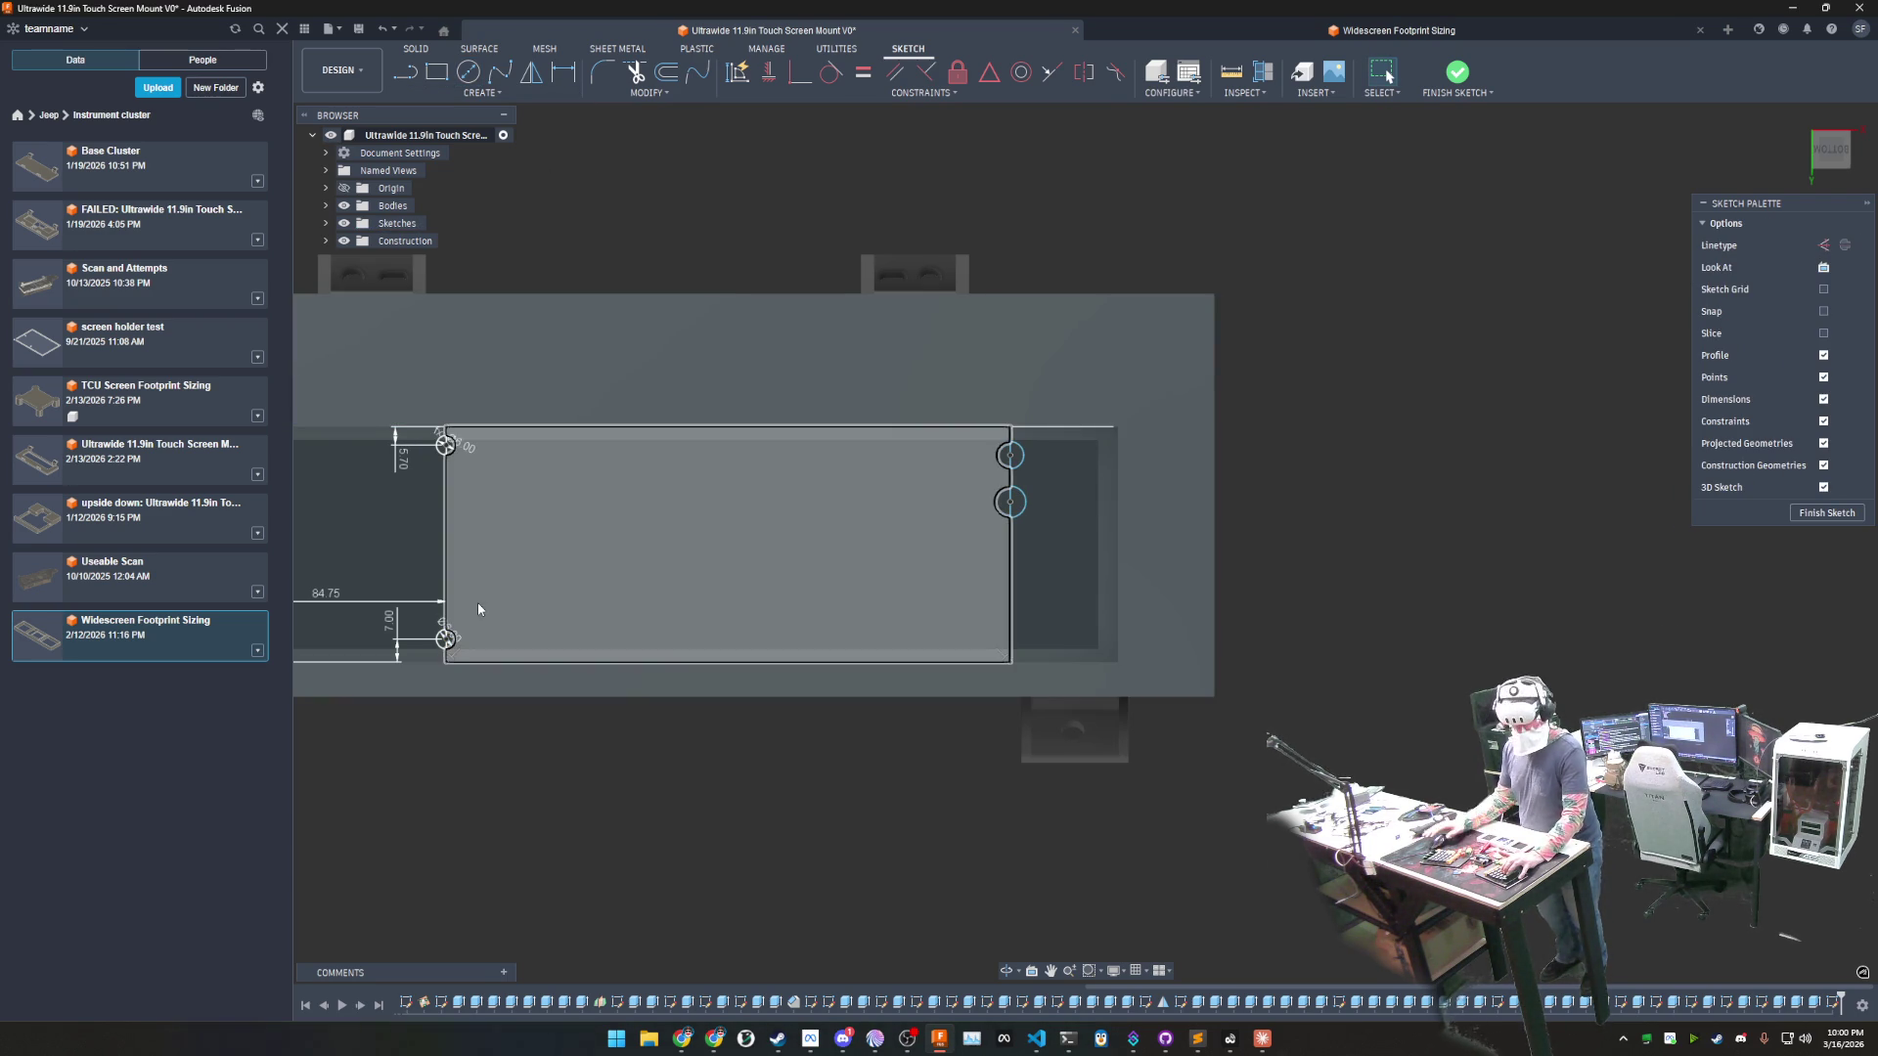
left_click(564, 72)
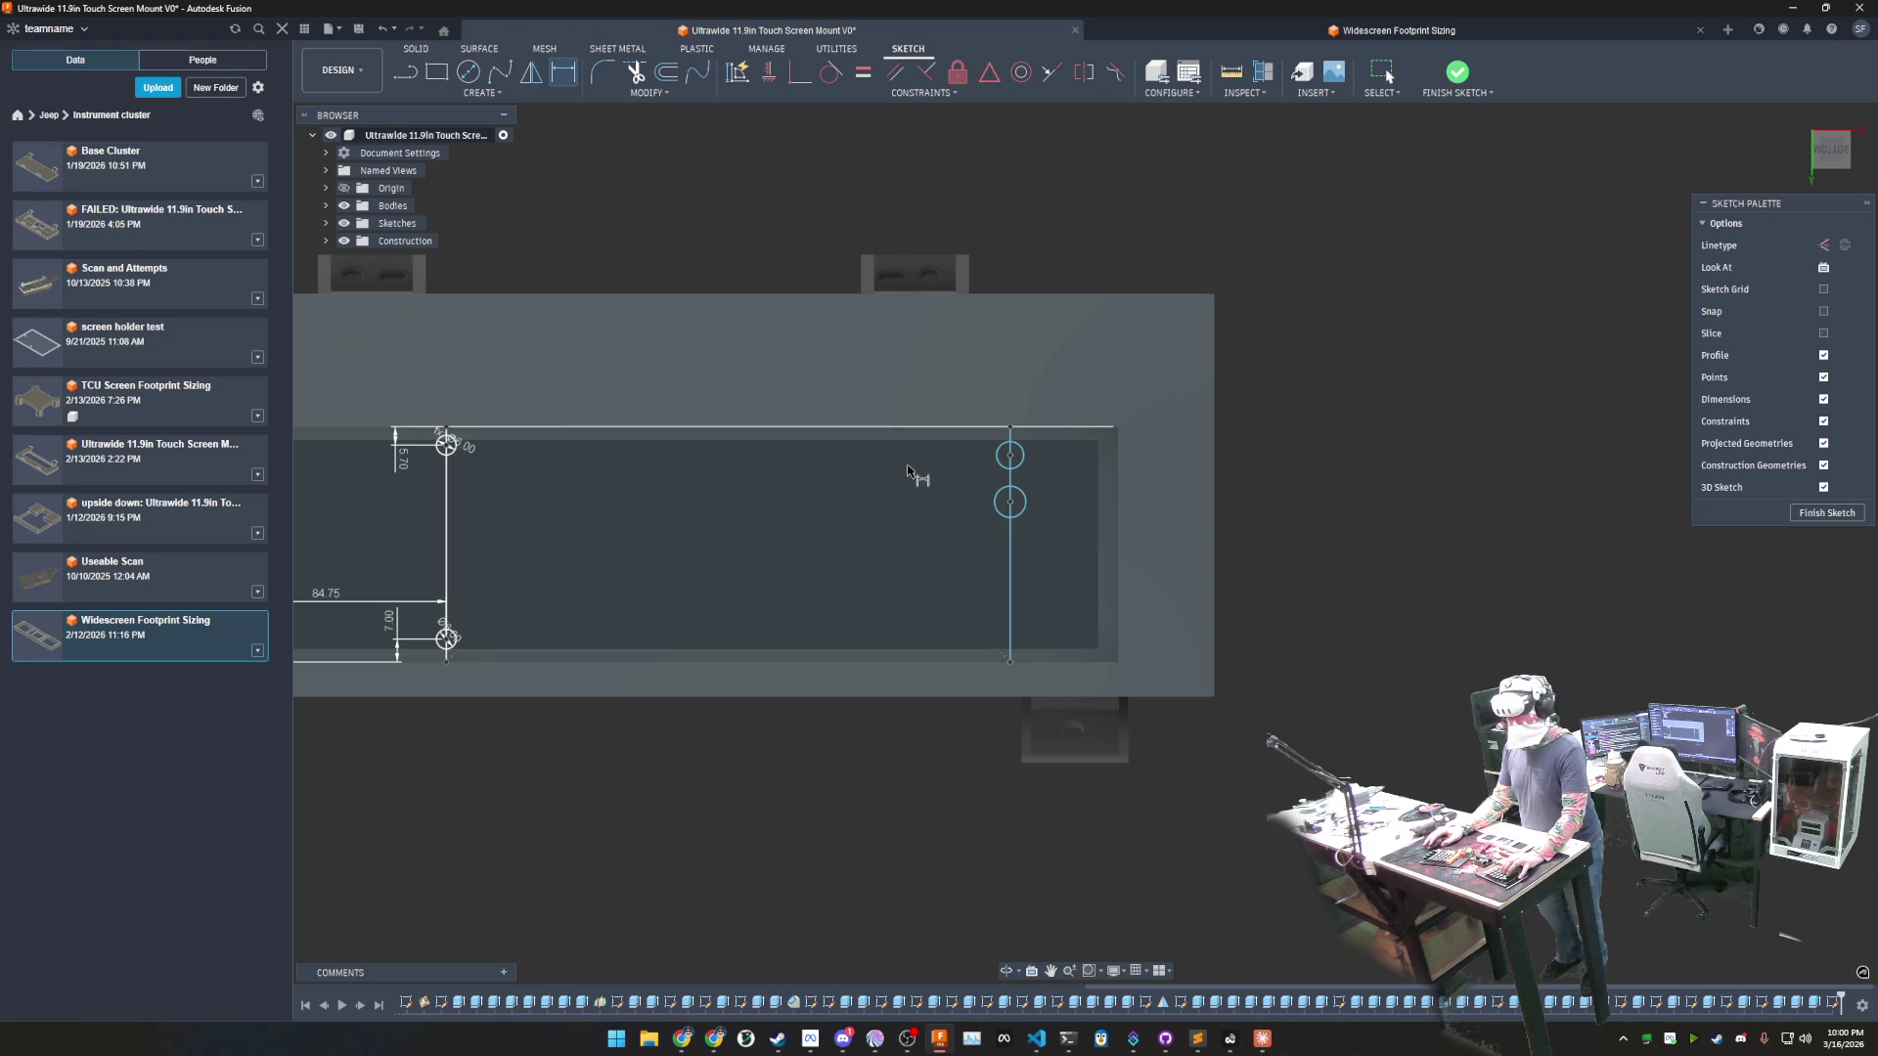
left_click(1009, 453)
left_click(988, 428)
left_click(929, 473)
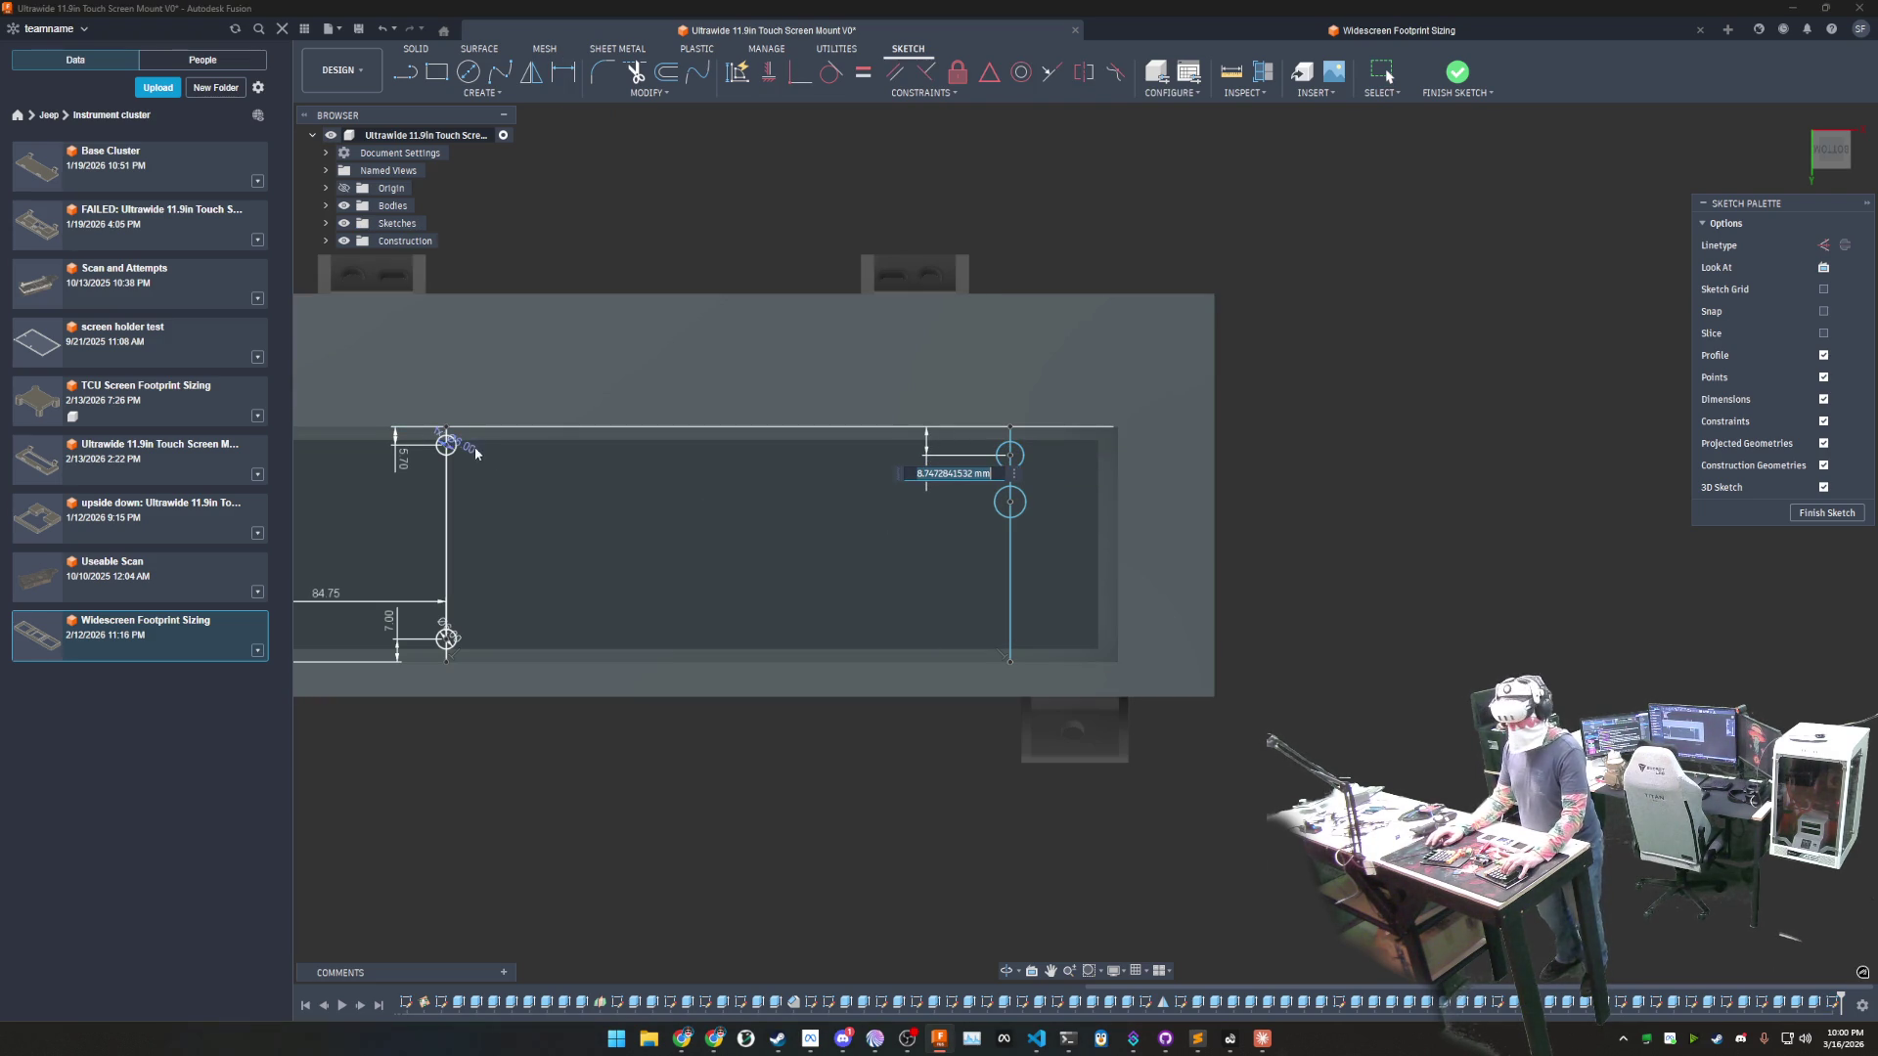
key("Escape")
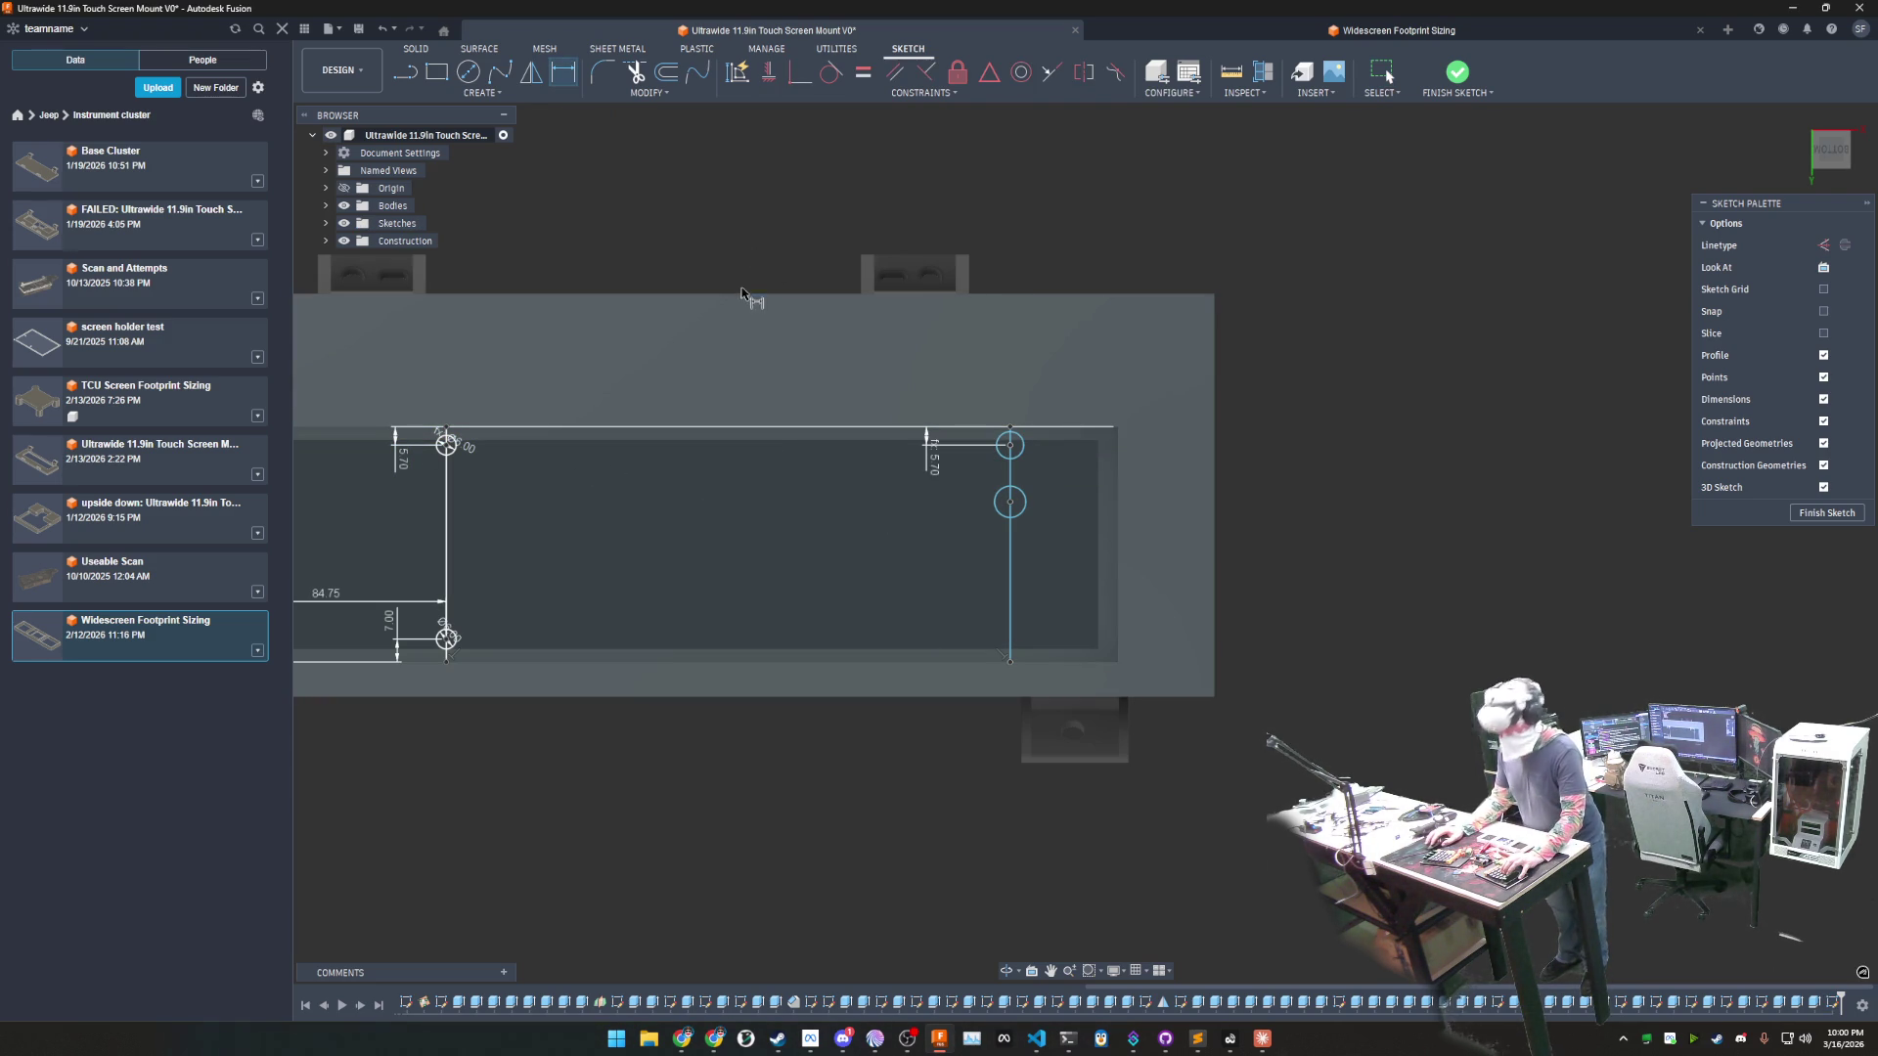
- Link both right circles' diameters to d463, the 6 mm hole size
left_click(1017, 450)
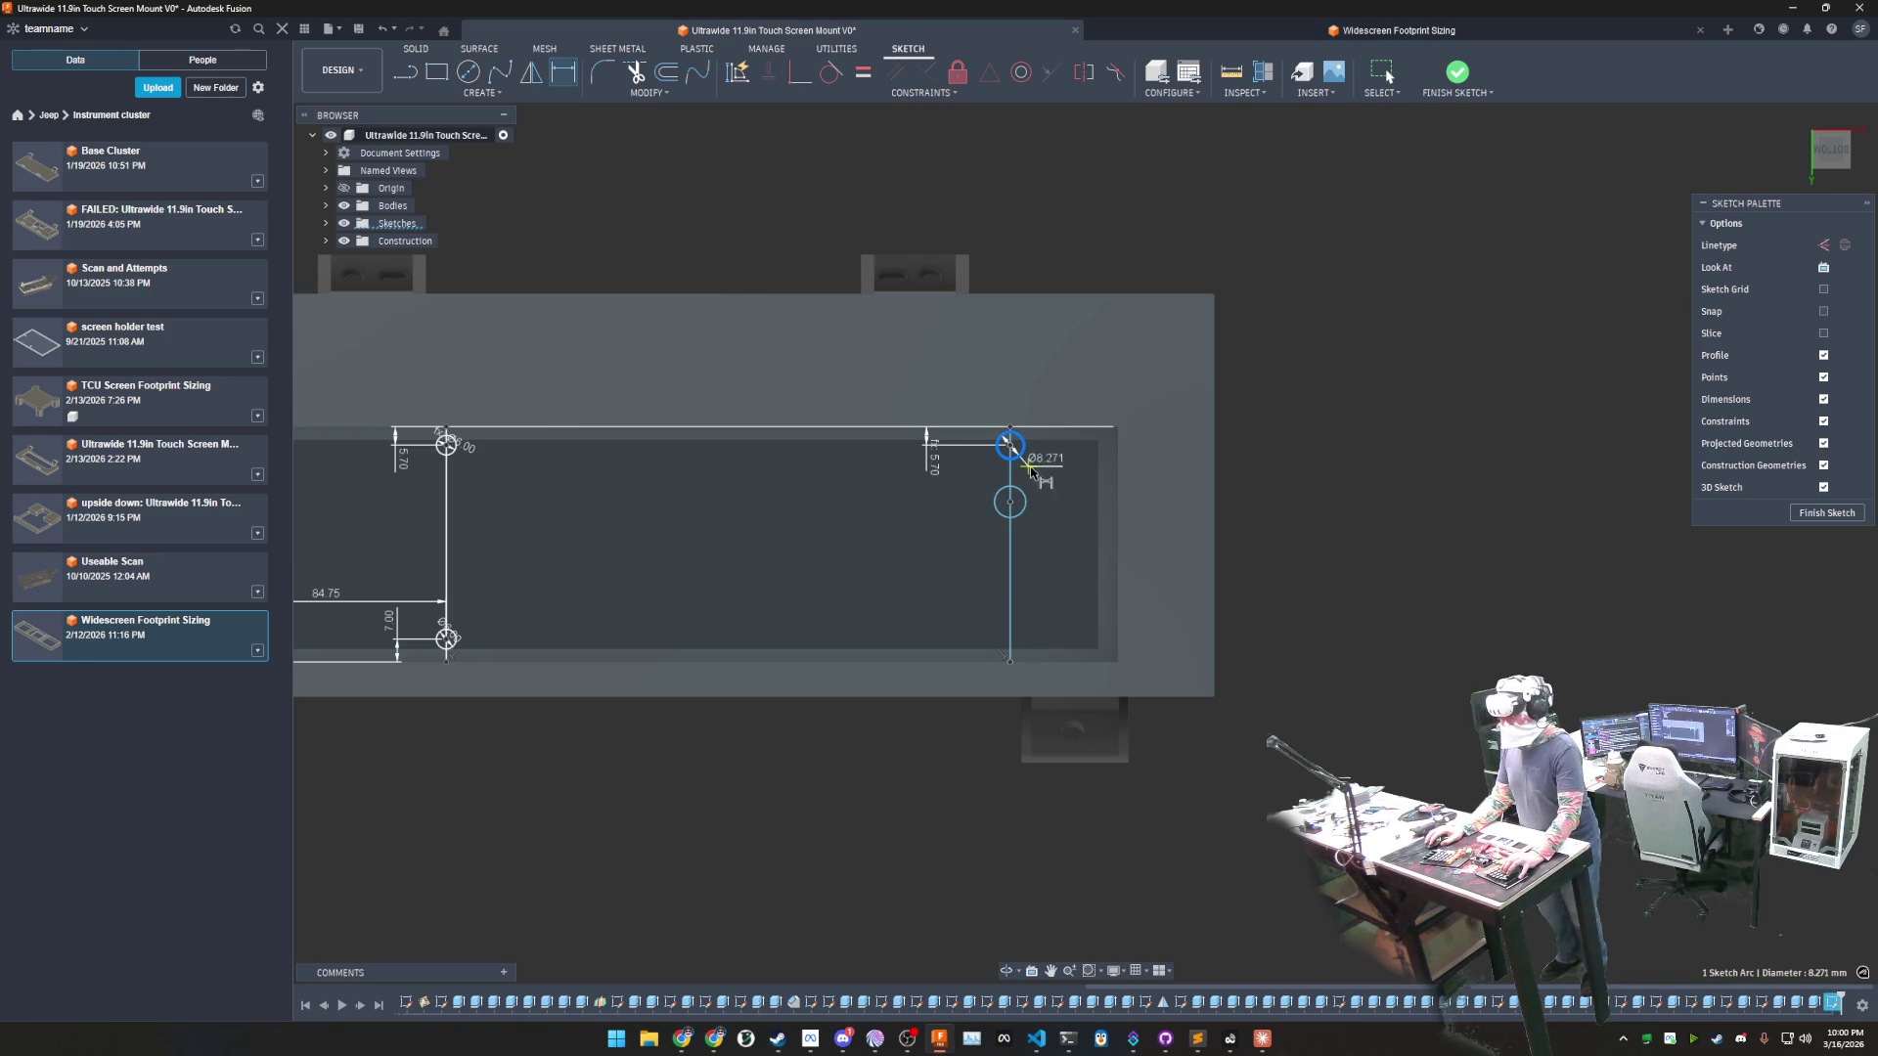
left_click(1024, 467)
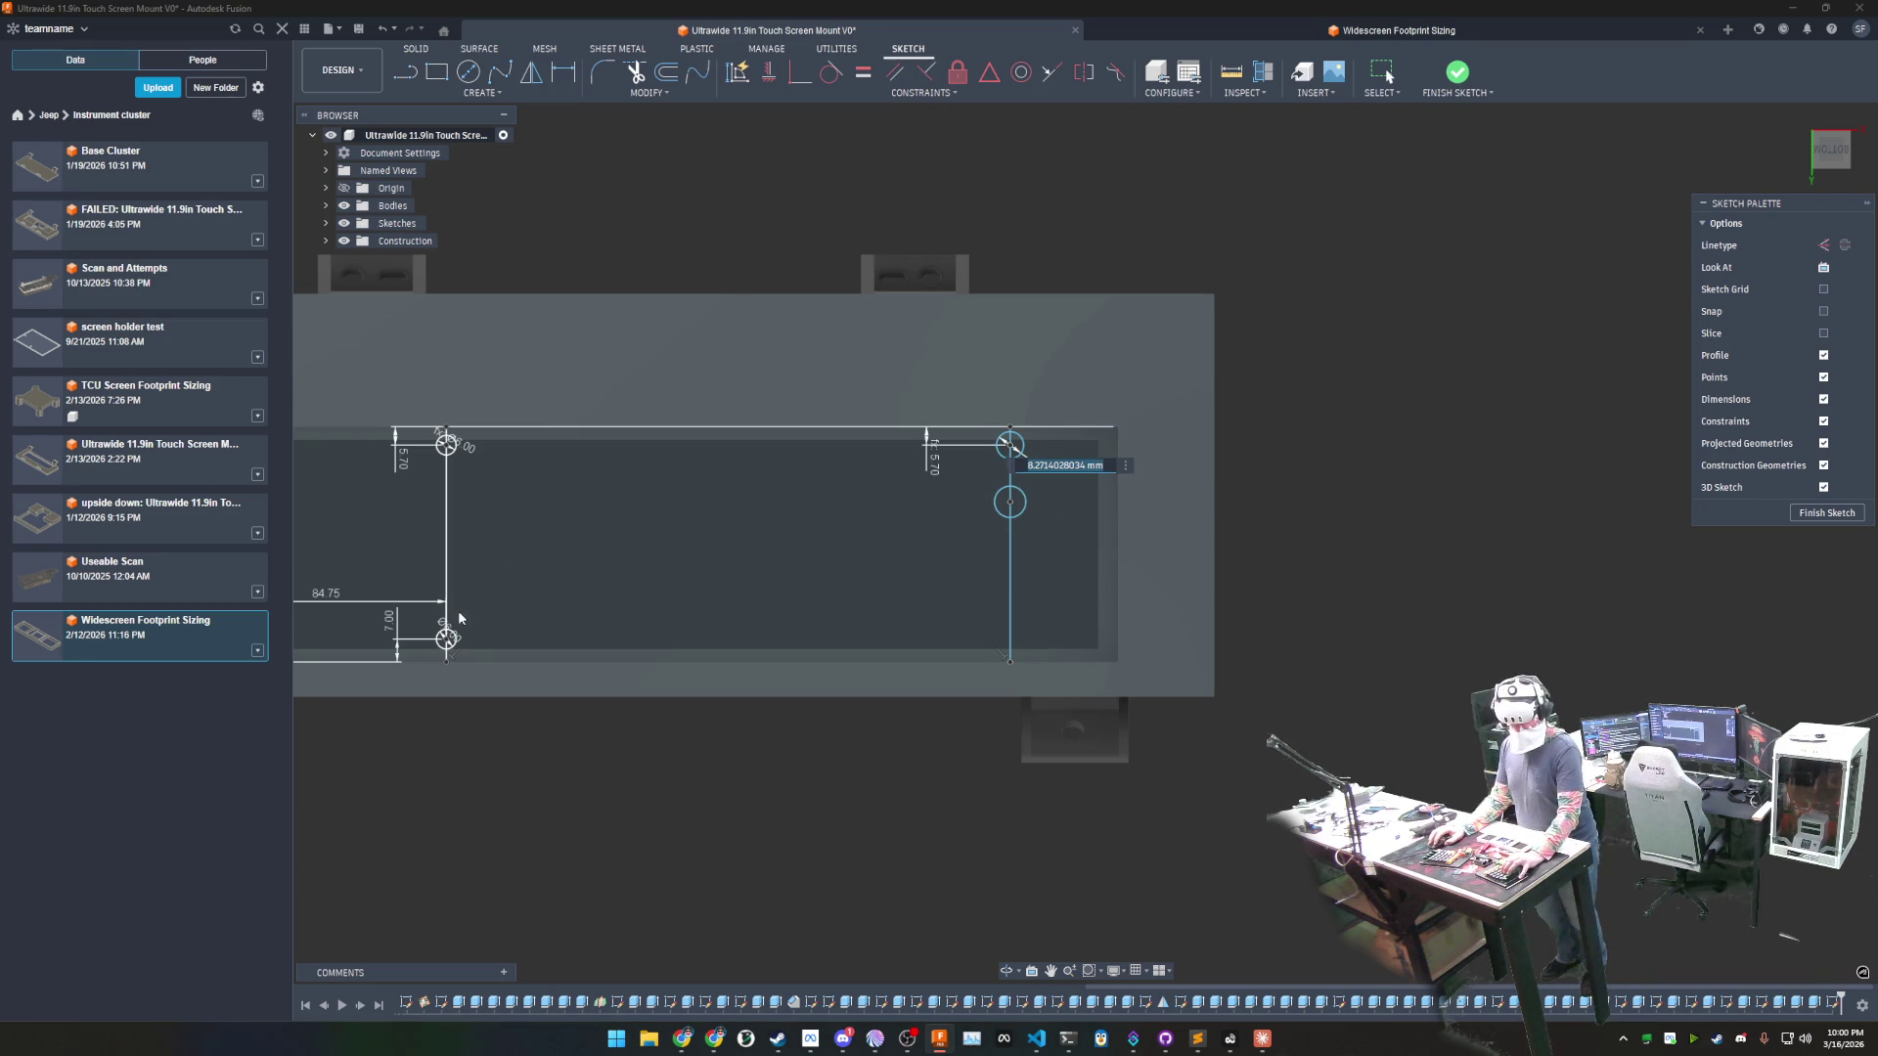
type("d463")
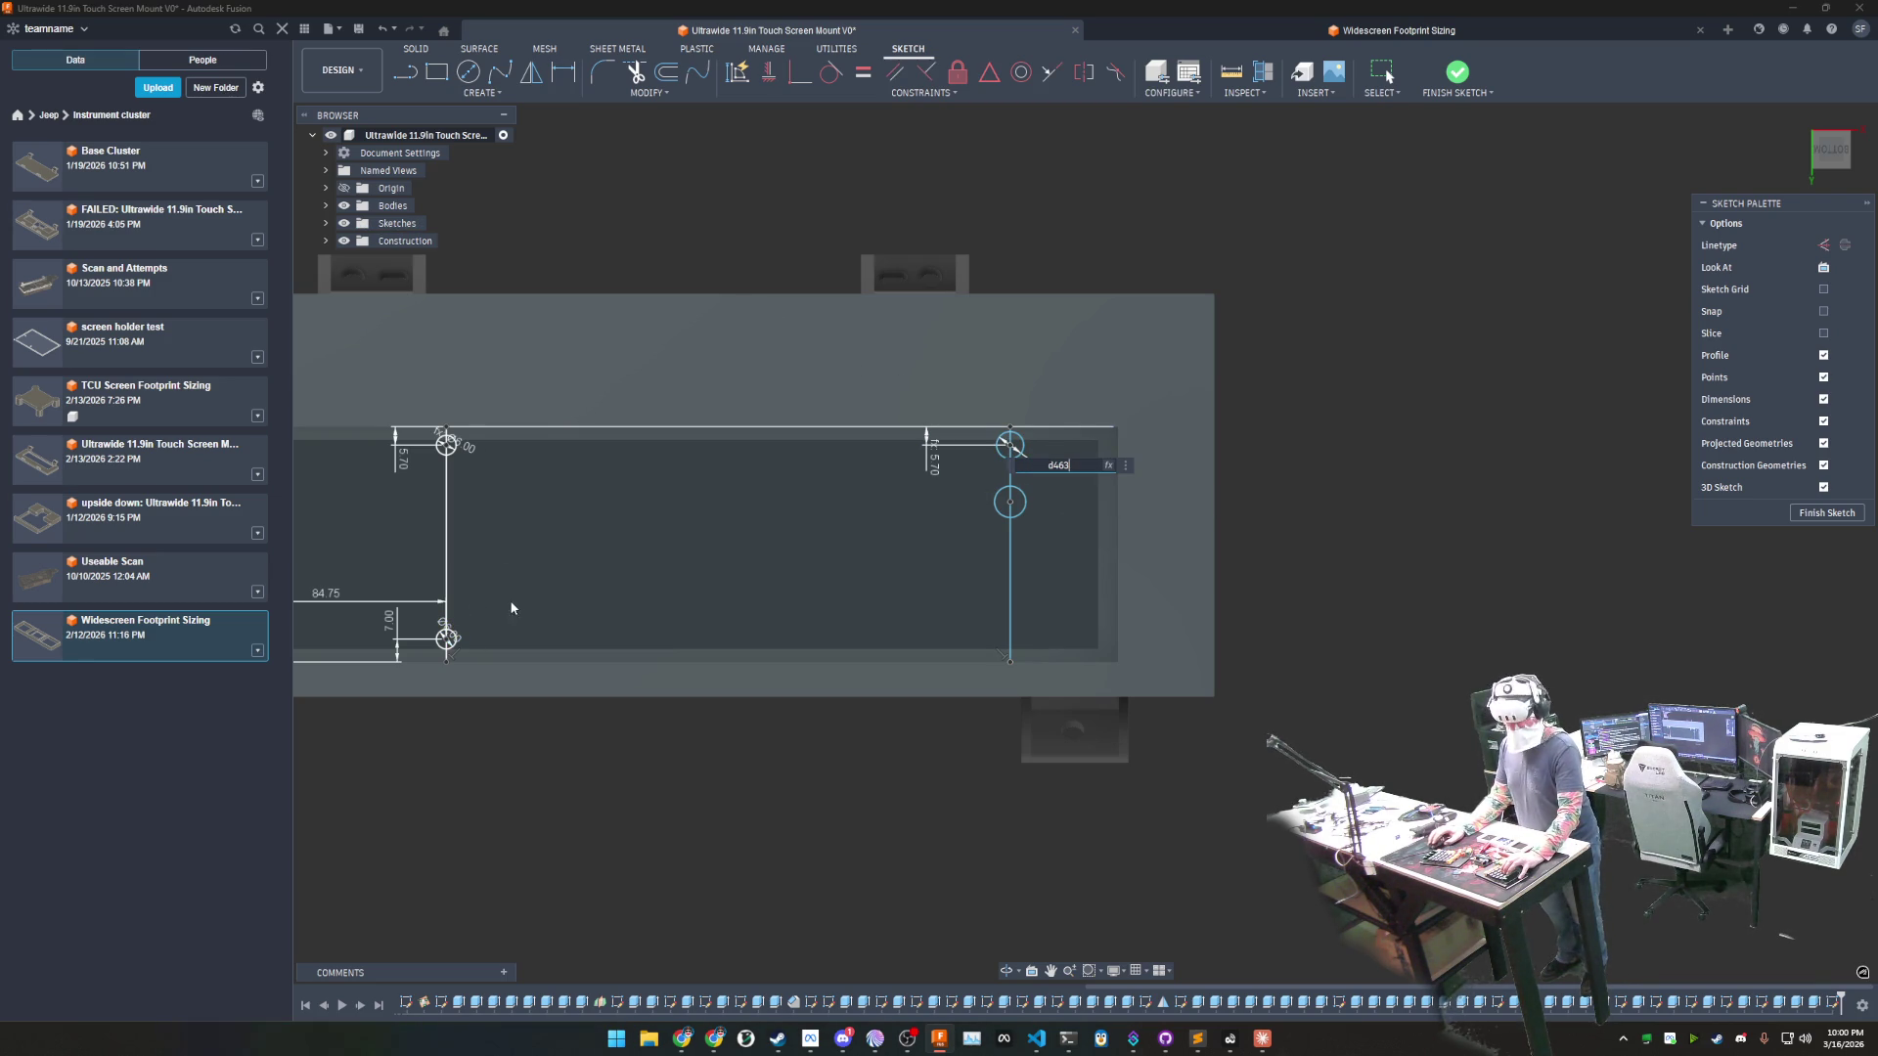
key("Return")
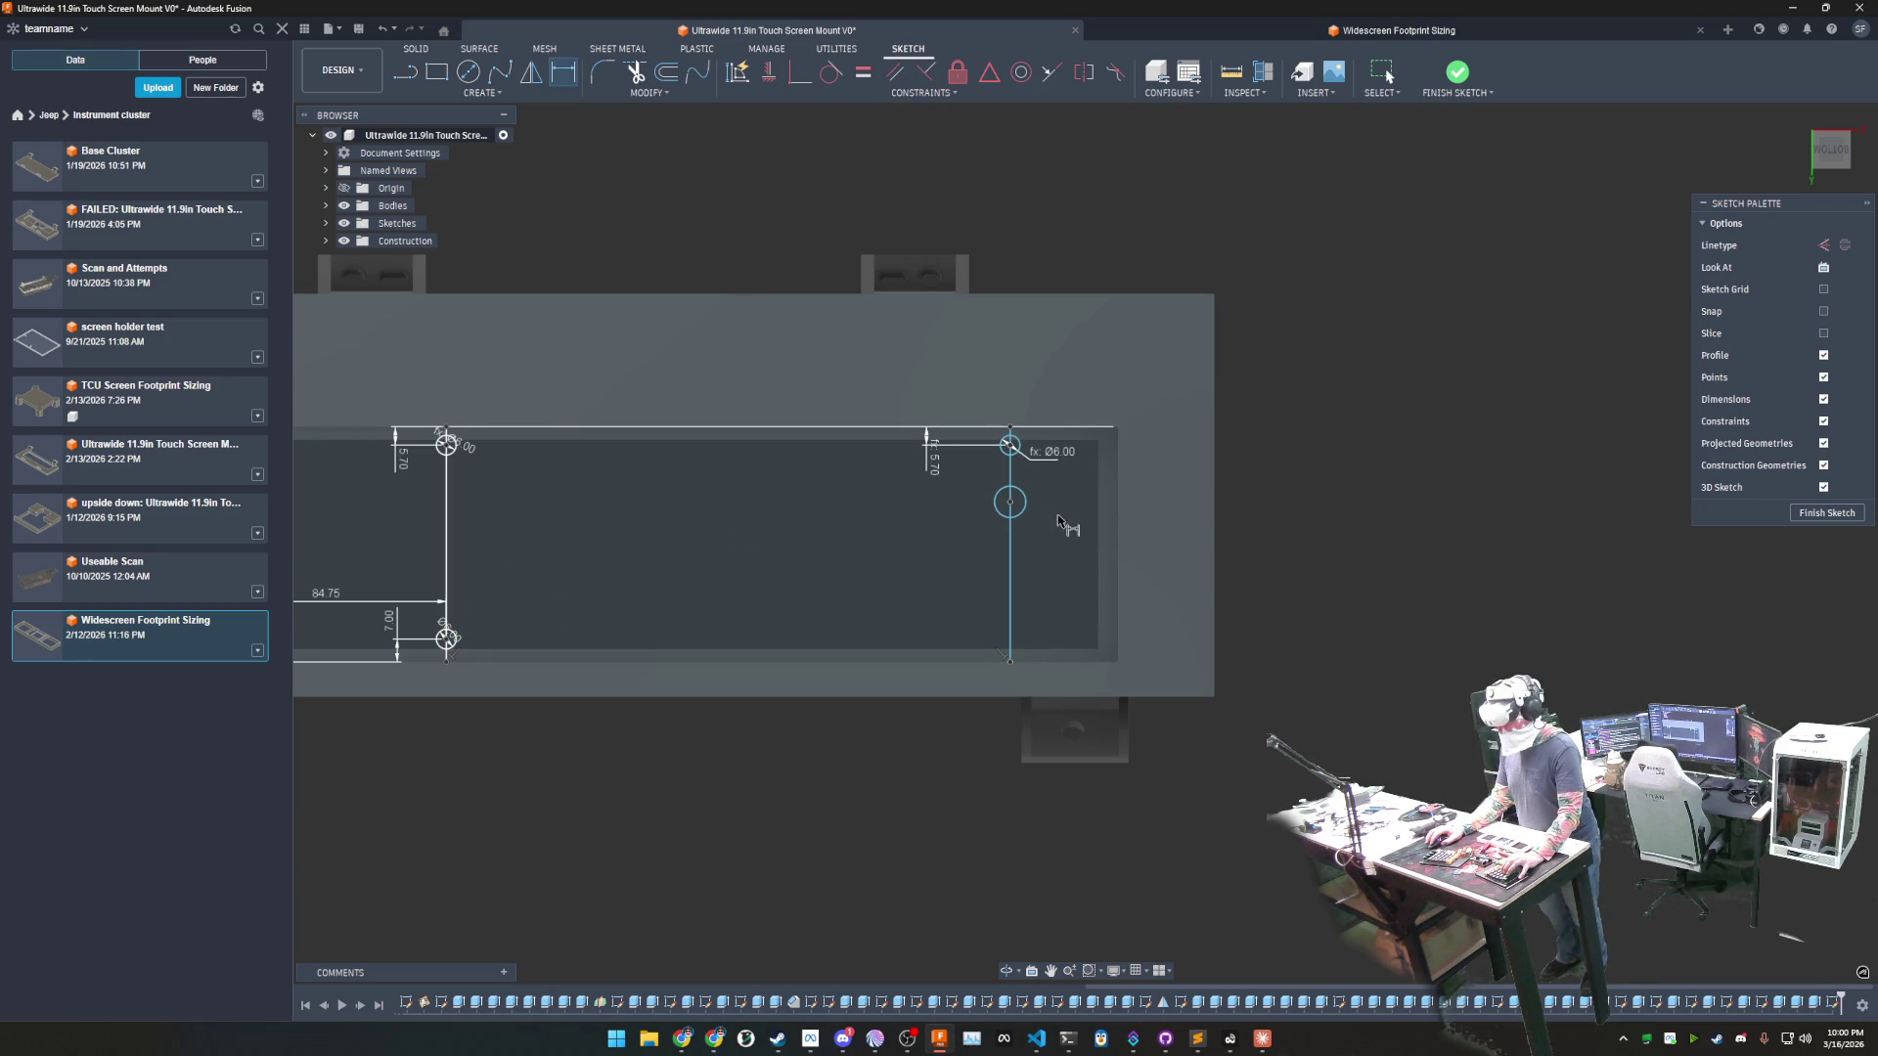
left_click(1023, 506)
left_click(926, 531)
type("d463")
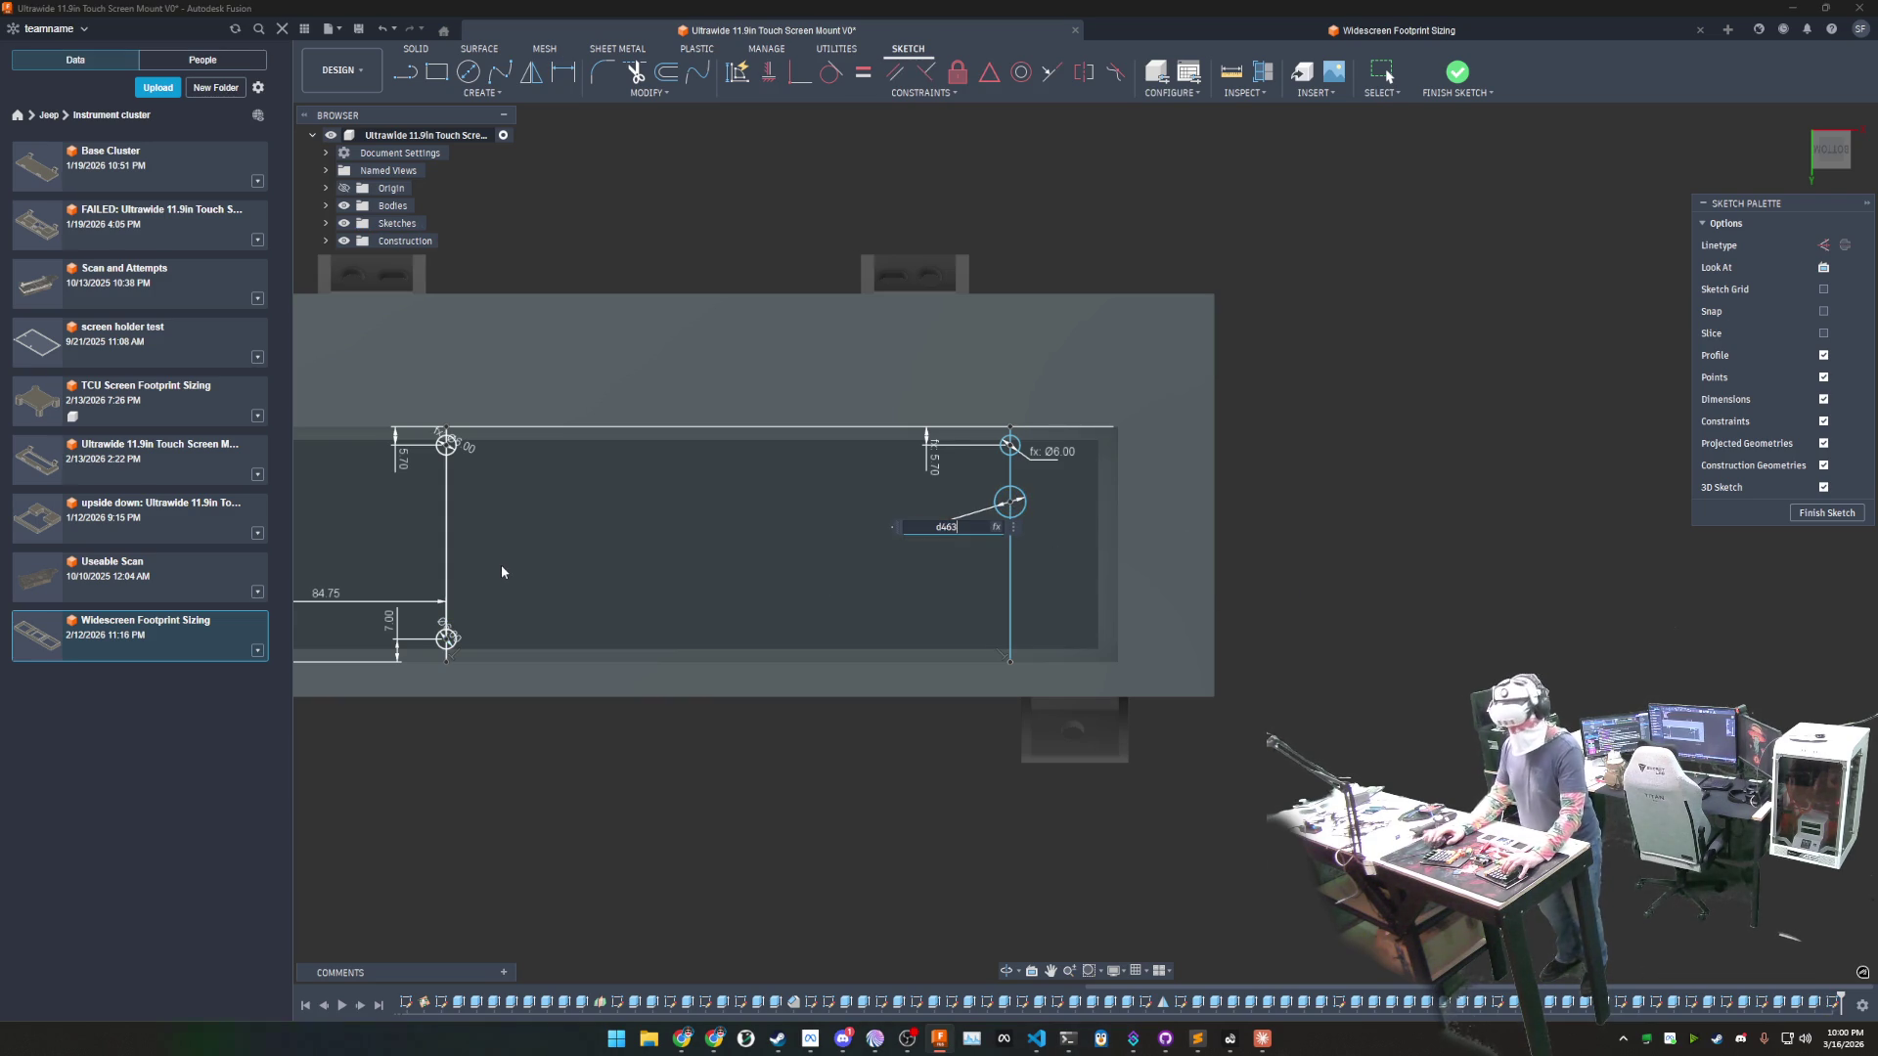
key("Return")
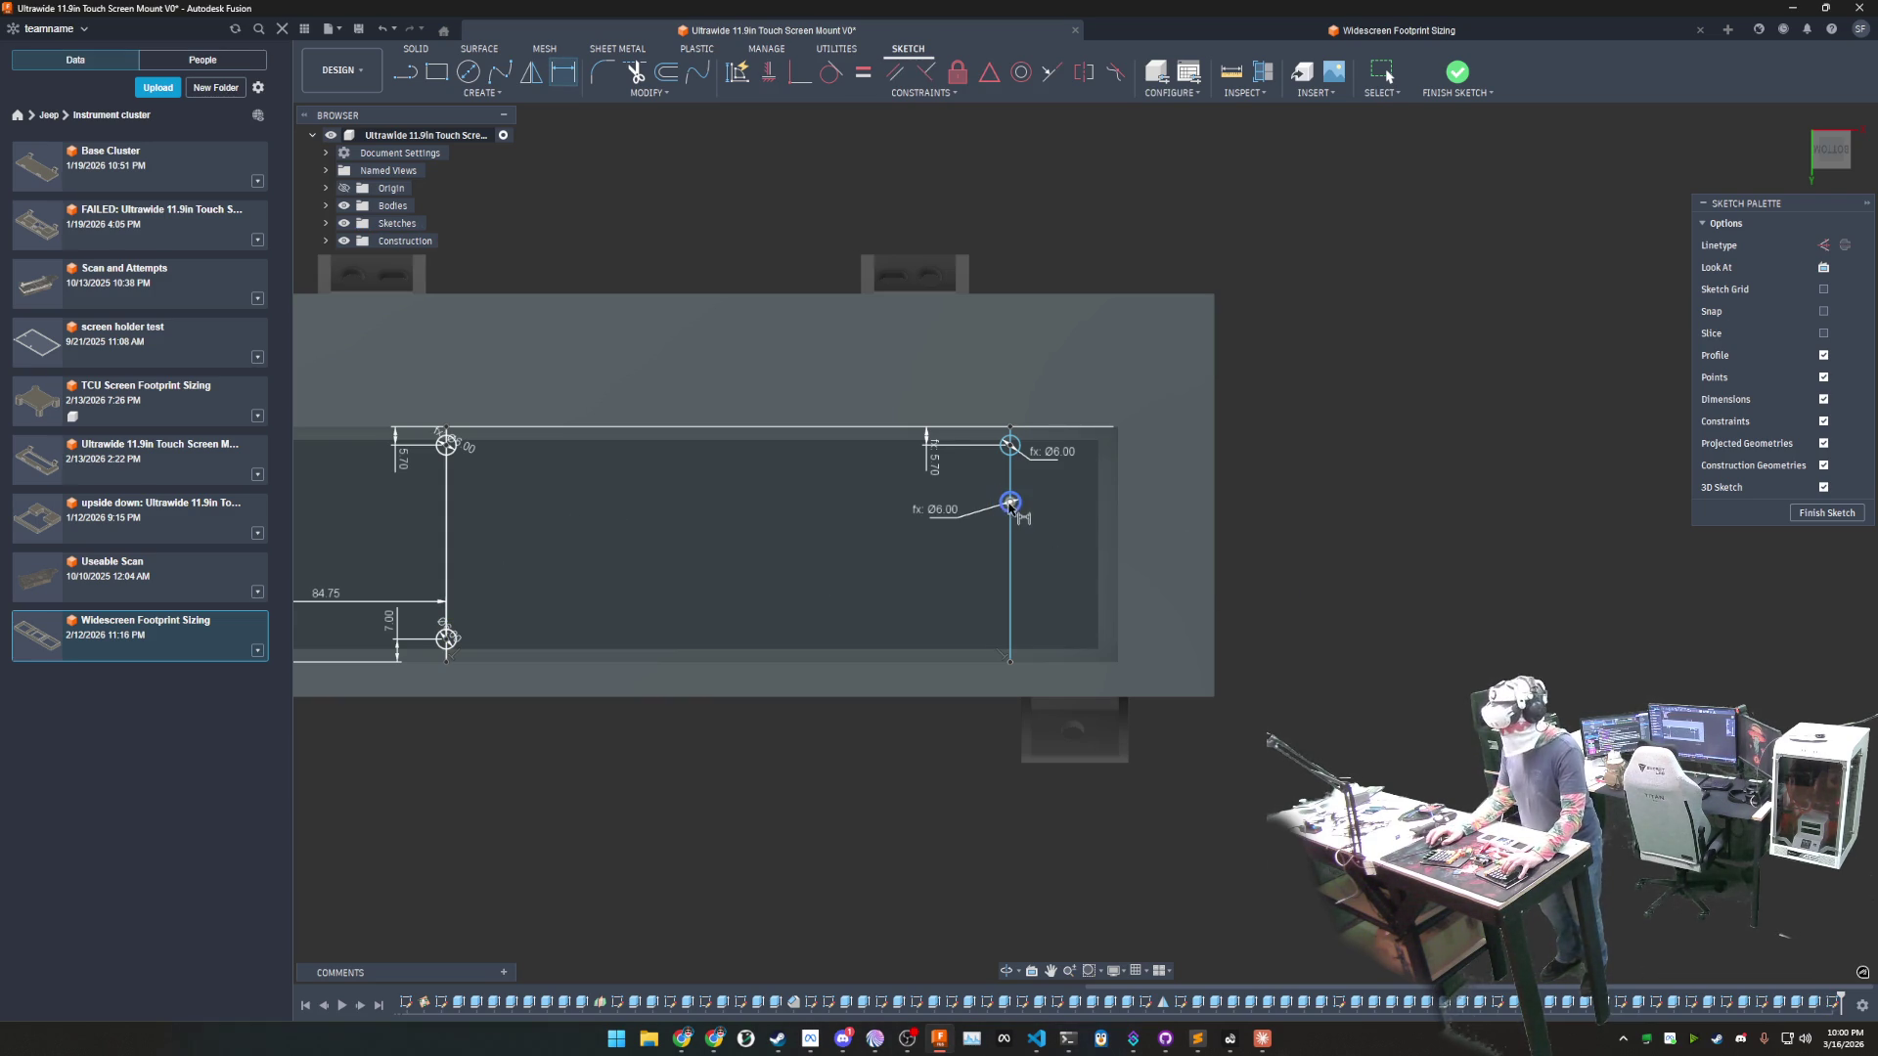
- Match the lower-right circle's bottom-edge offset to the left hole's 7.00 dimension
left_click(1010, 502)
left_click(1032, 663)
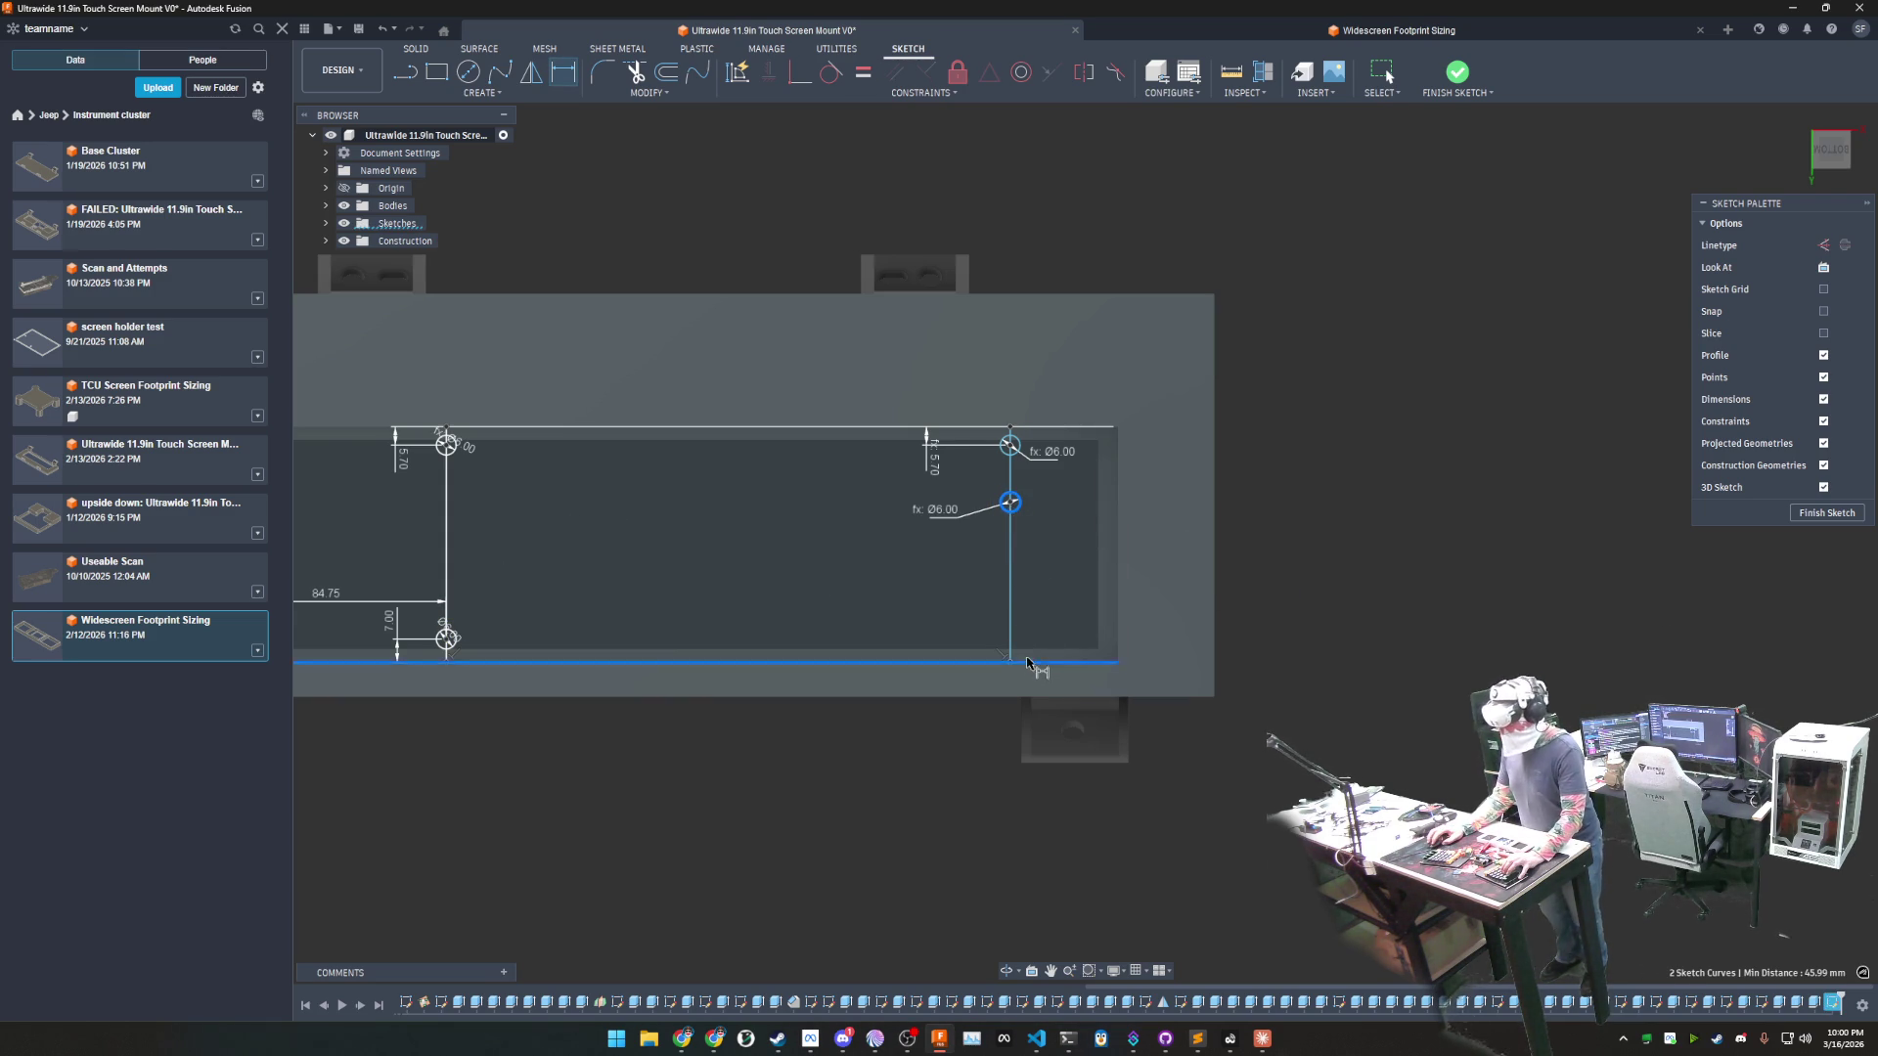
left_click(849, 587)
left_click(390, 620)
key("Return")
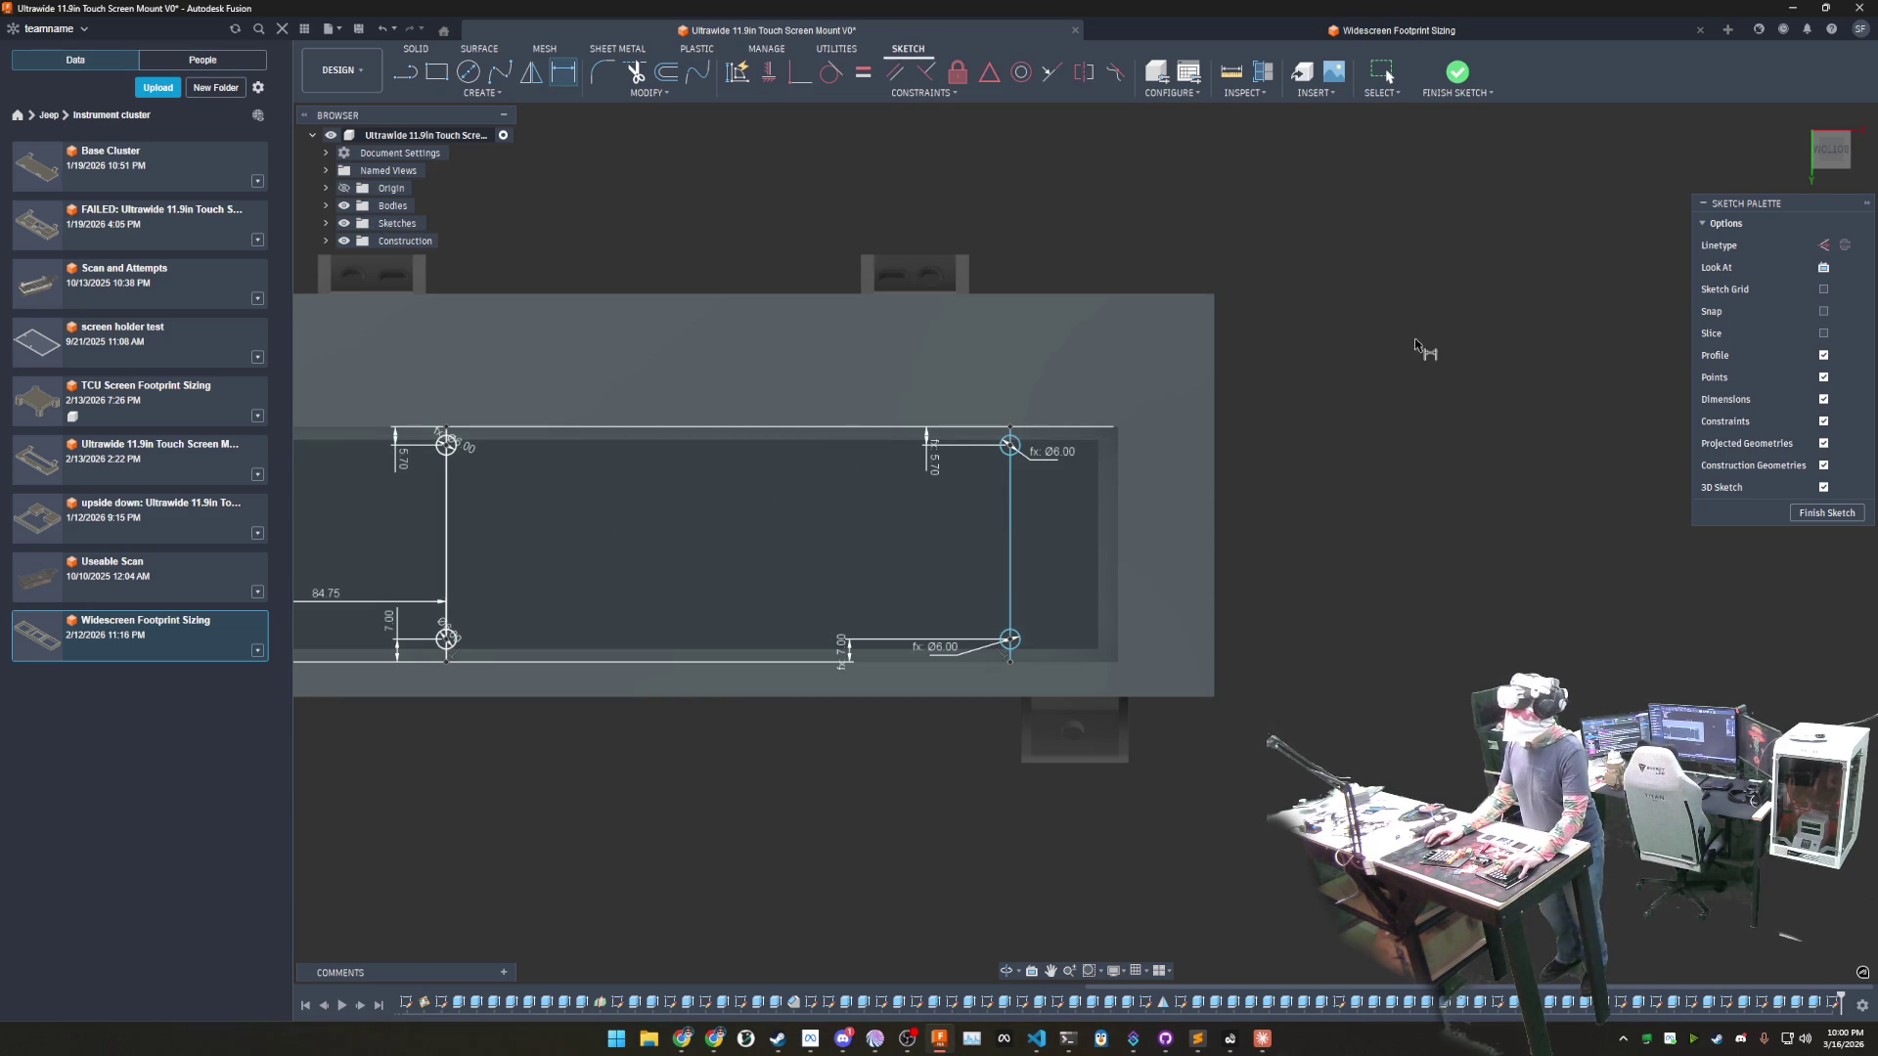
left_click(1240, 29)
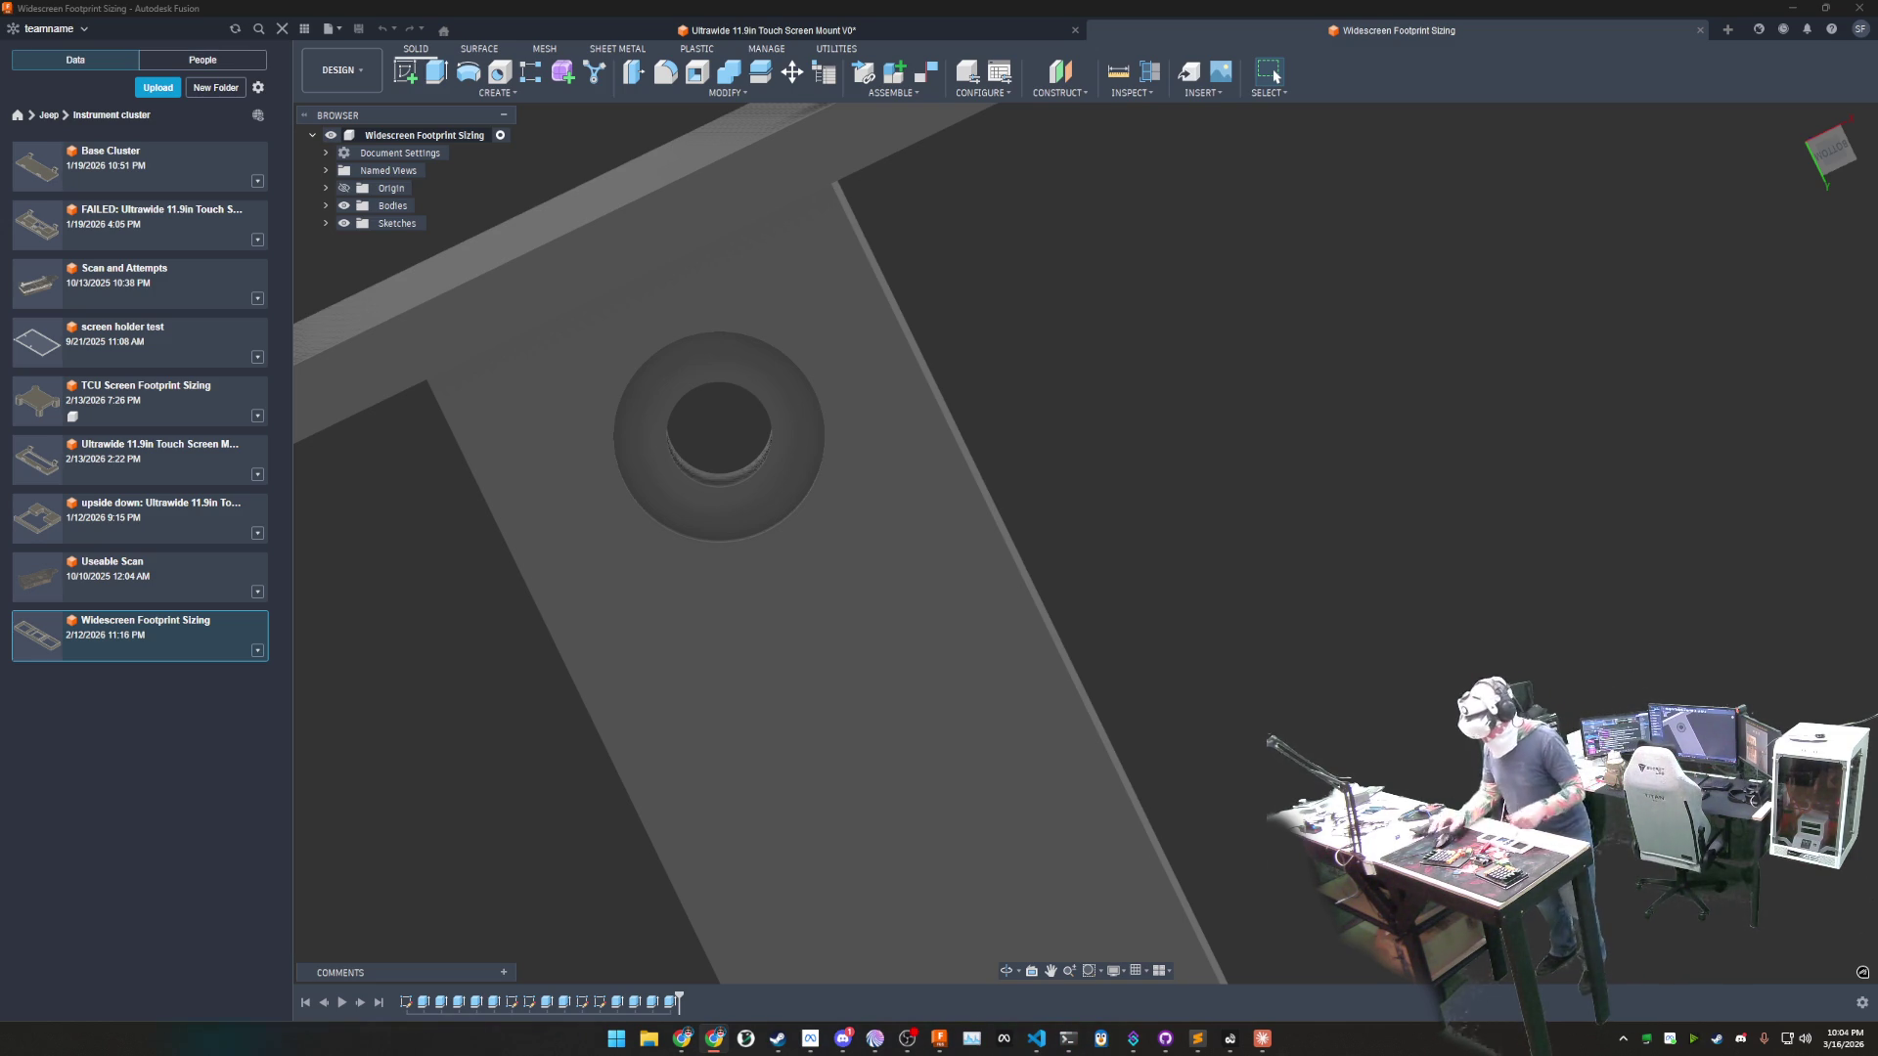
- Orbit the frame to inspect its walls and underside, ending on a level view
mouse_move(1191, 461)
middle_mouse_down()
mouse_move(1148, 453)
mouse_move(1202, 489)
mouse_move(1190, 452)
mouse_move(1260, 476)
mouse_move(1252, 430)
middle_mouse_up()
scroll(1232, 490, "down", 5)
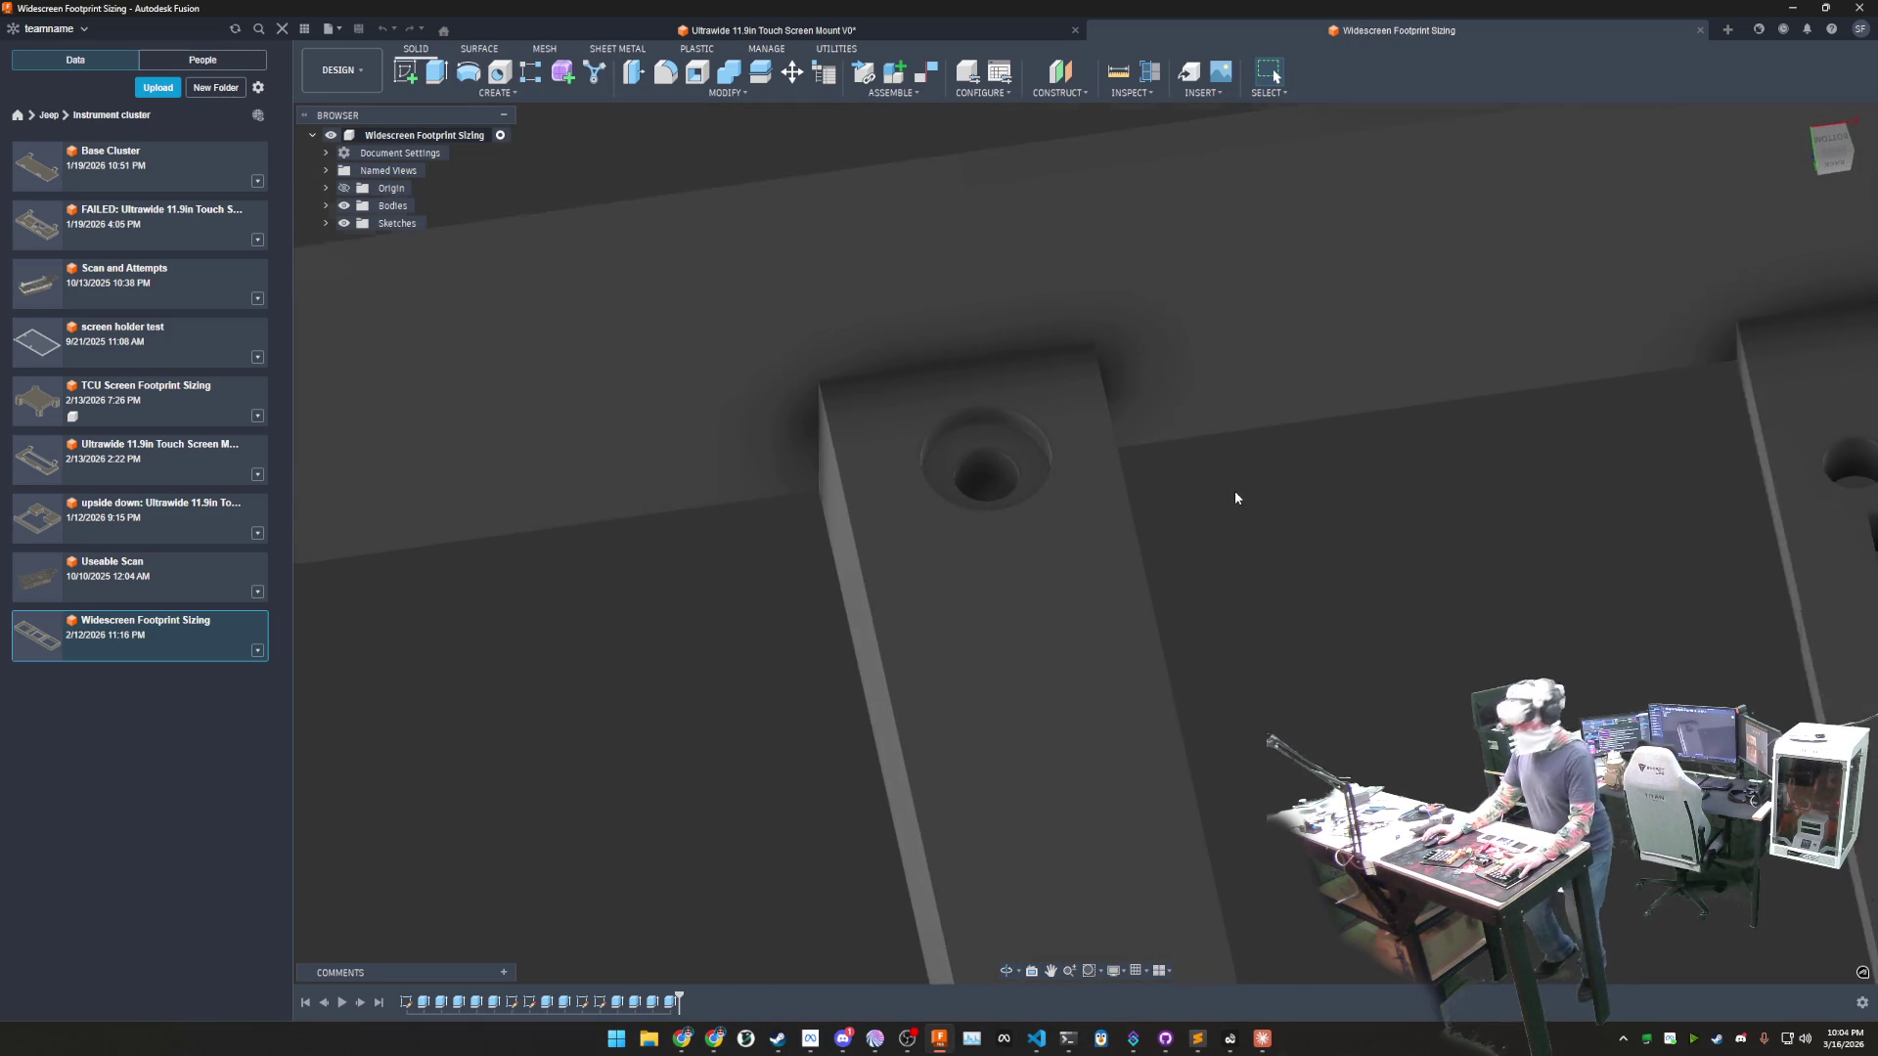
mouse_move(1124, 394)
middle_mouse_down("shift")
mouse_move(1287, 573)
mouse_move(1128, 568)
middle_mouse_up("shift")
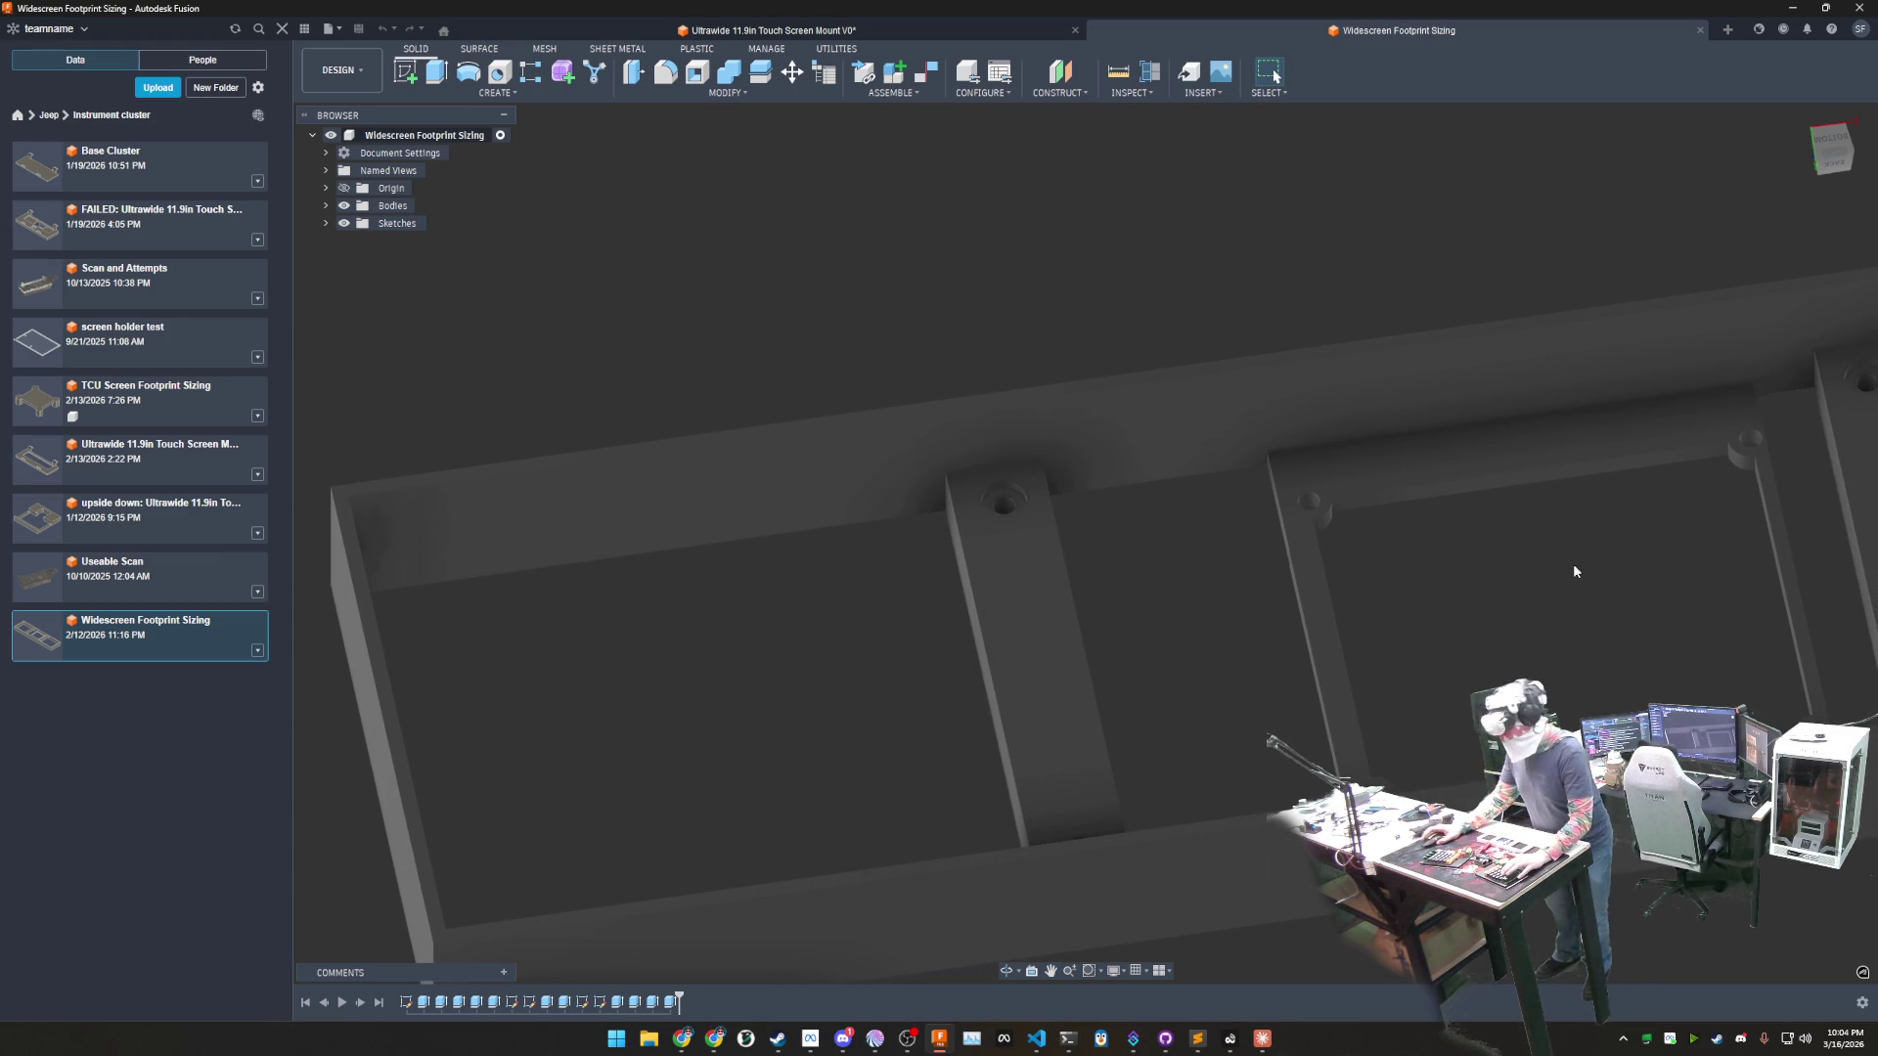
scroll(1527, 581, "down", 10)
middle_click_drag(1527, 581, 1514, 595, "shift")
middle_click_drag(1467, 573, 1455, 583, "shift")
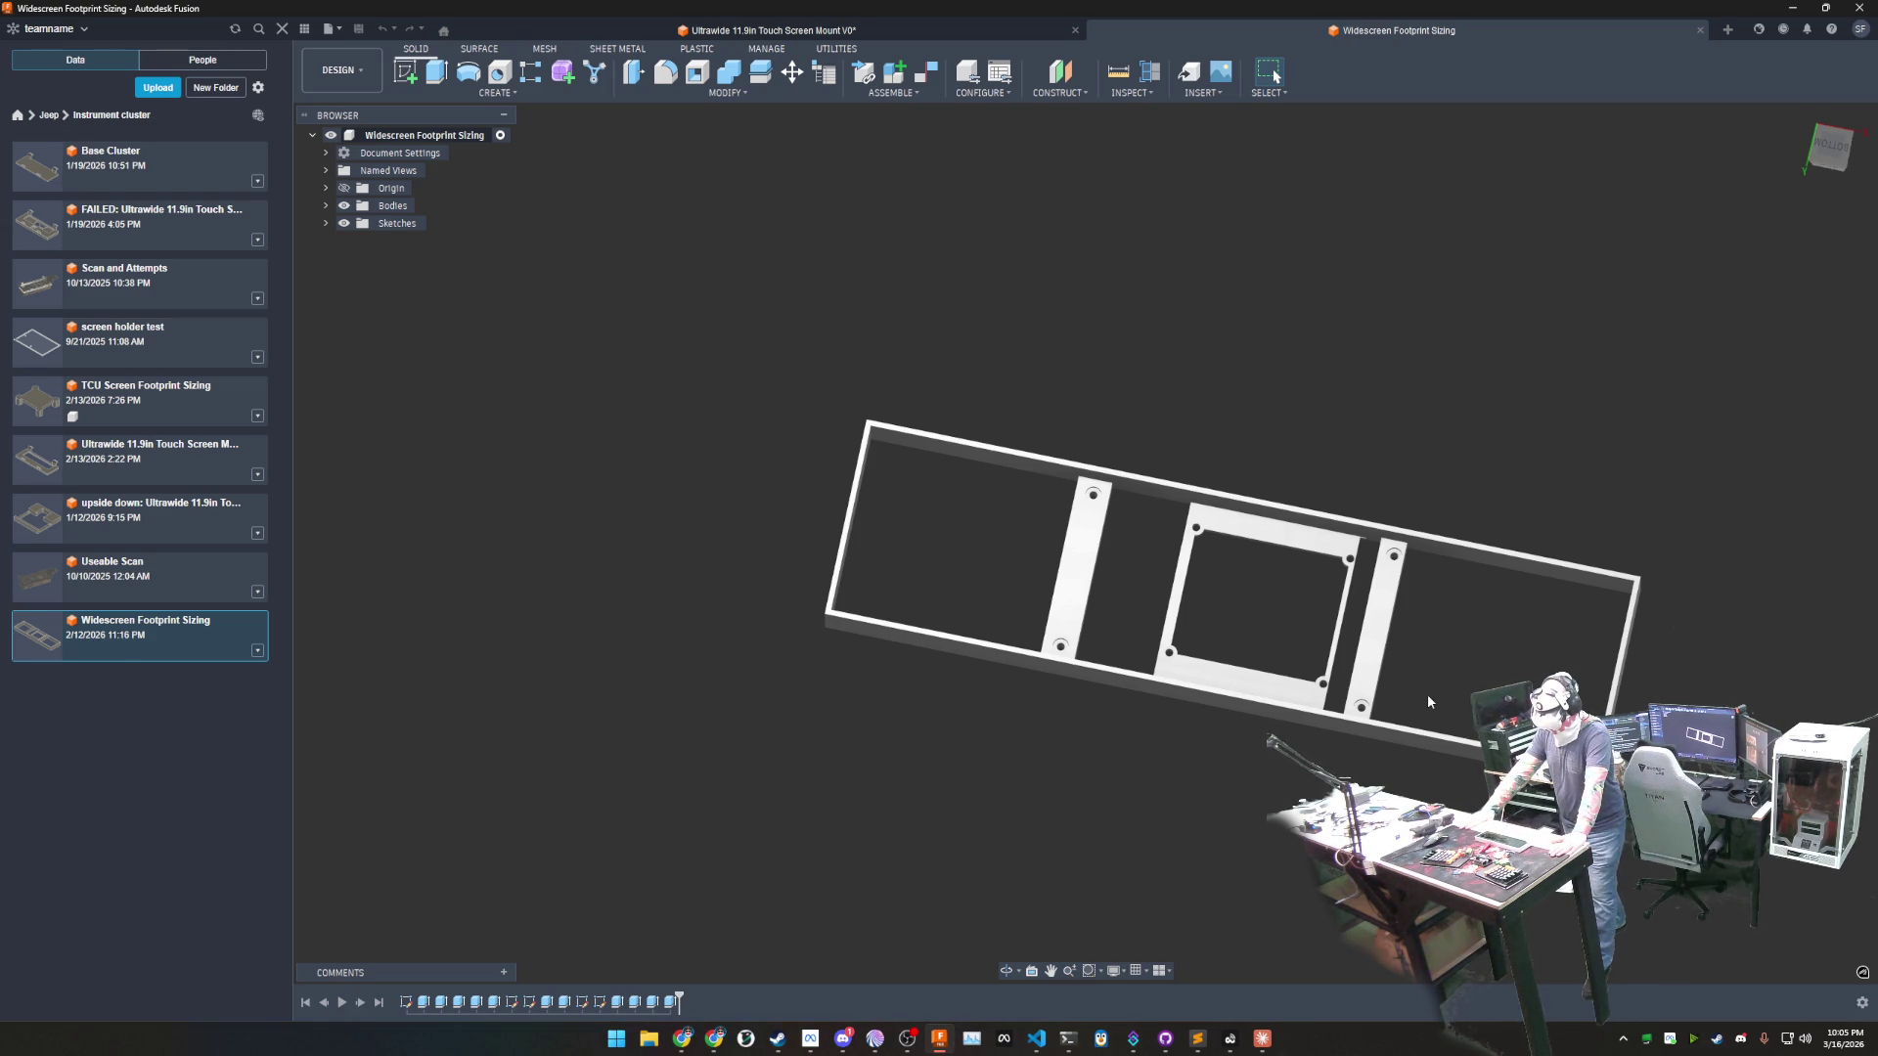
mouse_move(1377, 719)
middle_mouse_down("shift")
mouse_move(1297, 466)
mouse_move(1140, 407)
mouse_move(1274, 494)
middle_mouse_up("shift")
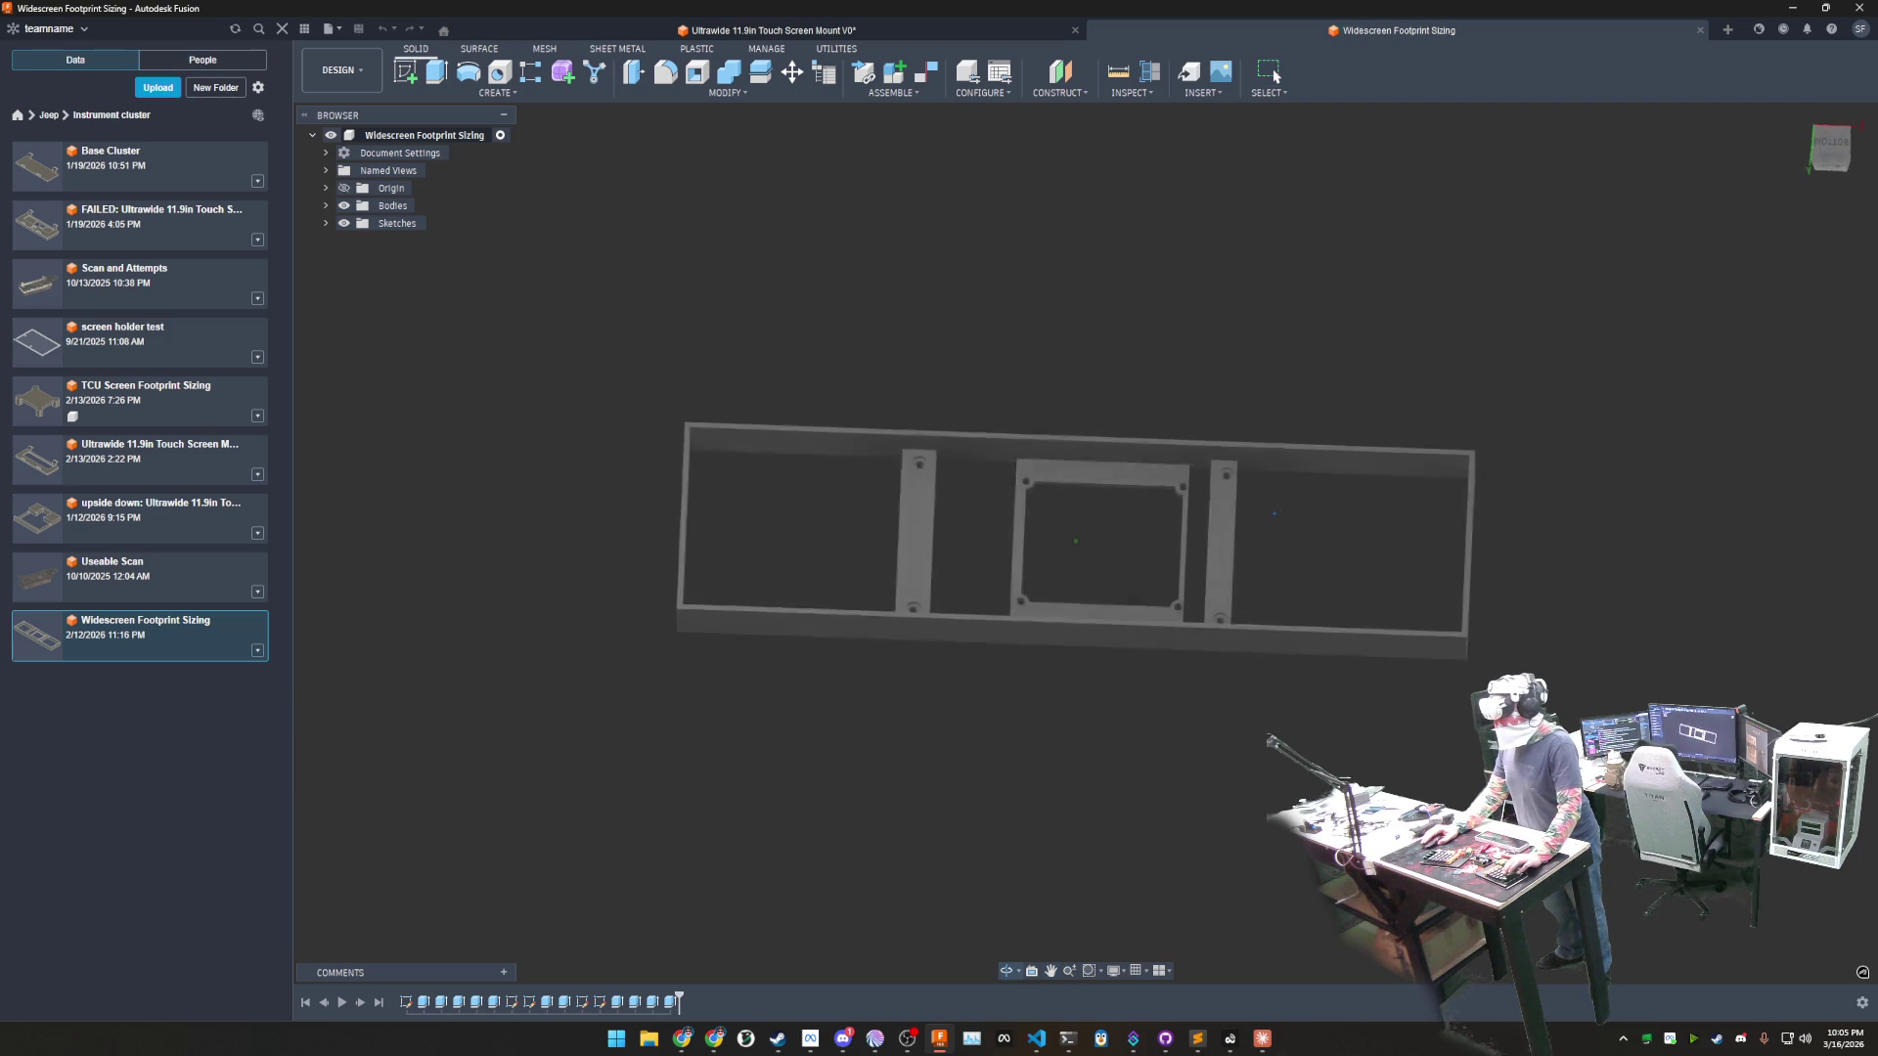
- Visit the touch screen mount, return to Widescreen Footprint Sizing, and start Measure
left_click(911, 27)
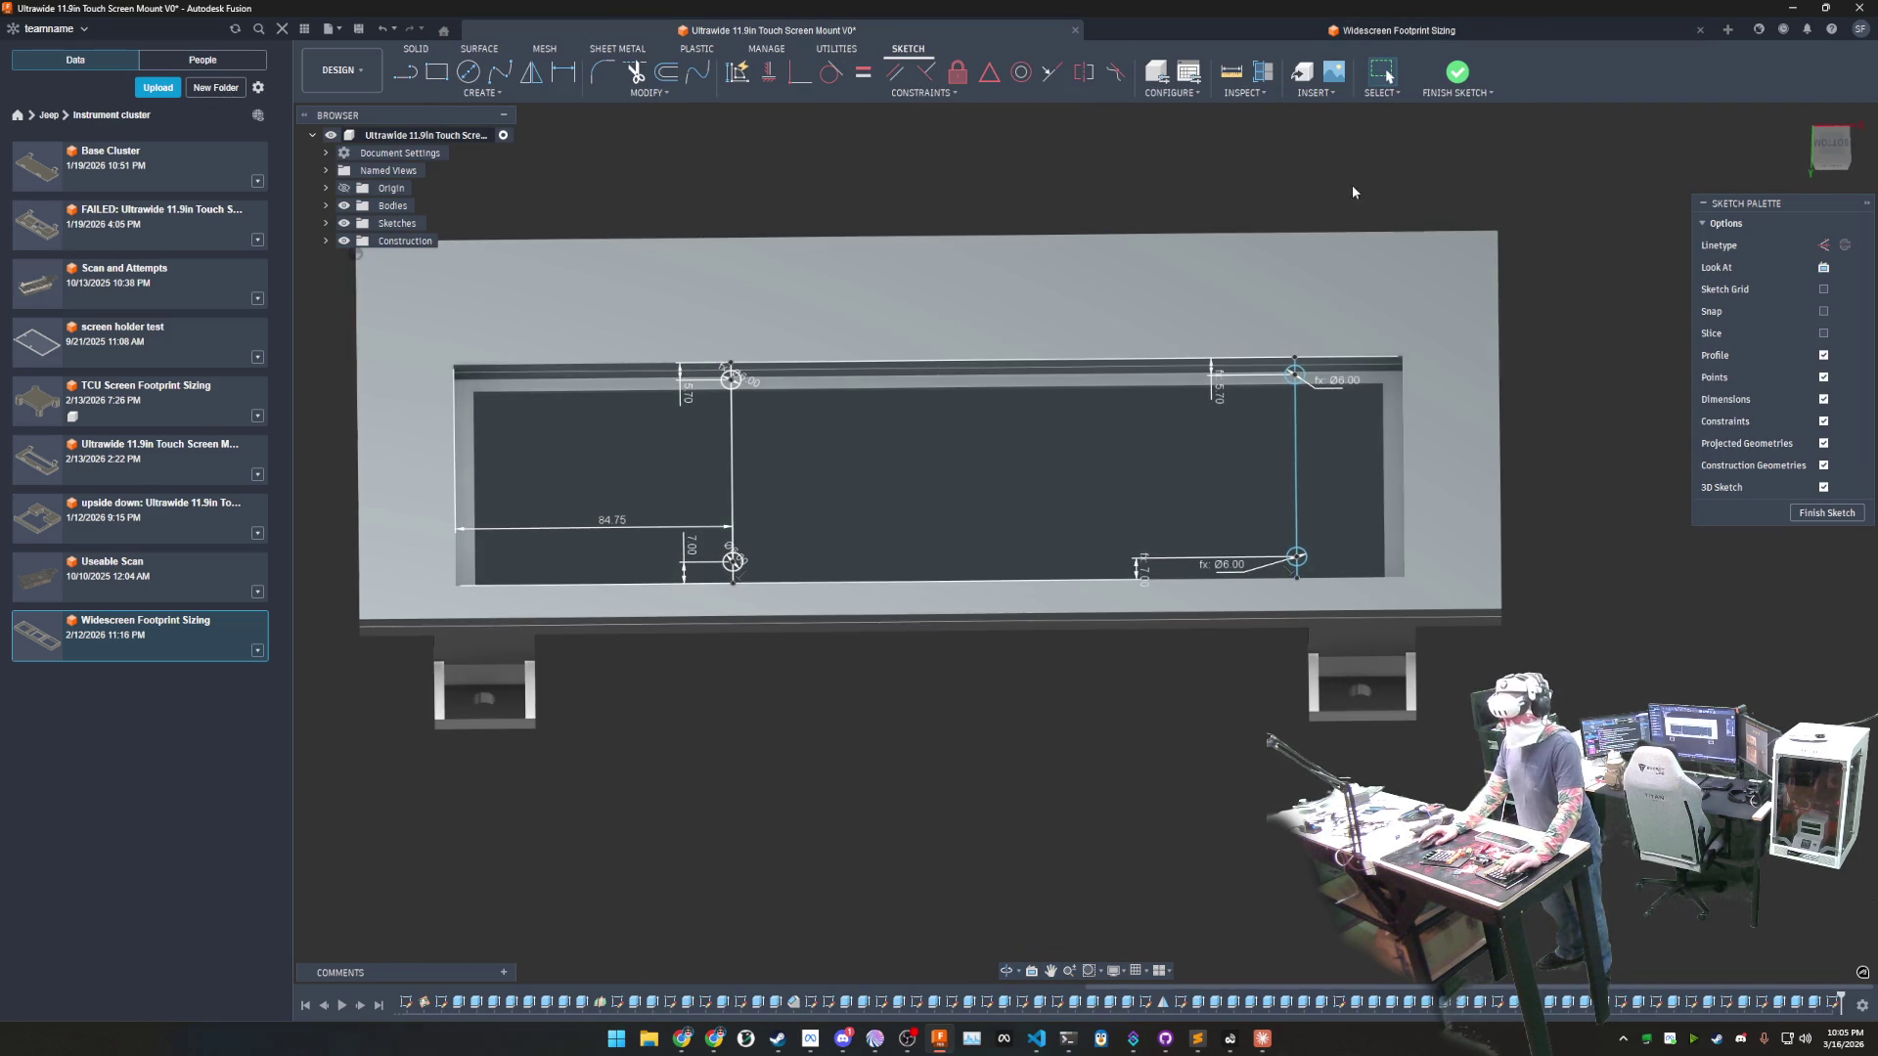
left_click(1389, 30)
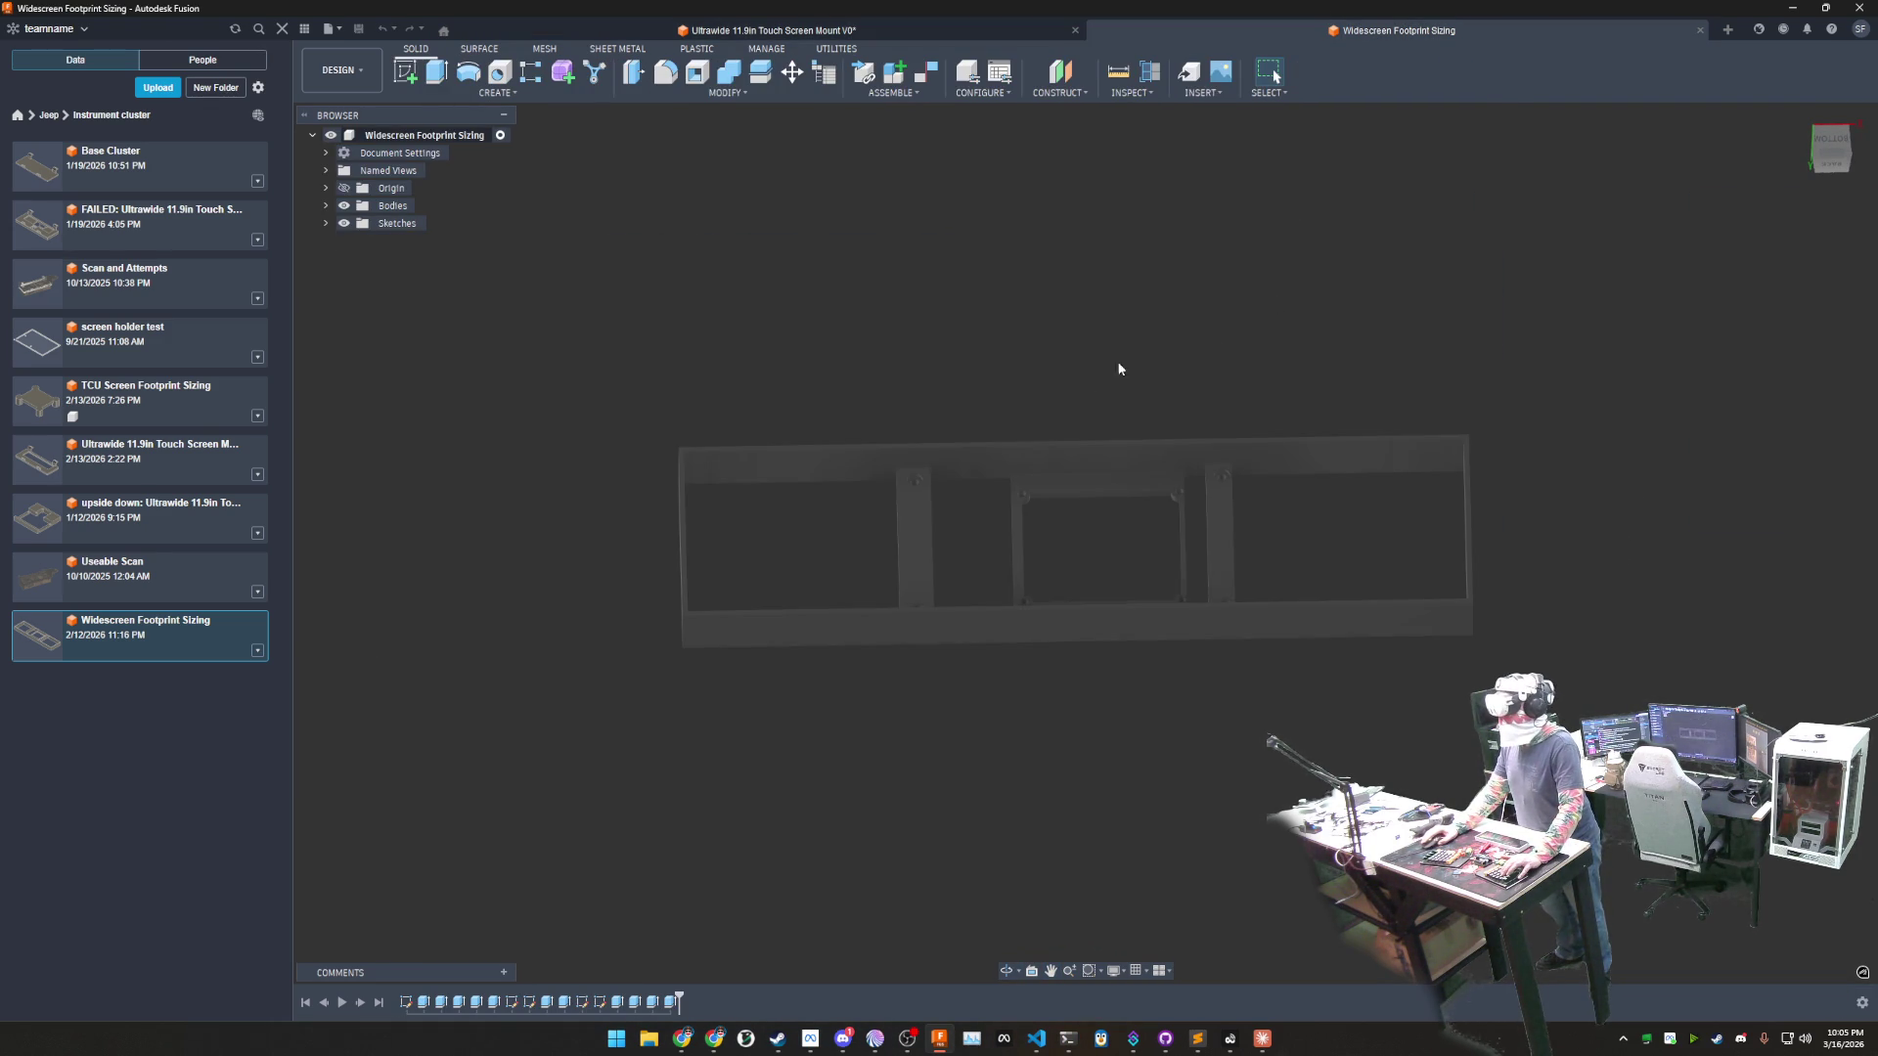
scroll(877, 348, "up", 3)
left_click(1115, 79)
mouse_move(1173, 293)
middle_mouse_down("shift")
mouse_move(1154, 313)
mouse_move(1193, 290)
middle_mouse_up("shift")
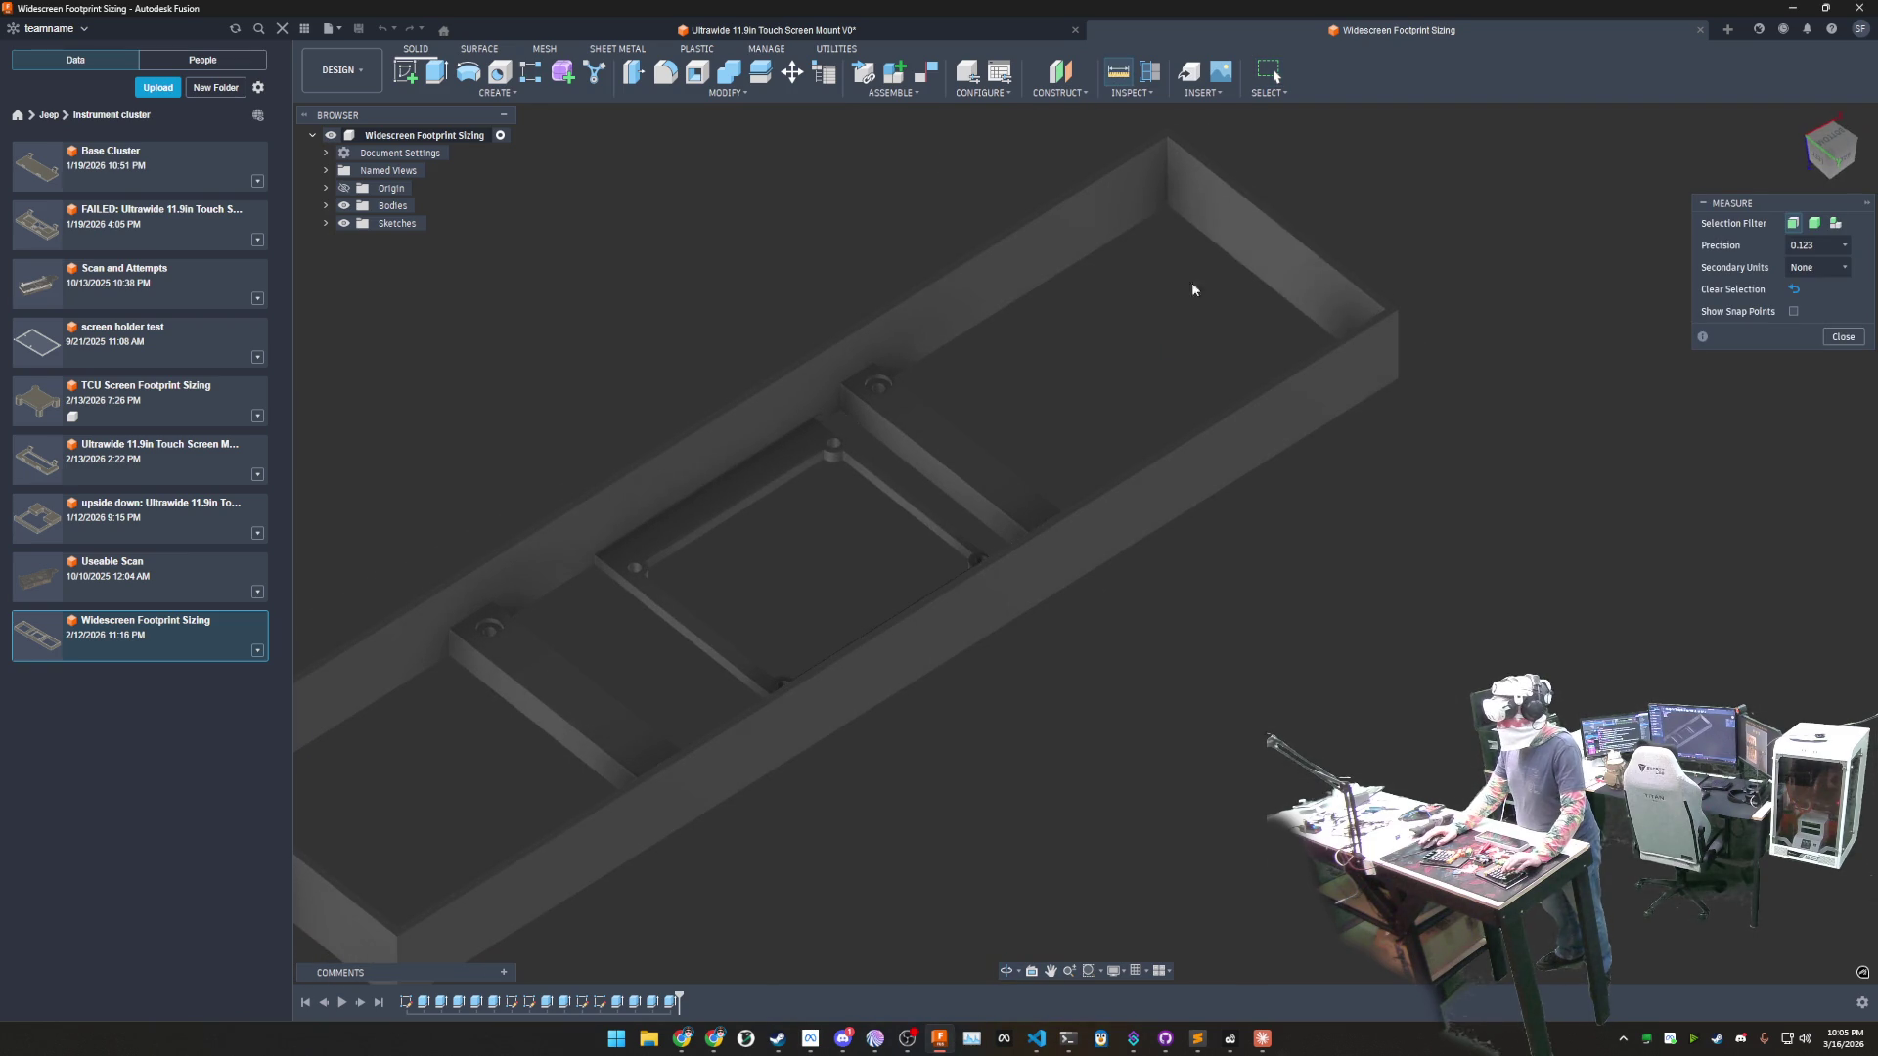
- Measure 90.00 mm (88.50 minimum) from end wall to post hole, then return to the sketch
left_click(1205, 212)
scroll(842, 384, "up", 3)
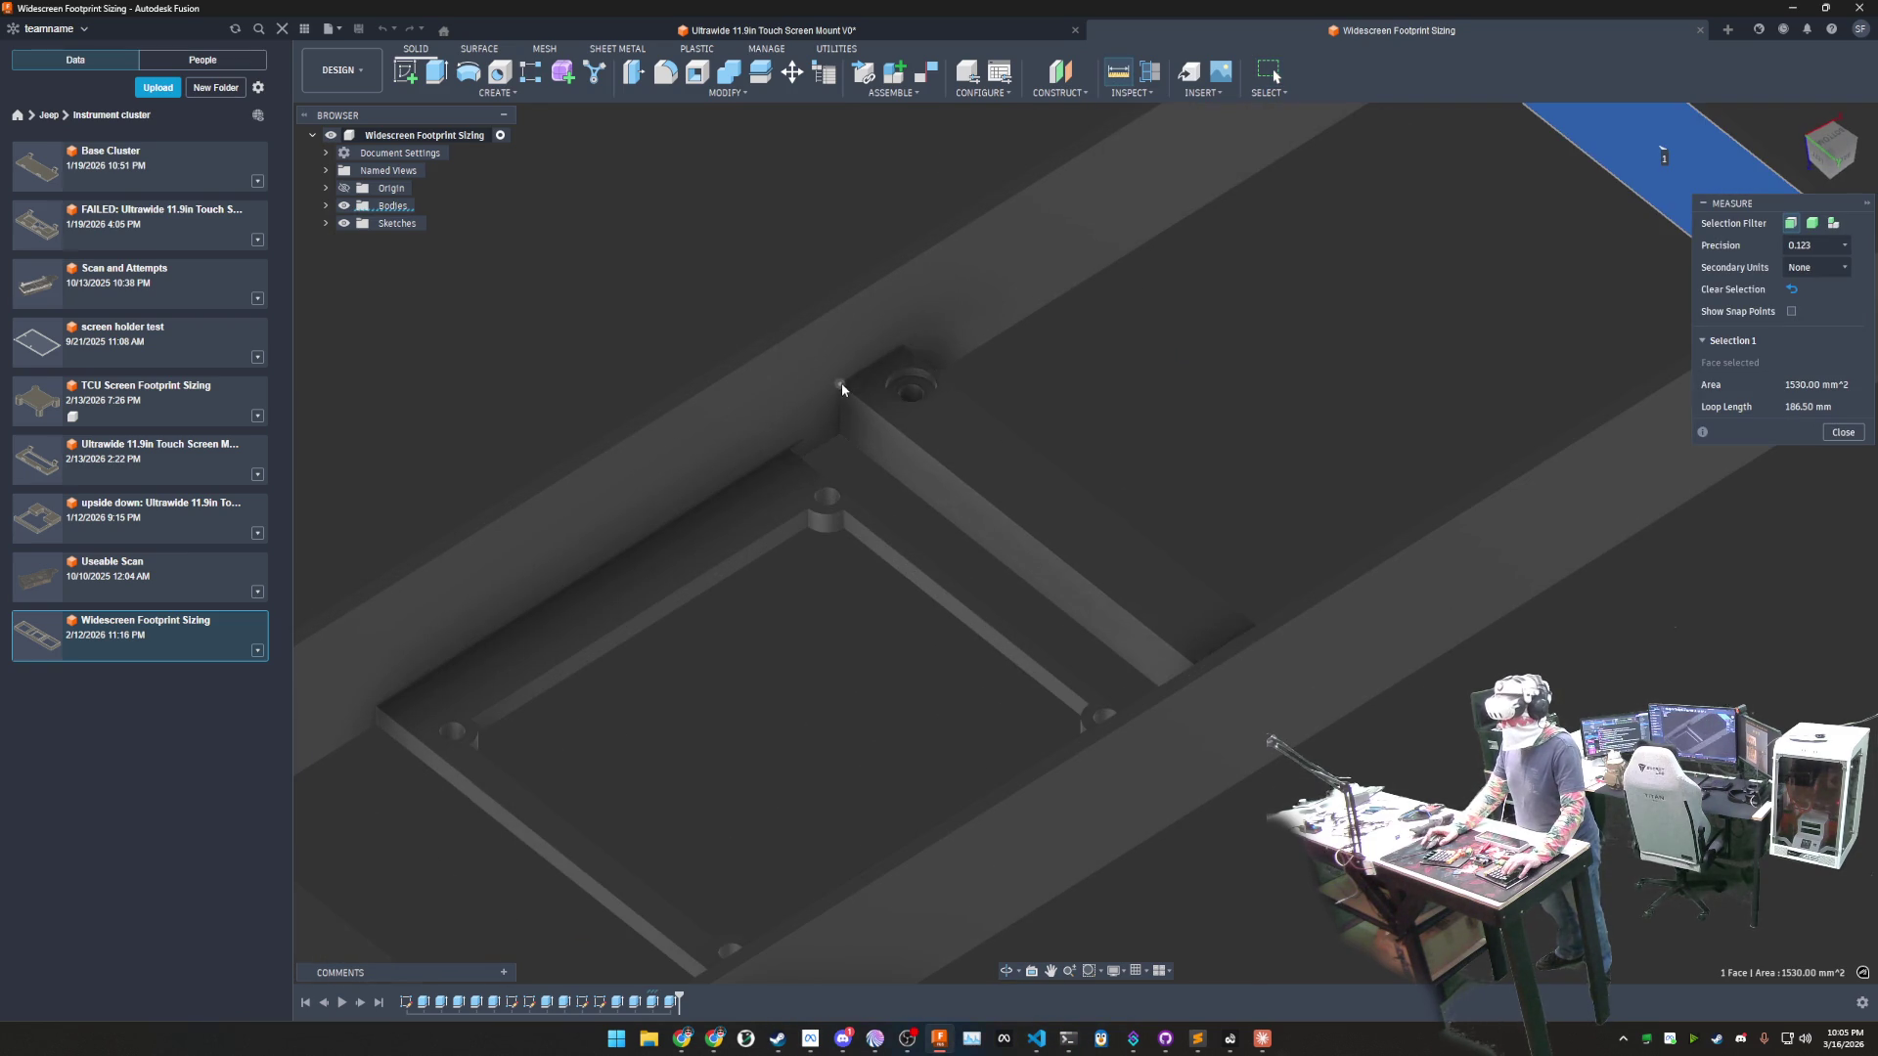
left_click(915, 394)
mouse_move(1314, 307)
middle_mouse_down()
mouse_move(1141, 636)
mouse_move(1021, 561)
middle_mouse_up()
scroll(1022, 560, "up", 5)
scroll(1062, 591, "down", 5)
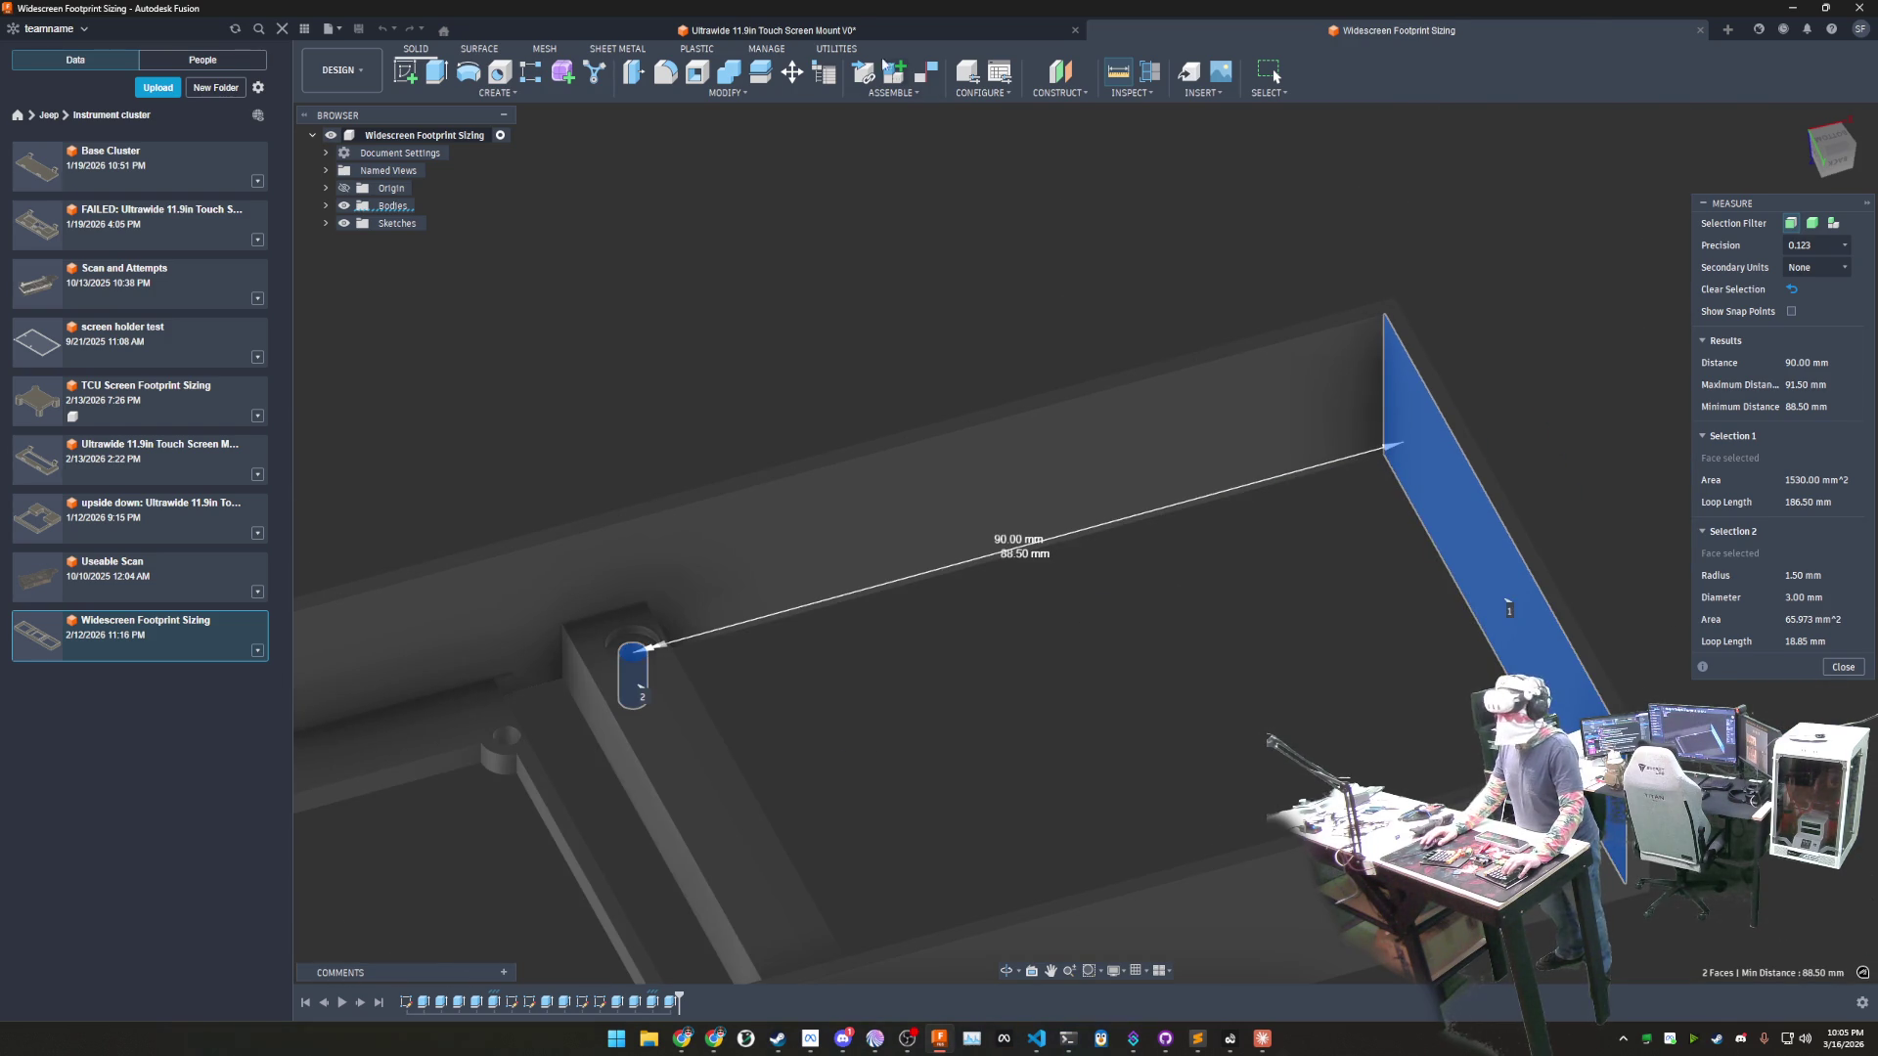
key("ctrl+Tab")
middle_click_drag(1027, 482, 979, 447, "shift")
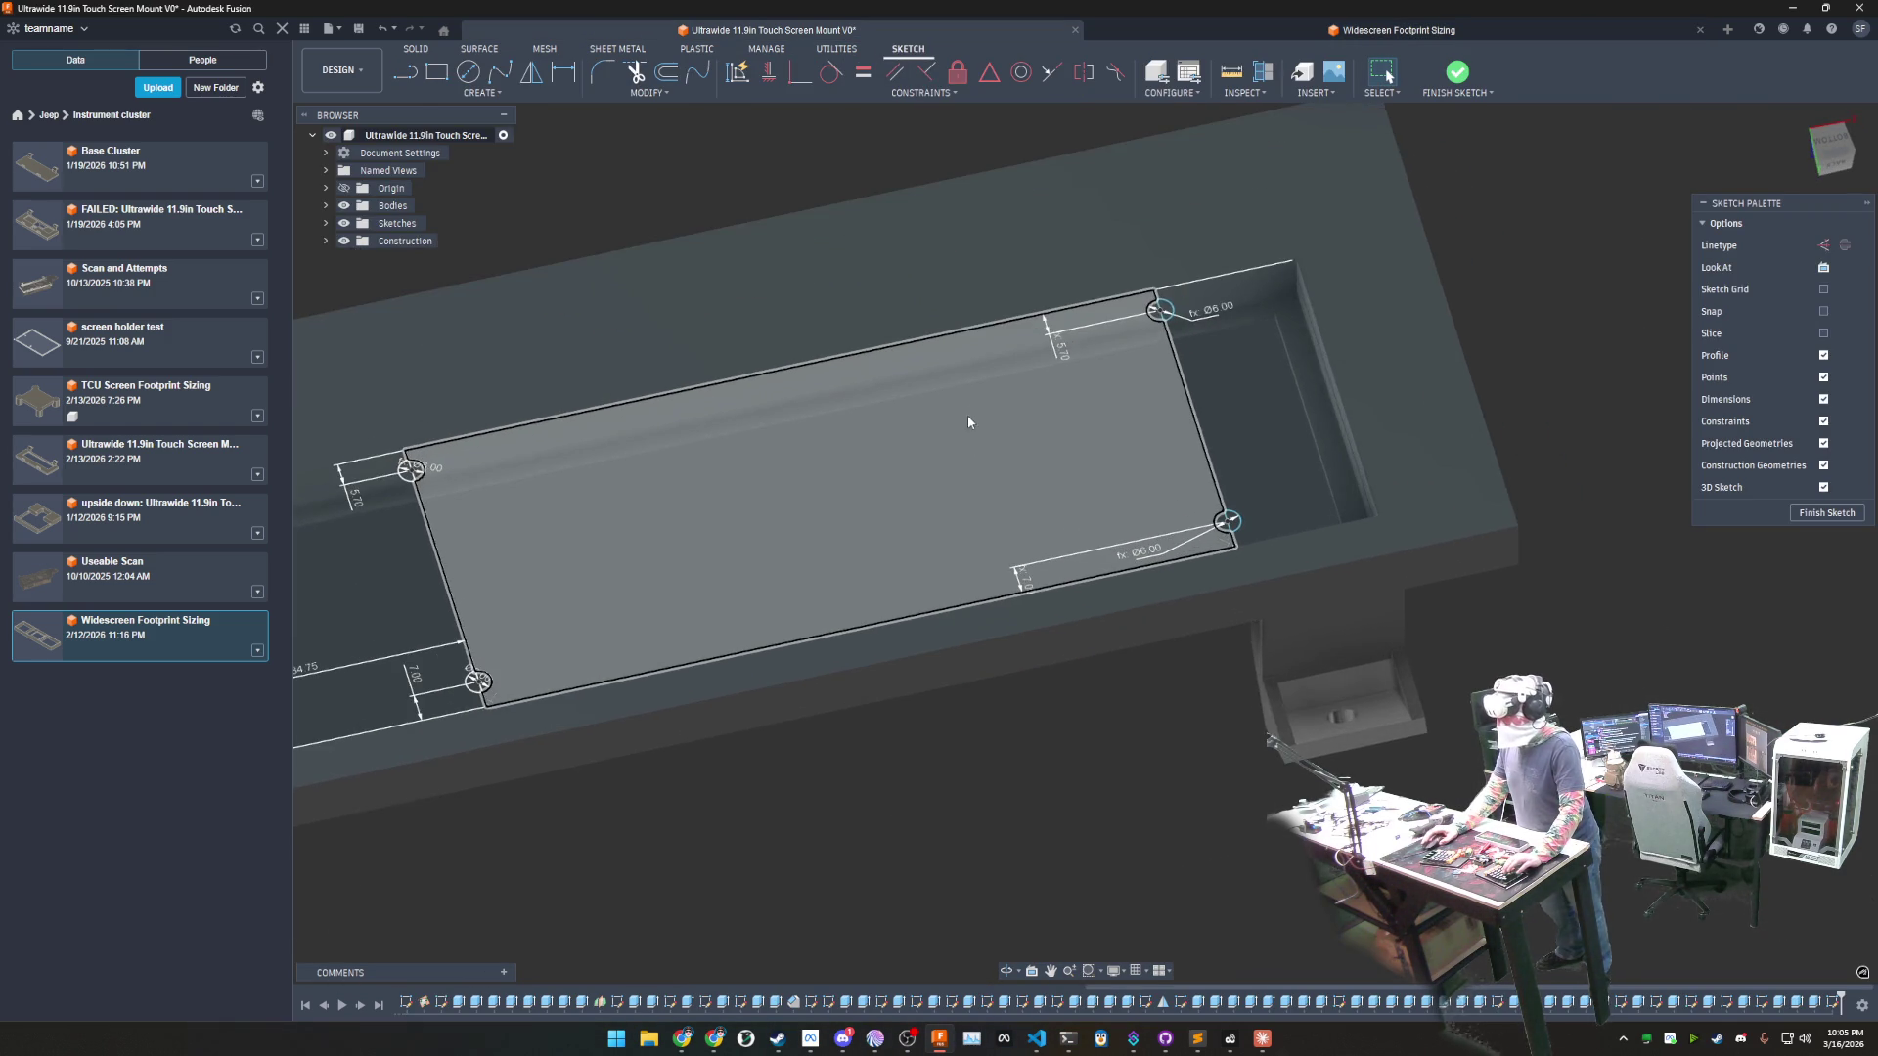
- Dimension the pocket end edge to the right hole-pair line at 90 mm
scroll(974, 407, "up", 5)
left_click(564, 71)
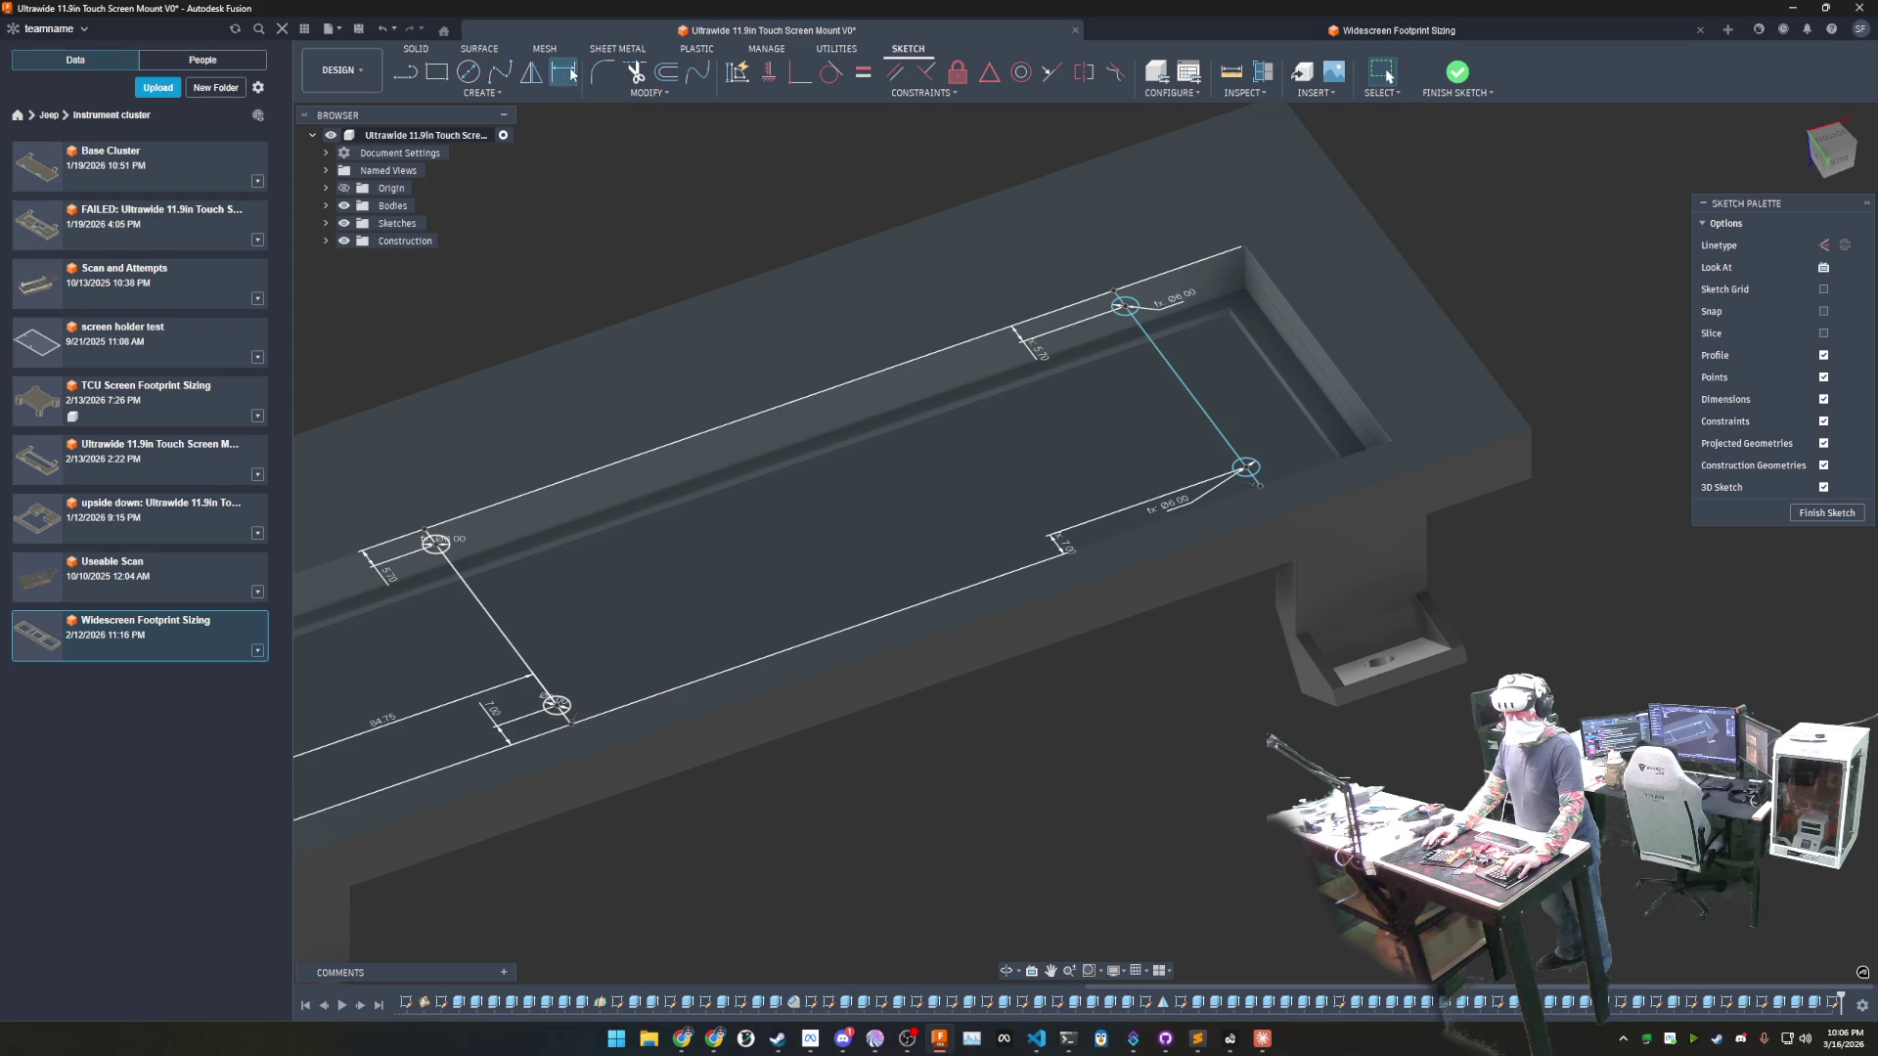
left_click(1286, 297)
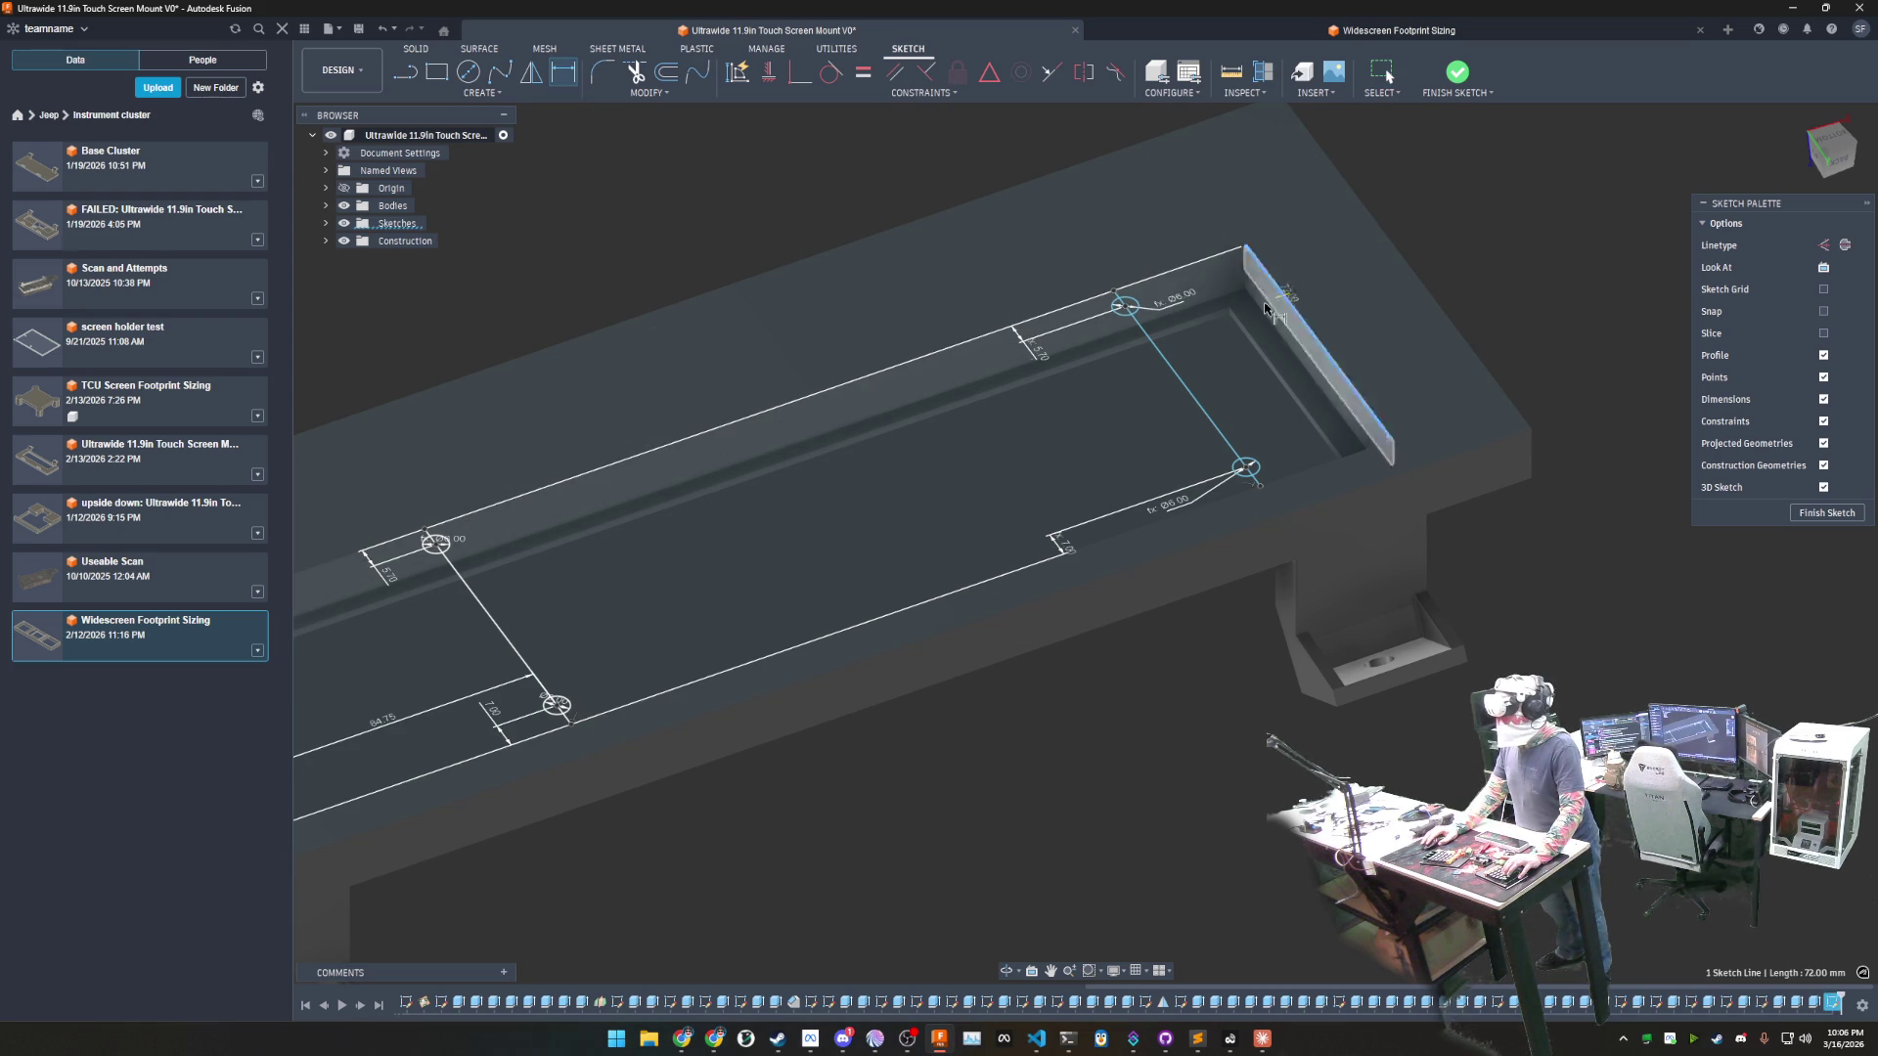
left_click(1173, 371)
left_click(1232, 386)
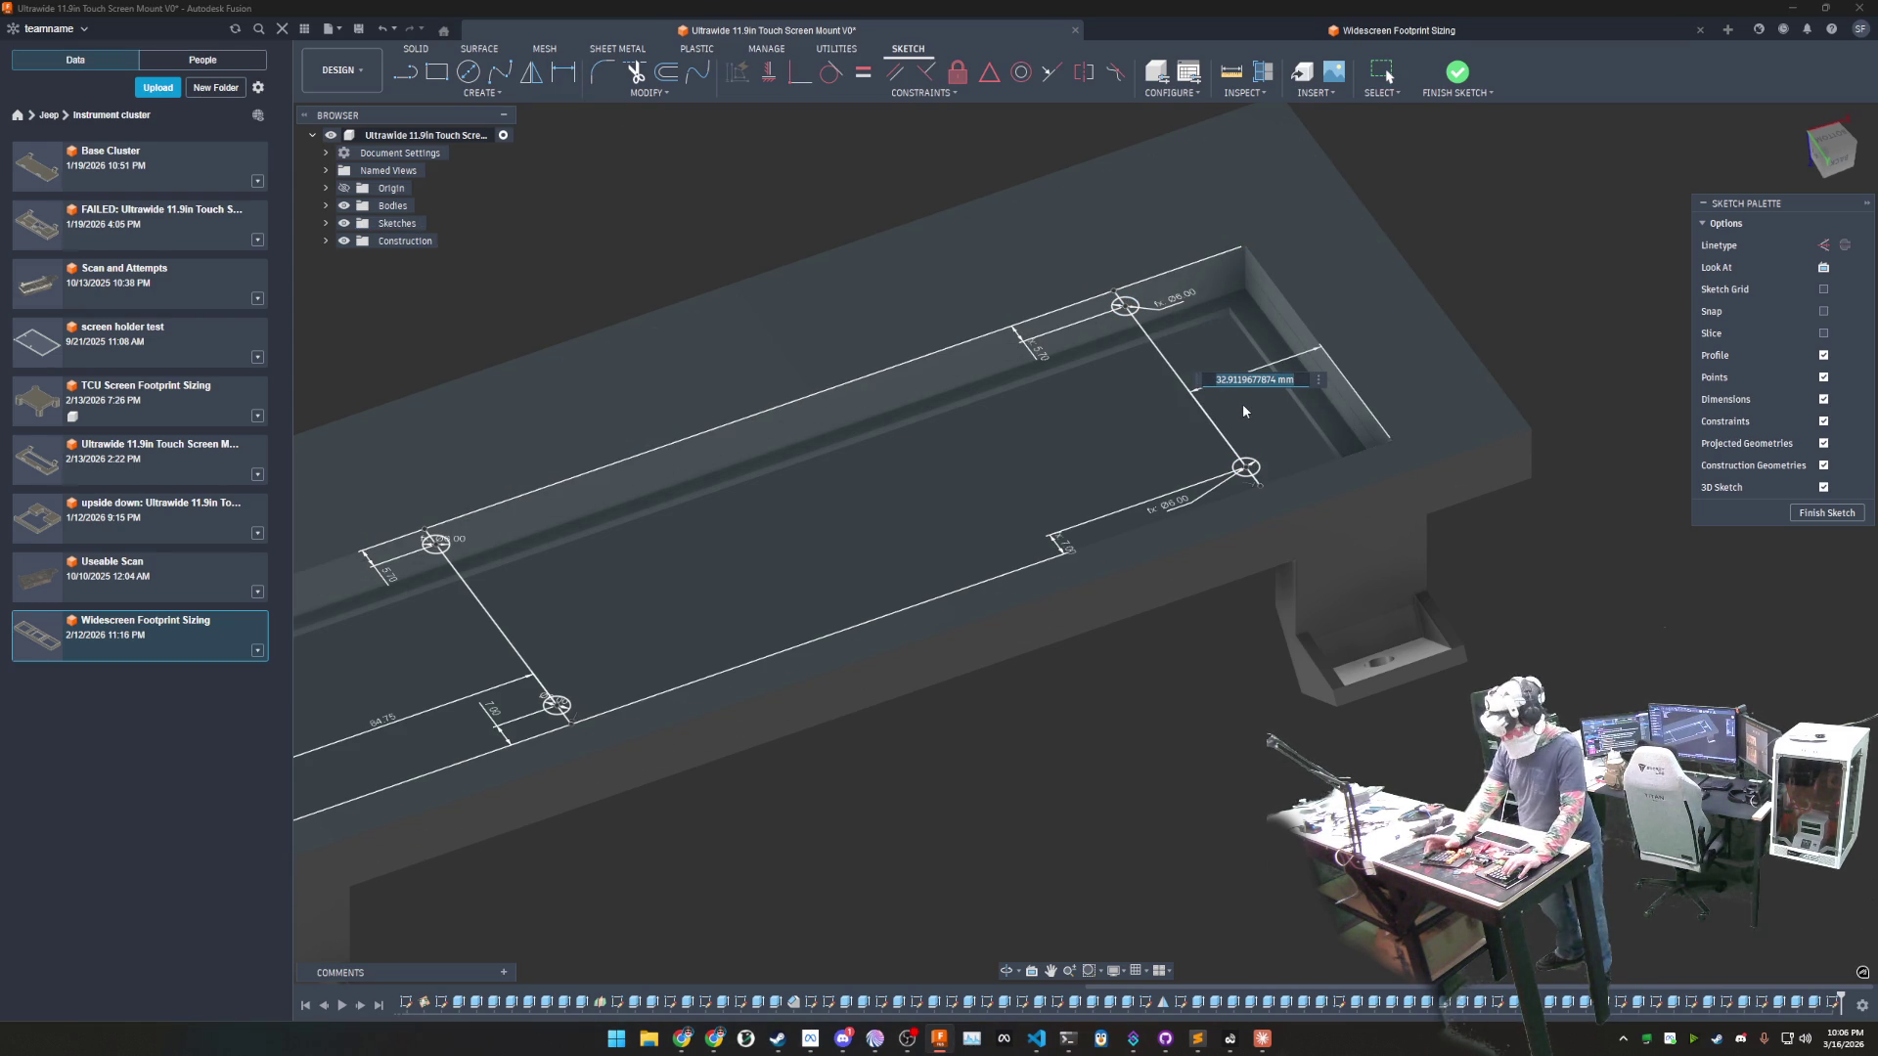
type("90")
key("Return")
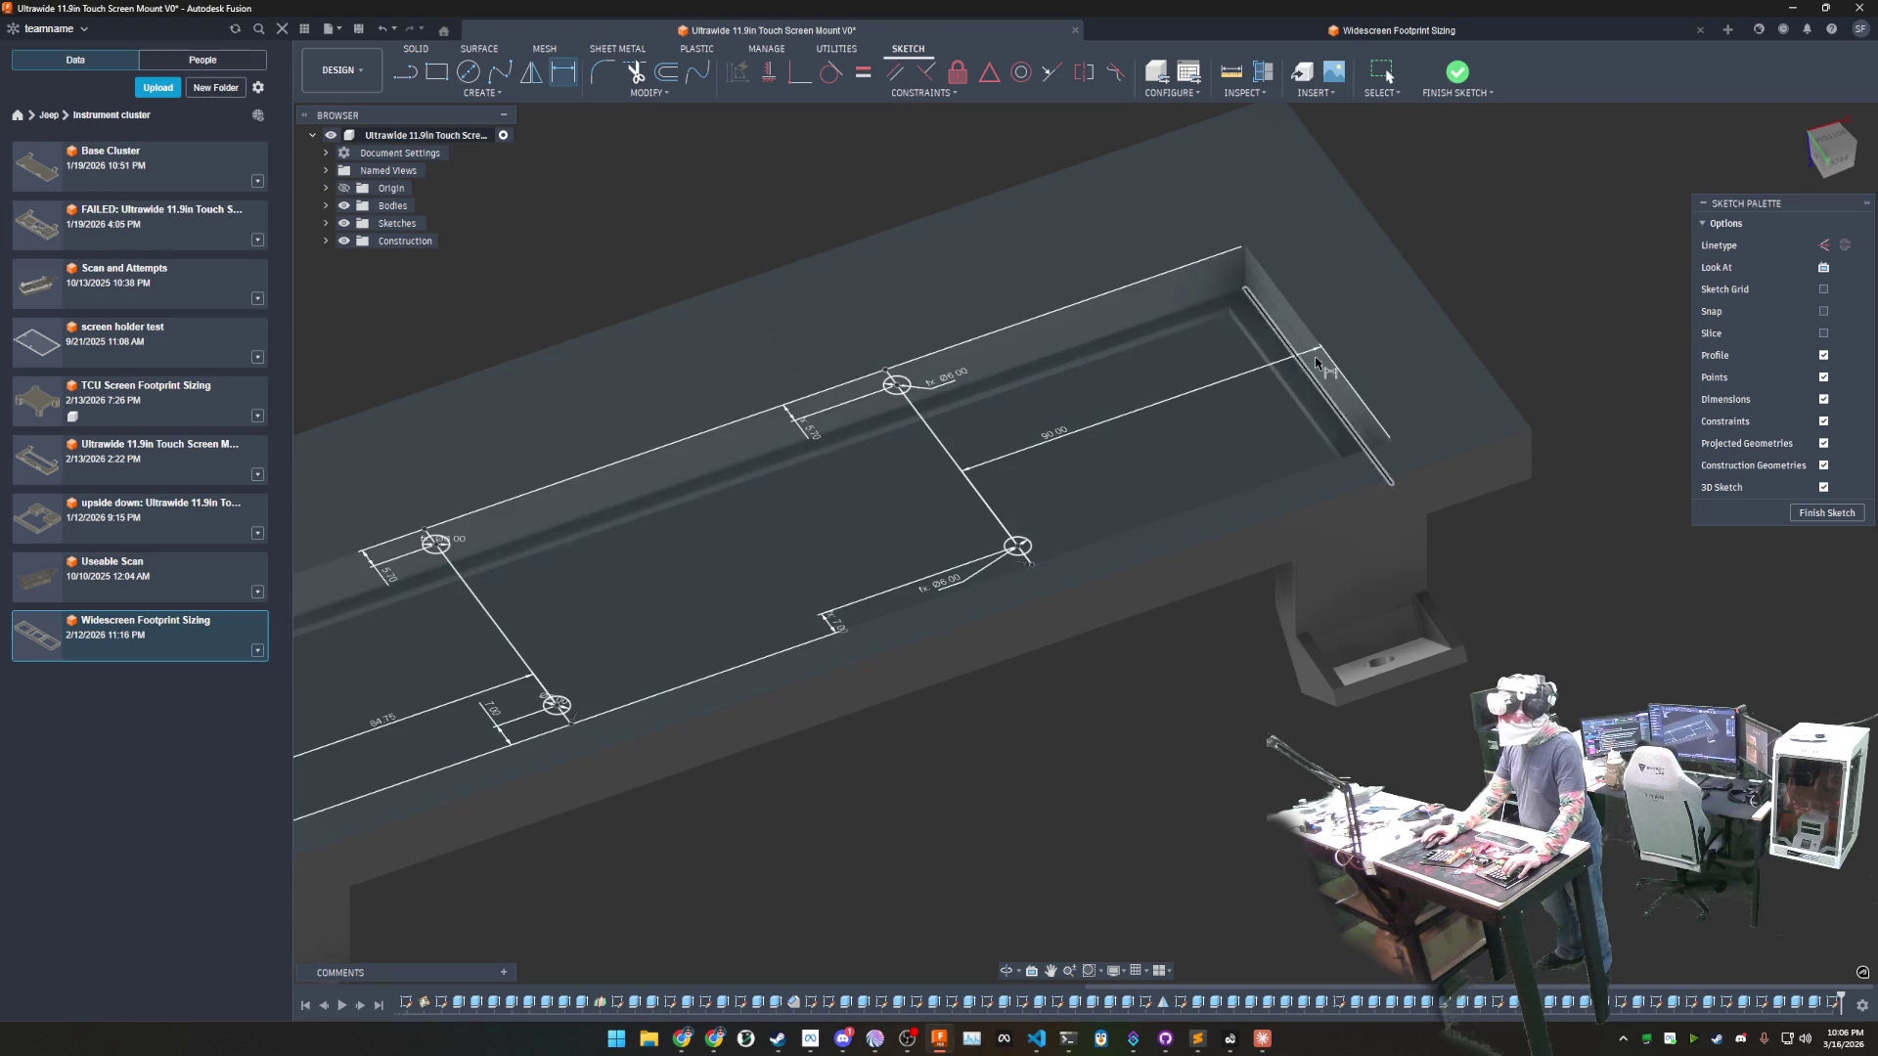
left_click(1374, 31)
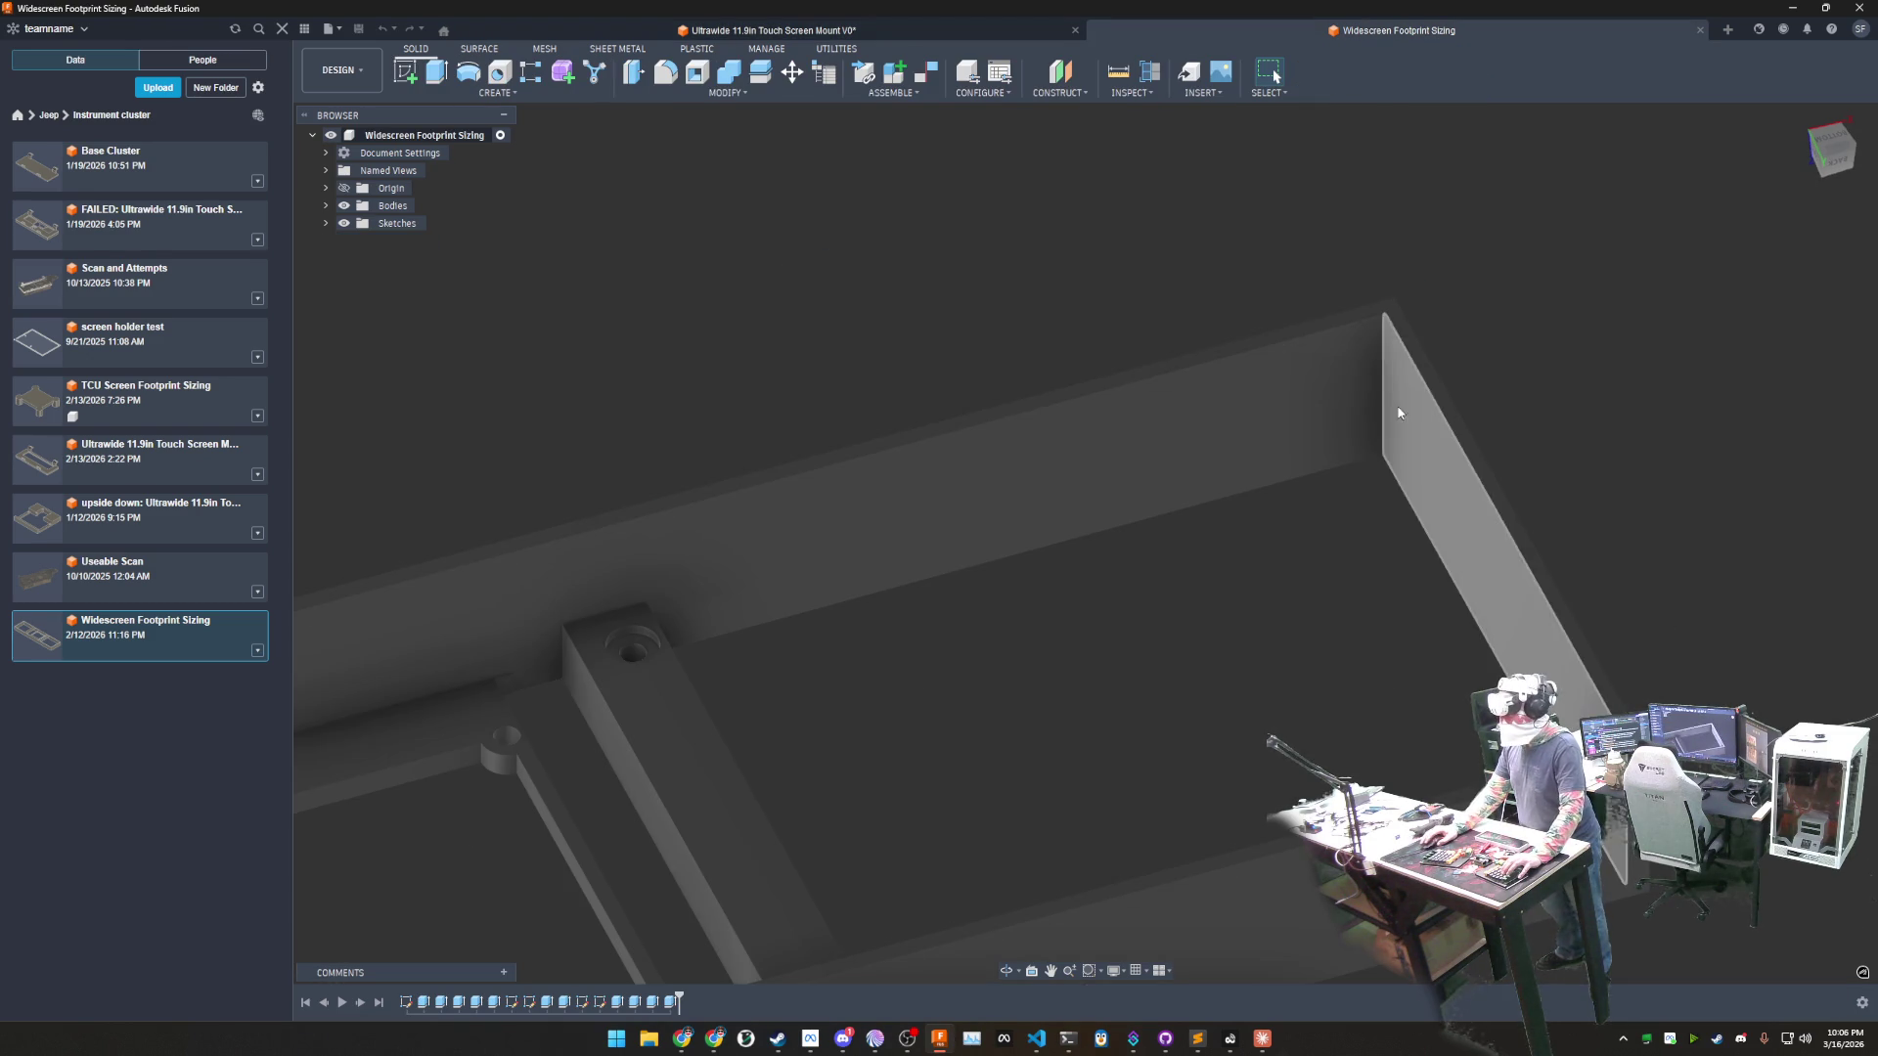
- Re-measure the end wall to the post hole at 90.00 mm, then return to the Ultrawide sketch
left_click(1118, 73)
left_click(1507, 605)
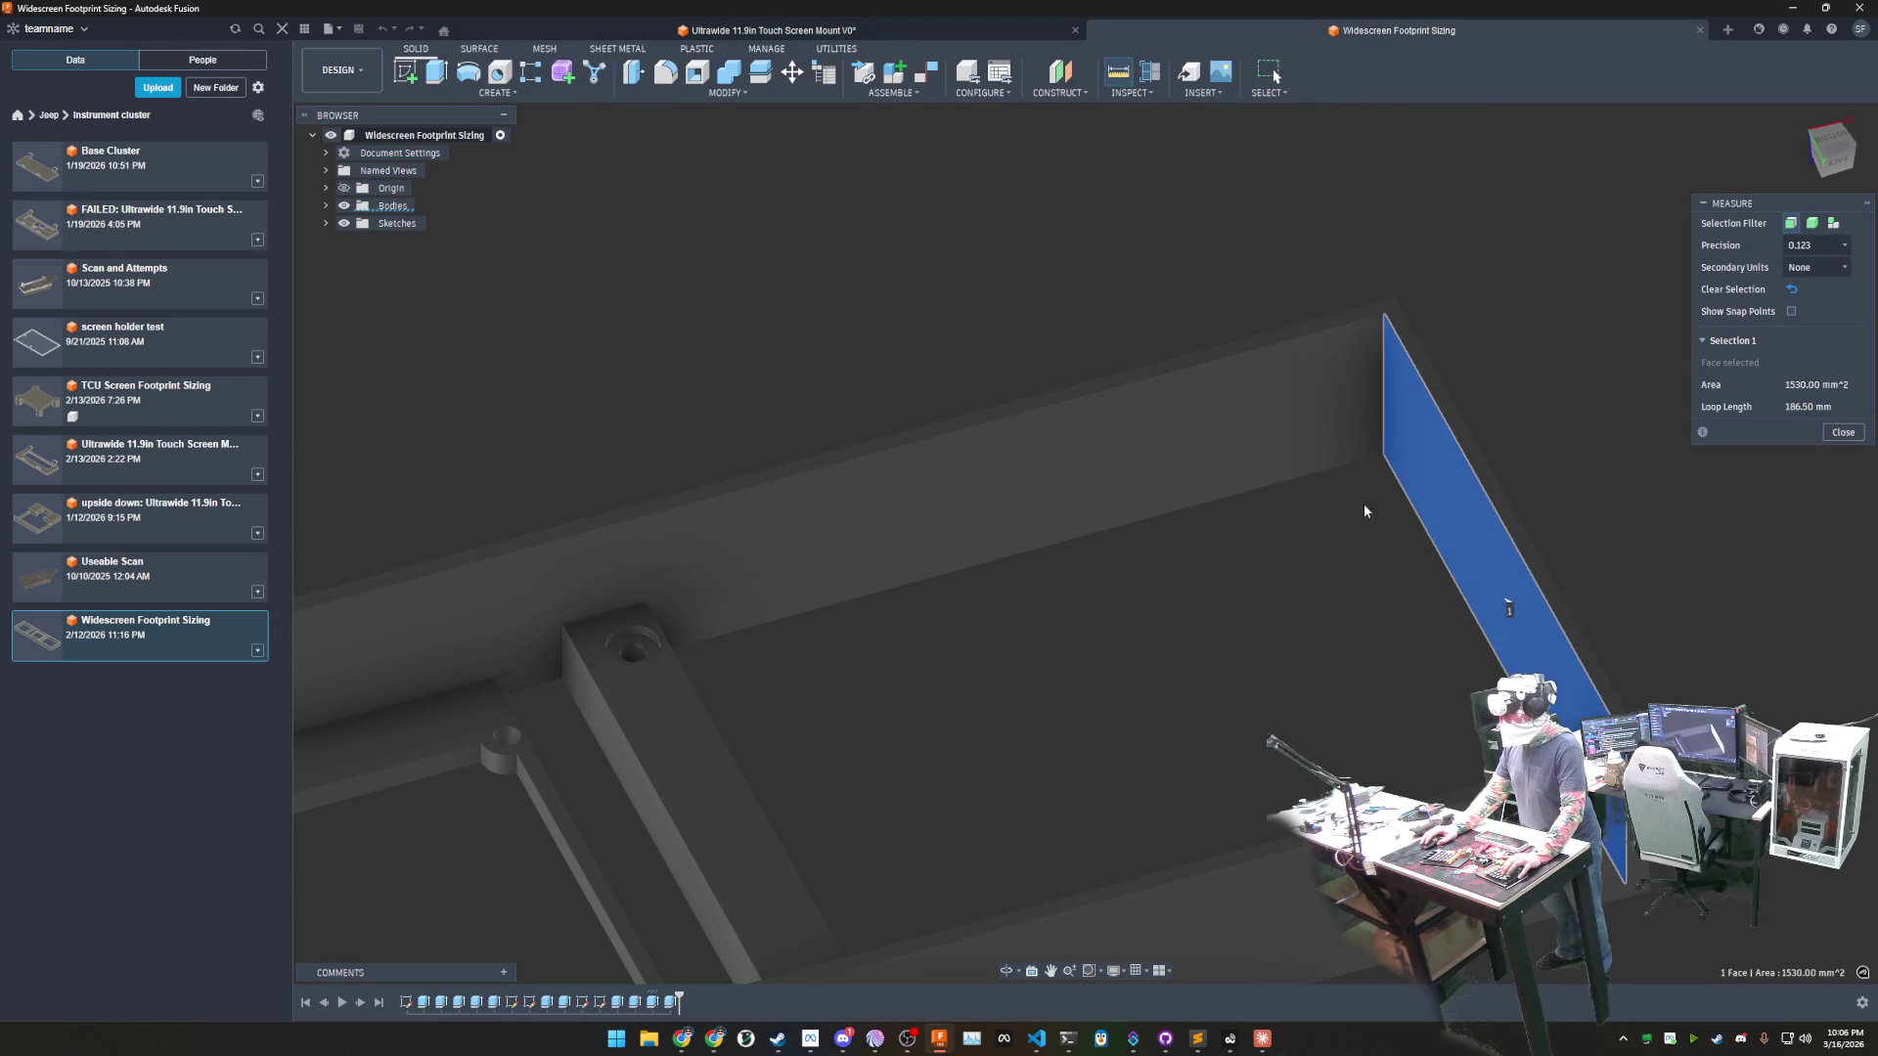
left_click(634, 666)
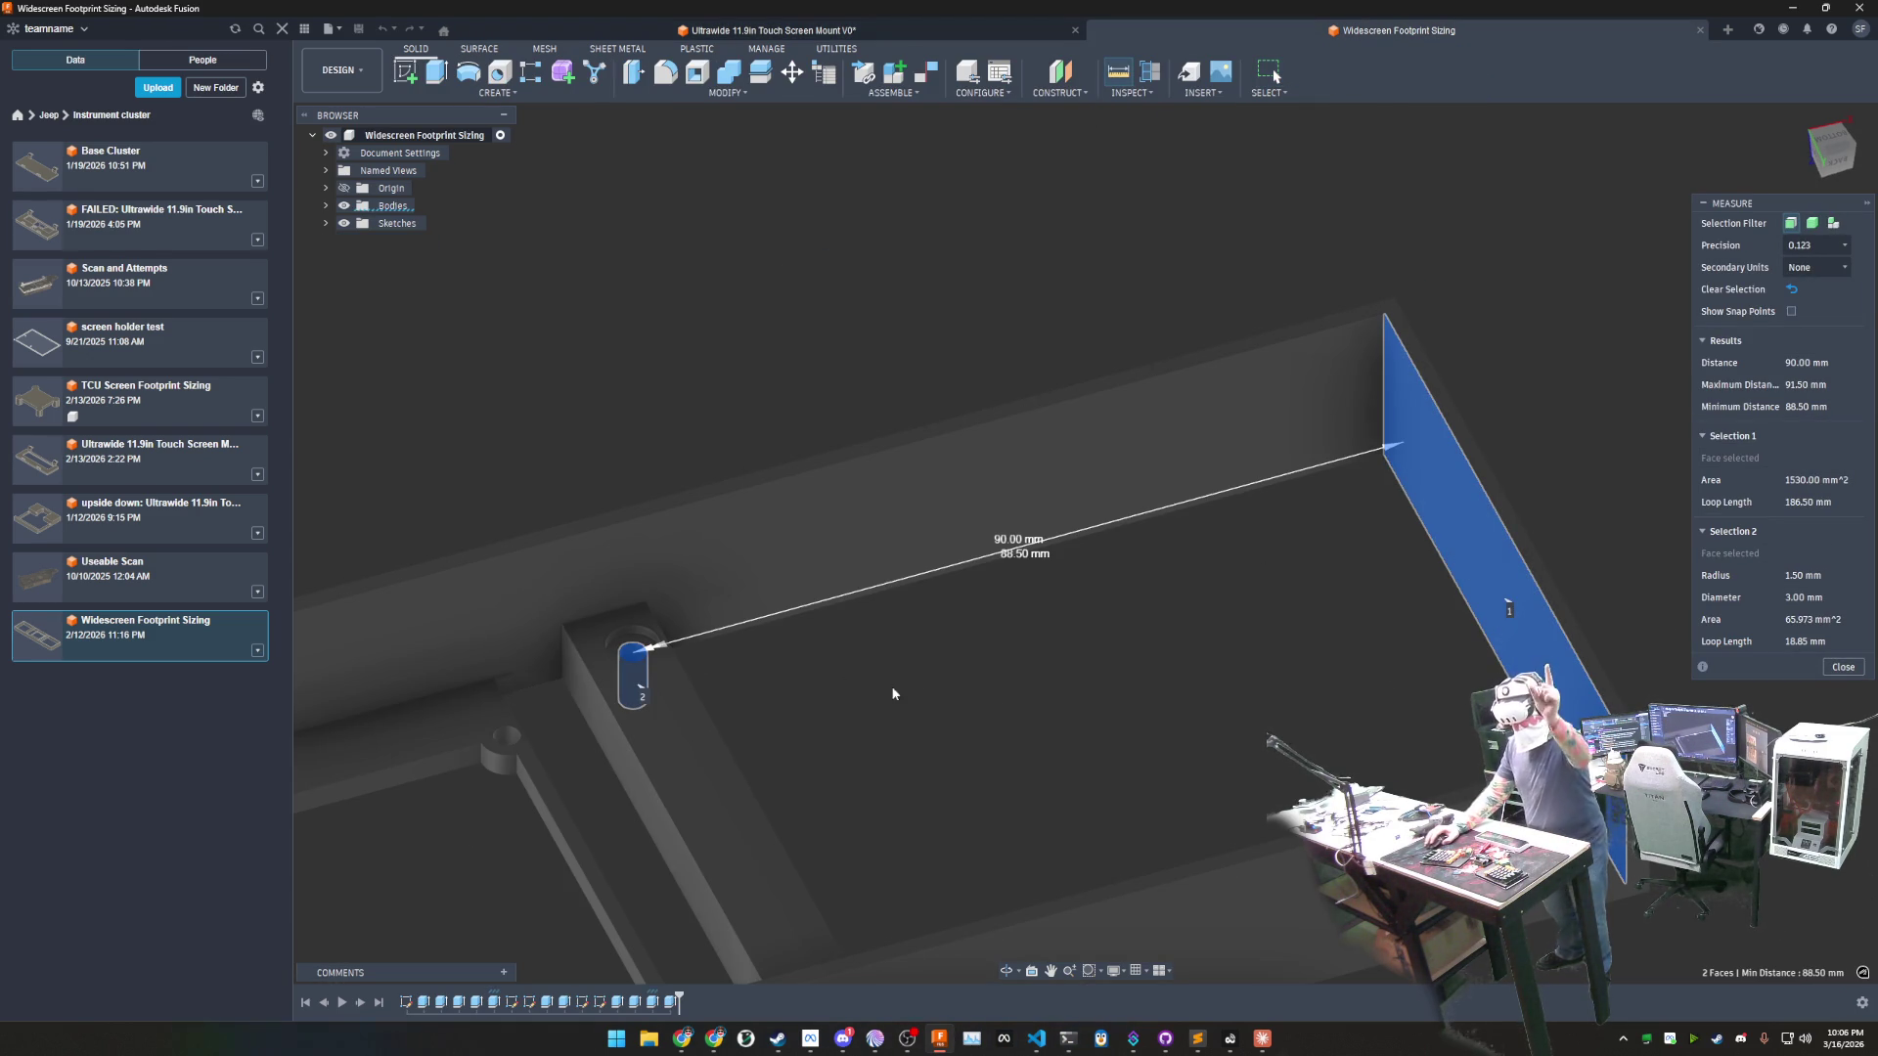
left_click(919, 30)
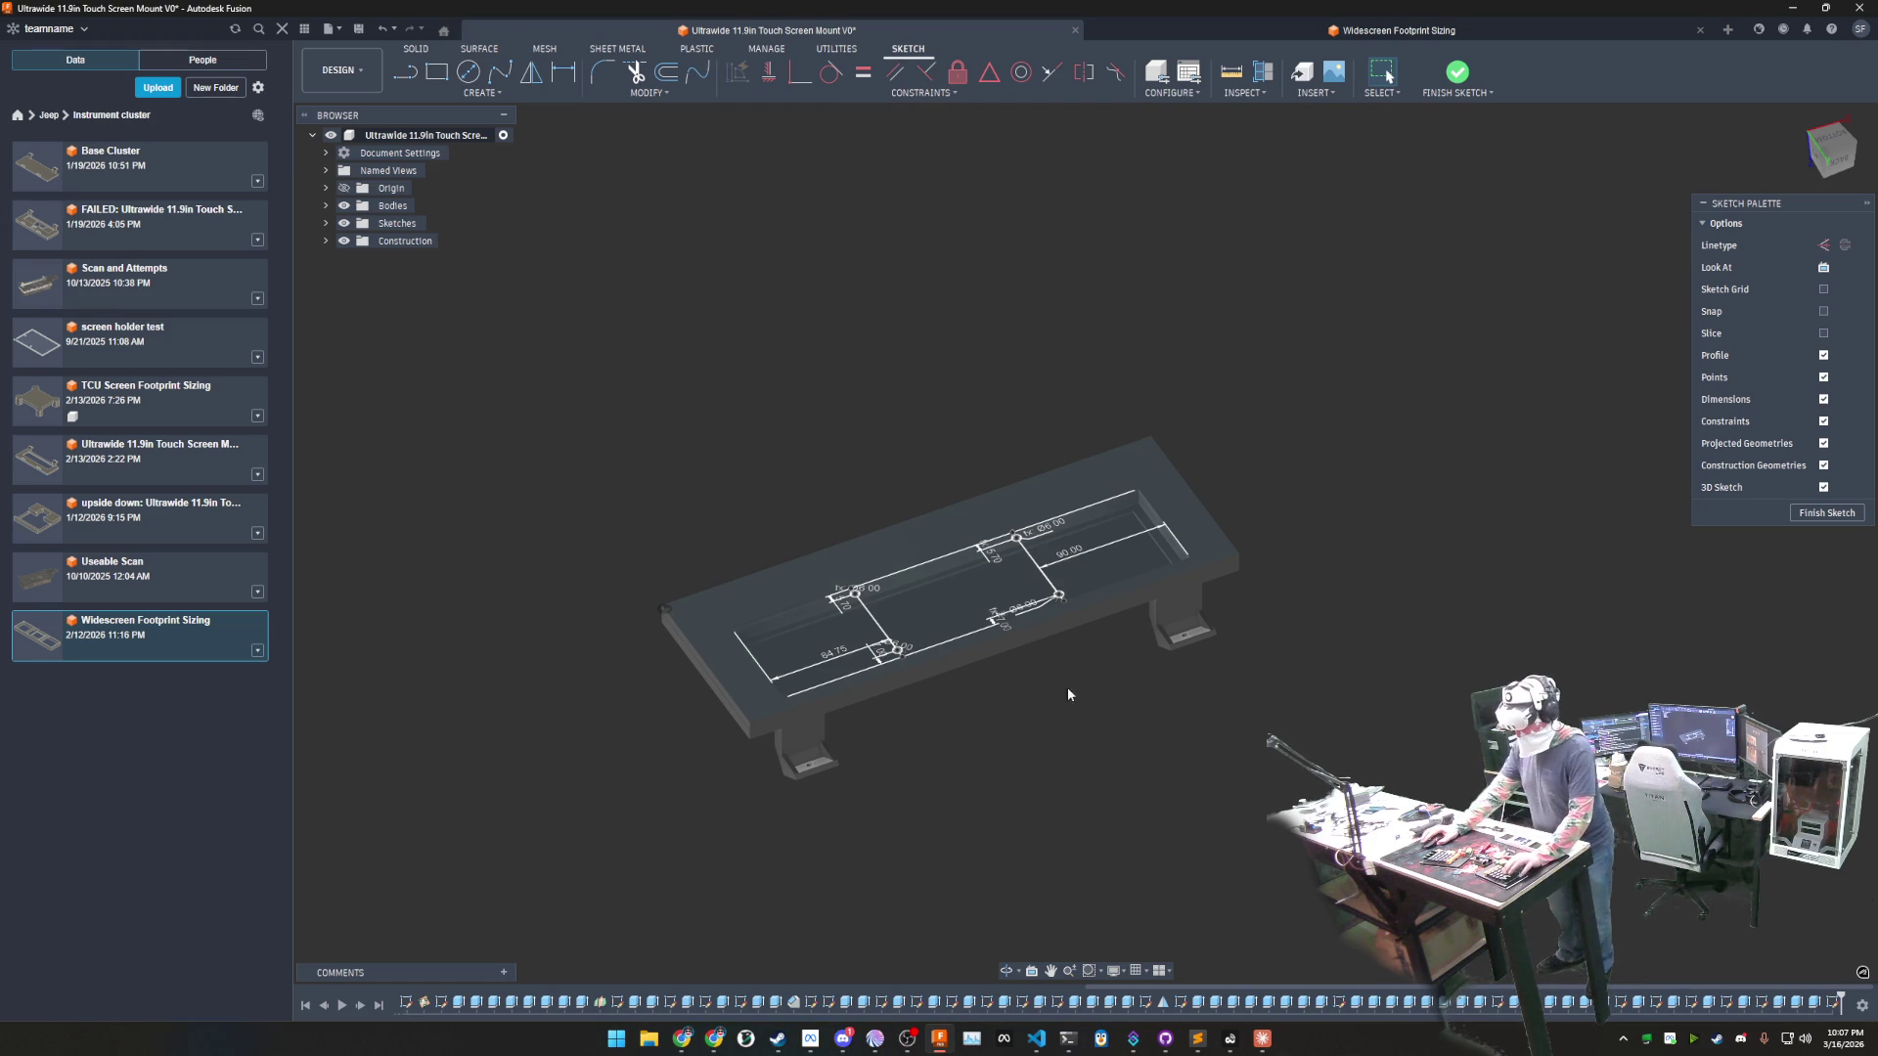
- Orbit the mount, then open the Scan and Attempts design from the Data Panel
mouse_move(1060, 784)
middle_mouse_down("shift")
mouse_move(987, 665)
mouse_move(864, 779)
middle_mouse_up("shift")
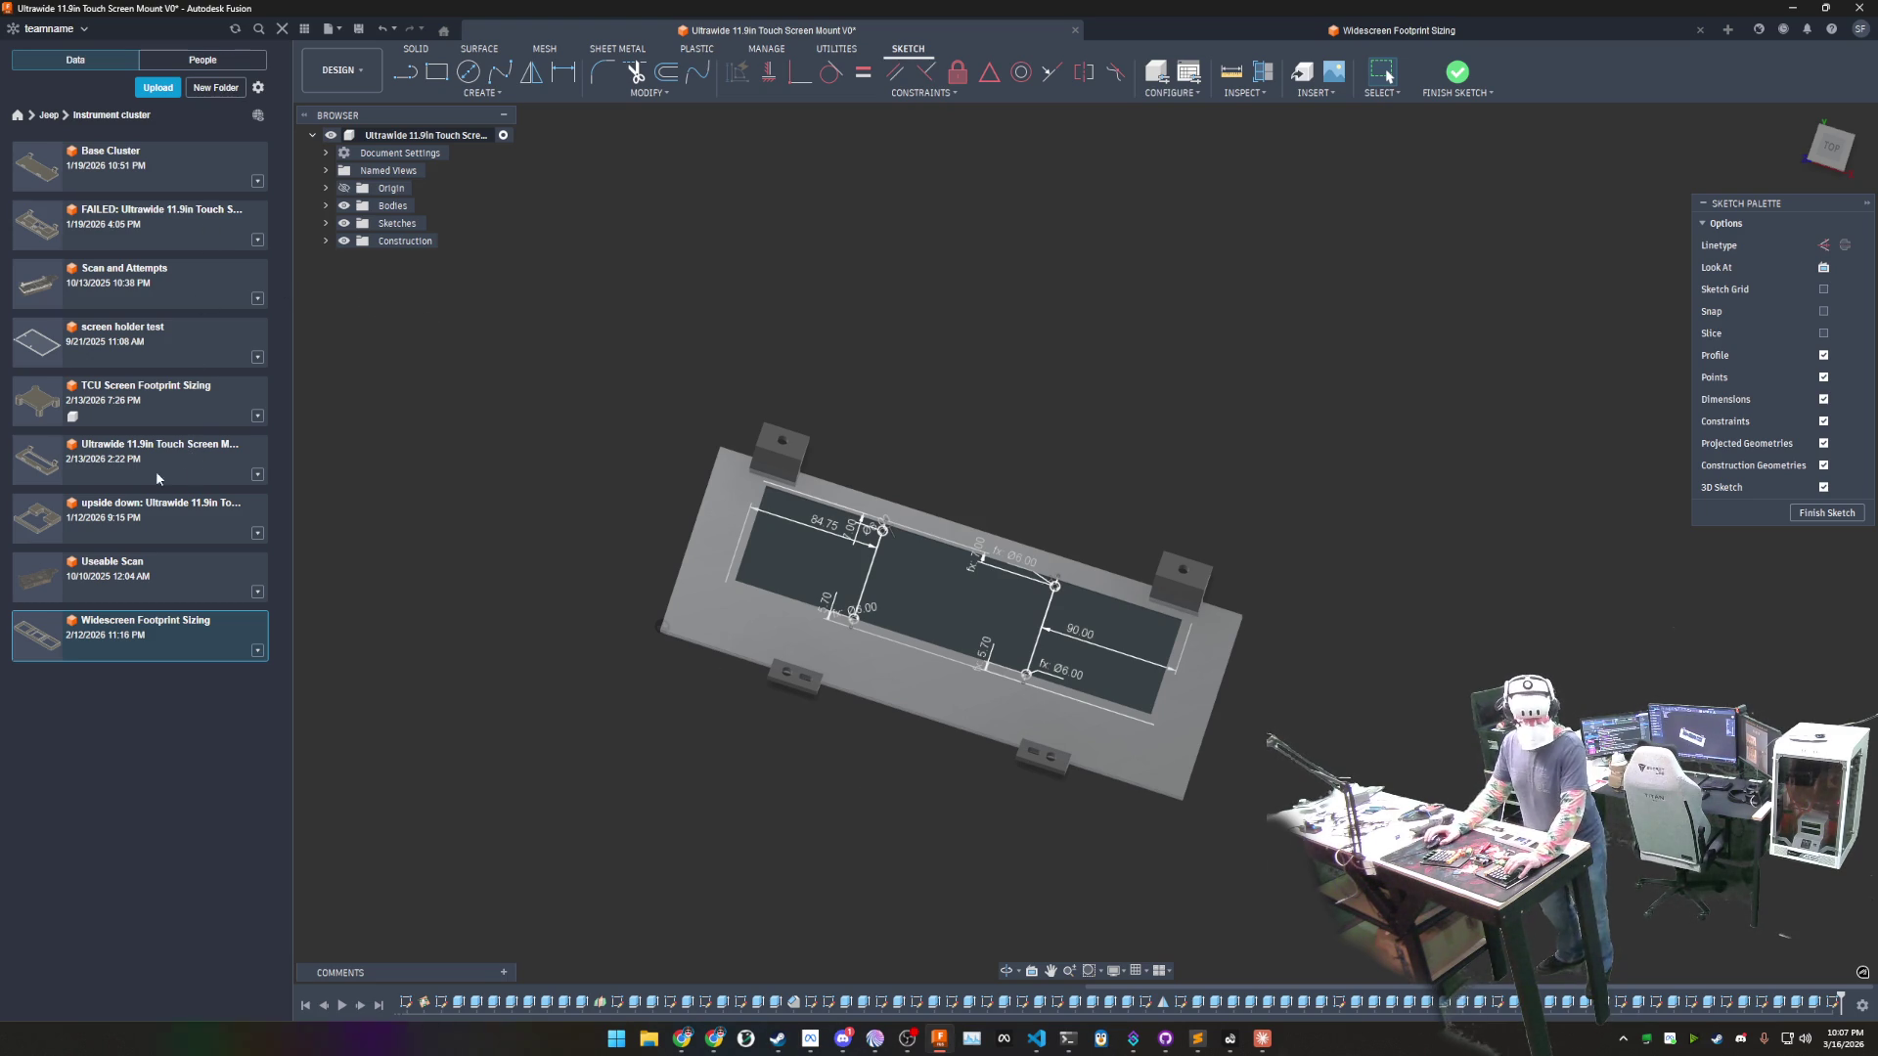
left_click(107, 286)
double_click(107, 286)
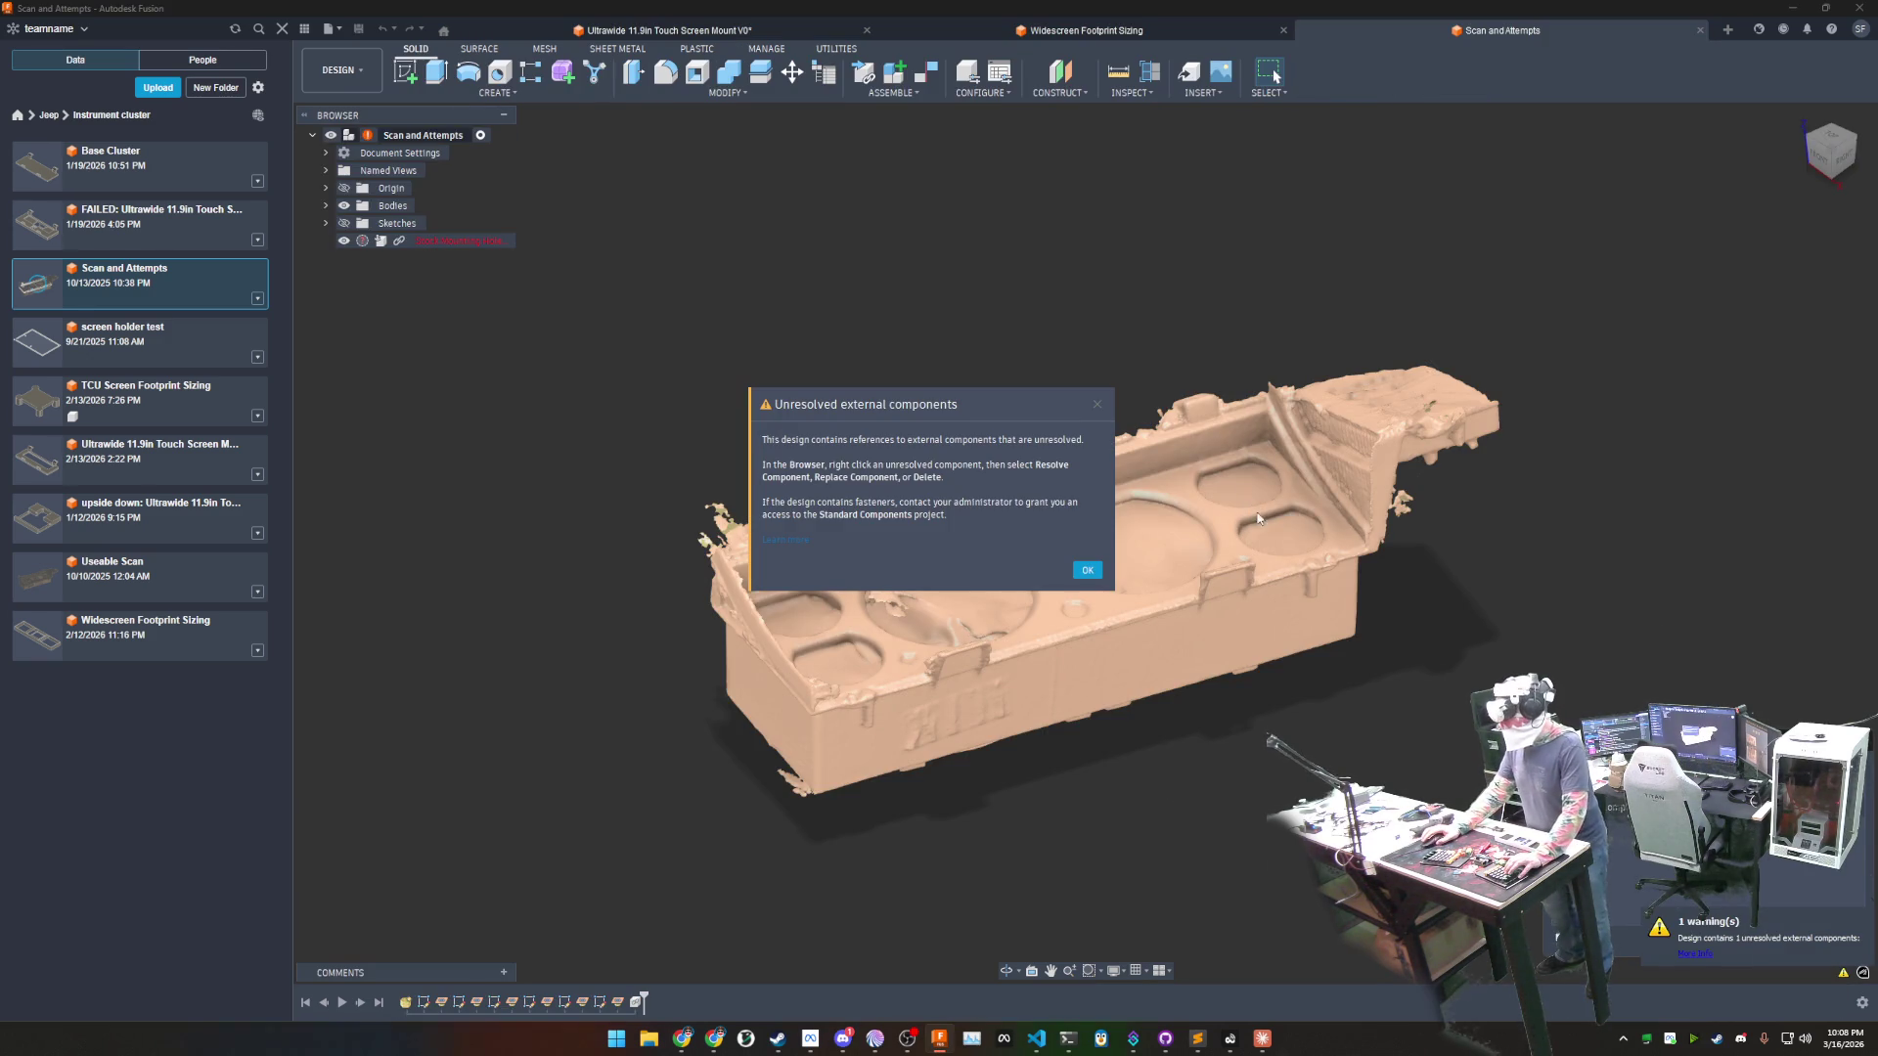
- Dismiss the unresolved-components warning, view the scan from above, and return to the mount design
left_click(1088, 571)
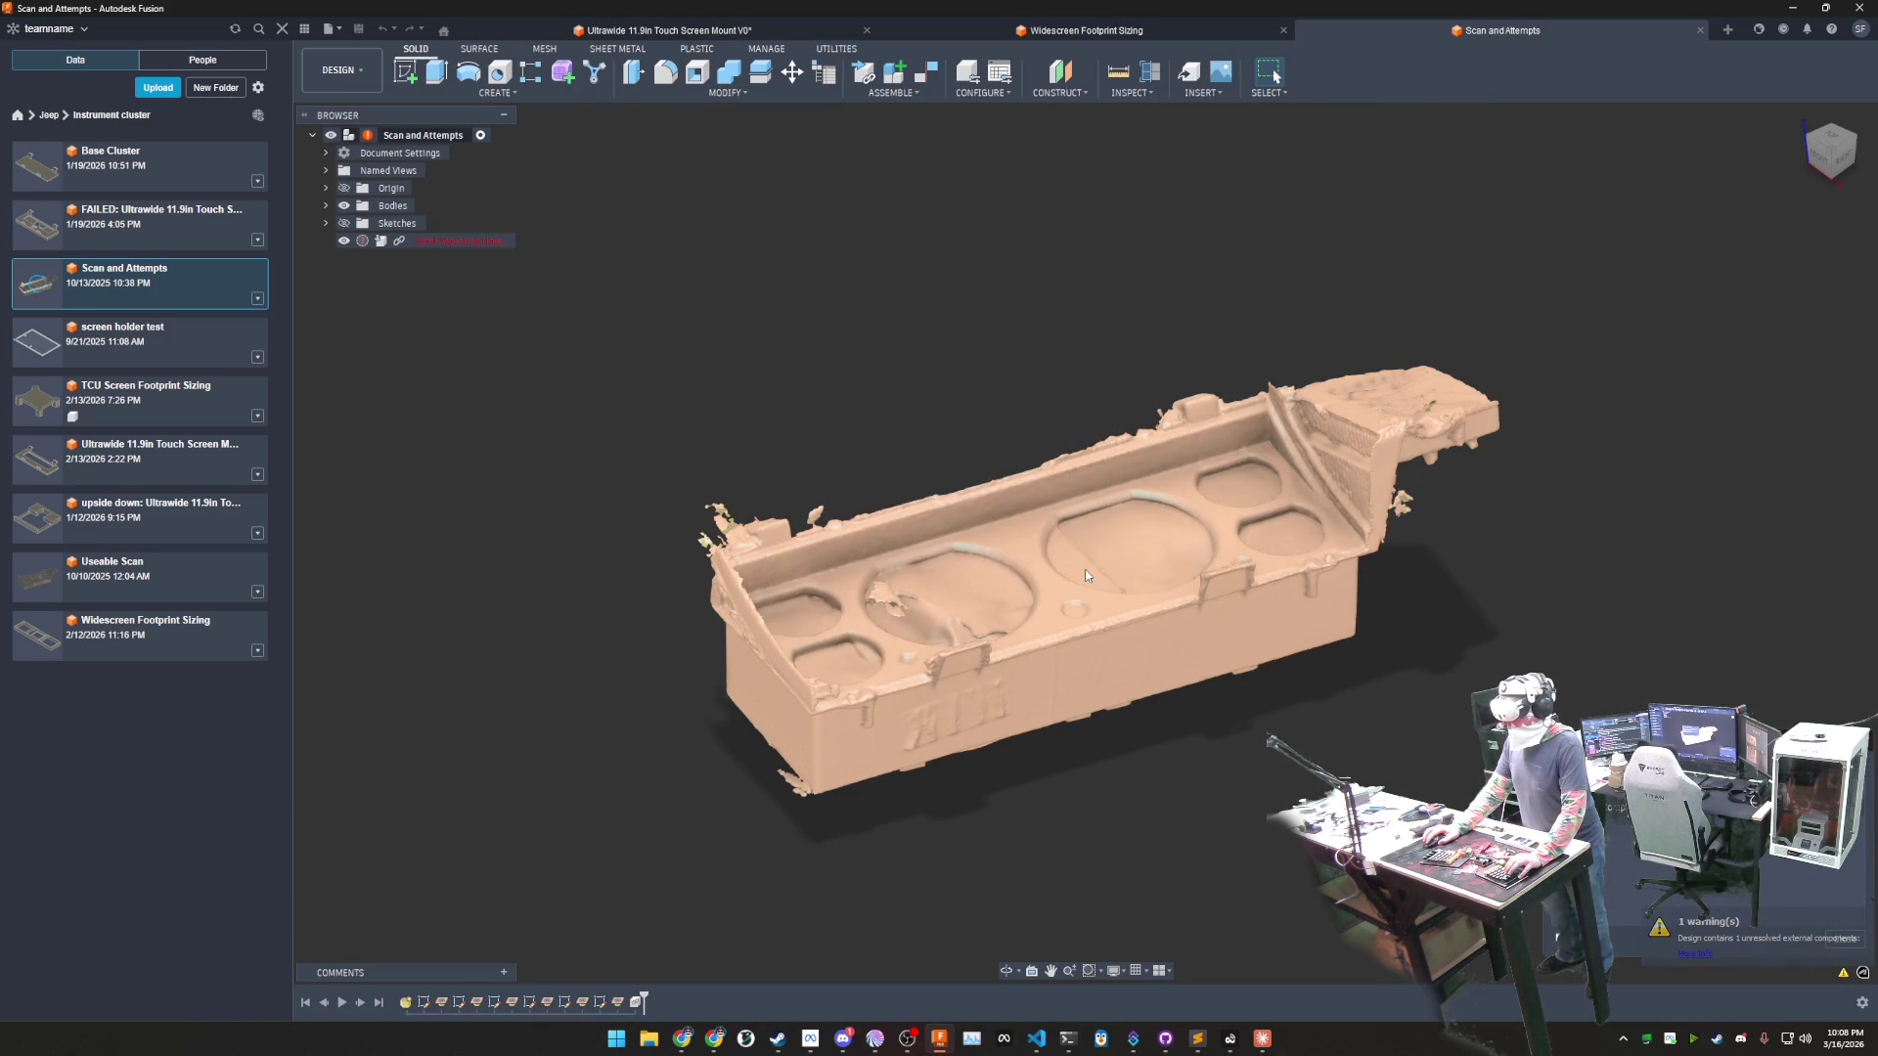
mouse_move(1153, 585)
middle_mouse_down("shift")
mouse_move(1510, 572)
mouse_move(1566, 645)
middle_mouse_up("shift")
left_click(665, 31)
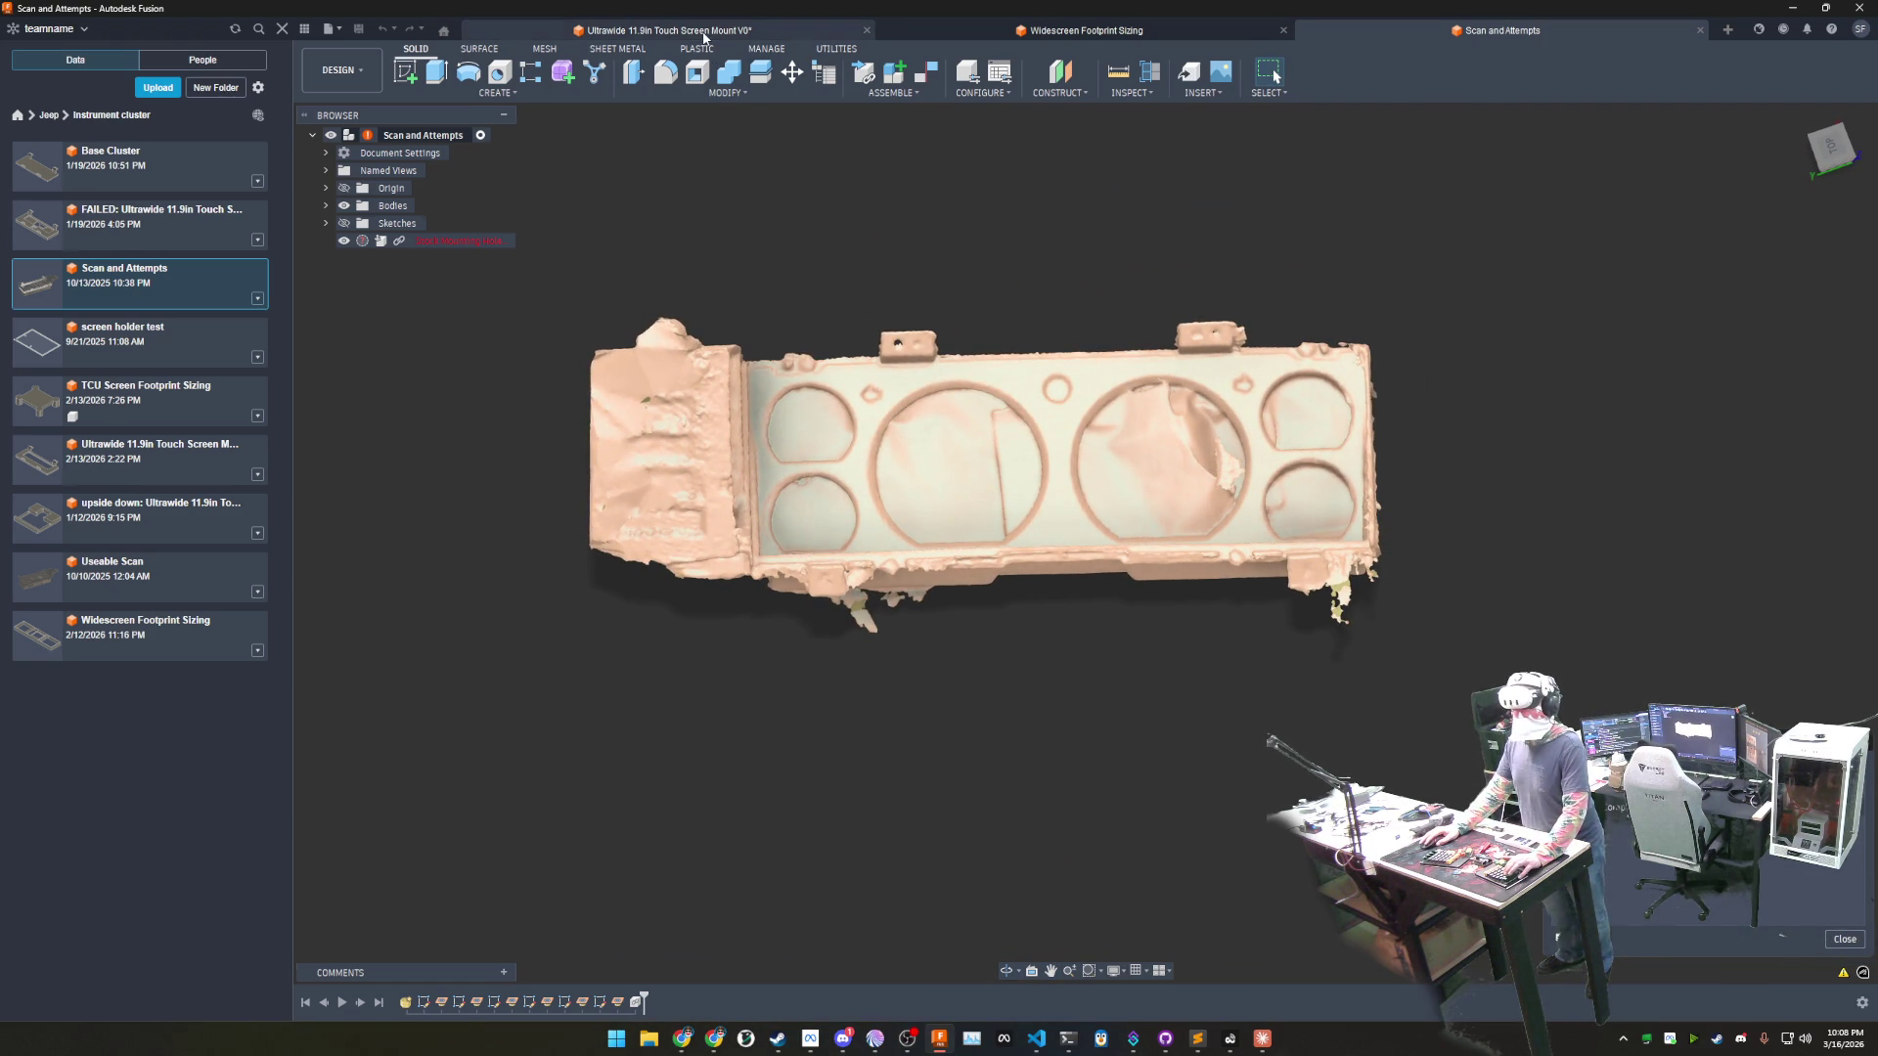
- Rotate the mount sketch to show the plate's underside, zoomed in close
middle_click_drag(1228, 386, 1011, 383, "shift")
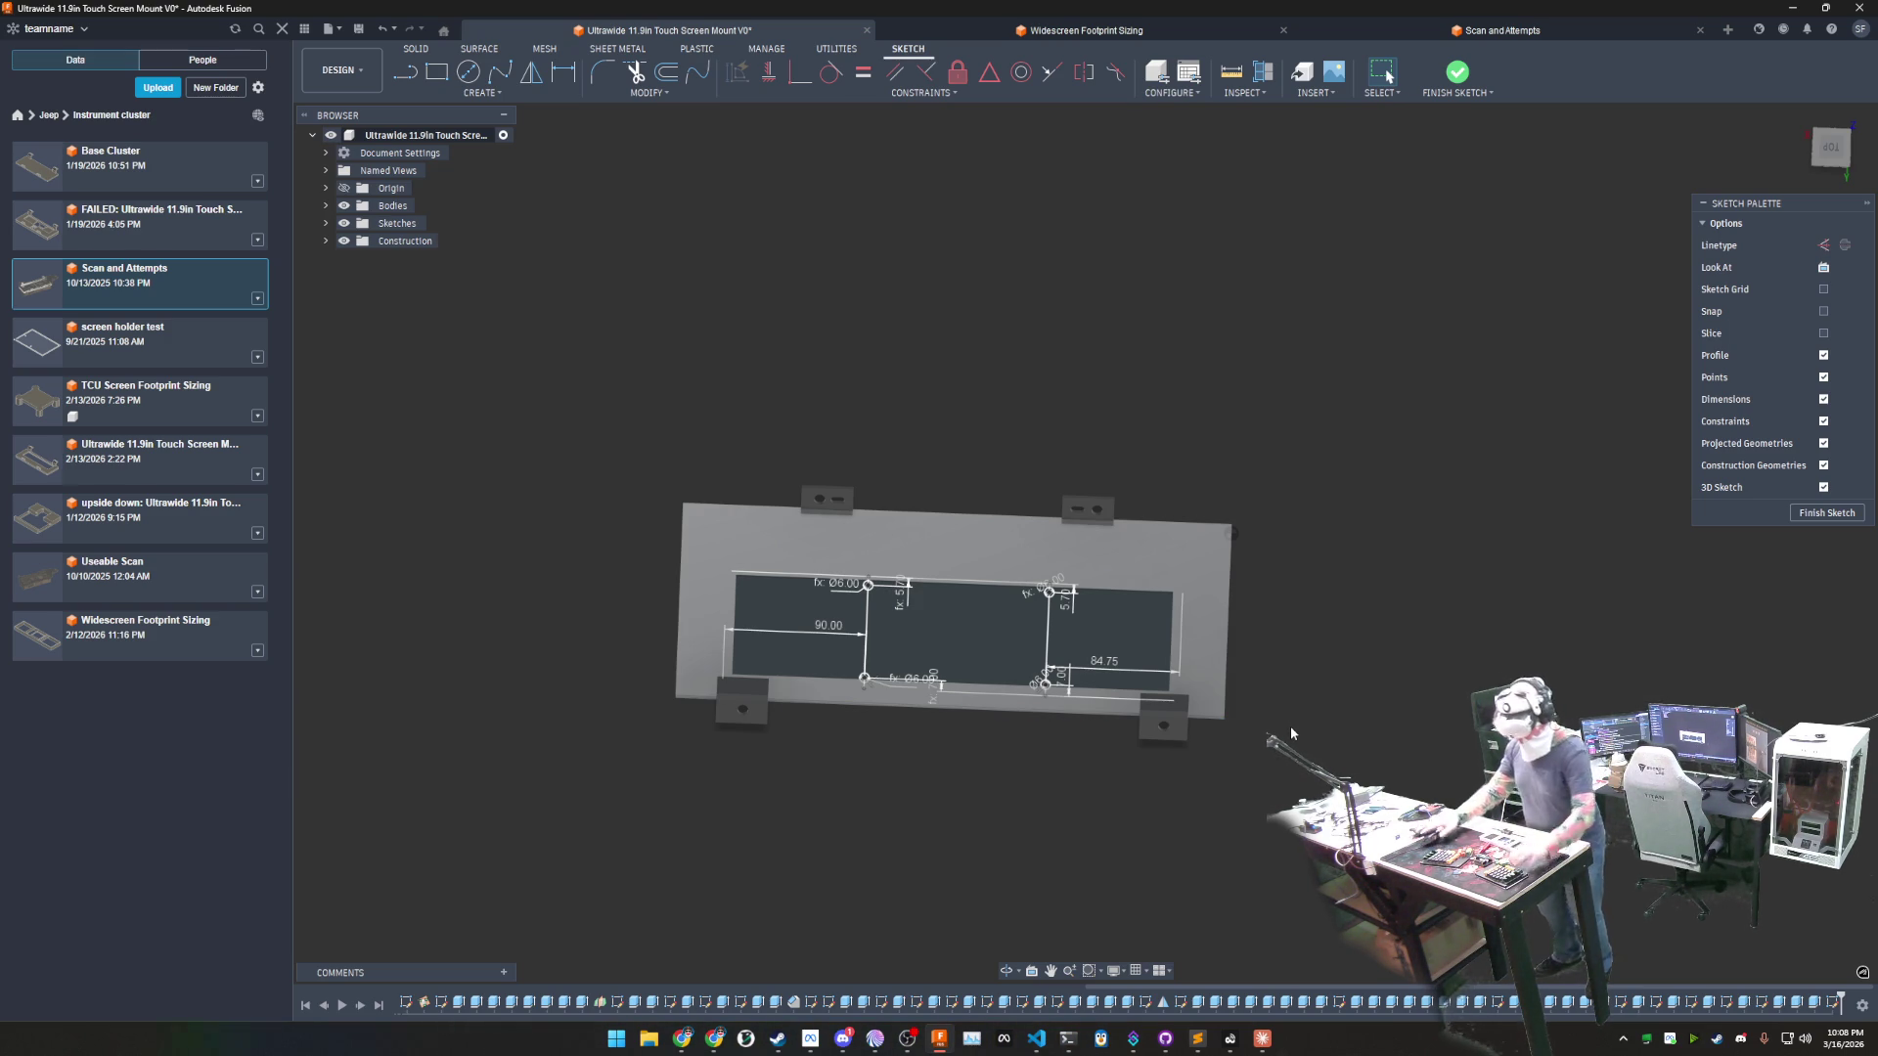
middle_click_drag(1353, 632, 1407, 385, "shift")
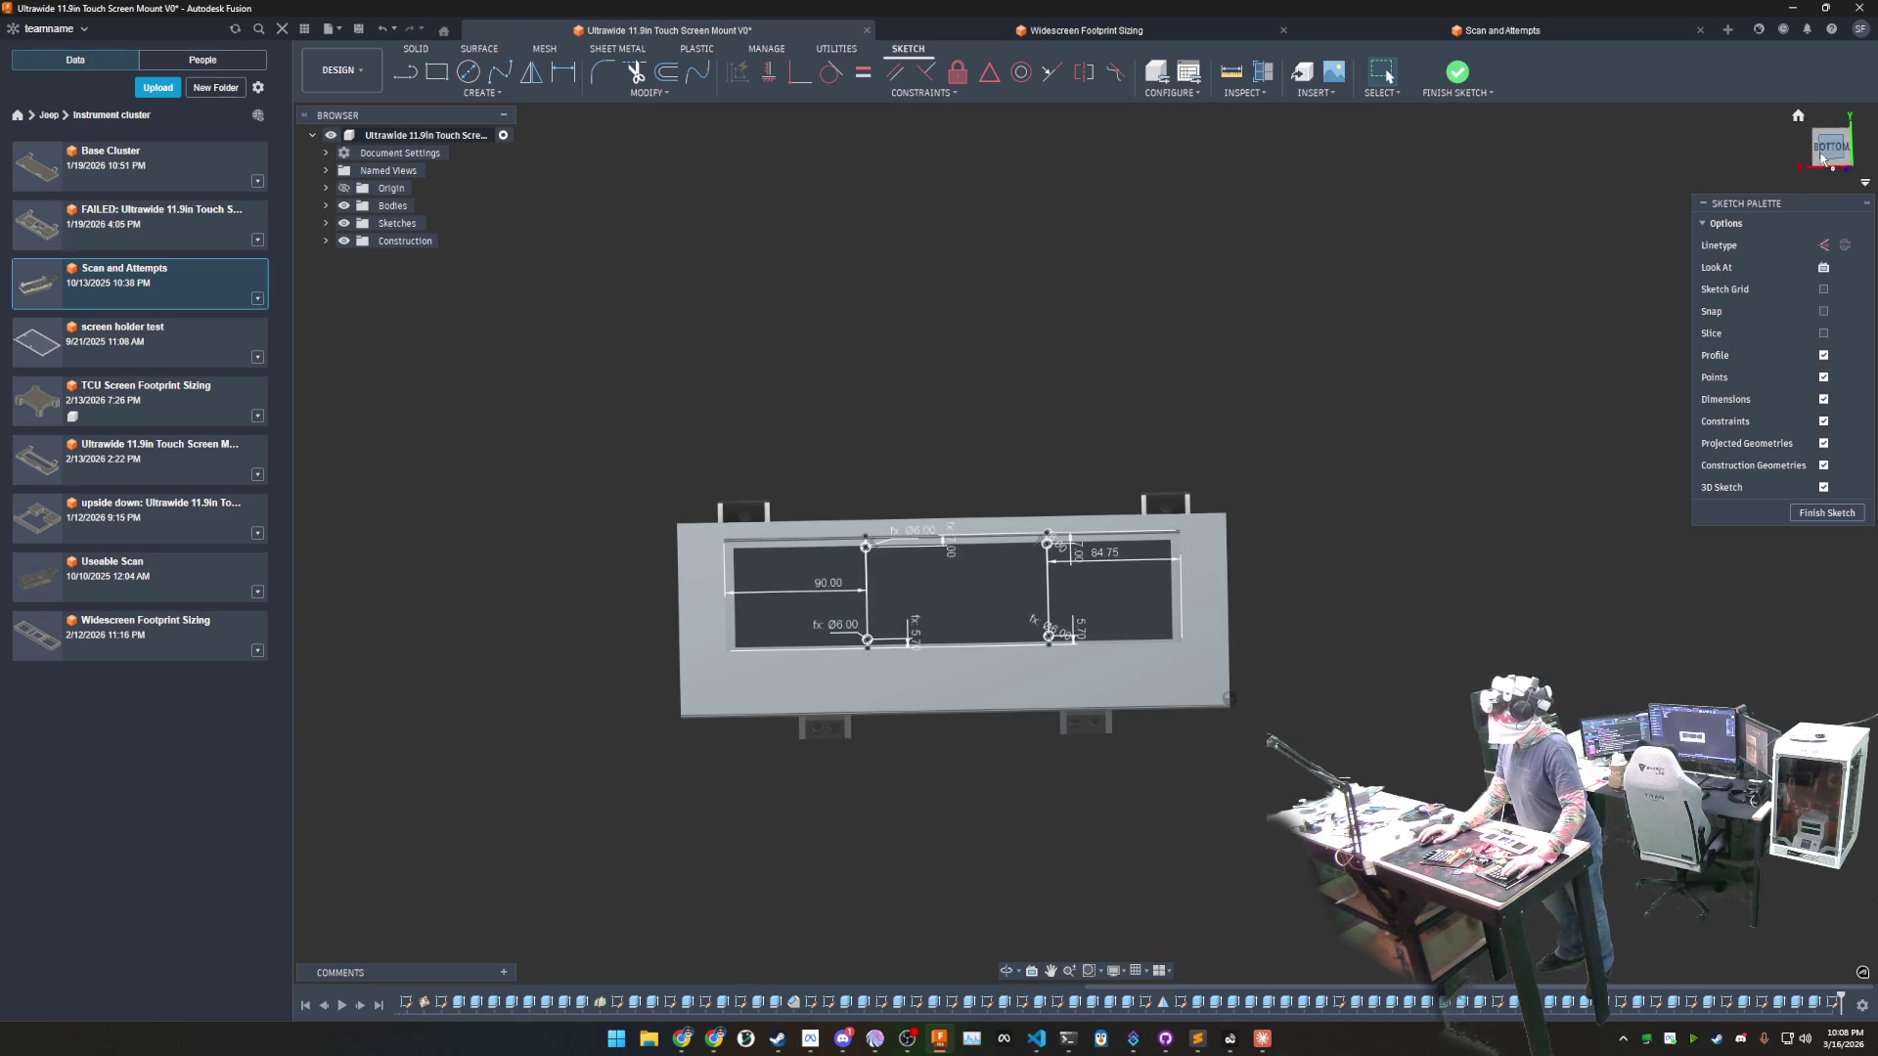
scroll(1035, 511, "up", 3)
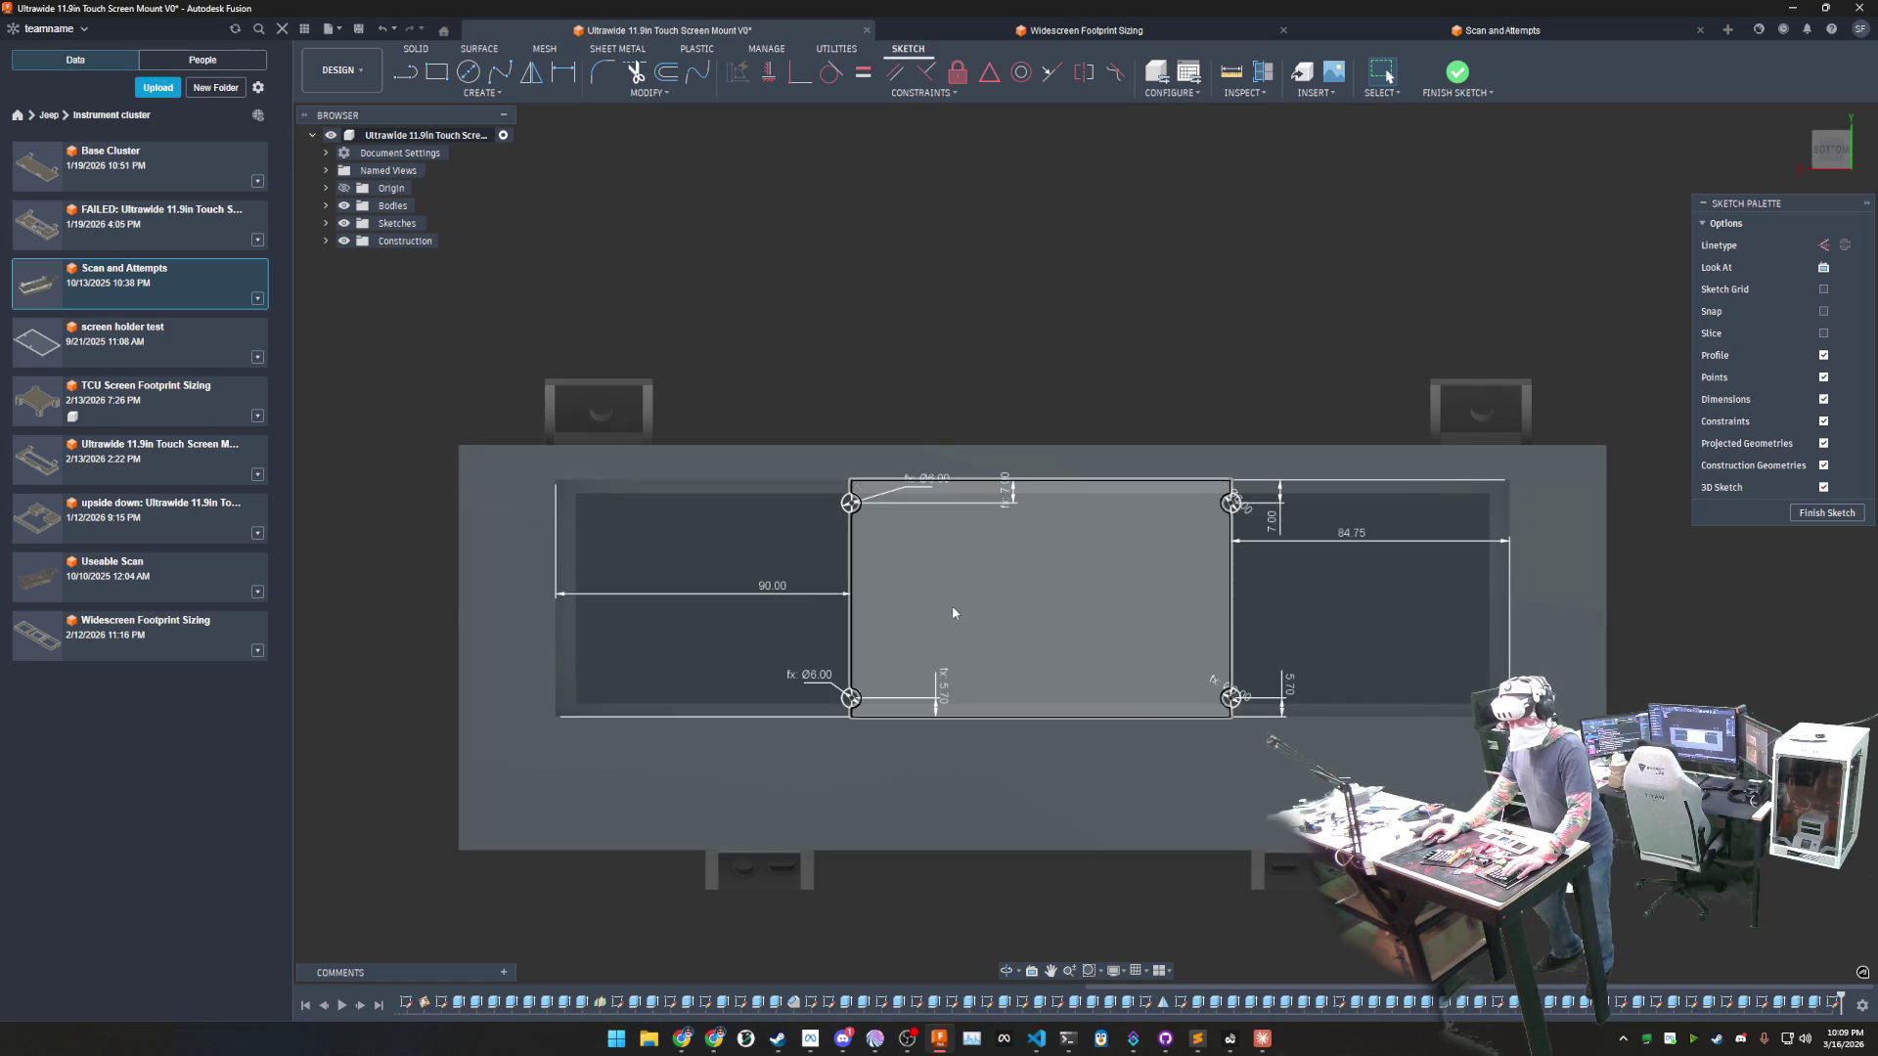
scroll(890, 562, "up", 2)
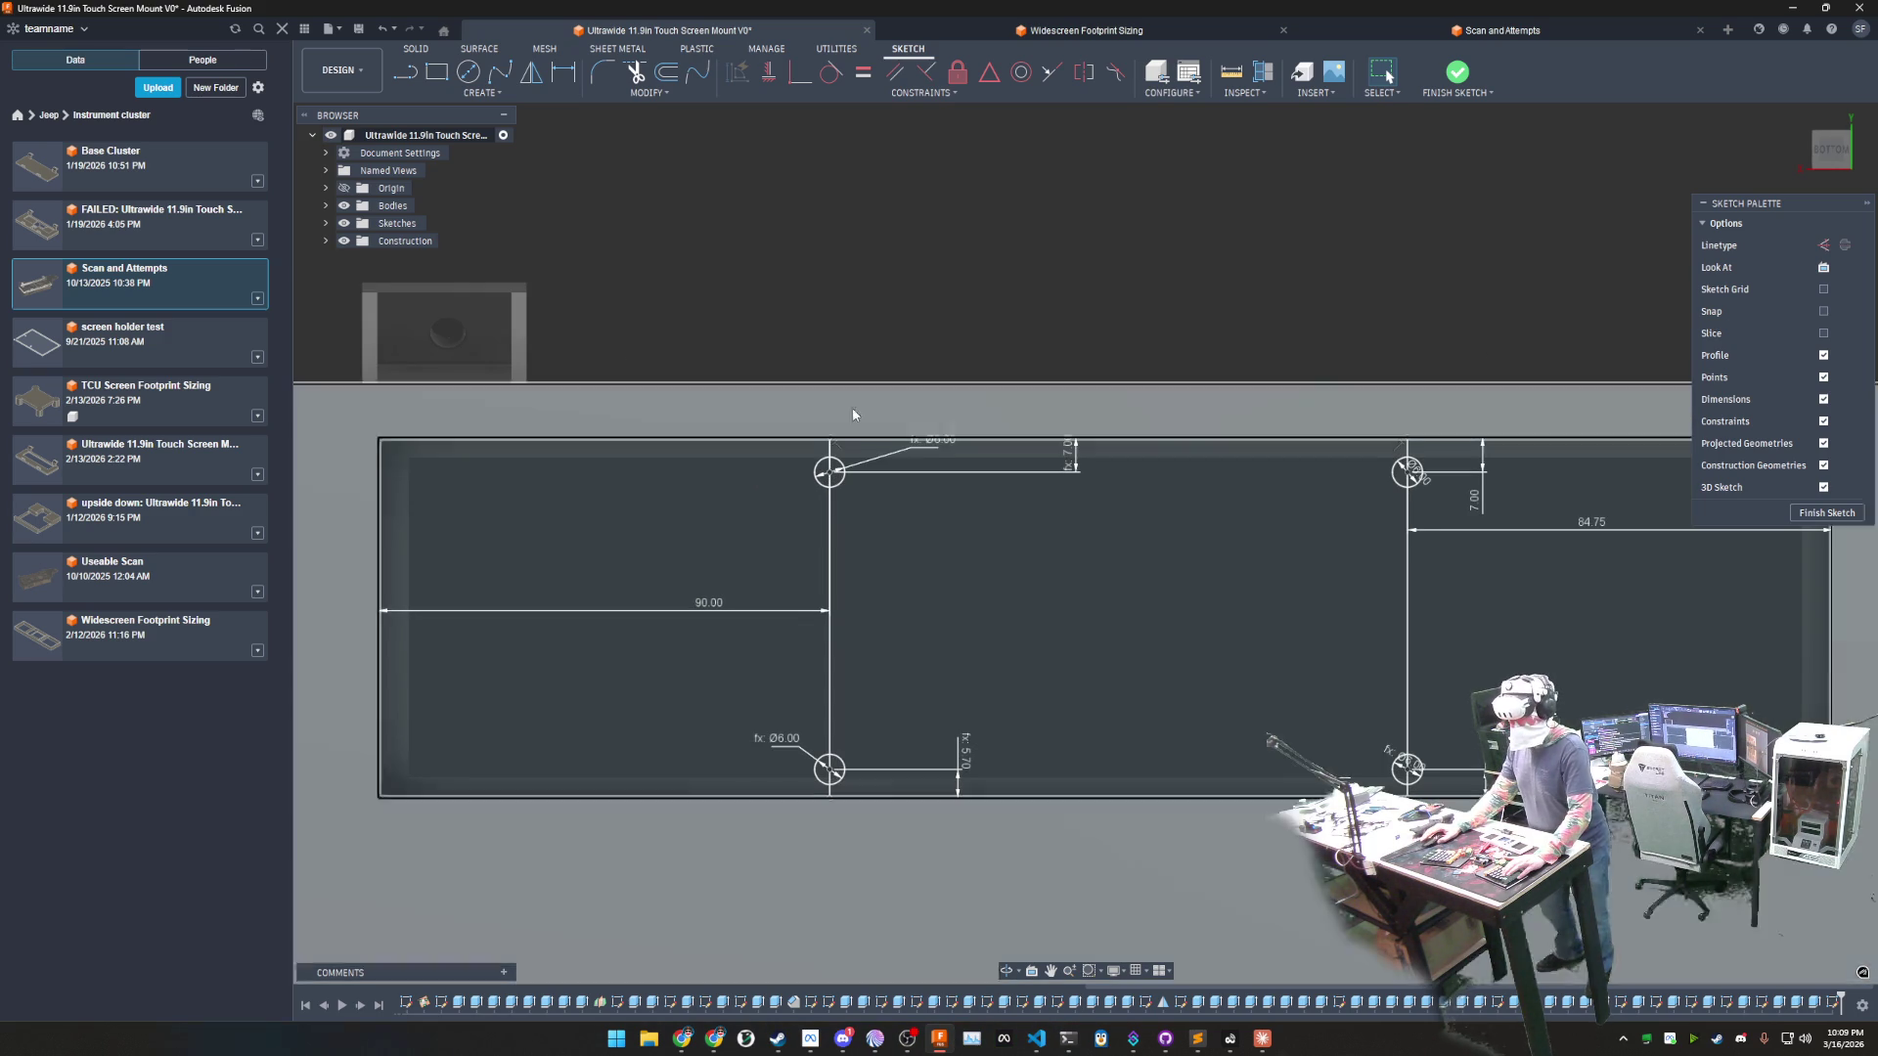
- Offset the upper left 6 mm hole circle outward by 3 mm
left_click(663, 73)
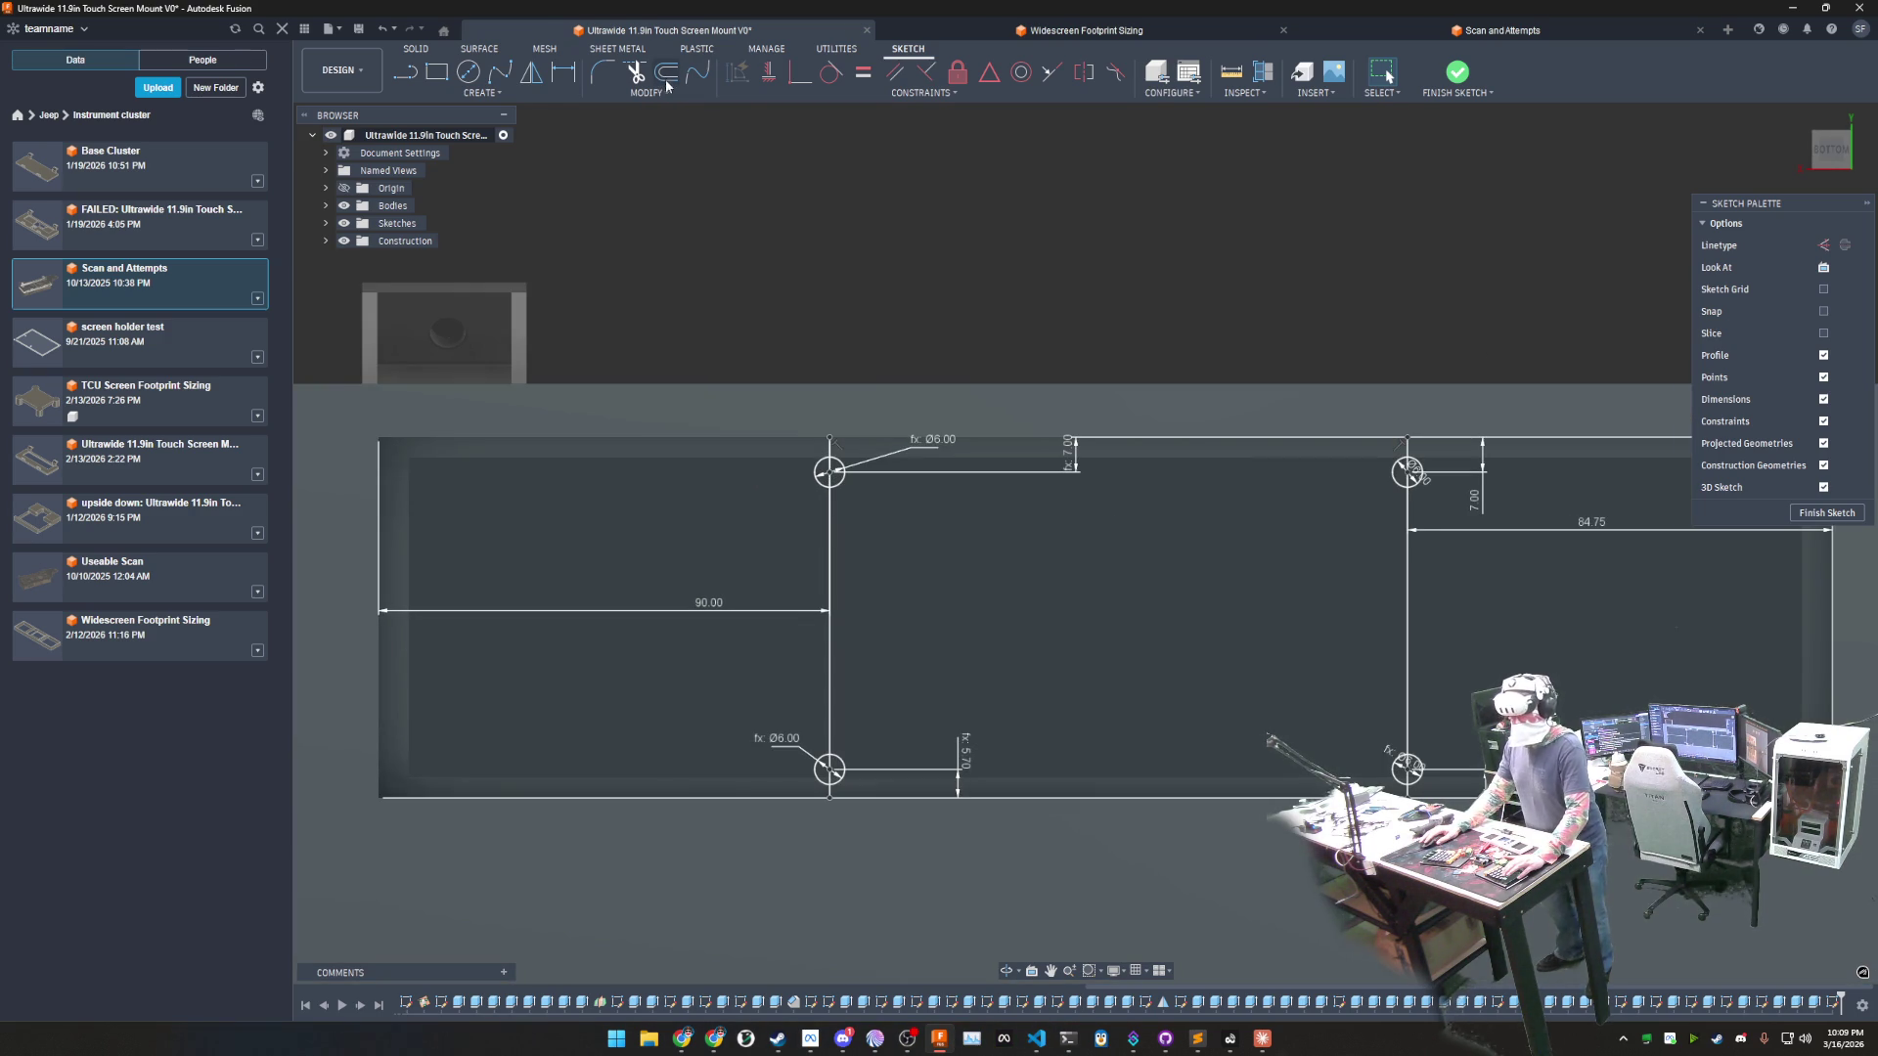
left_click(843, 484)
type("3")
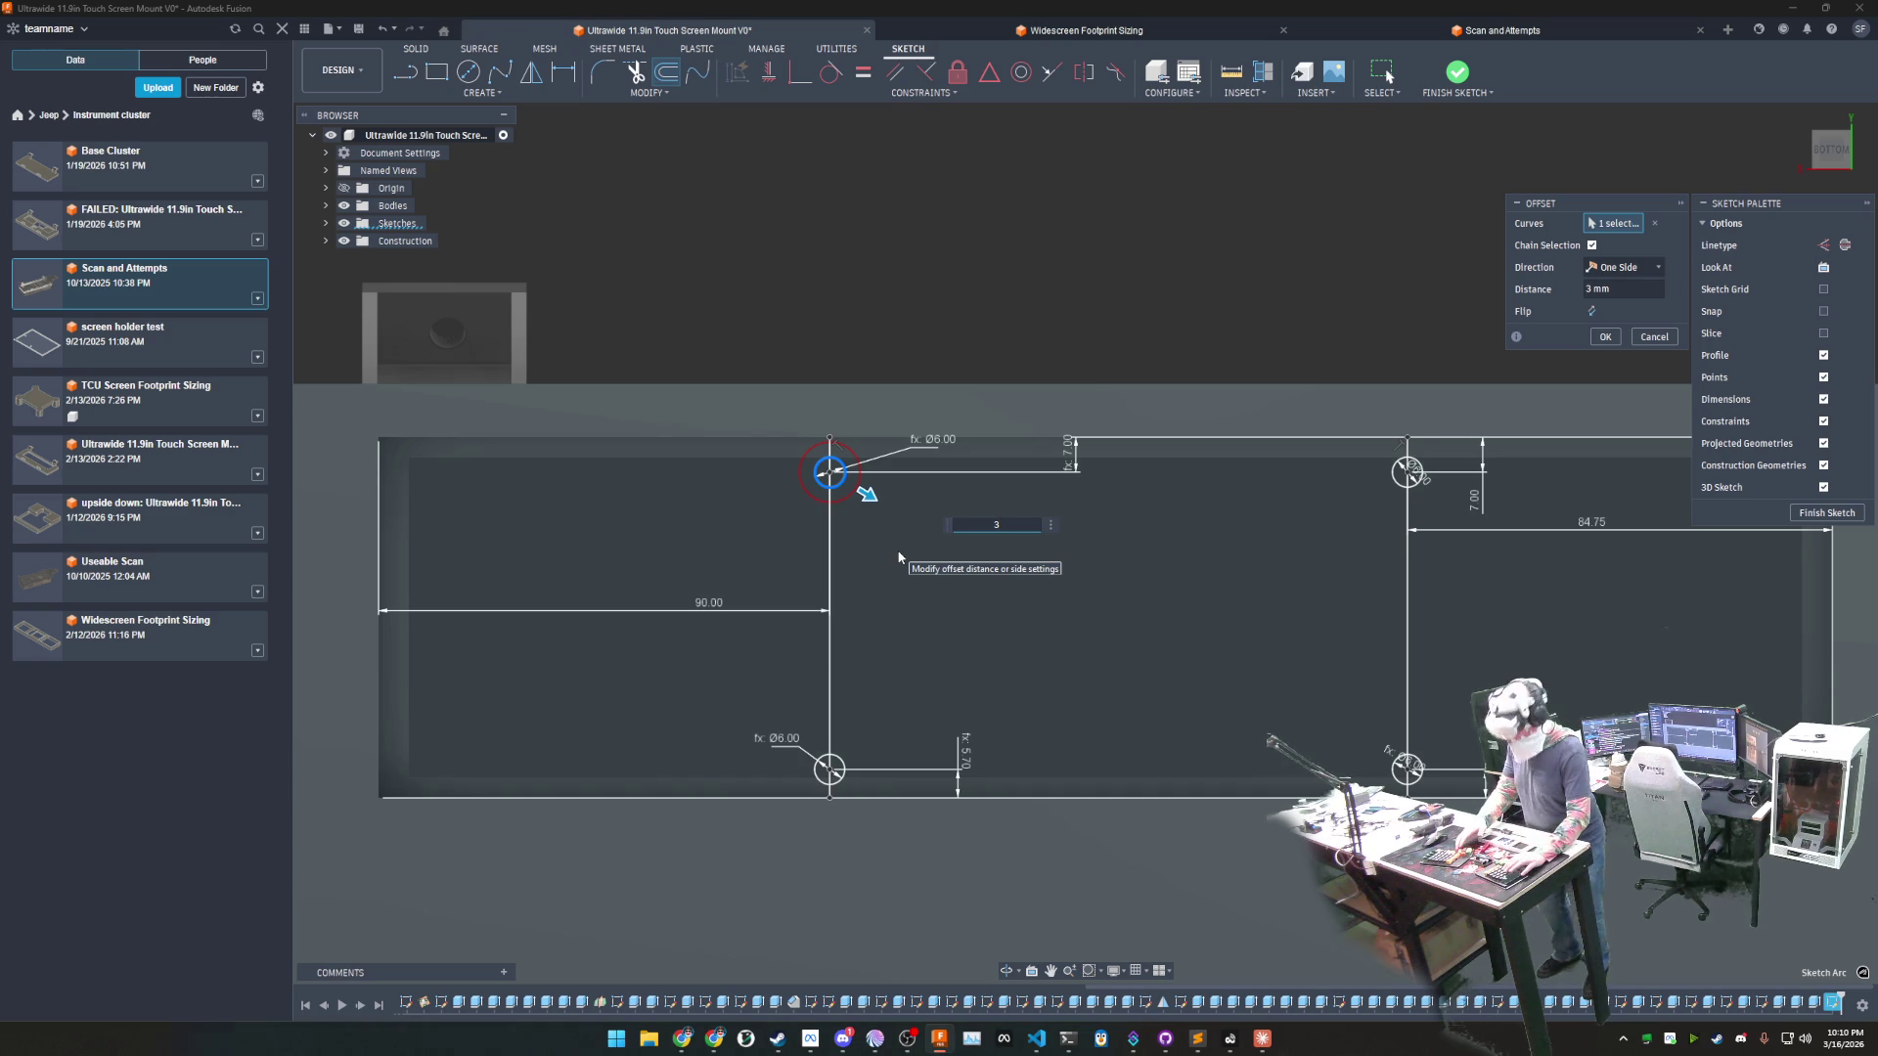
key("Return")
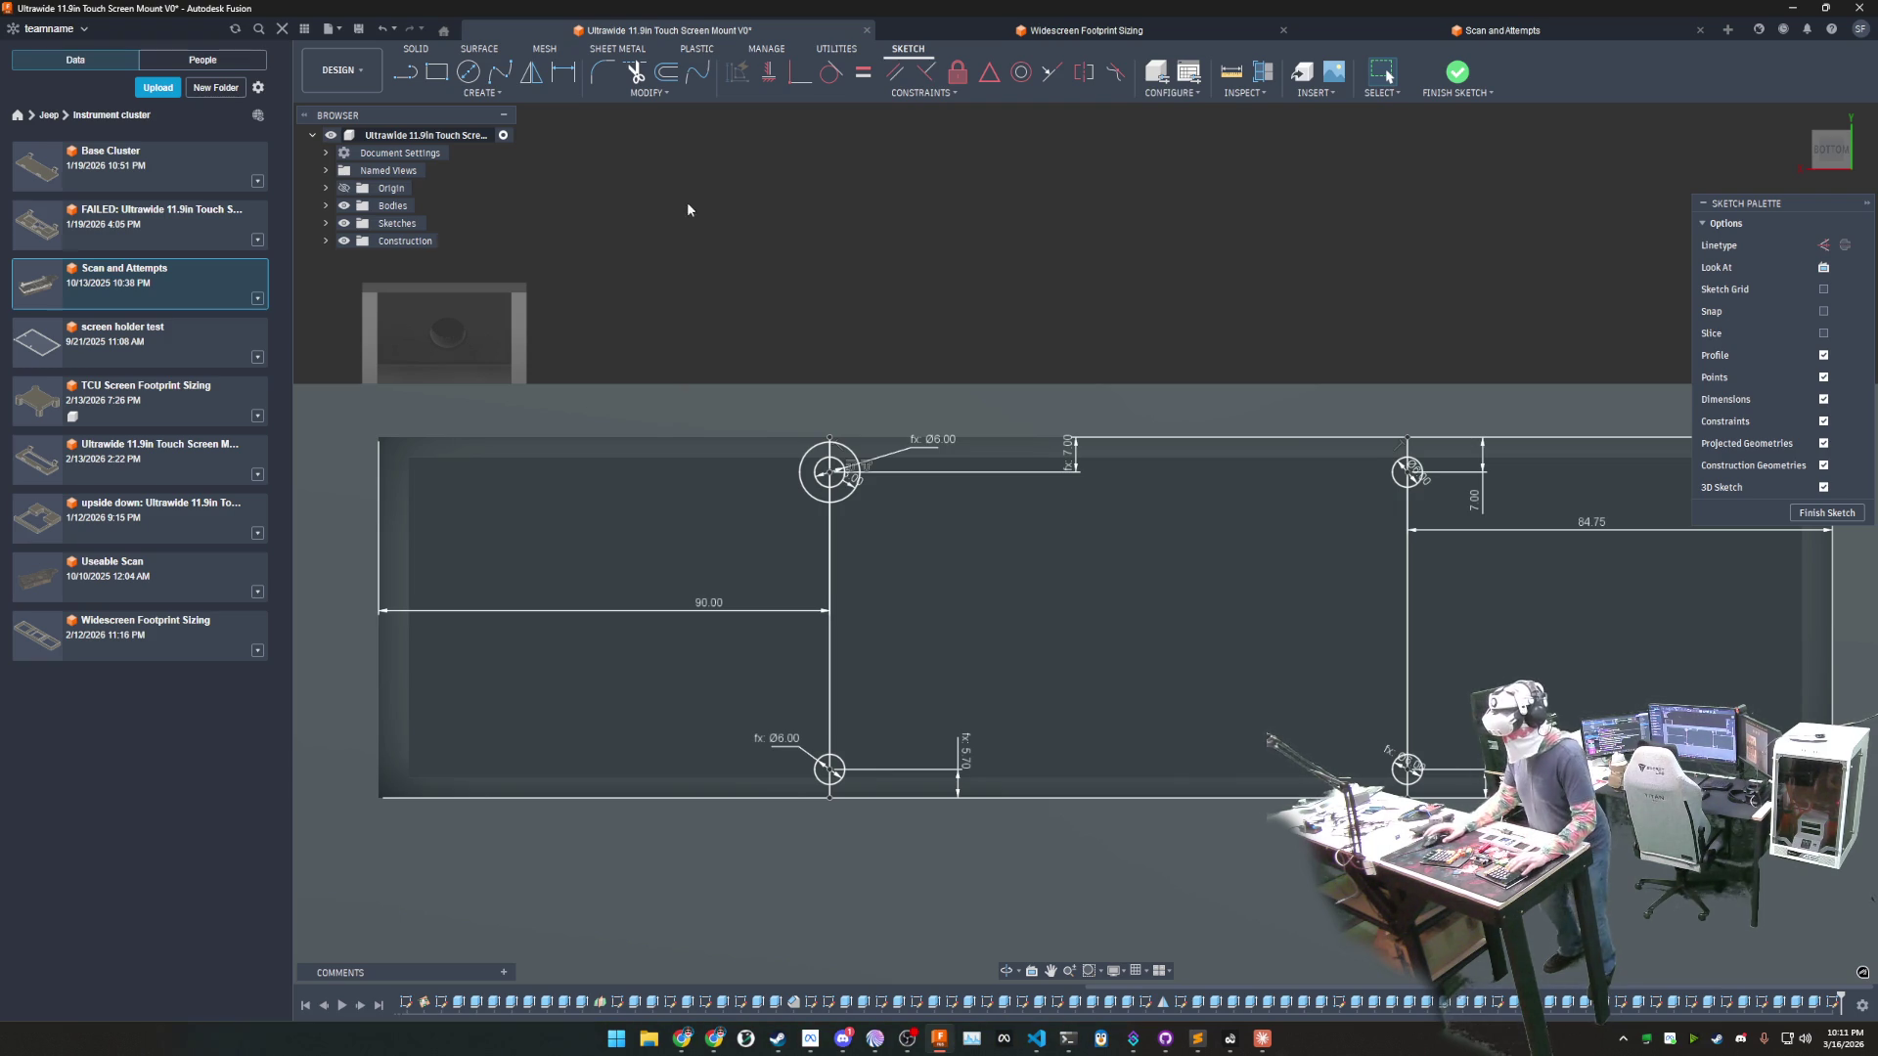
- Delete the 3 mm offset ring and start a line at the top edge above the upper-left hole
left_click(843, 497)
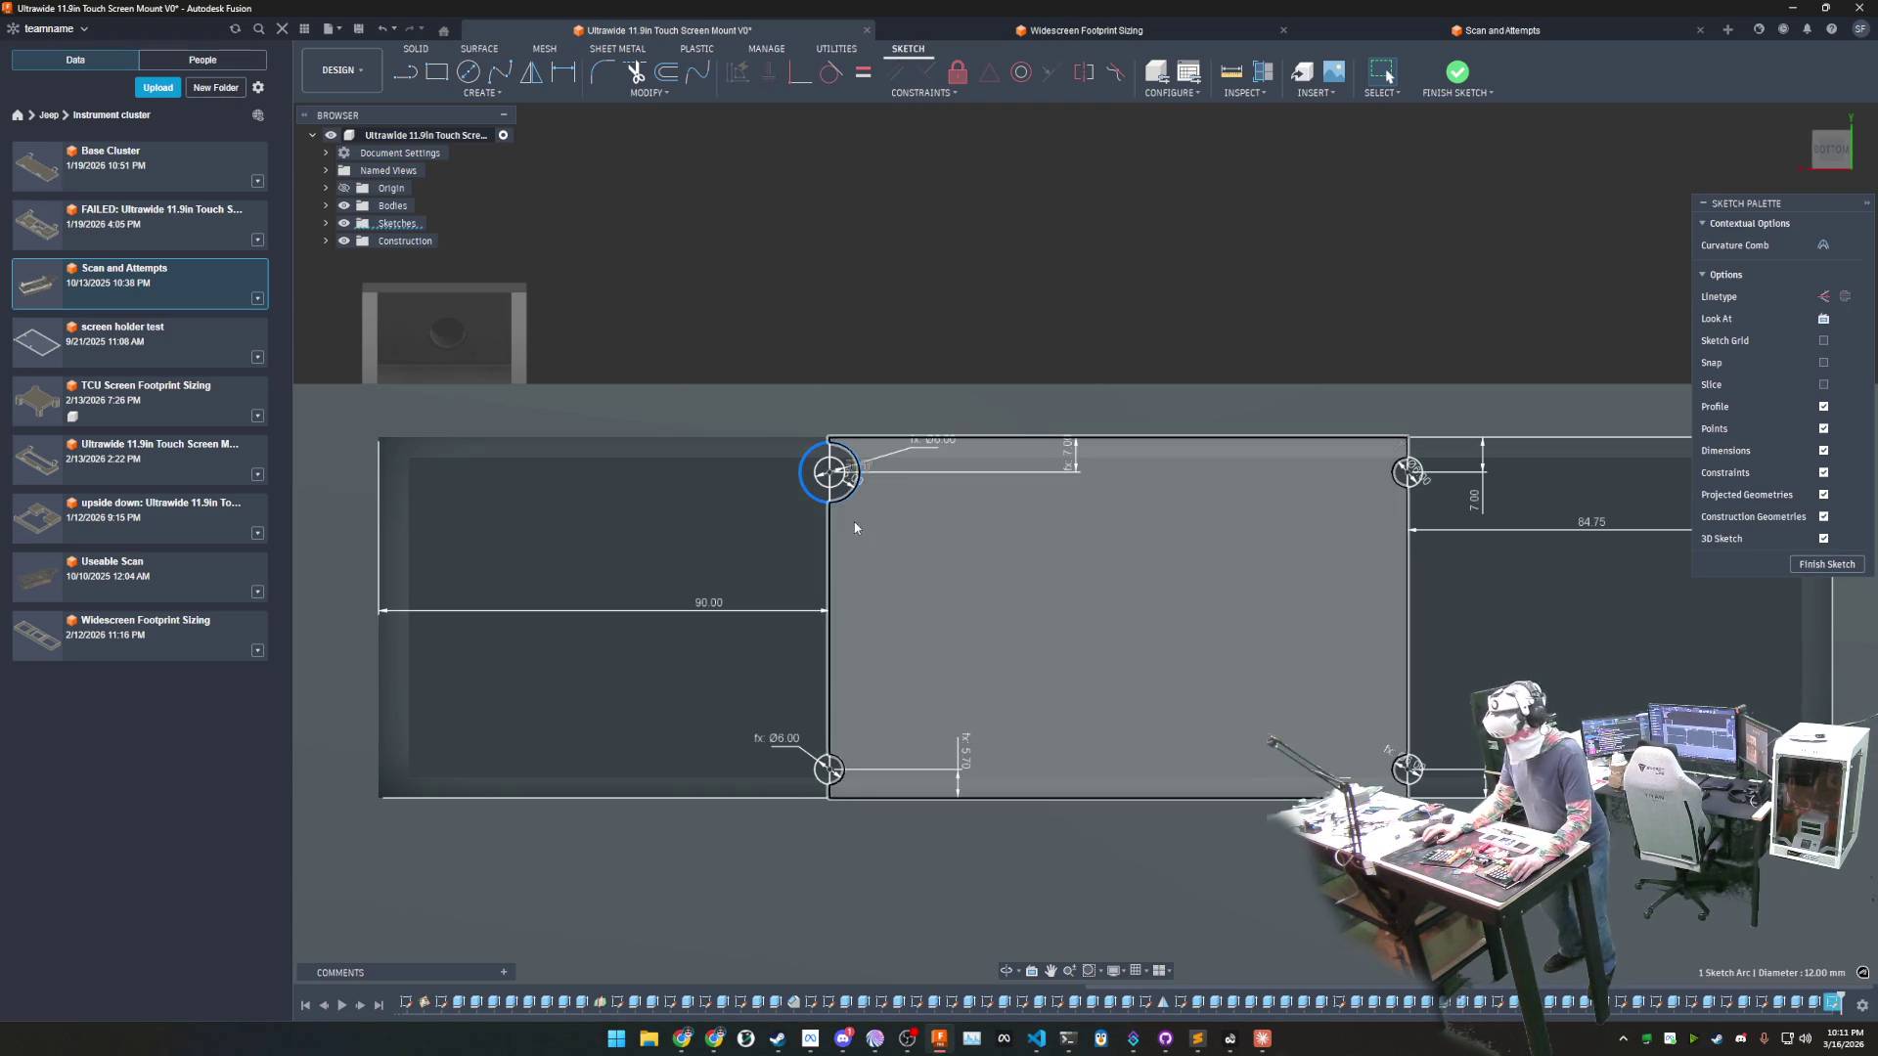
key("Delete")
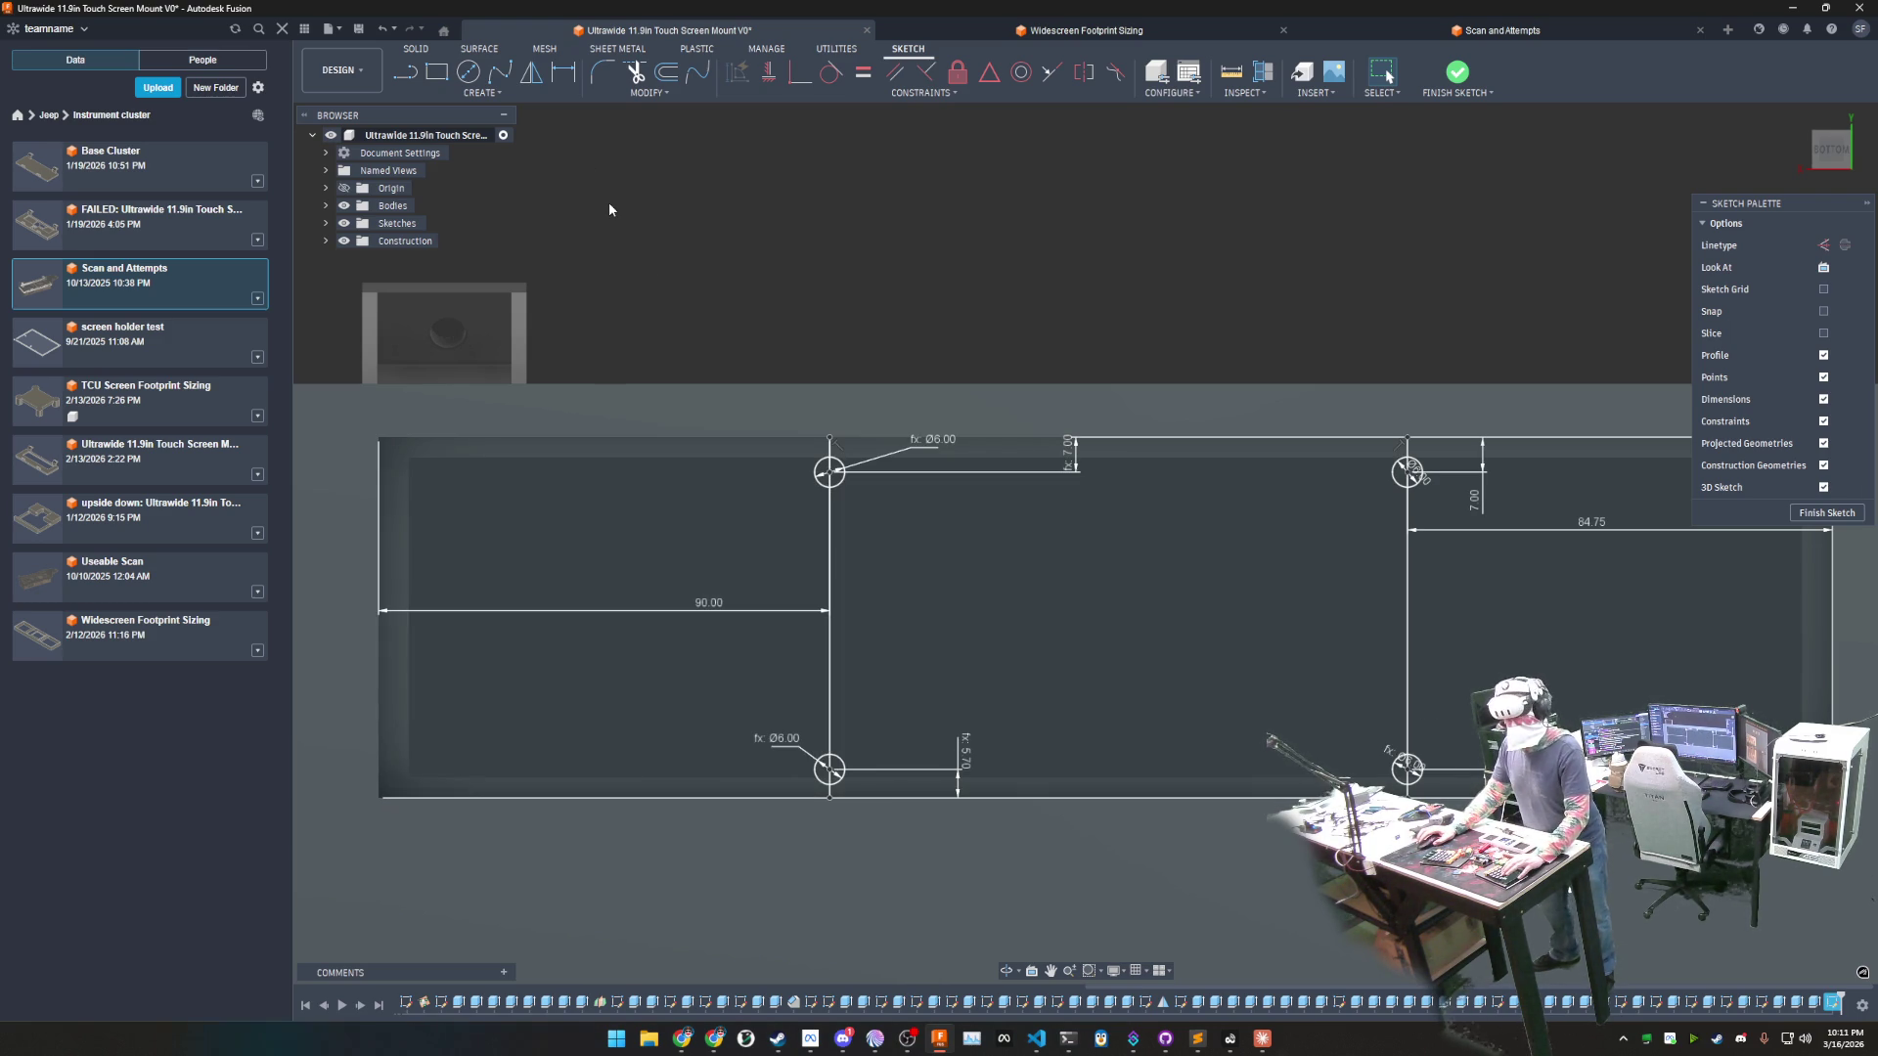
left_click(407, 80)
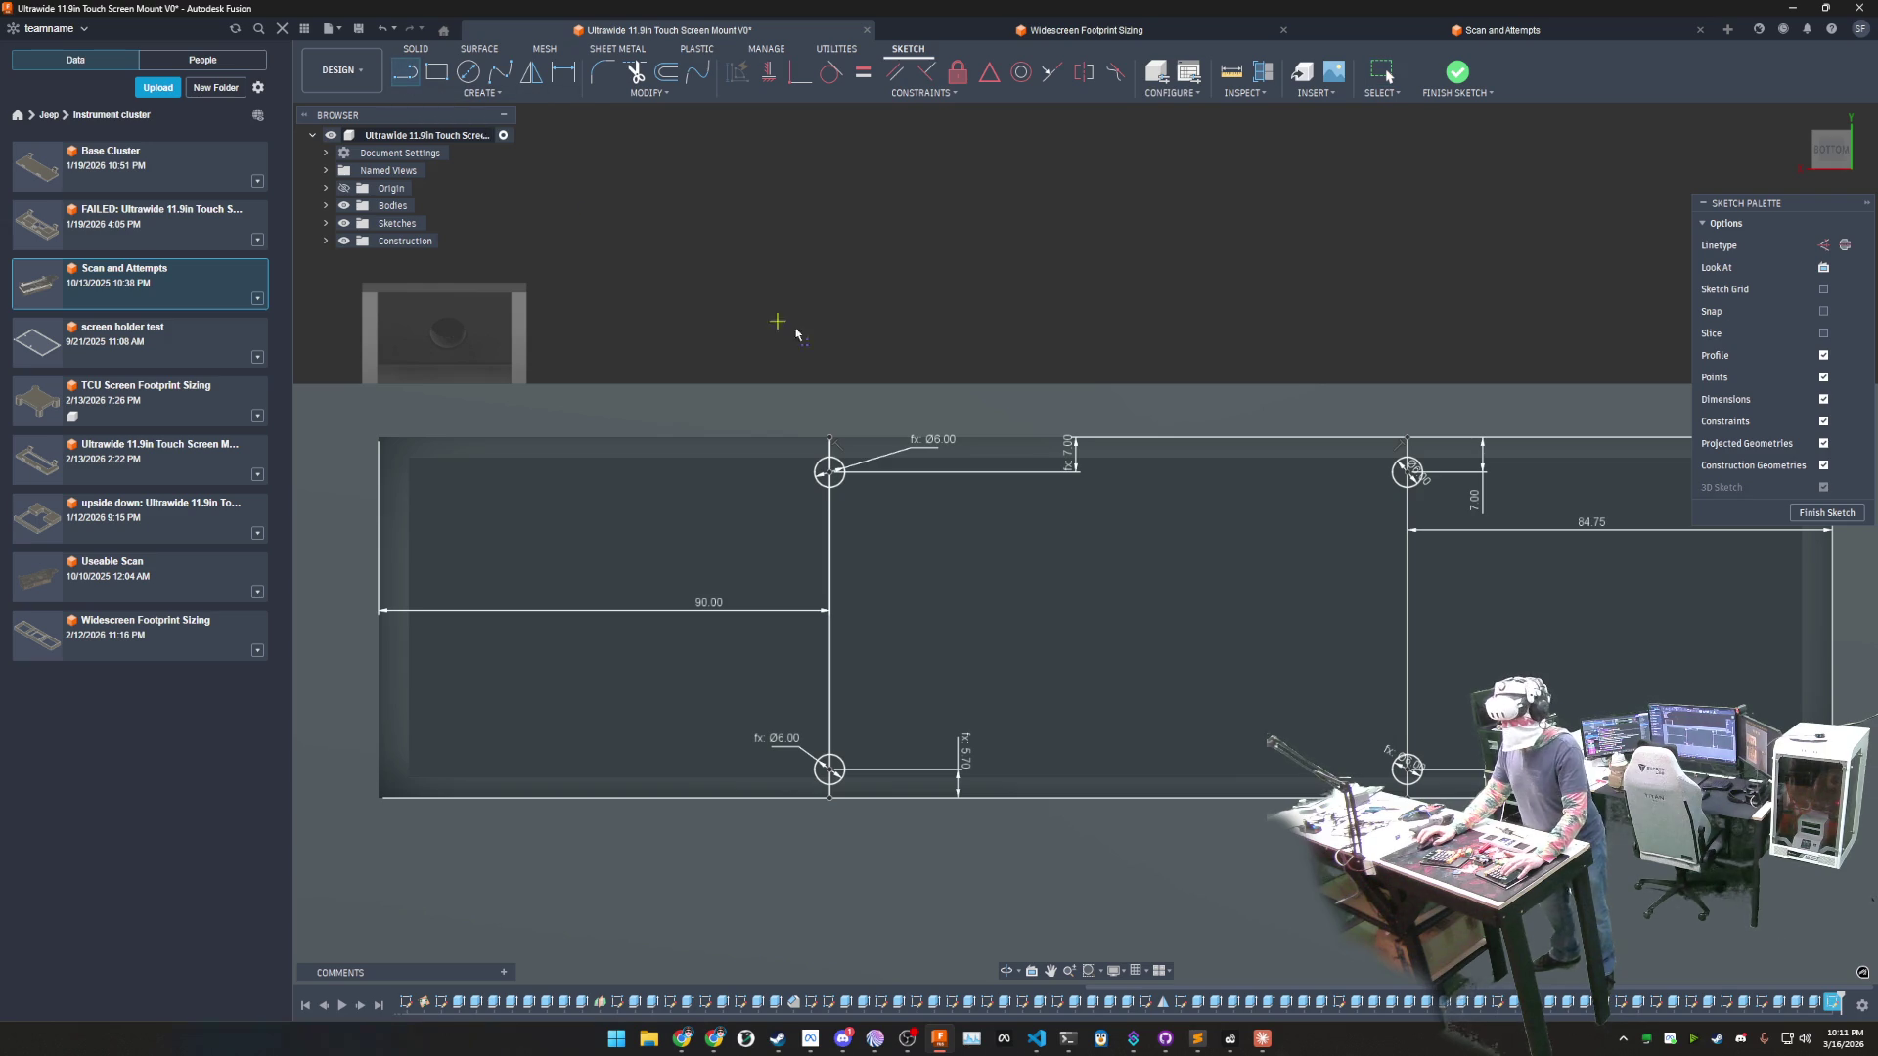
left_click(853, 437)
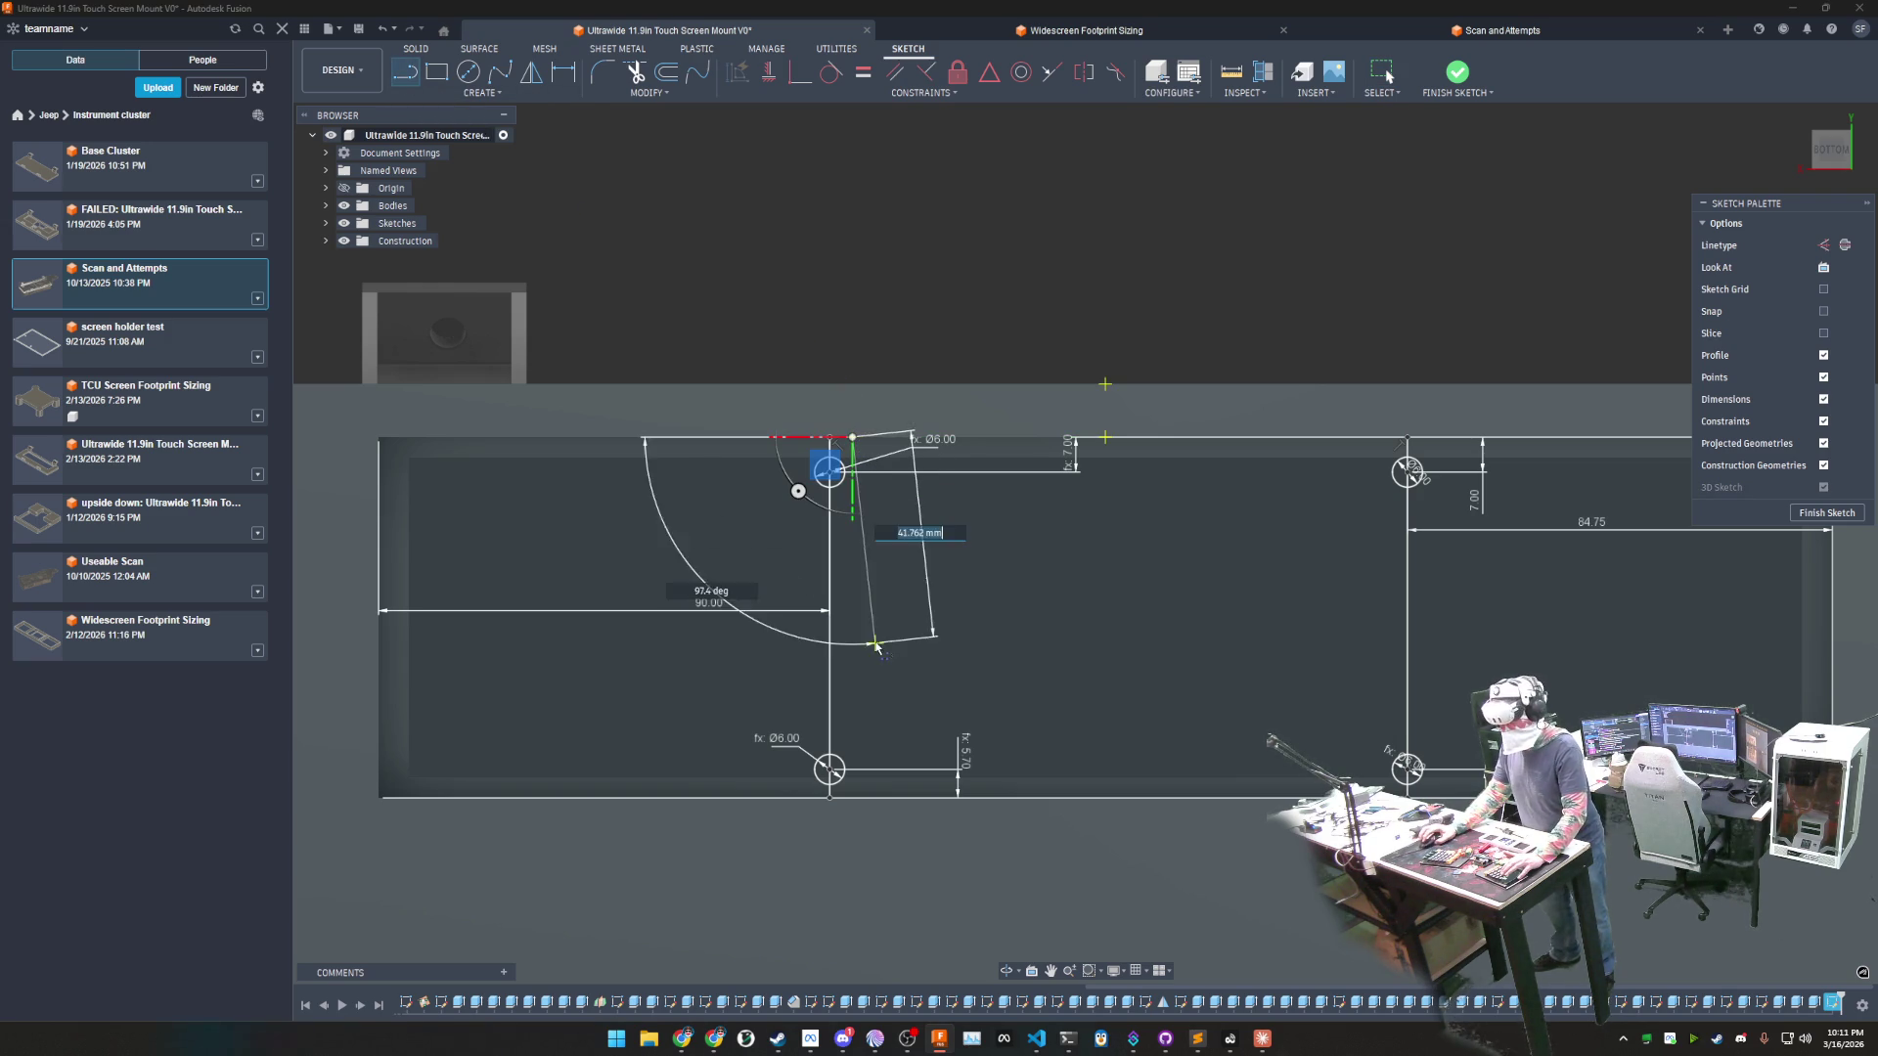
- Extend the vertical line to the bottom edge and dimension it 10 mm from the hole pair's line
left_click(850, 799)
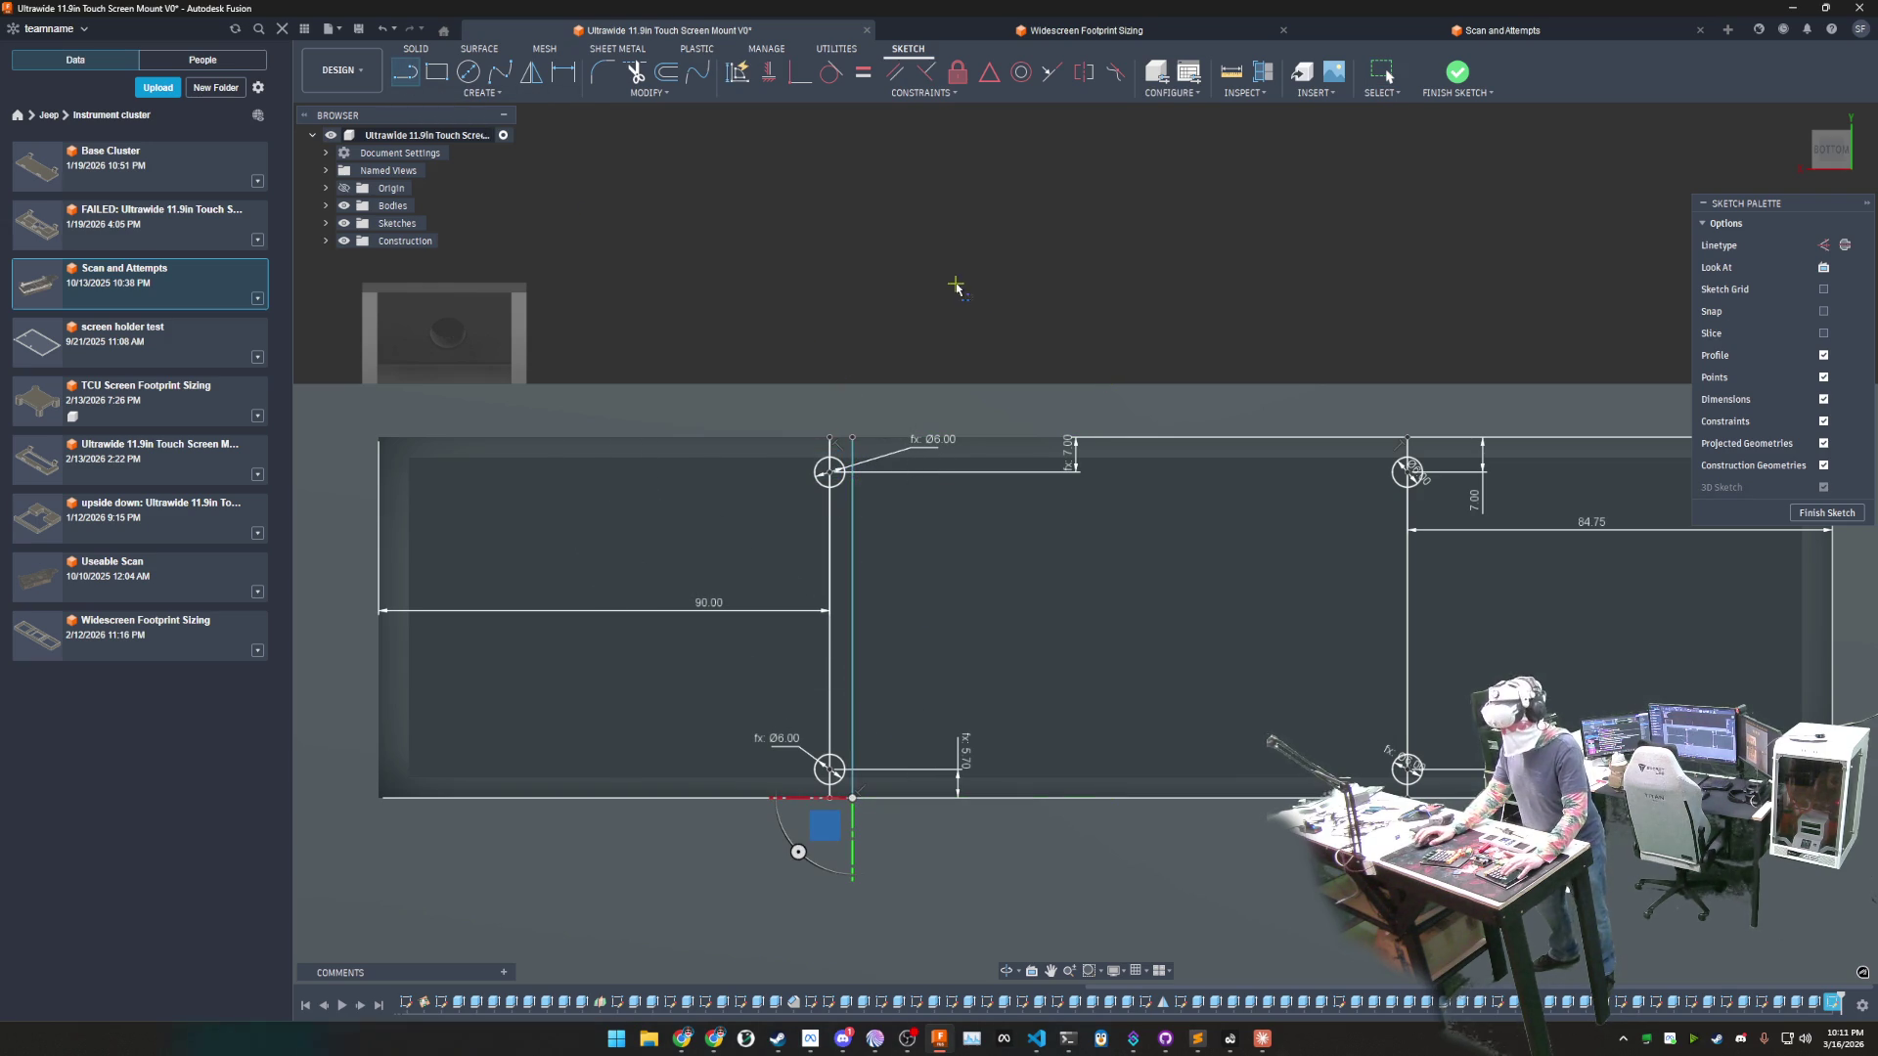
left_click(564, 74)
key("d")
left_click(830, 545)
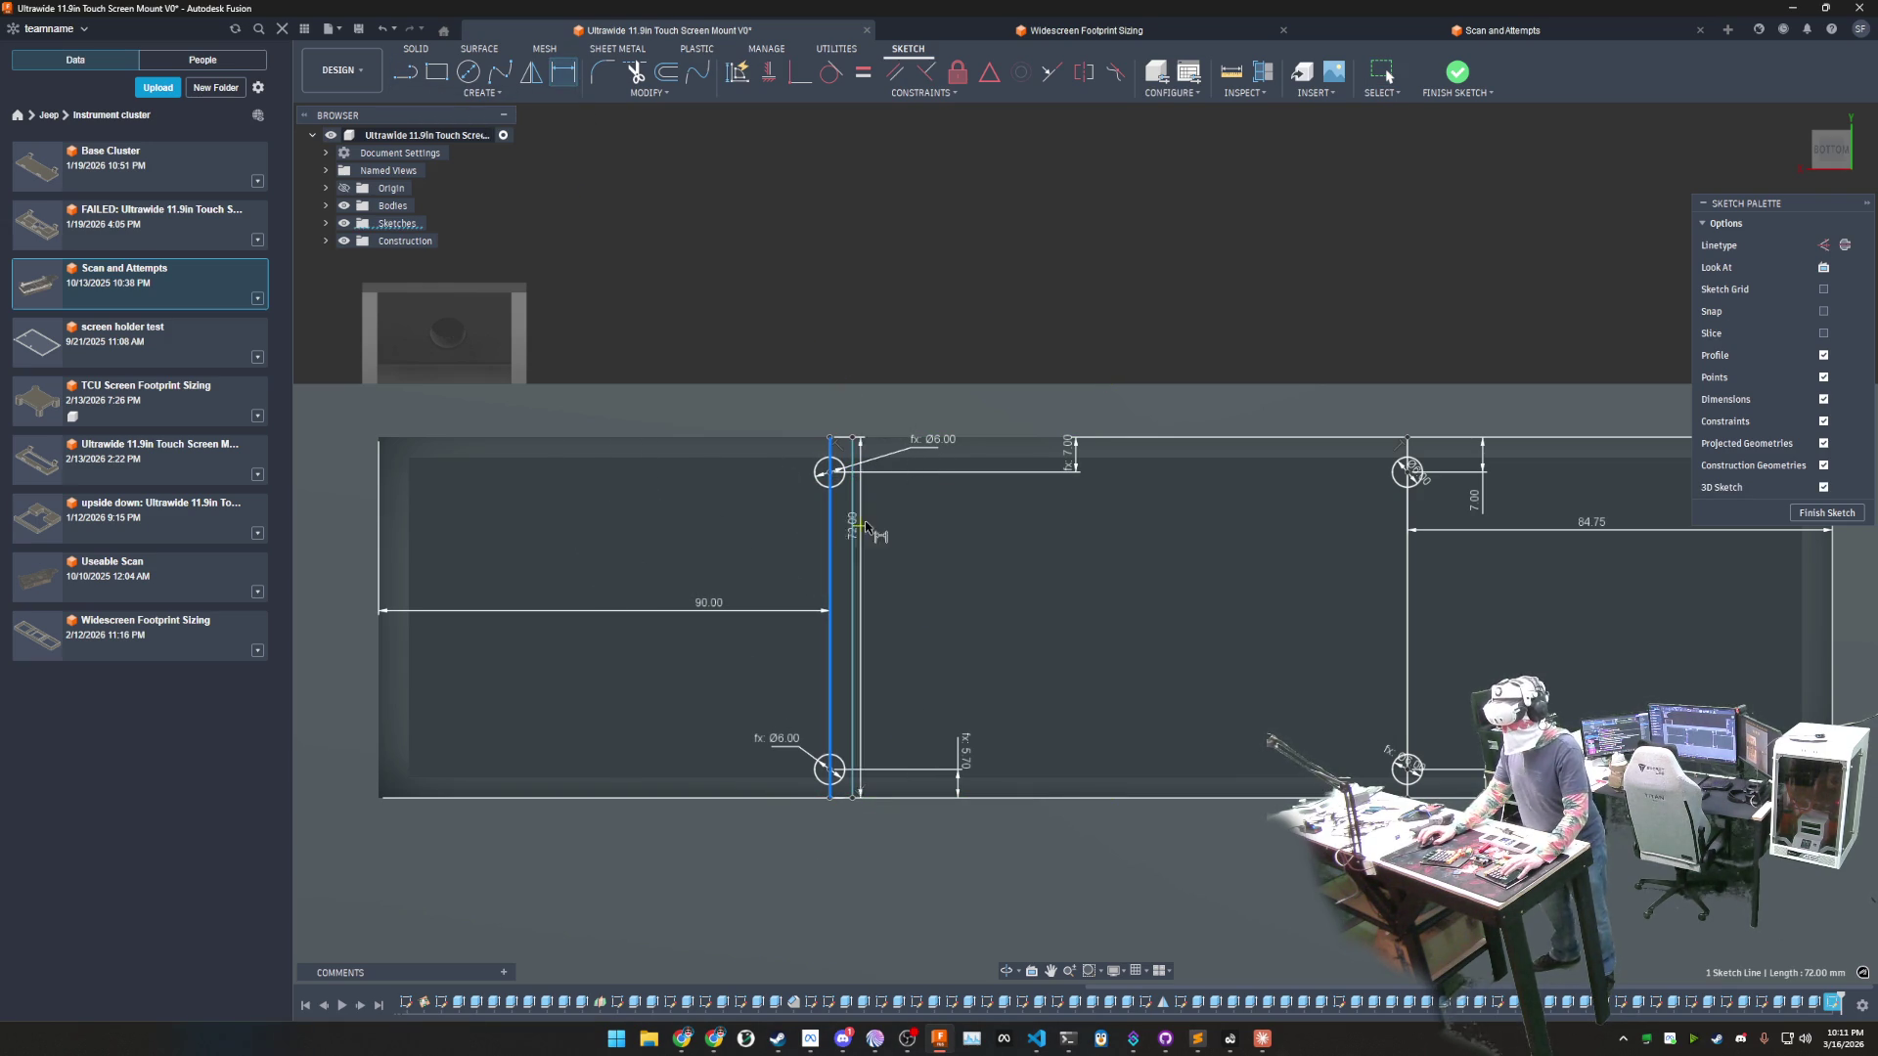
left_click(853, 529)
left_click(823, 340)
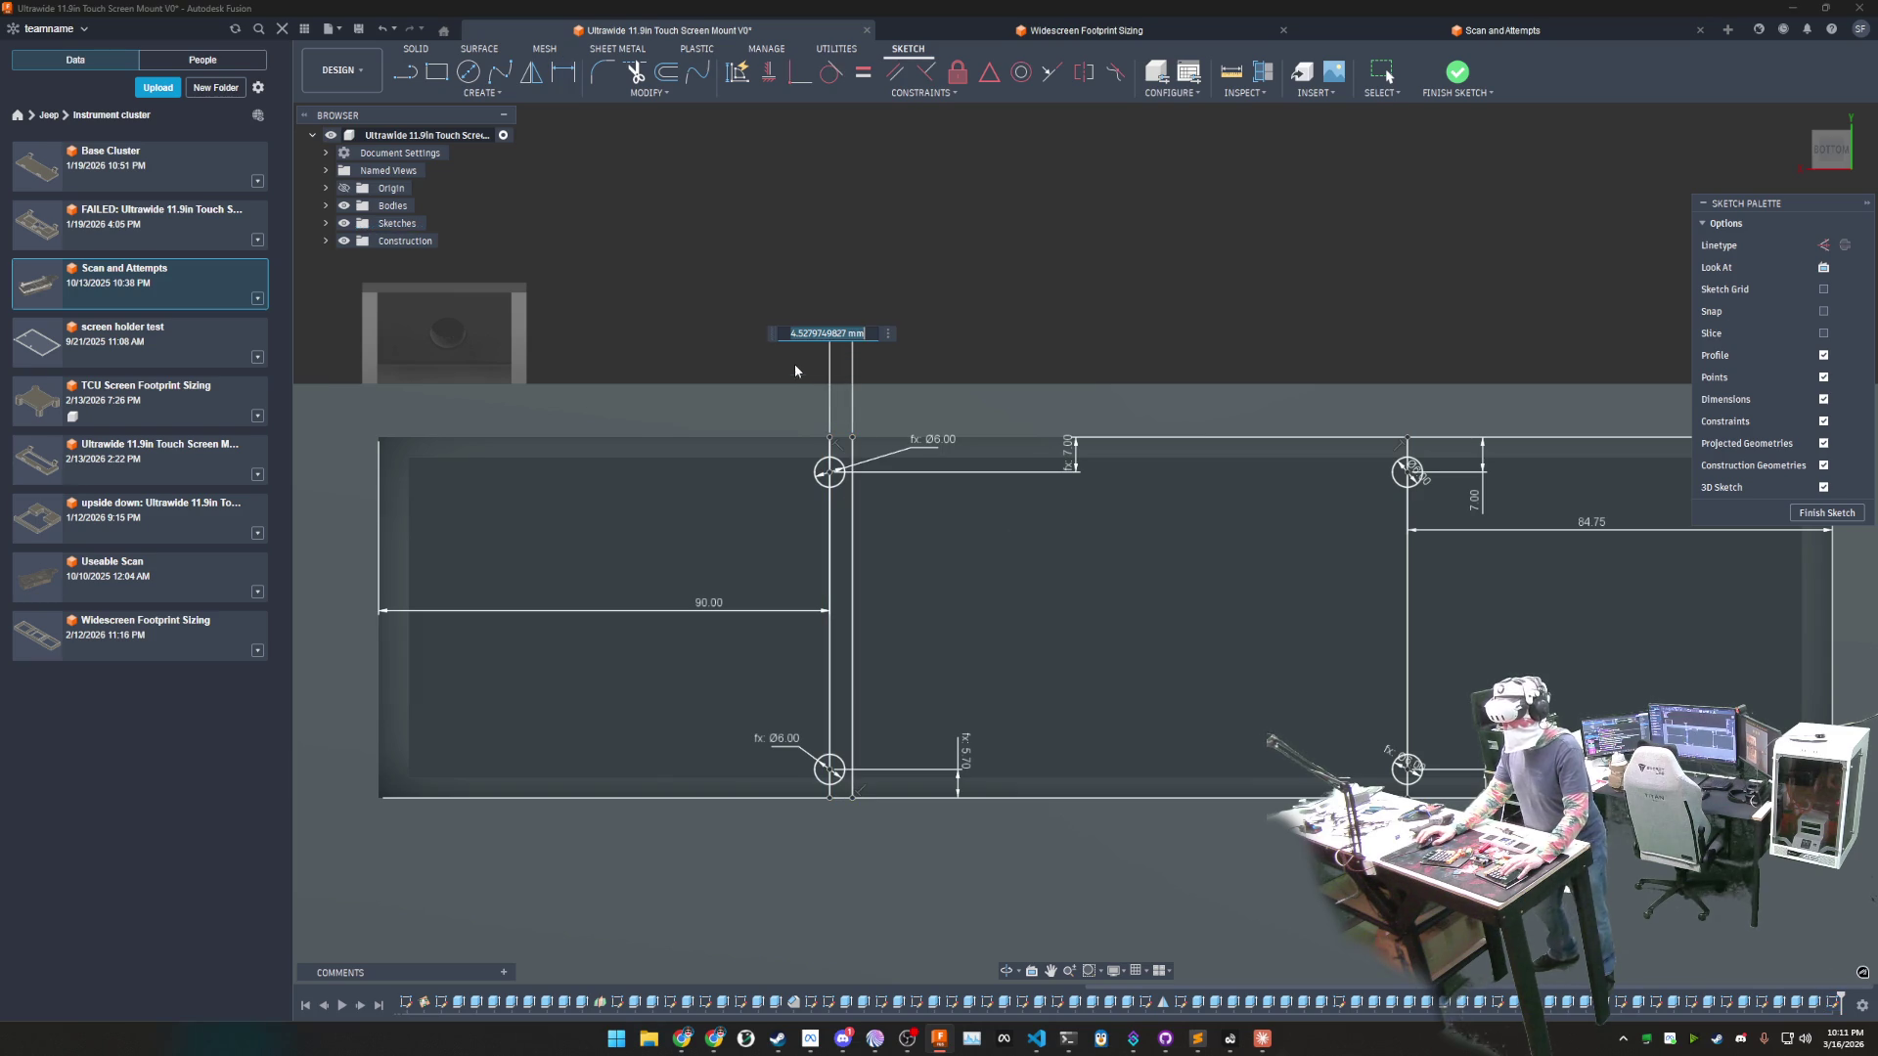
type("10")
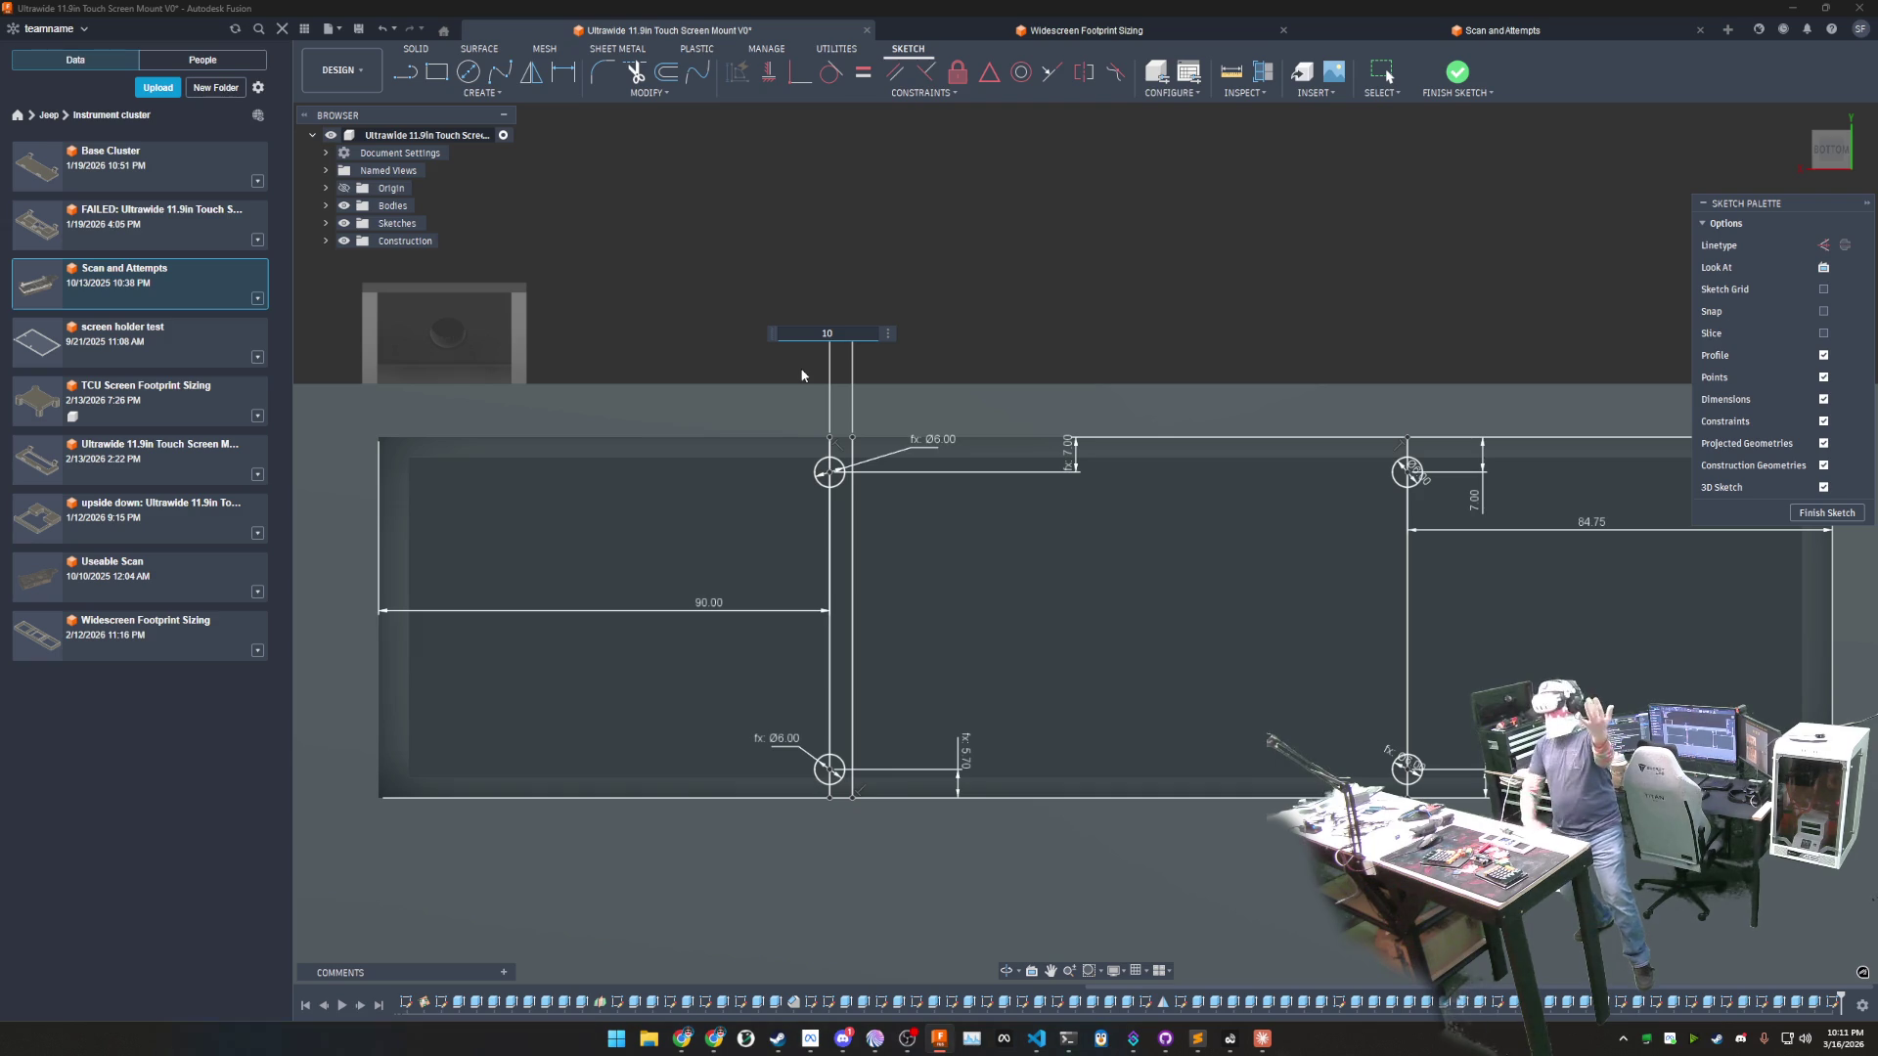
key("Return")
mouse_move(1272, 274)
middle_mouse_down()
mouse_move(1237, 252)
mouse_move(1175, 288)
middle_mouse_up()
- Zoom out and orbit so the whole mount sketch is visible, ready to dimension with D
scroll(1183, 264, "down", 3)
scroll(1172, 293, "down", 1)
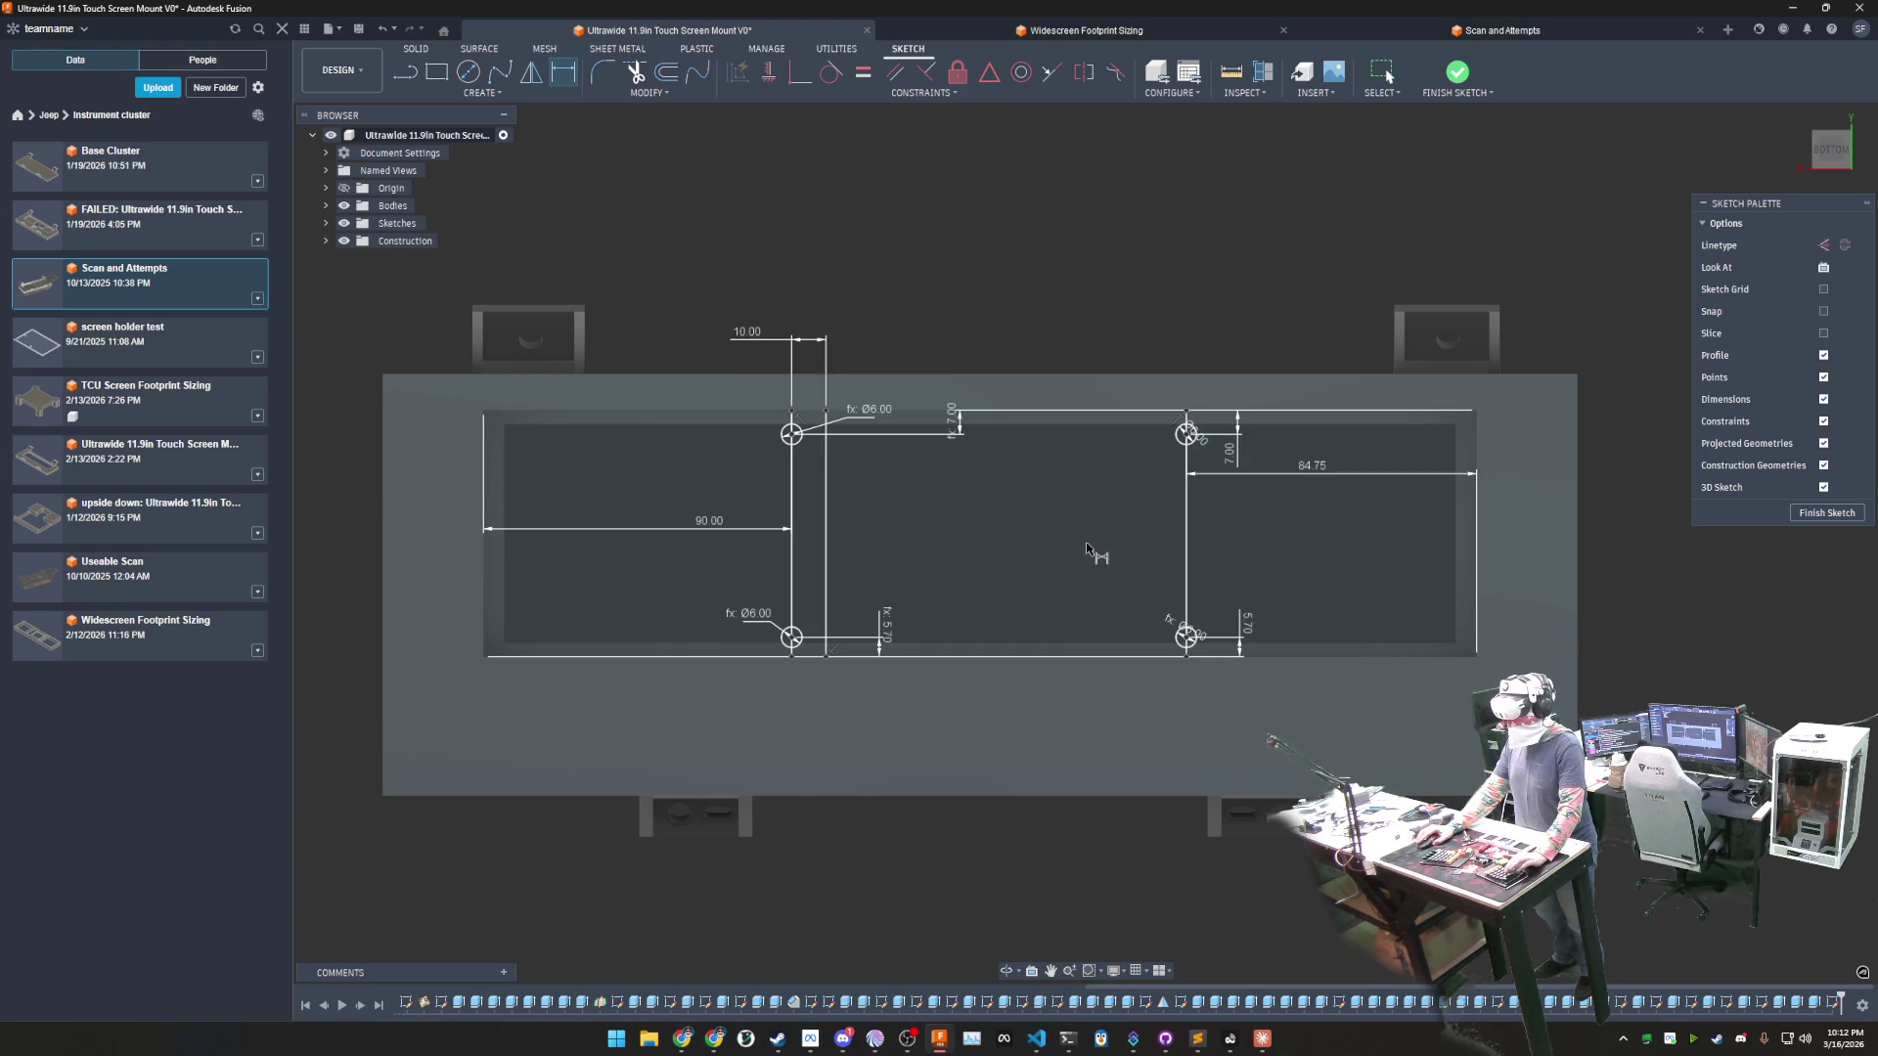
middle_click_drag(1076, 548, 980, 570, "shift")
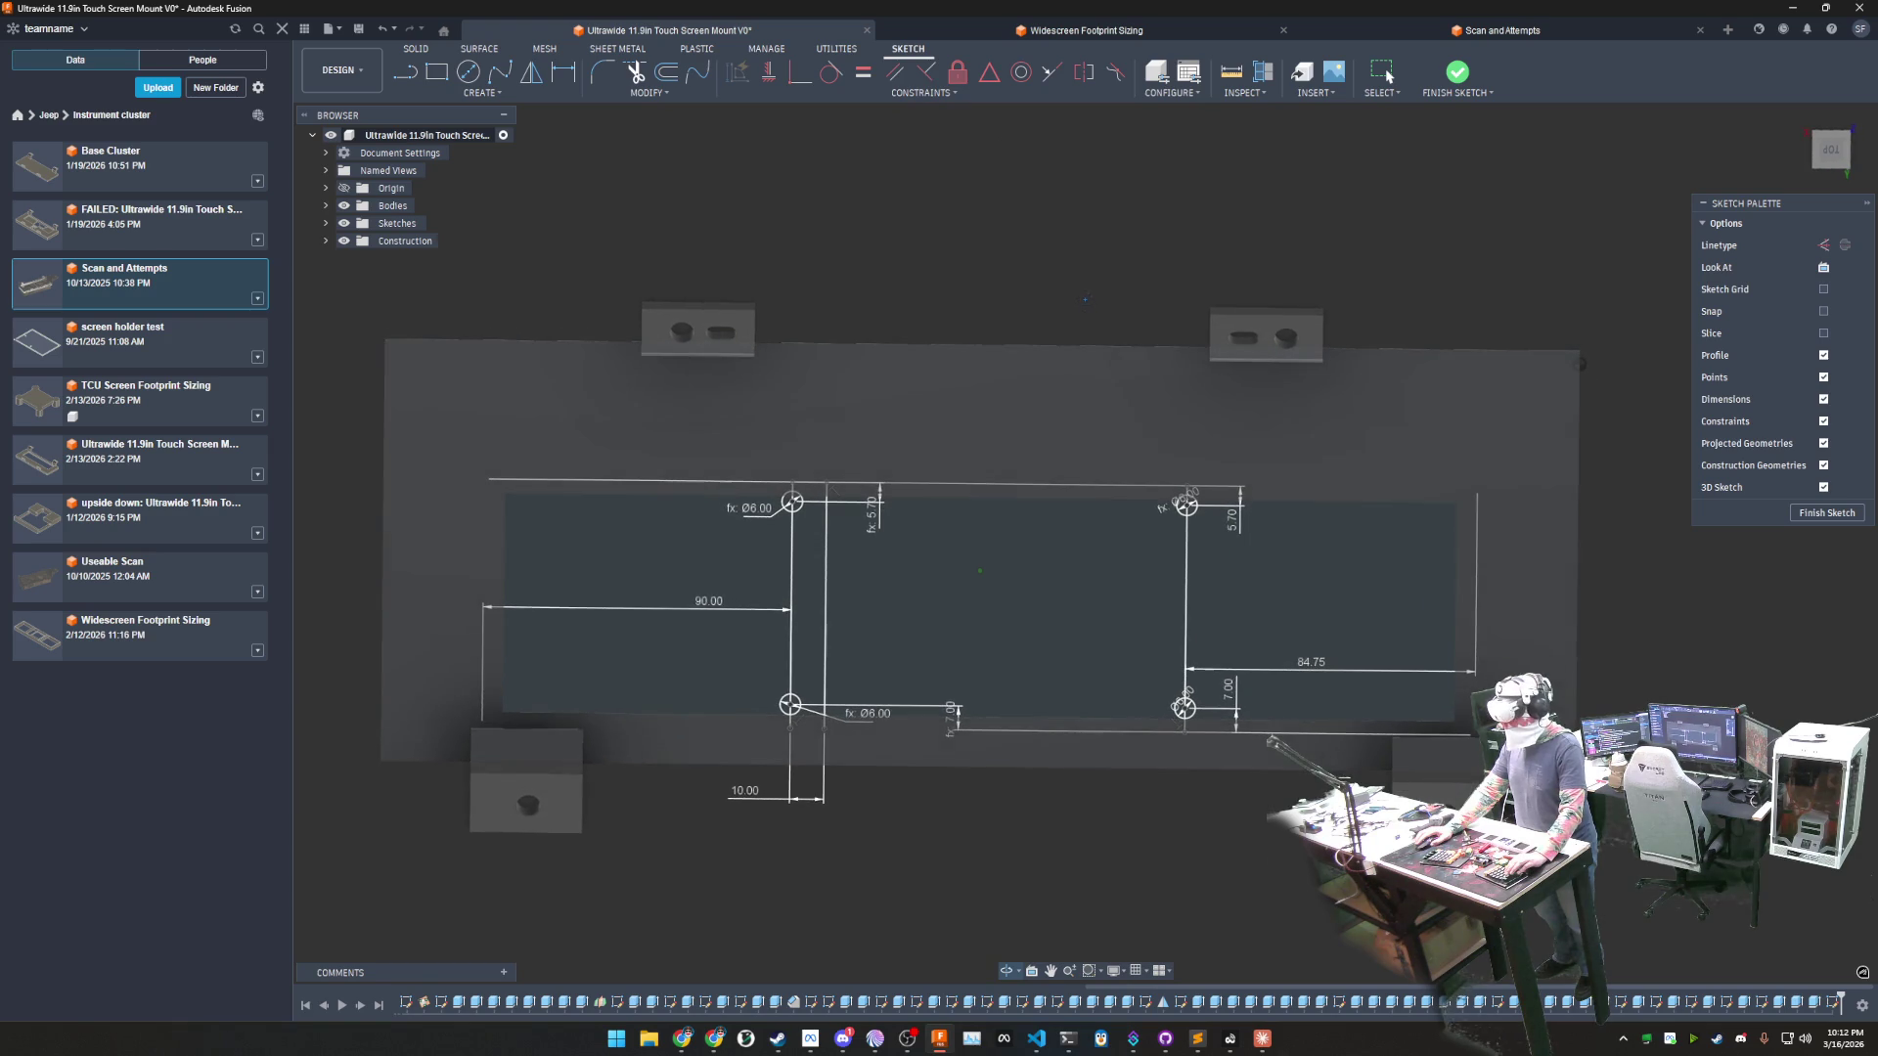
key("d")
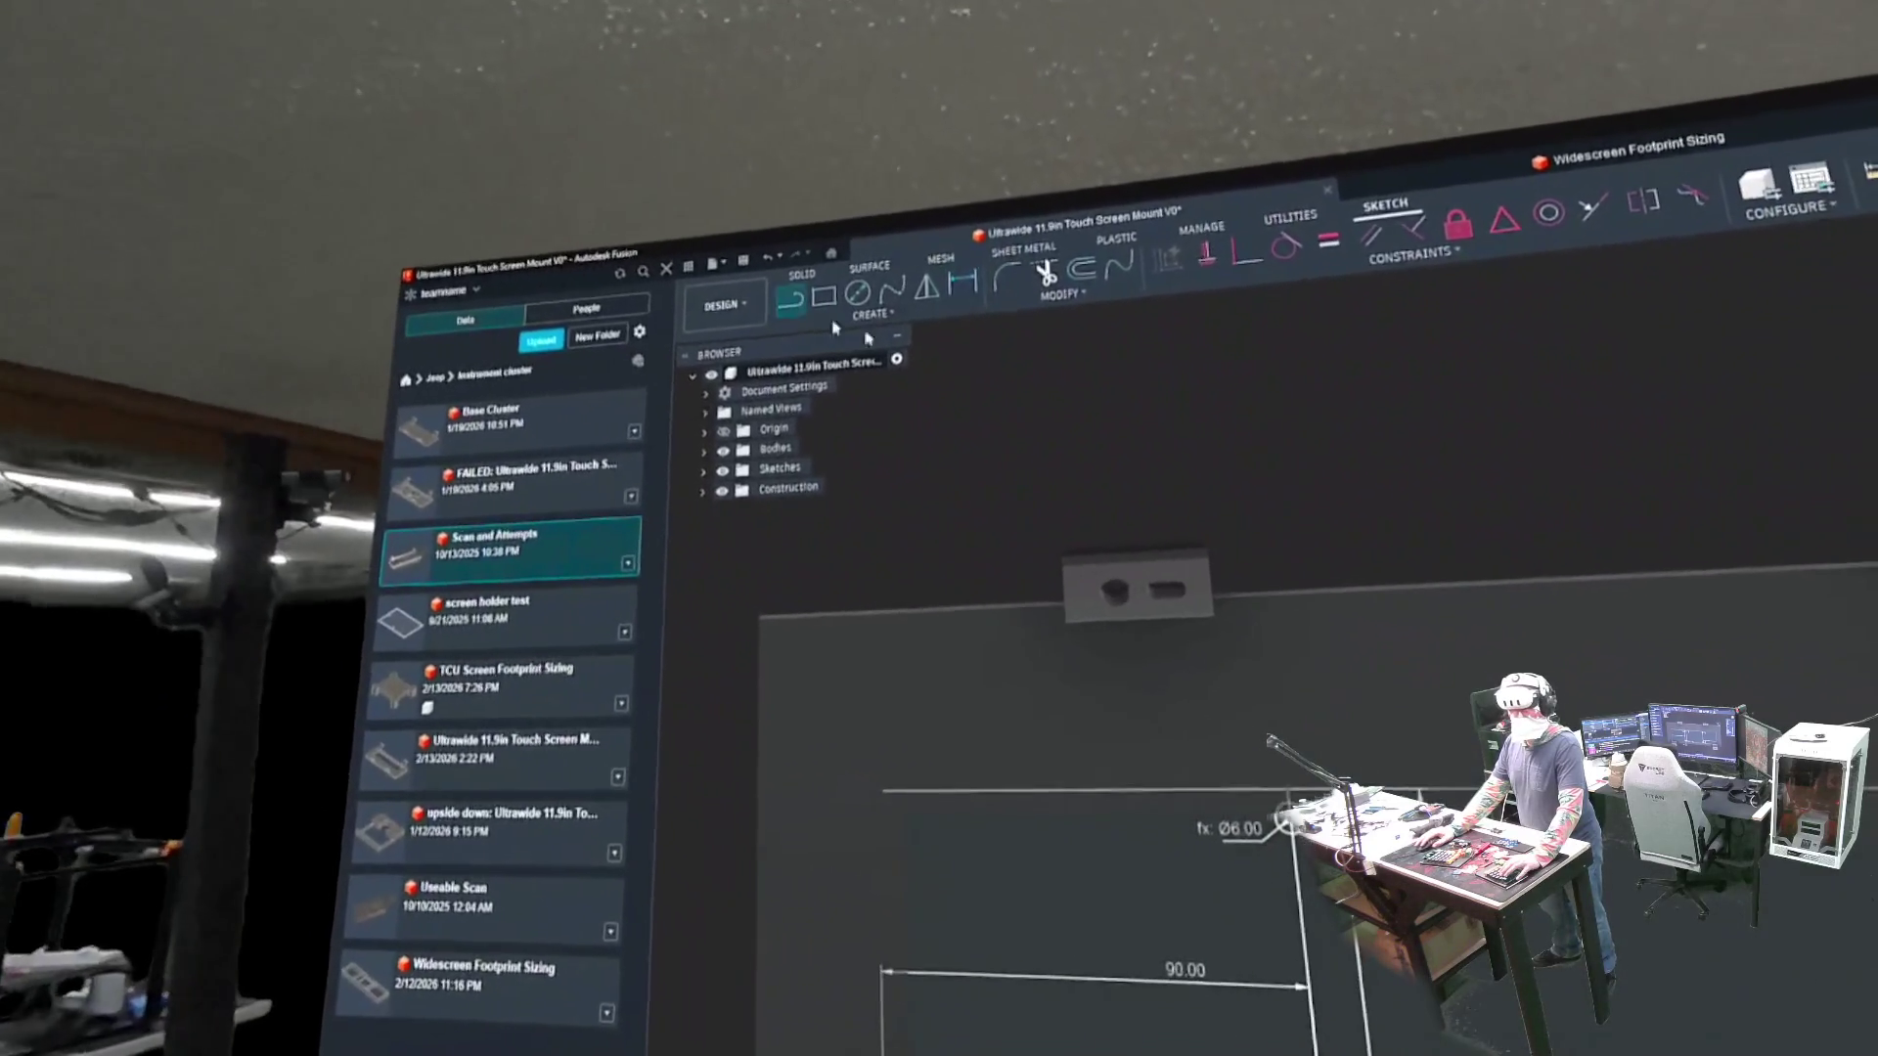
- Draw a second vertical line from the top edge beside the right holes, then switch to Claude
left_click(888, 523)
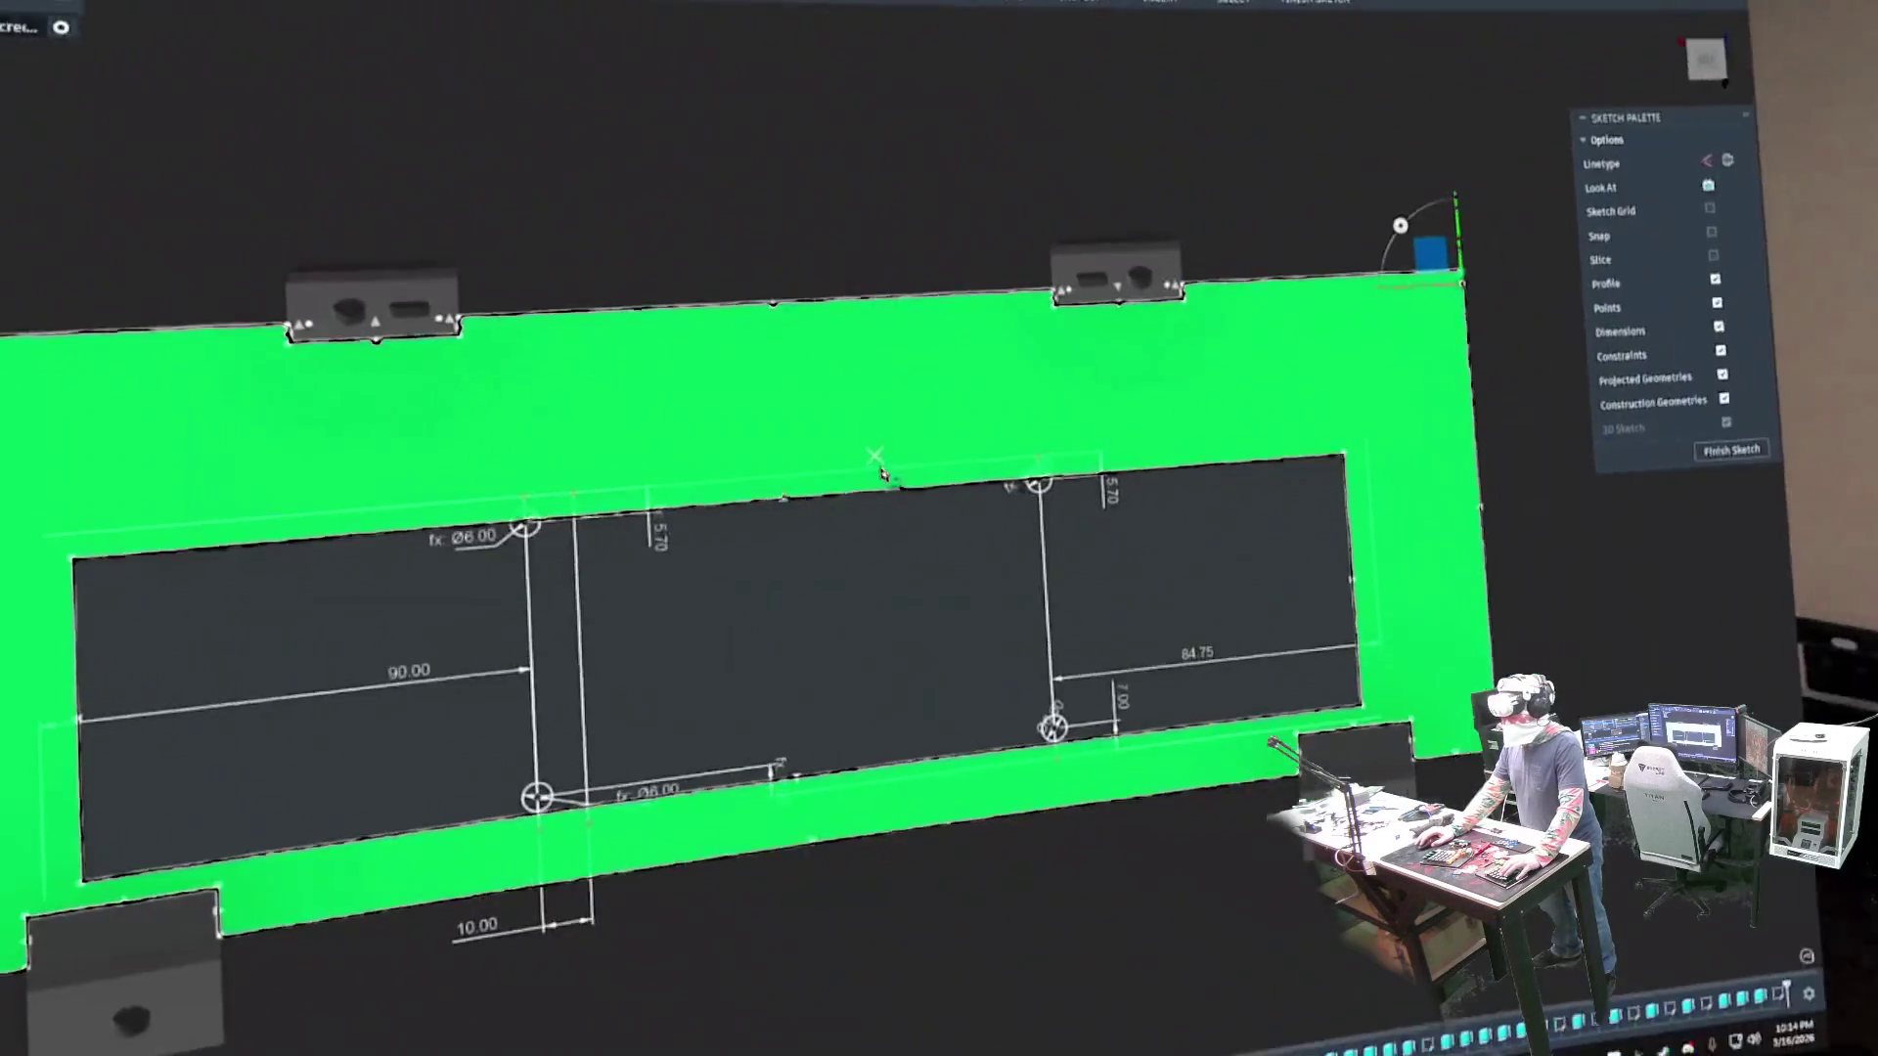
middle_click_drag(892, 484, 696, 388, "shift")
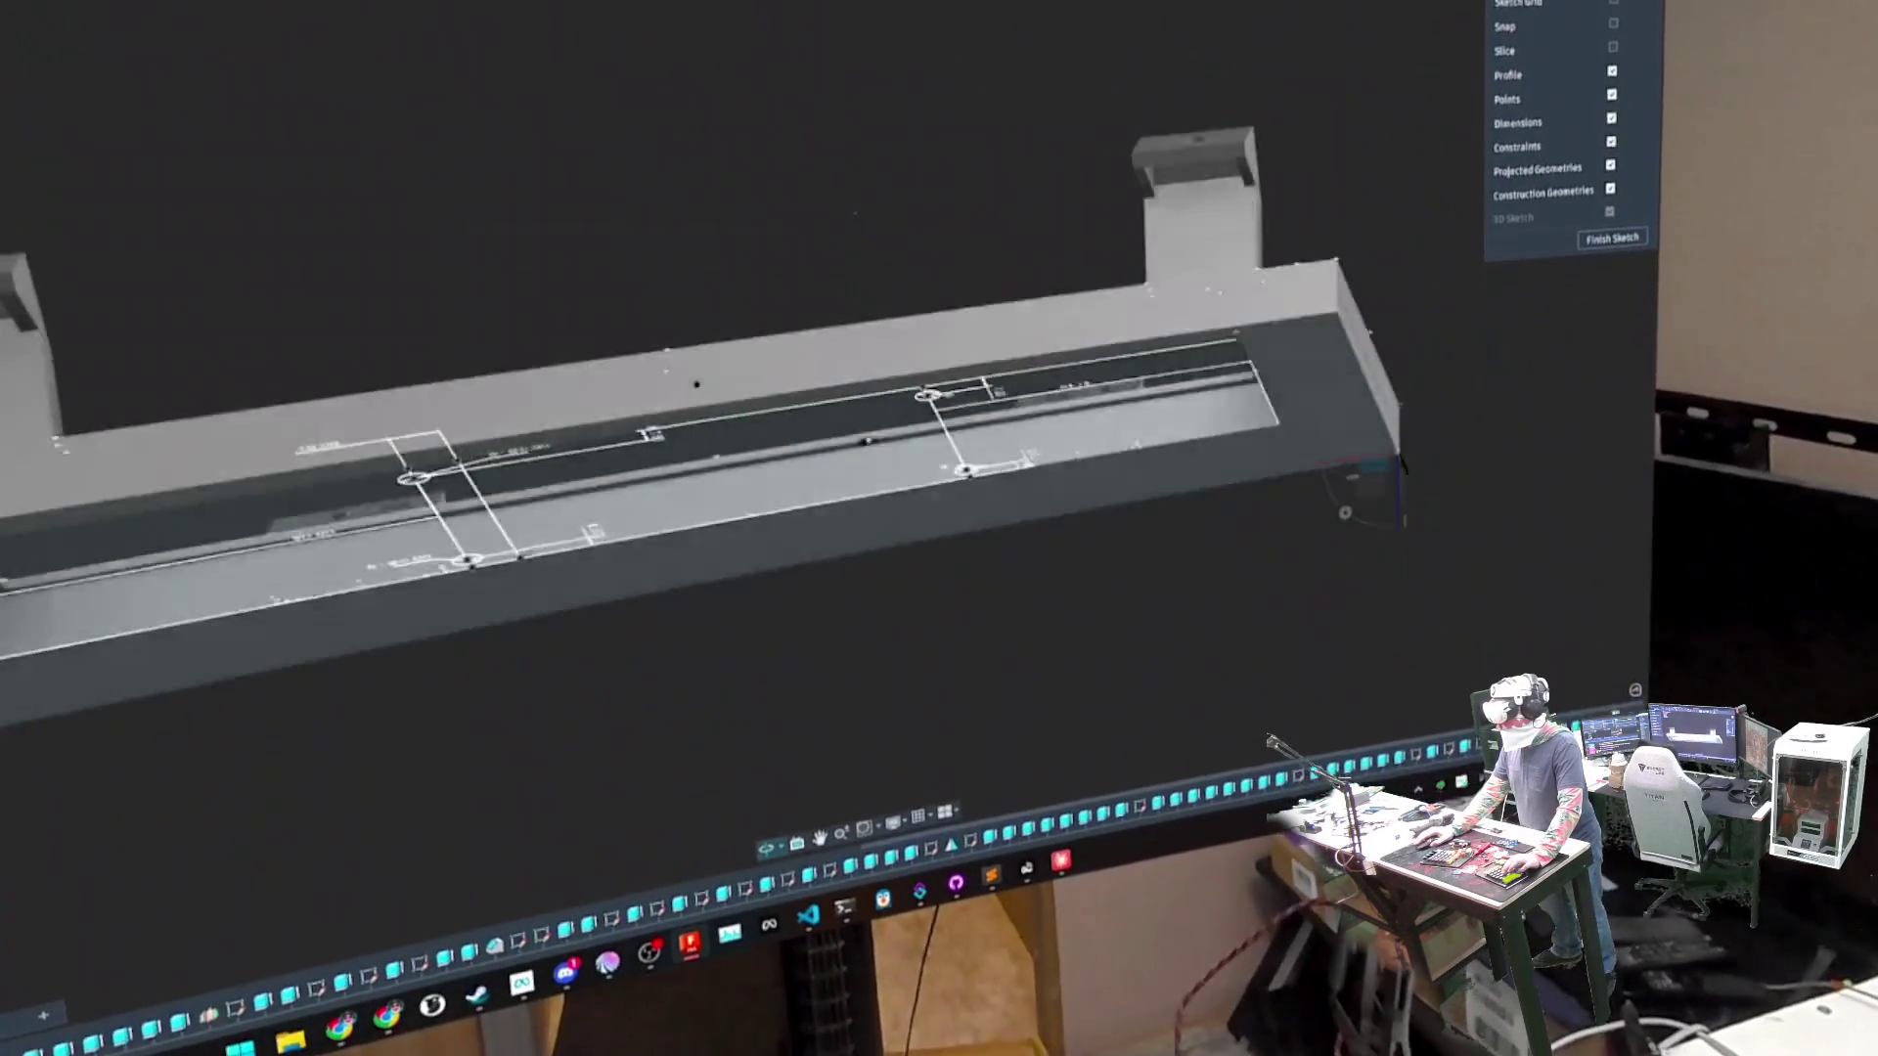
left_click(697, 285)
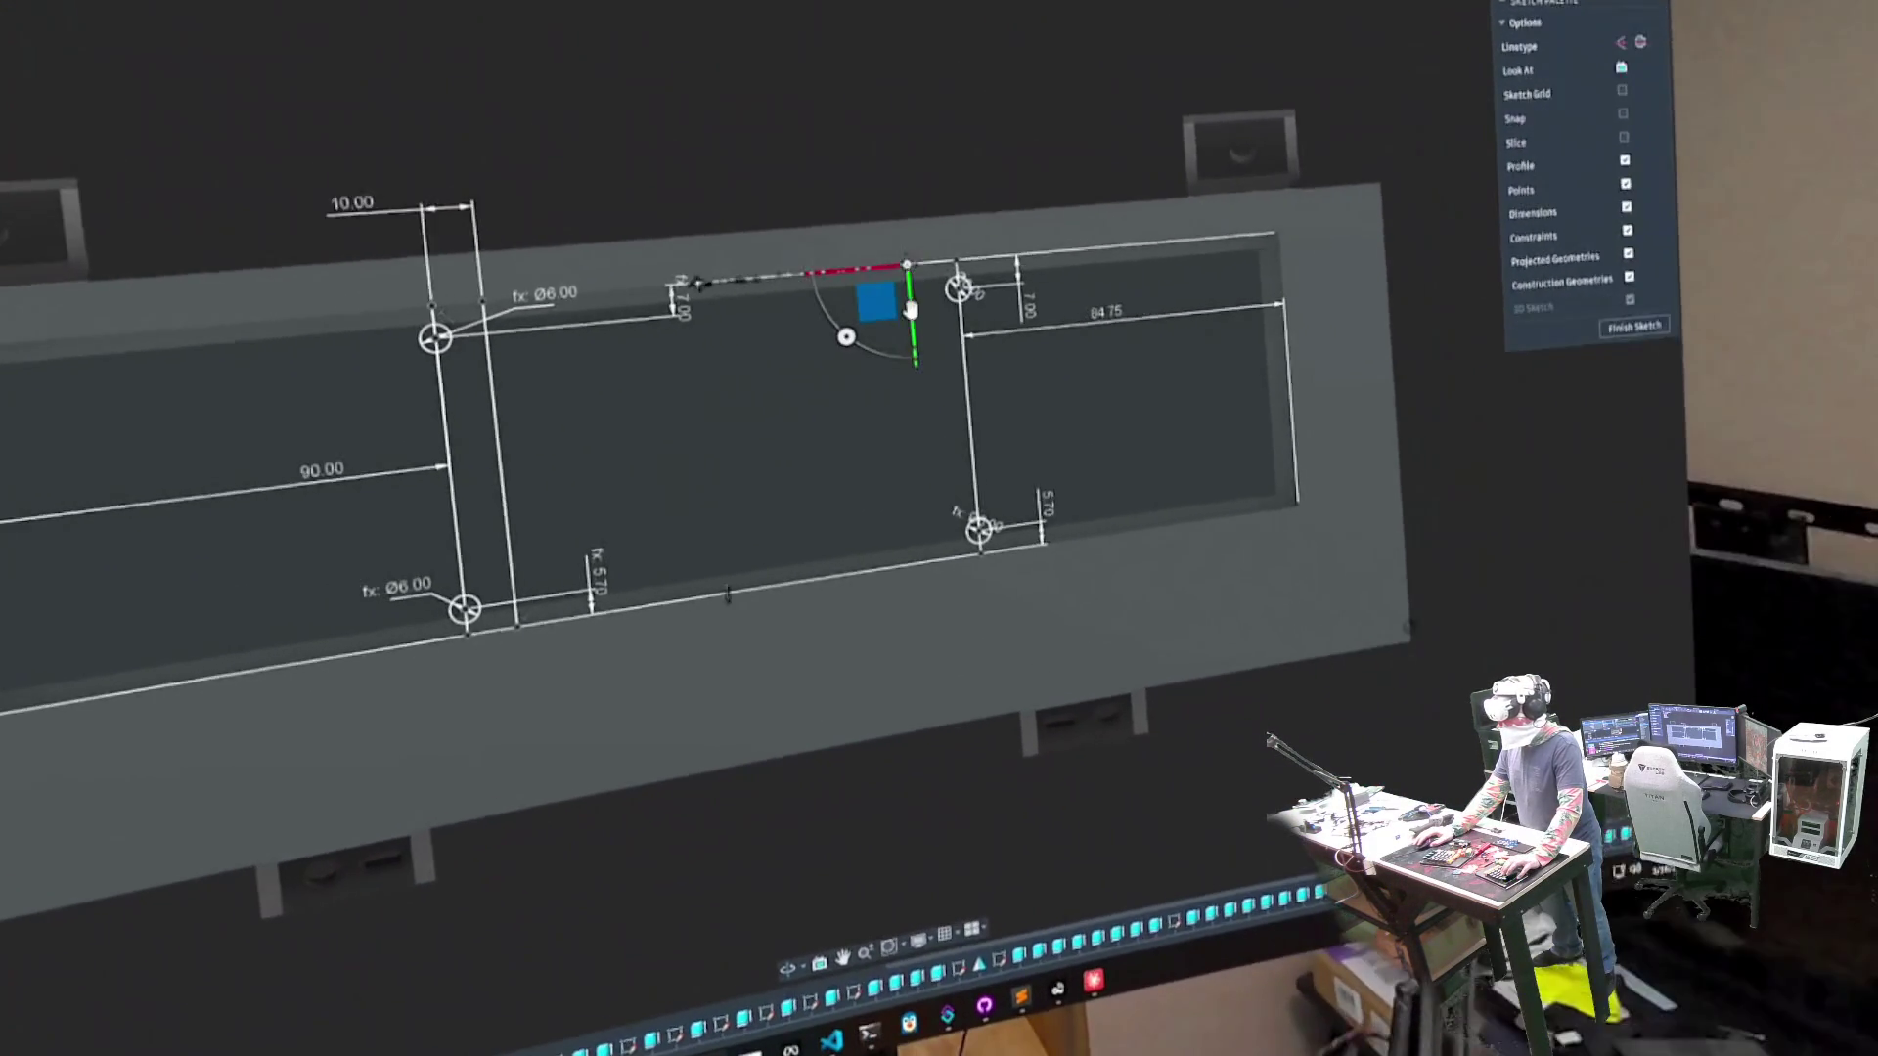
left_click(918, 274)
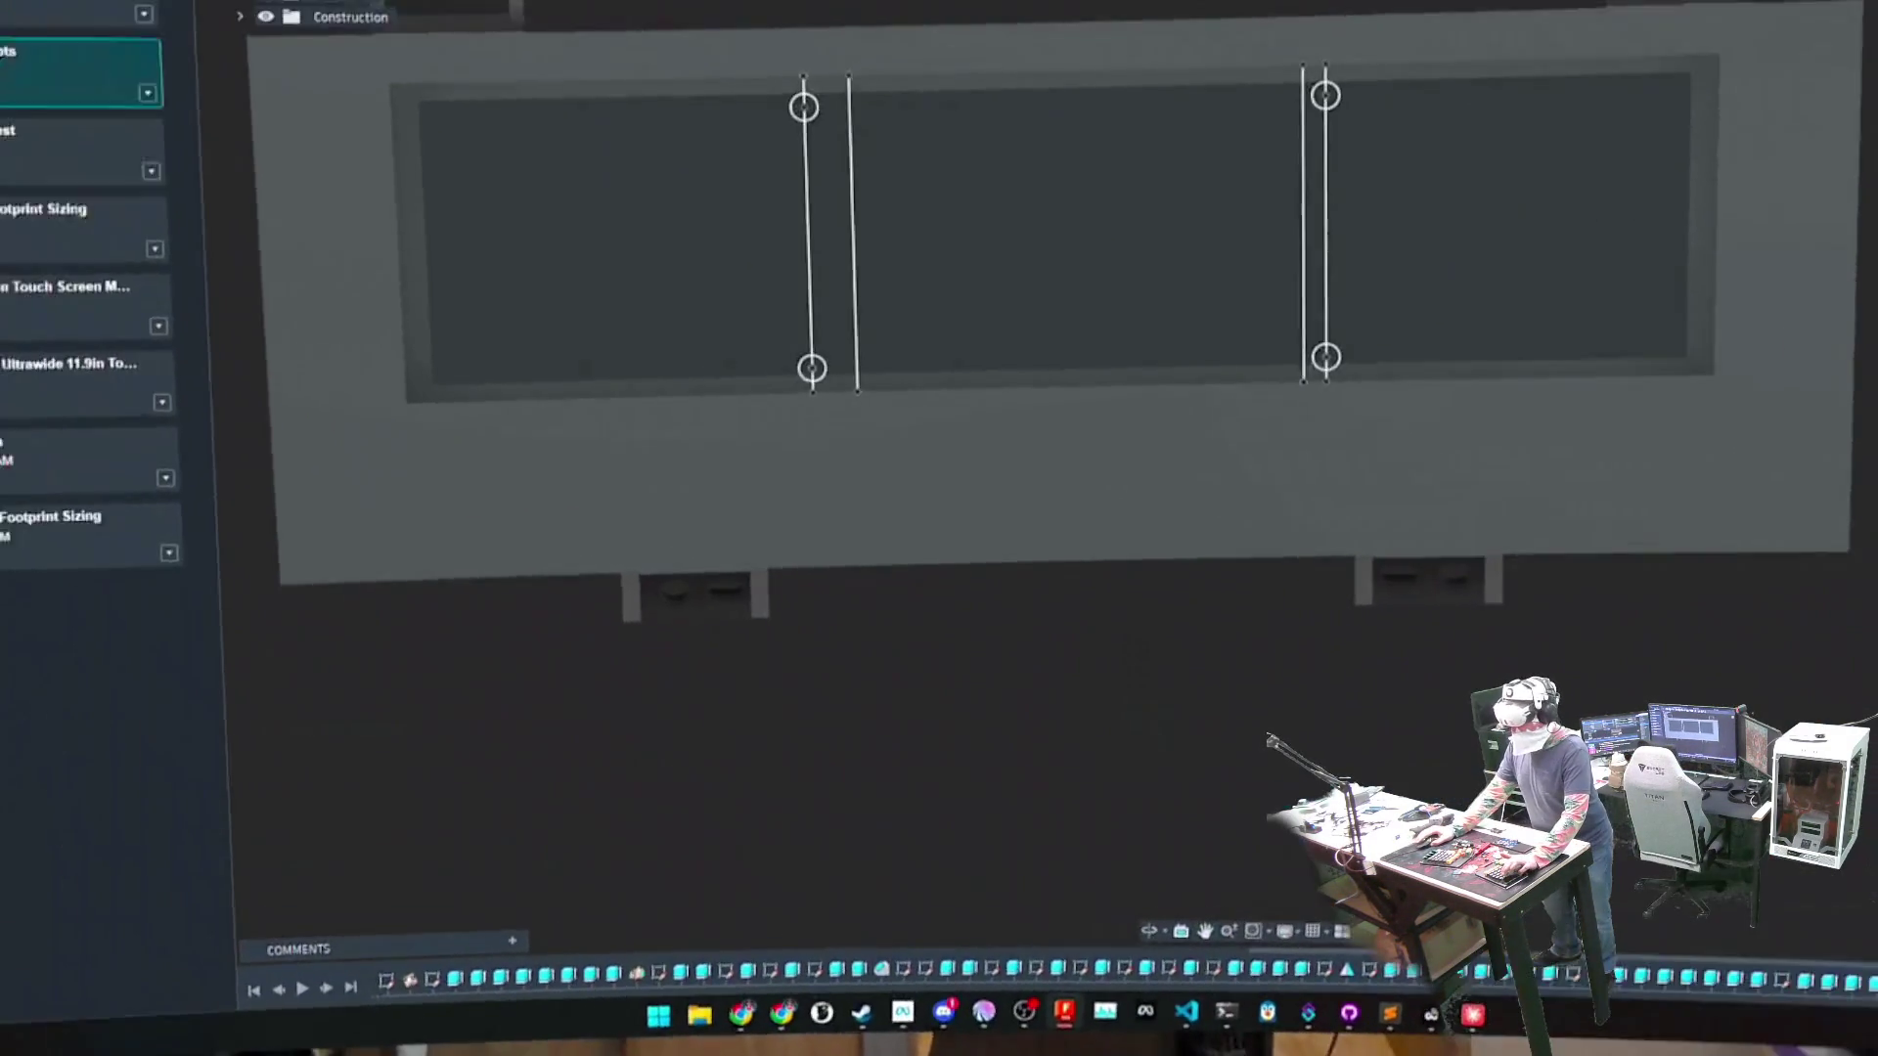
middle_click_drag(1702, 587, 1757, 614, "shift")
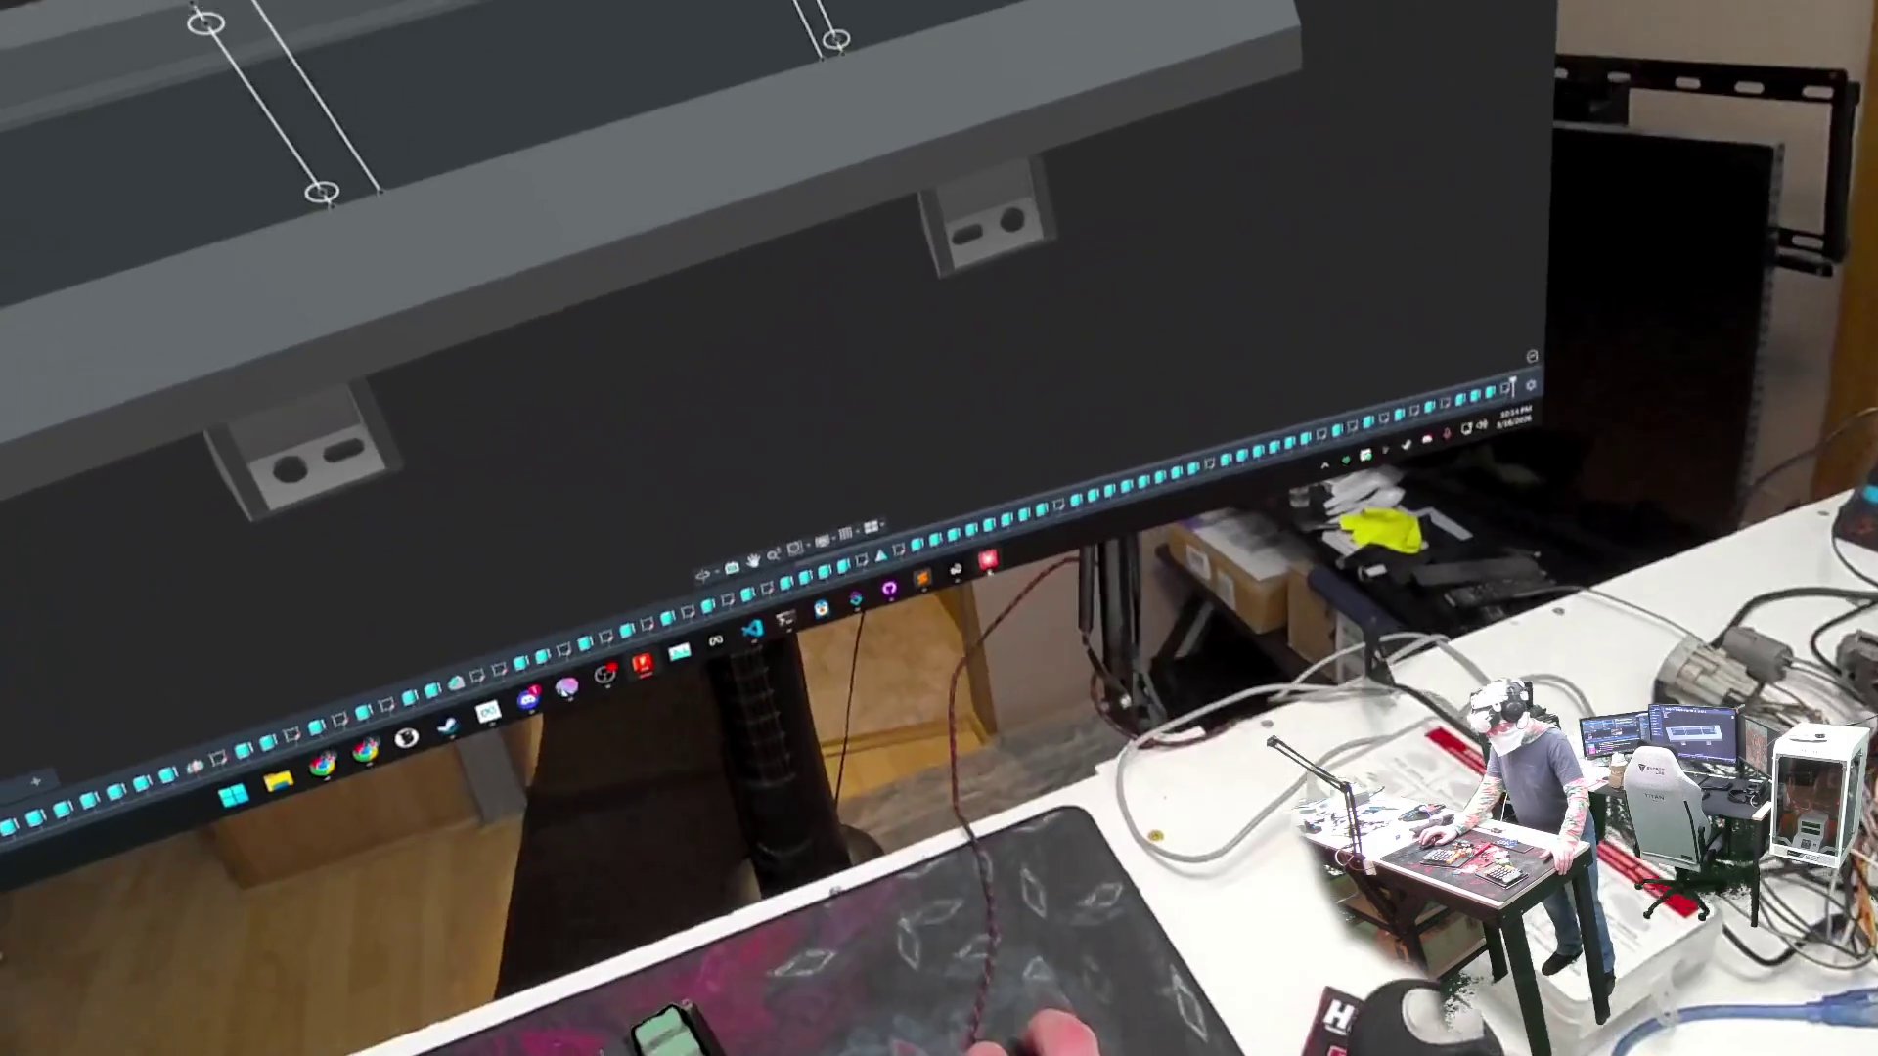
key("alt+Tab")
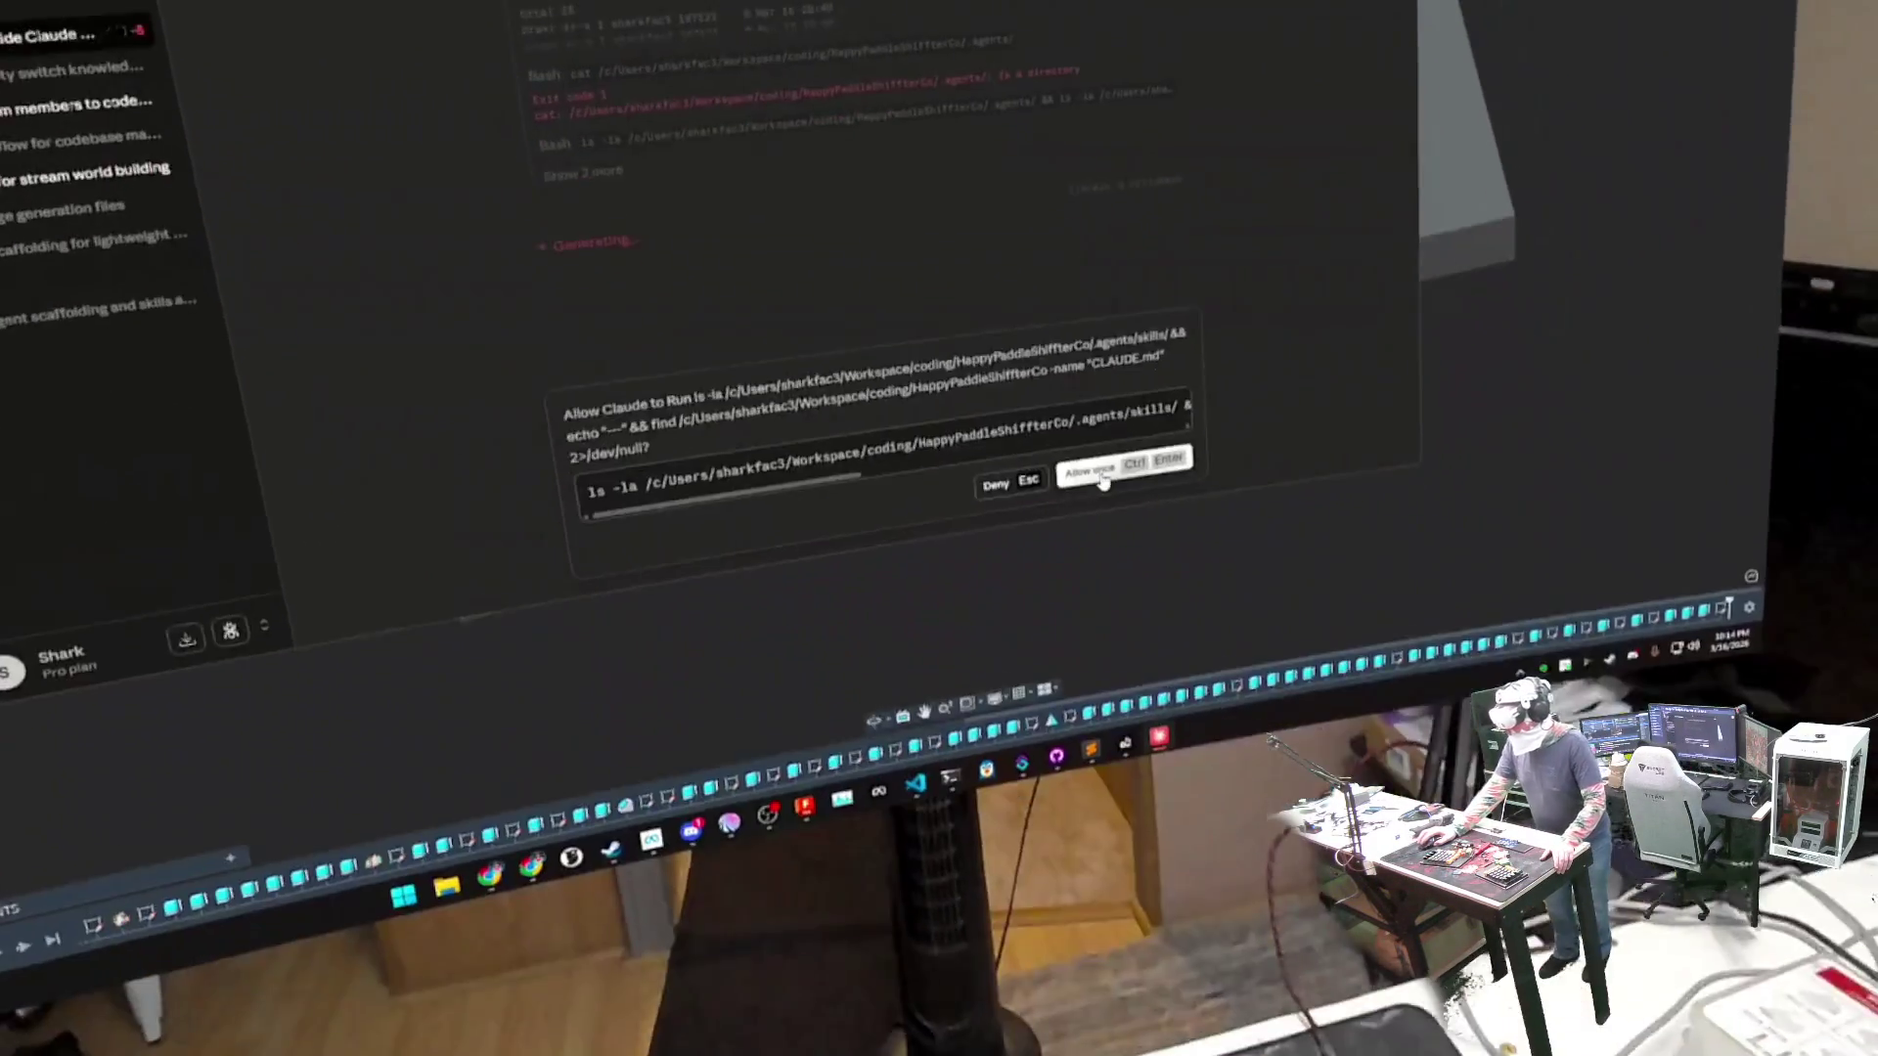
- Allow the agent's directory-listing command once and bring the stream chat forward
left_click(1103, 468)
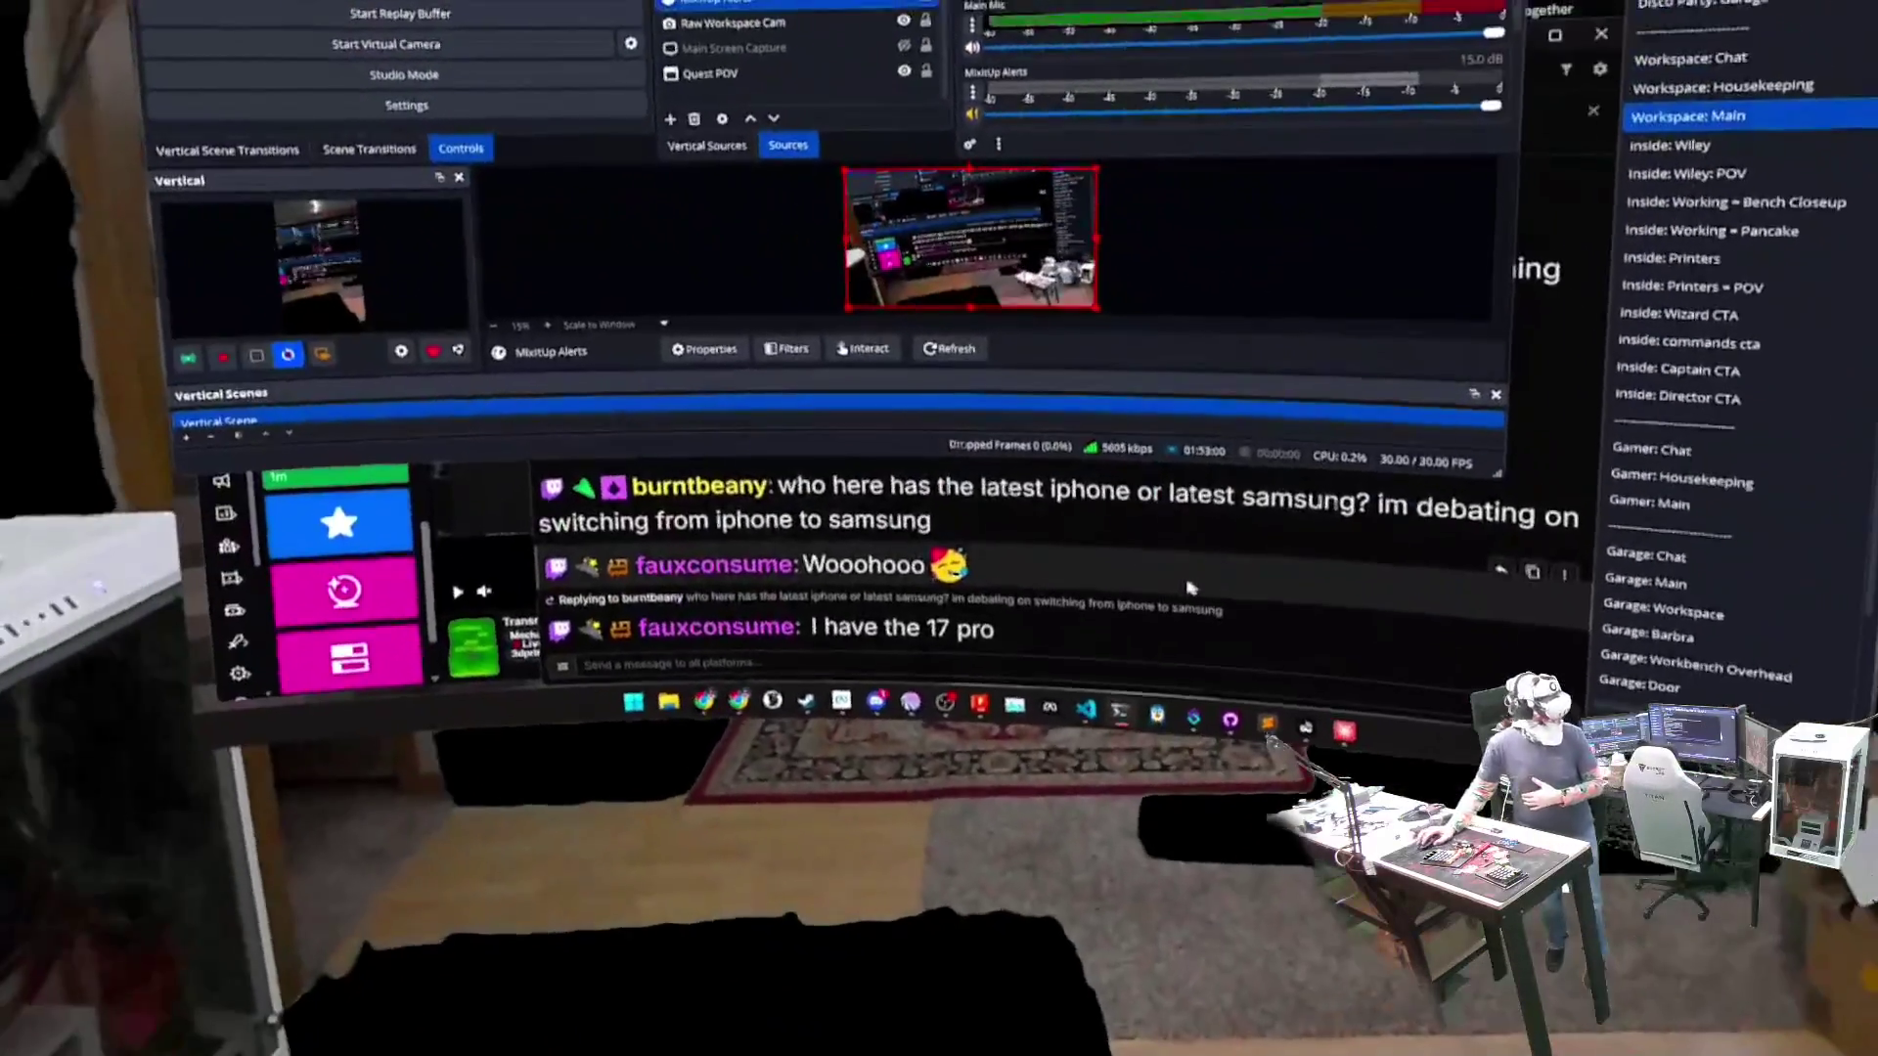
left_click(1270, 626)
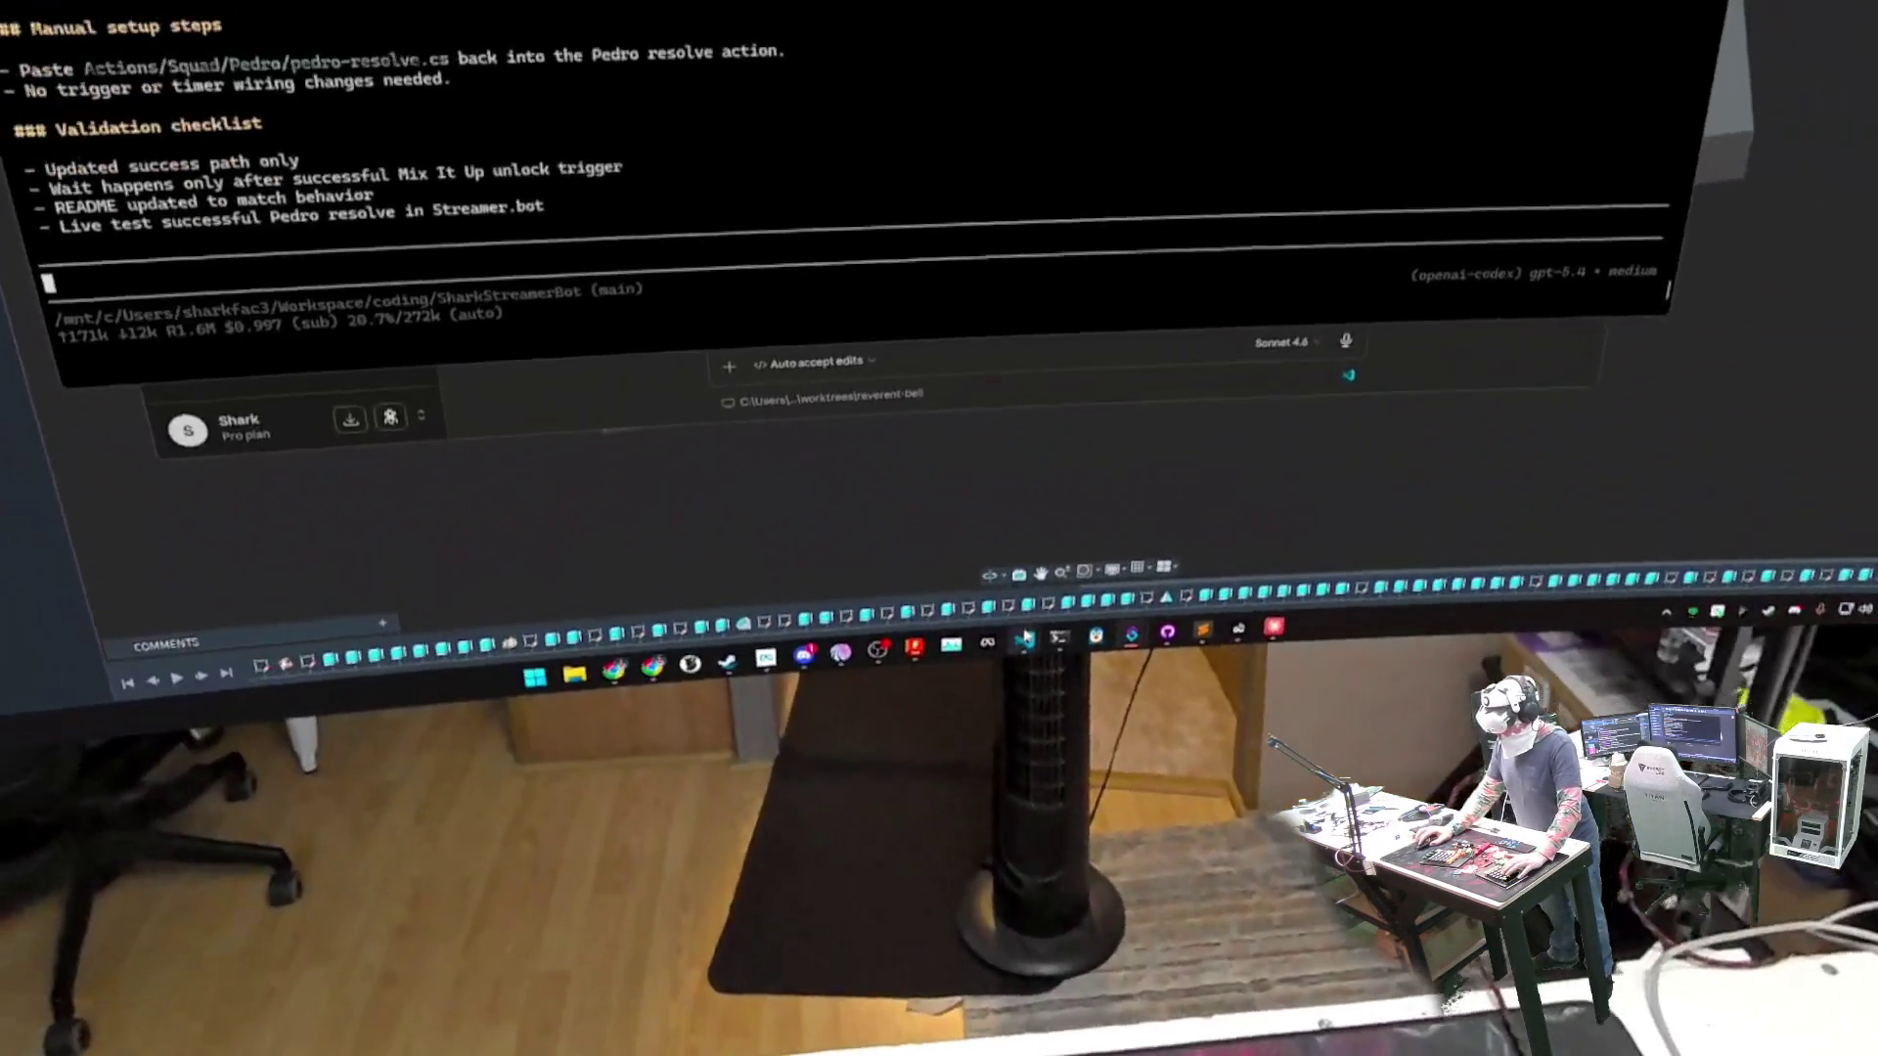
- Show Streamer.bot's Actions list with Twitch Bits Integrations collapsed and the Squad group expanded
mouse_move(1025, 637)
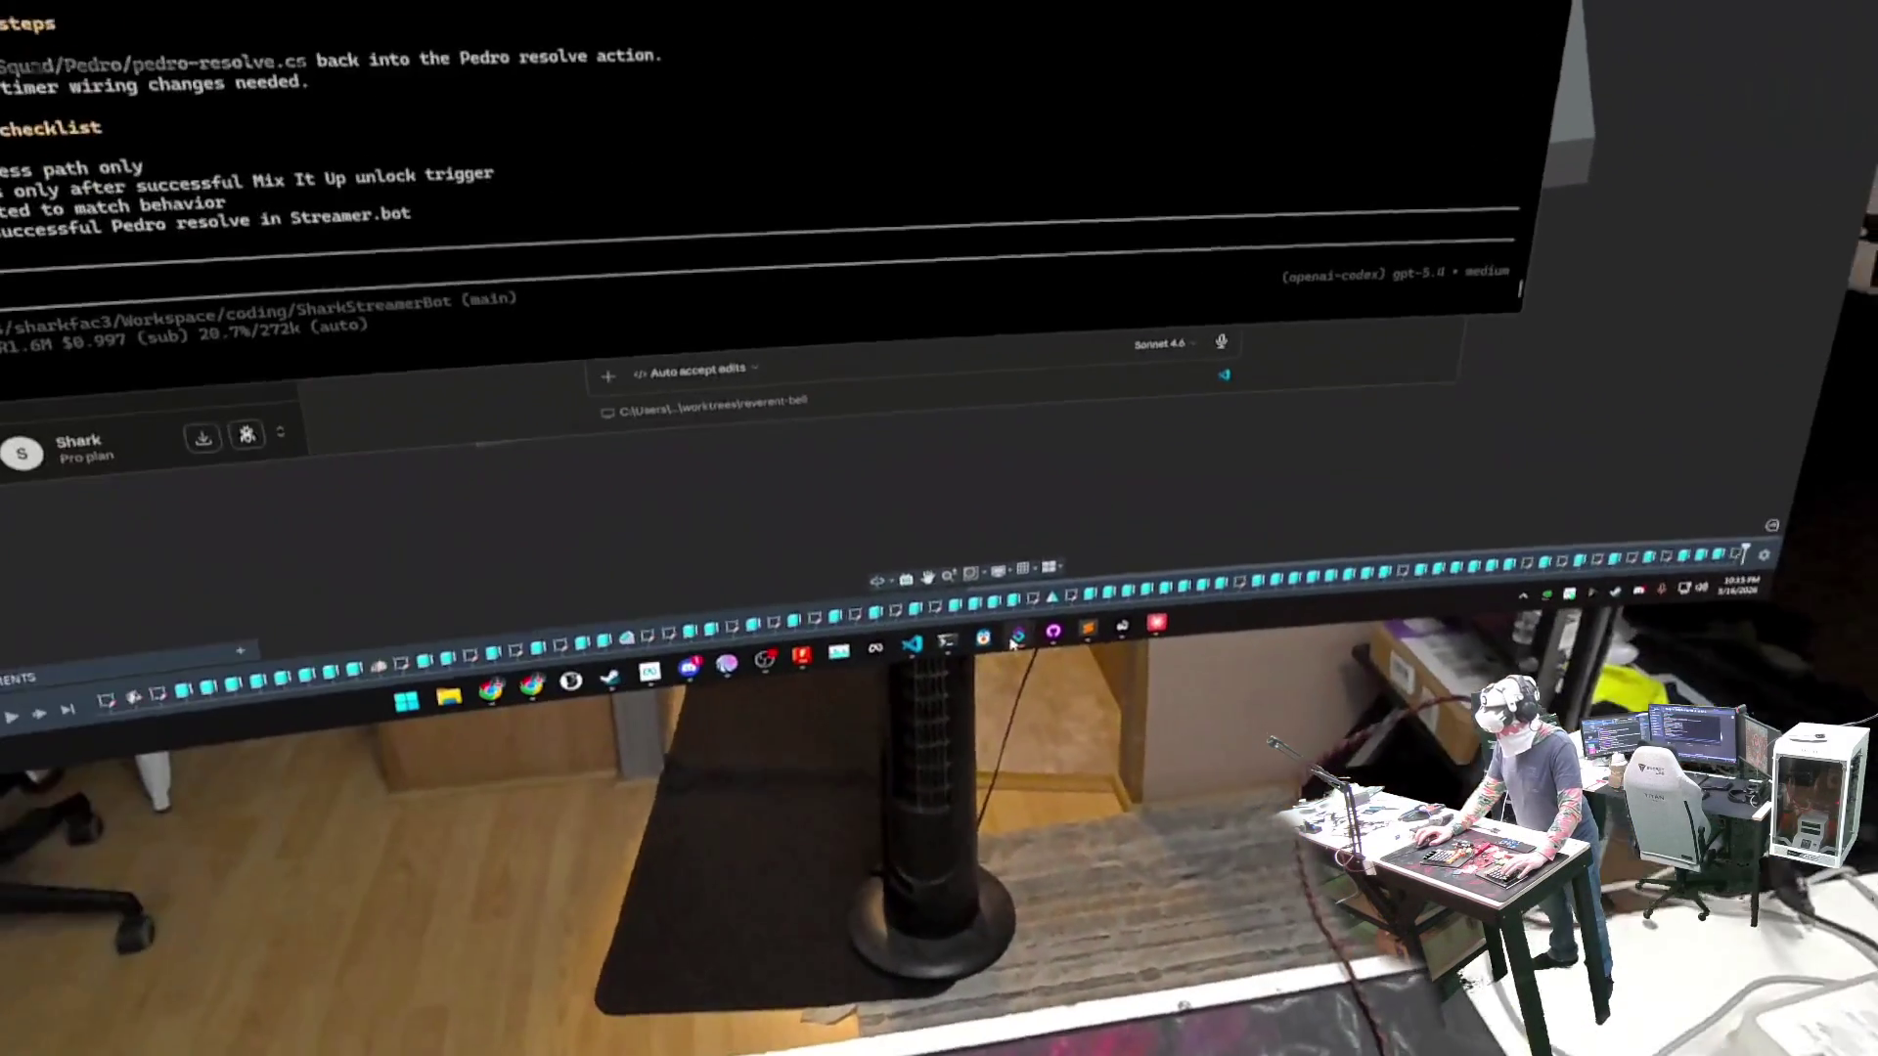
left_click(948, 528)
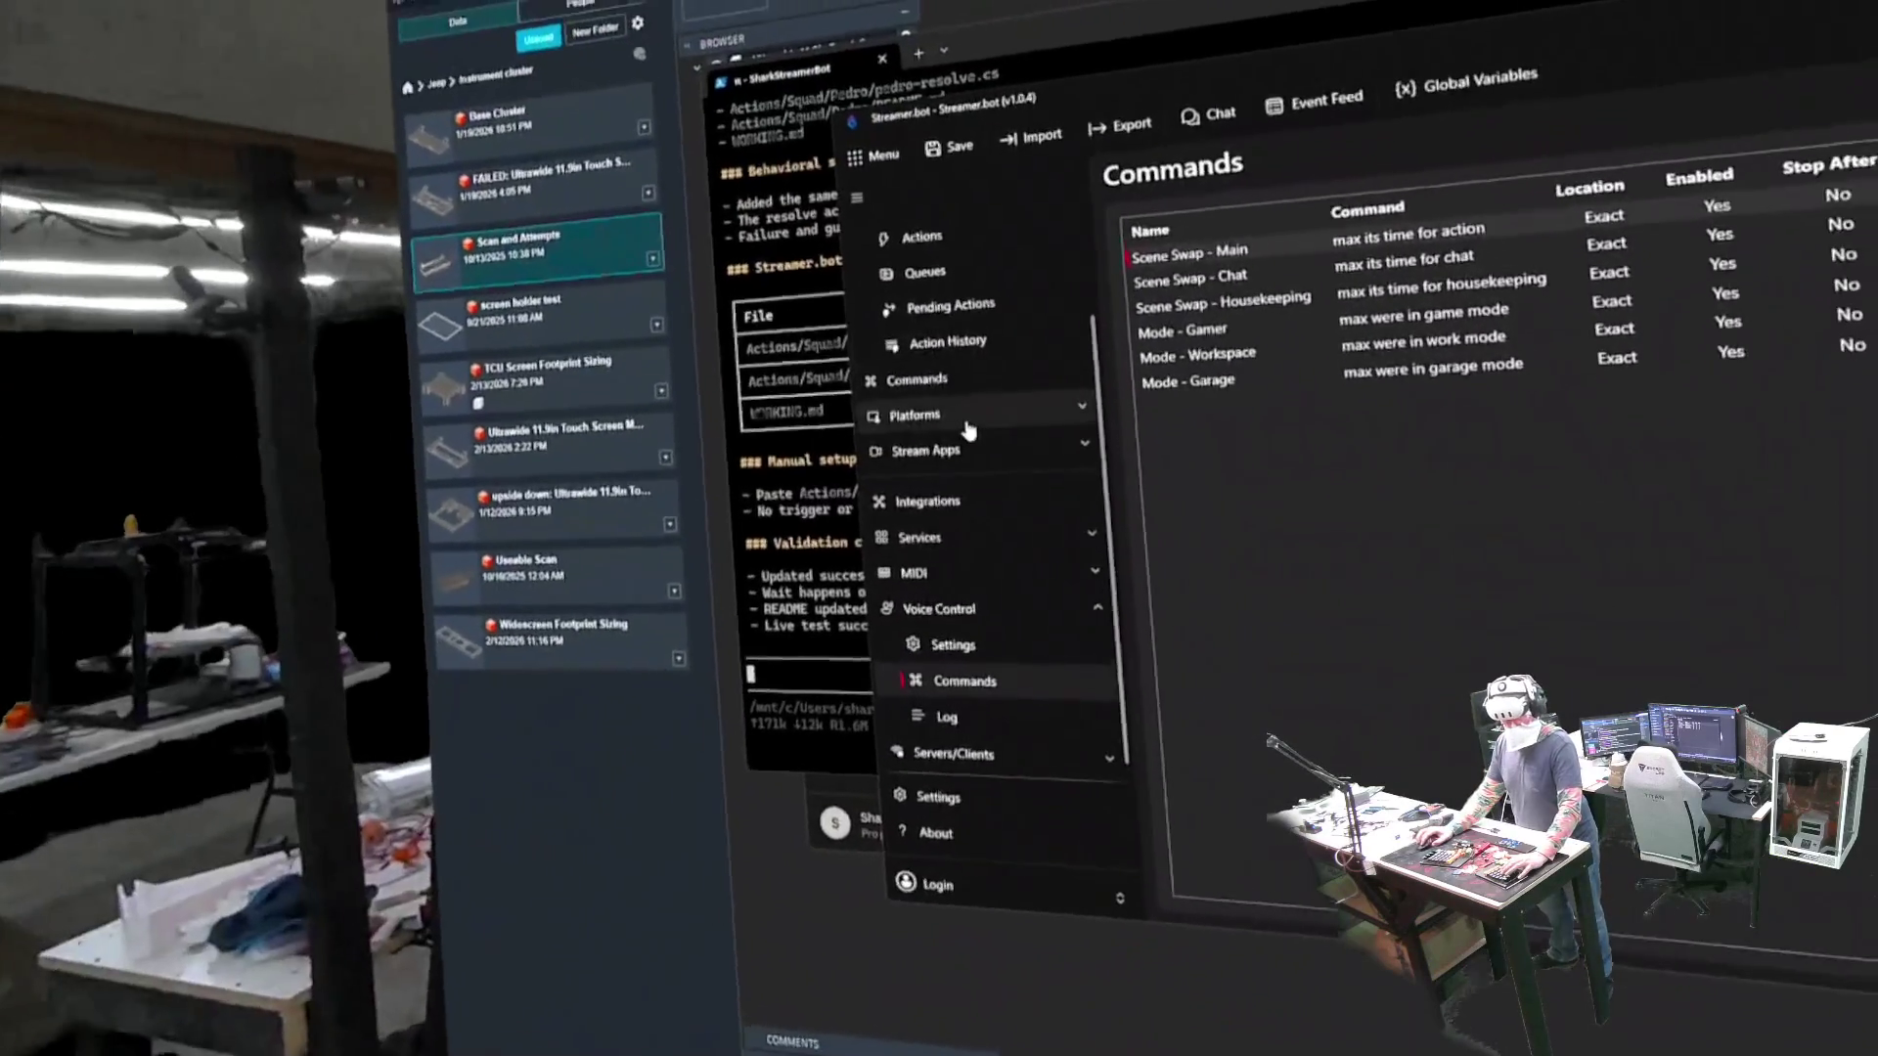
scroll(978, 392, "up", 5)
left_click(898, 370)
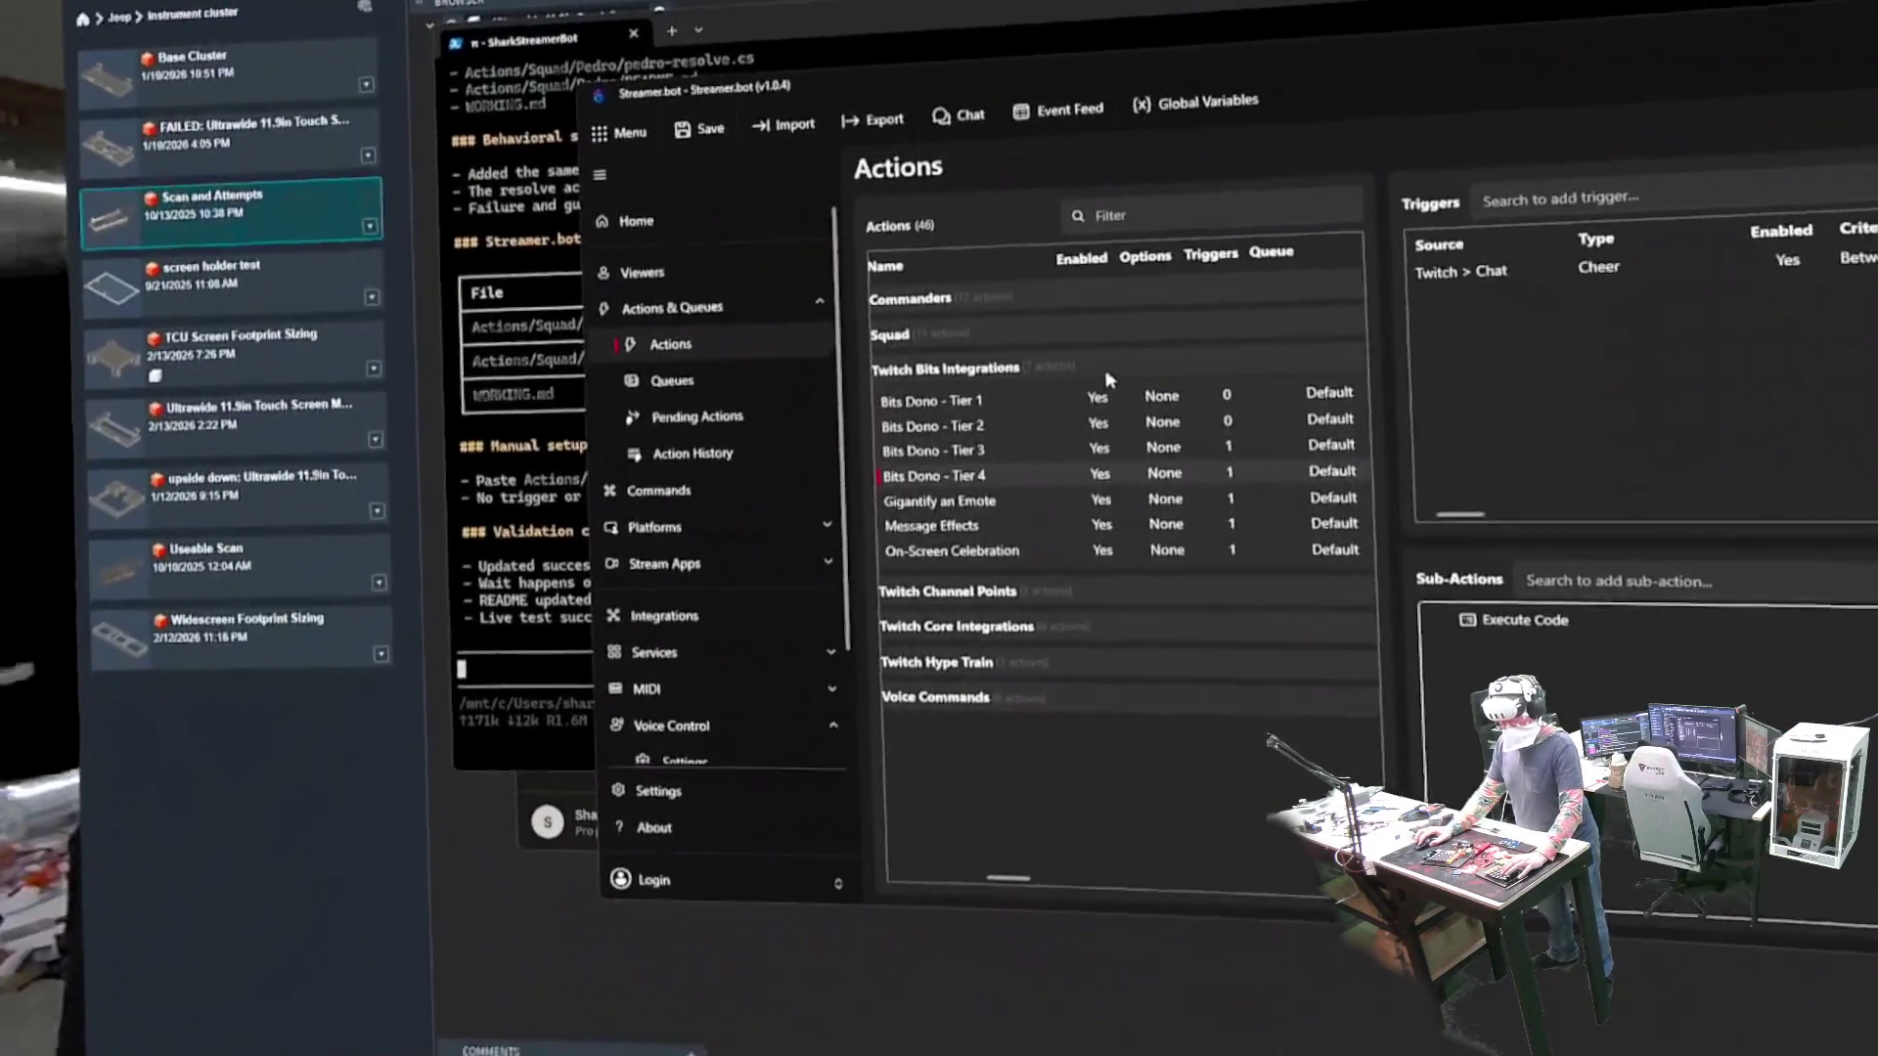
left_click(1112, 386)
left_click(1027, 352)
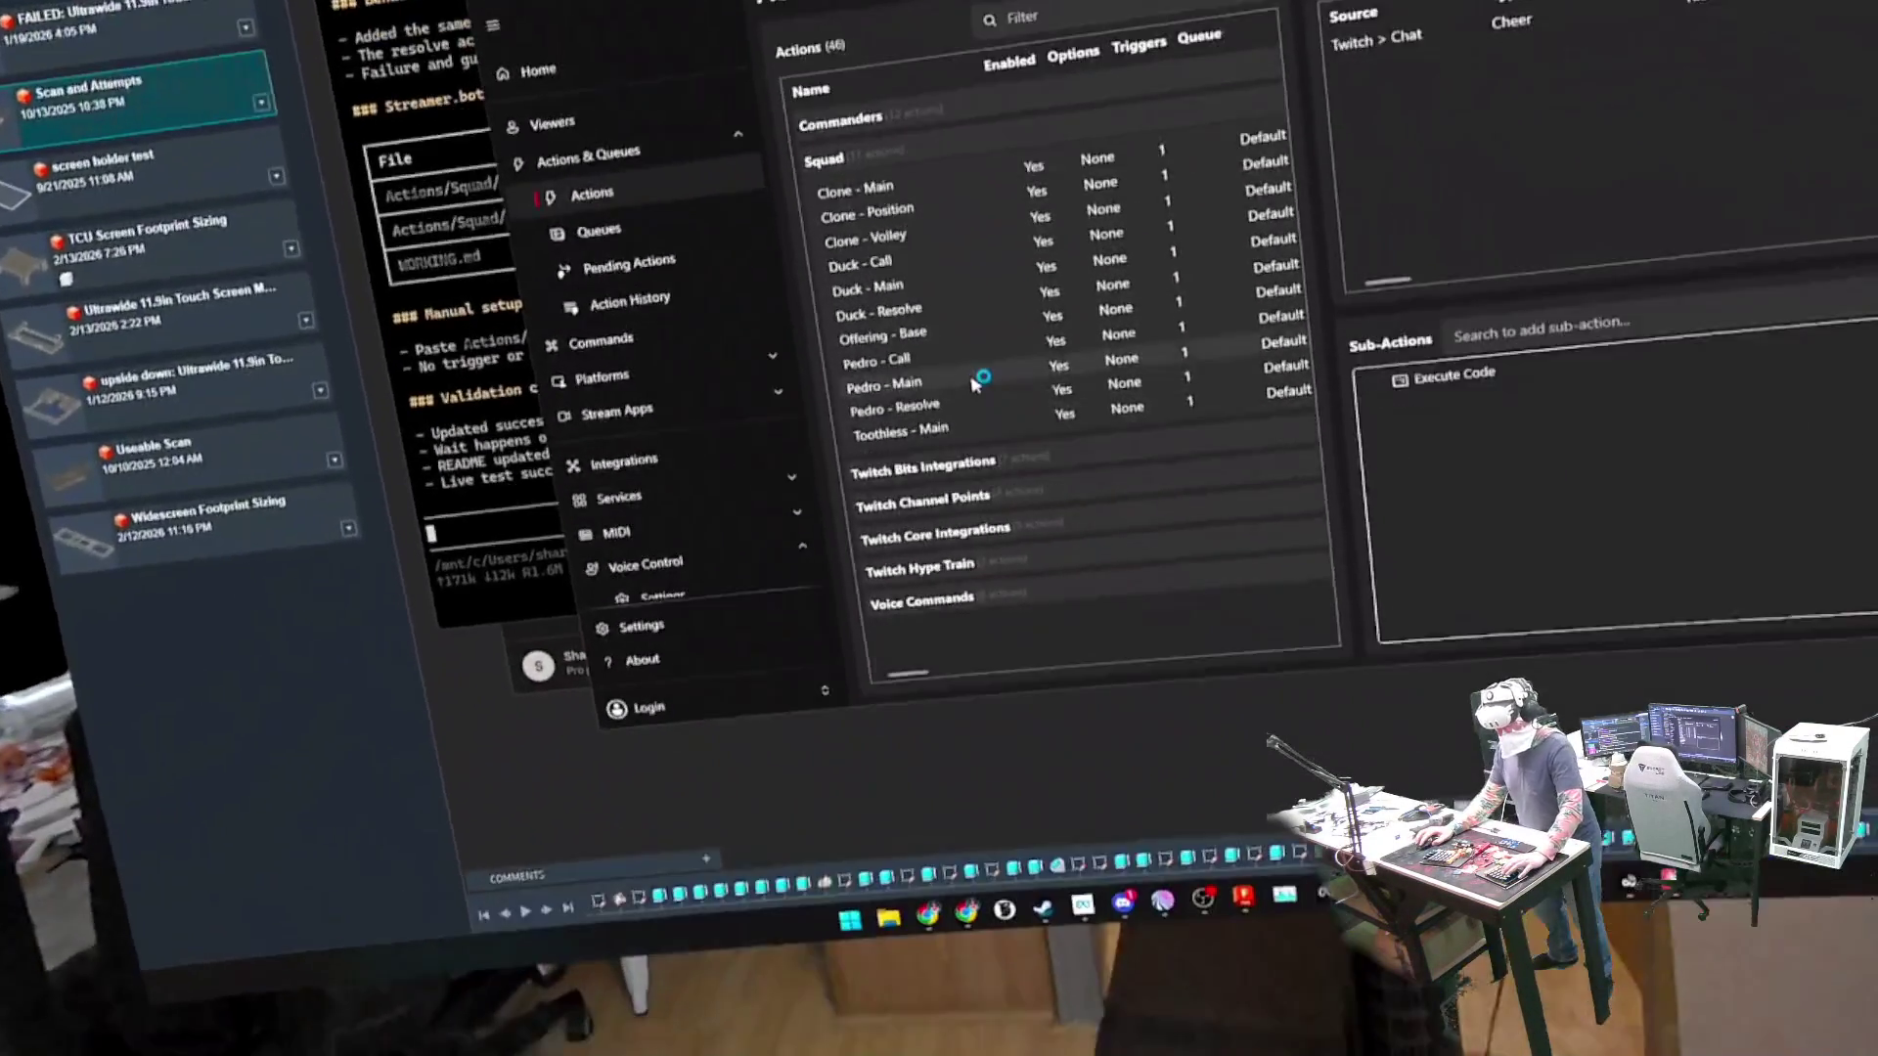
- Inspect the Pedro - Main action's settings, then bring pedro-resolve.cs up in VS Code
left_click(1036, 457)
double_click(1069, 367)
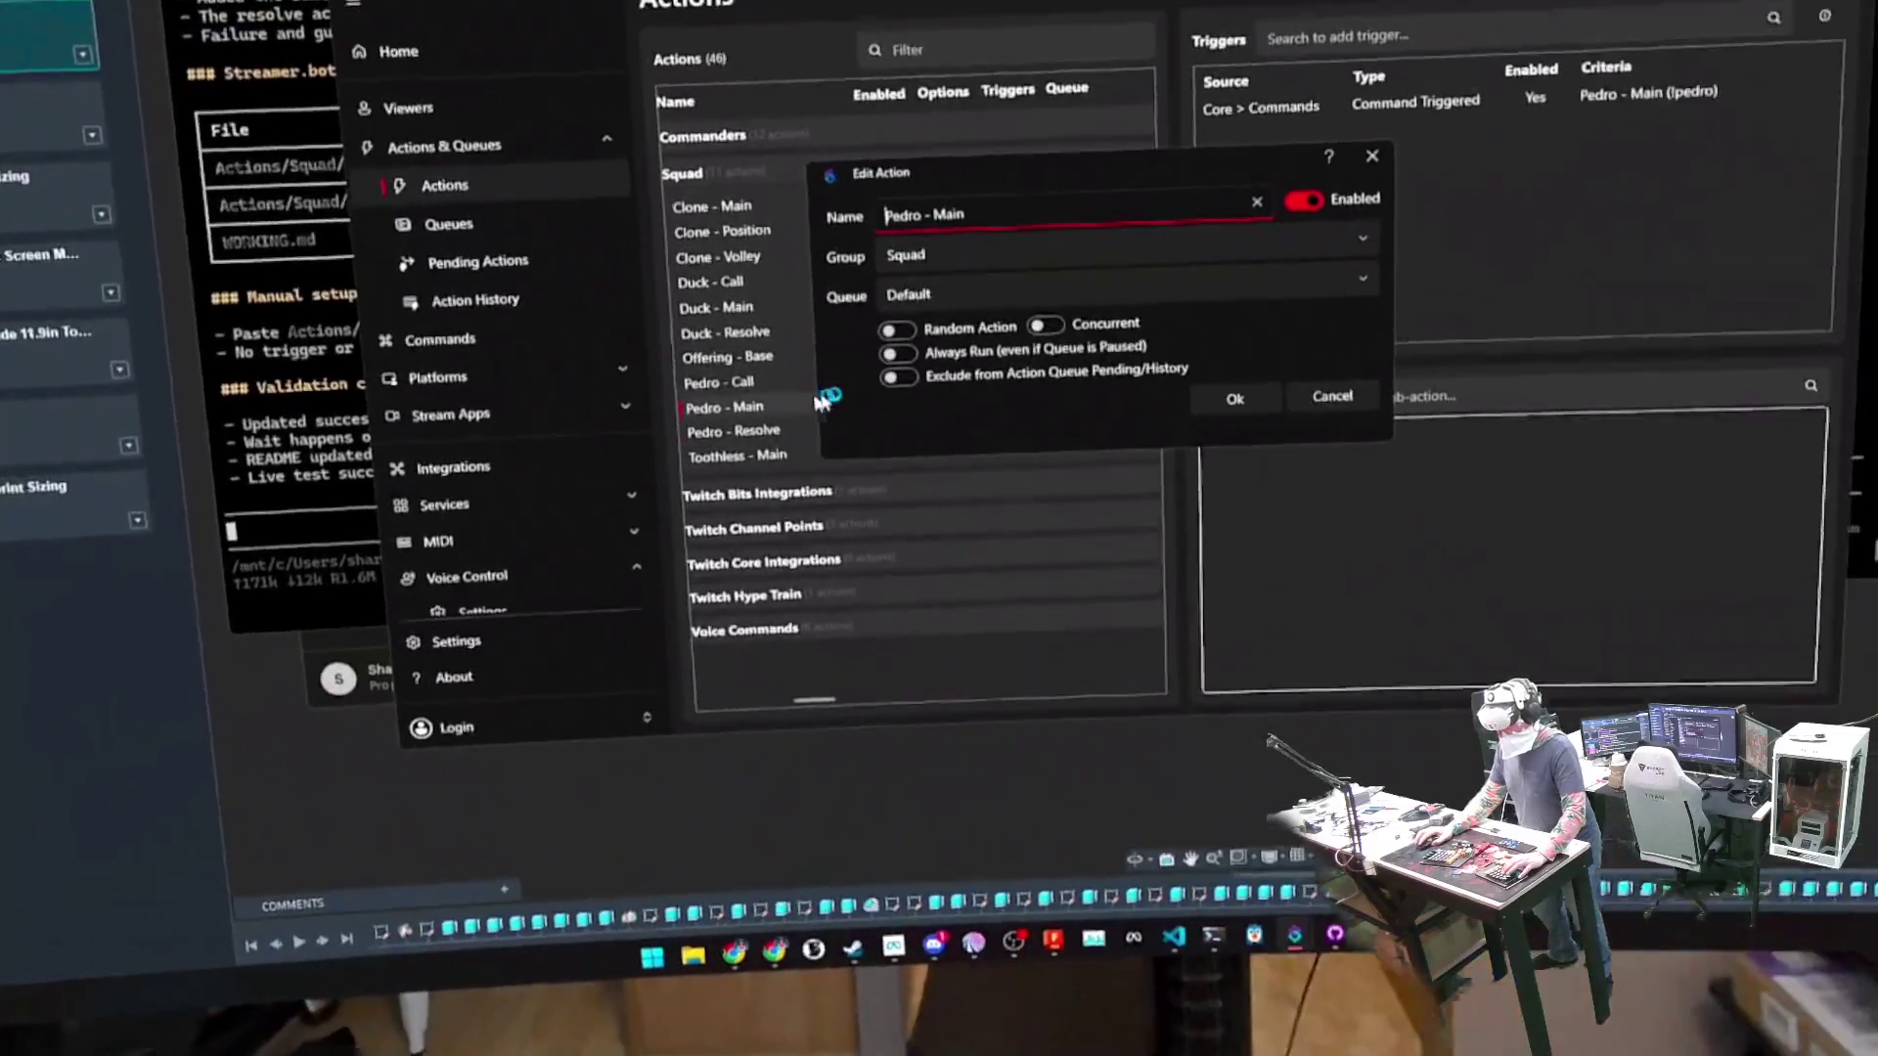
key("Escape")
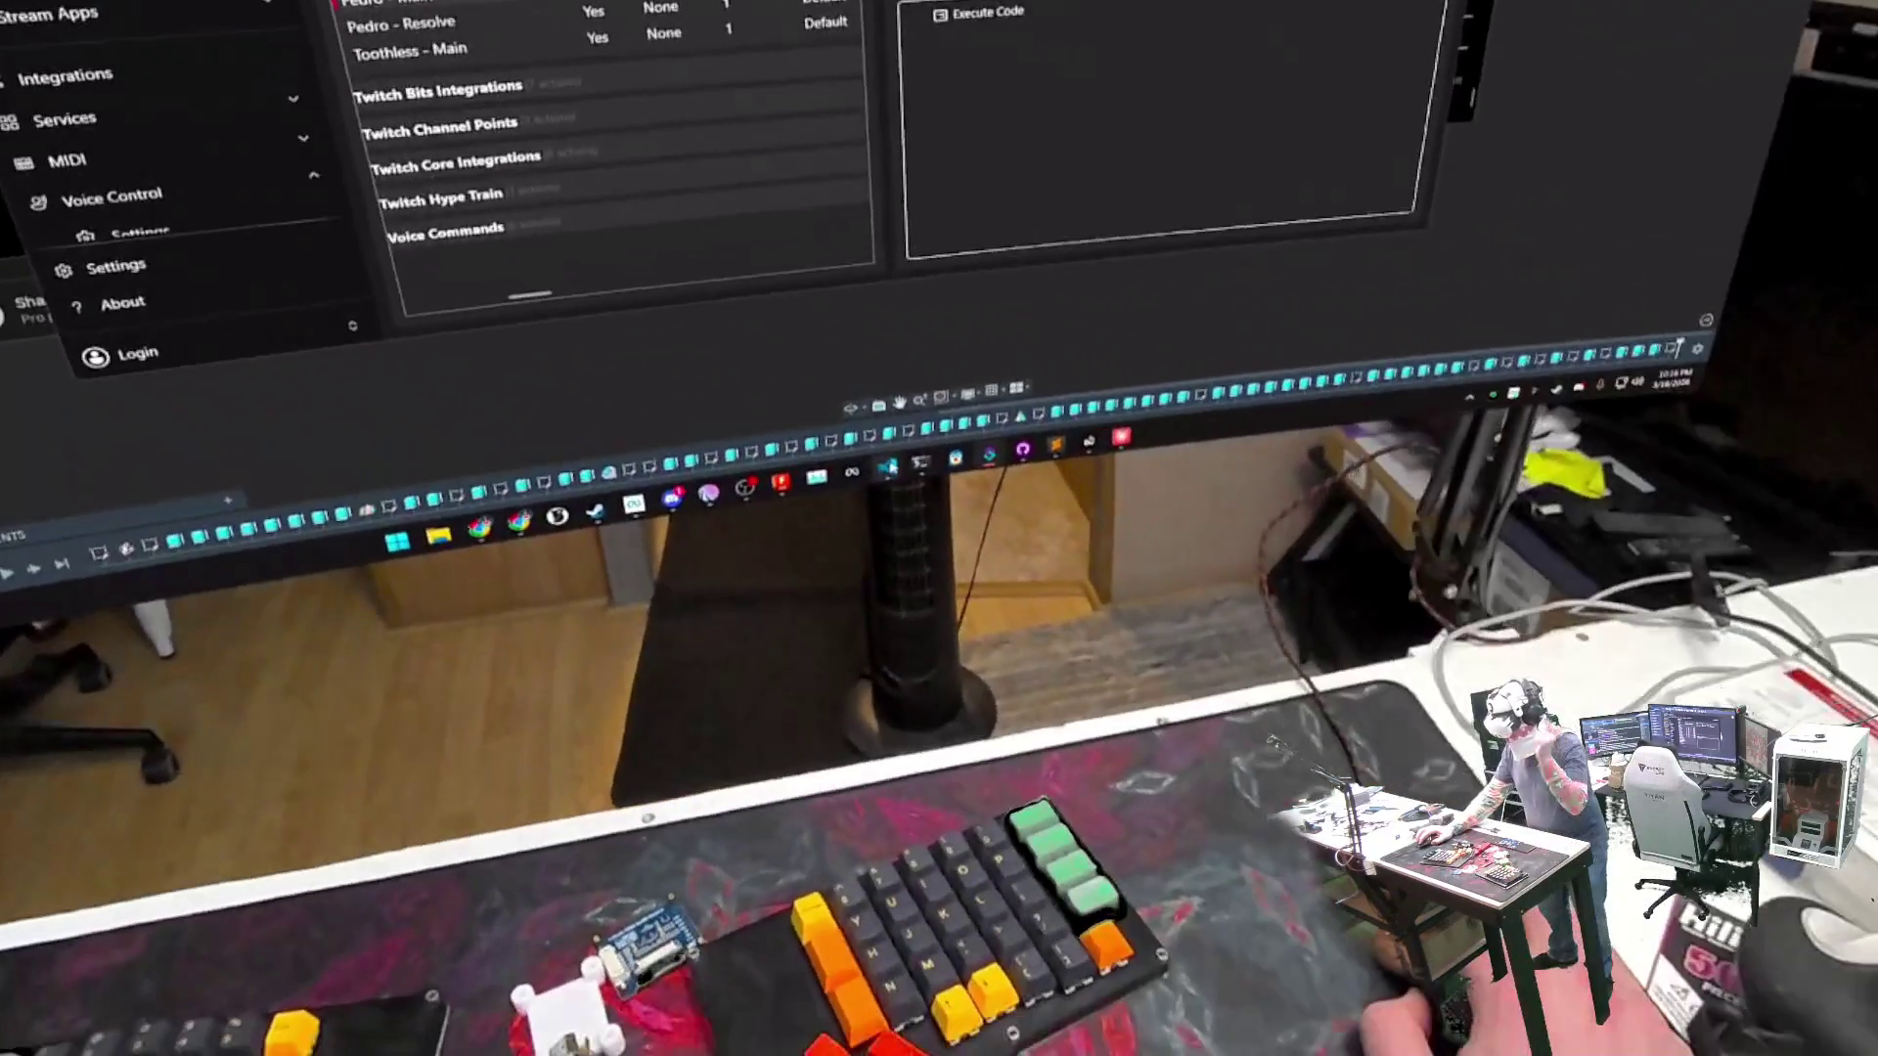
mouse_move(1106, 609)
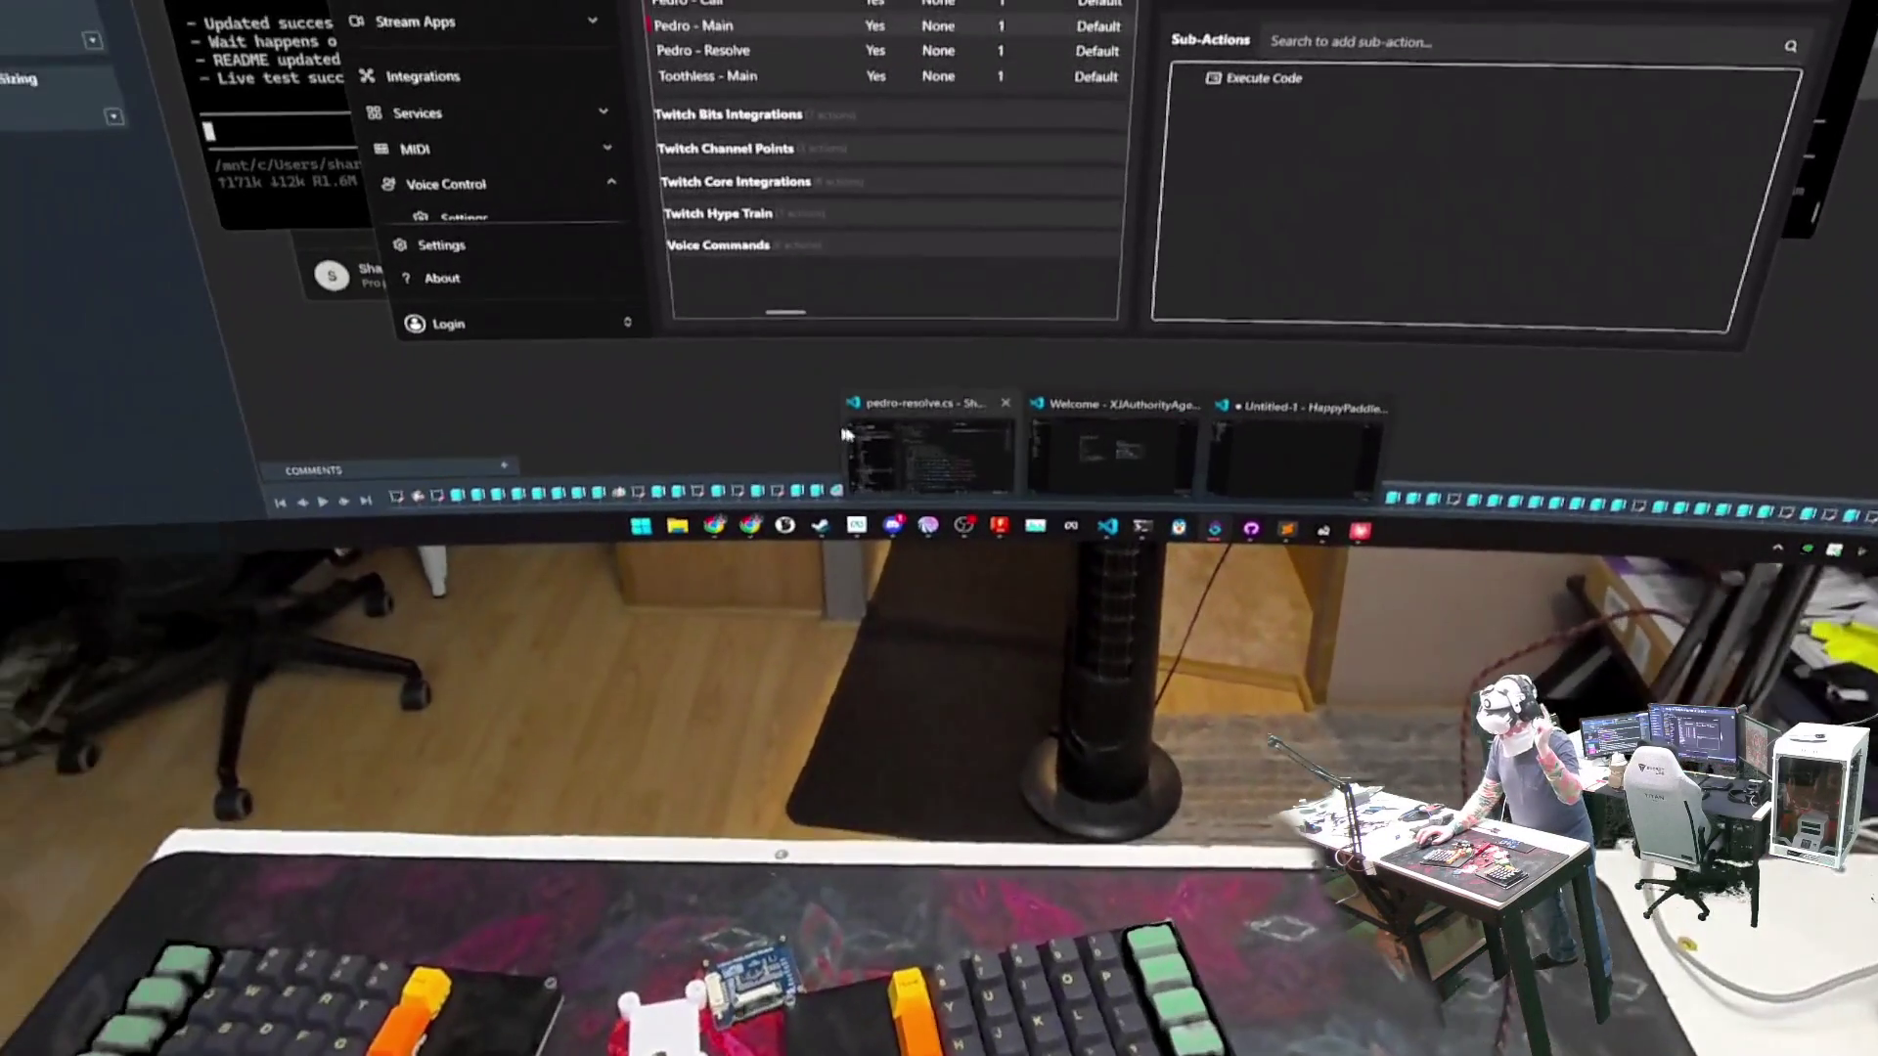
left_click(670, 430)
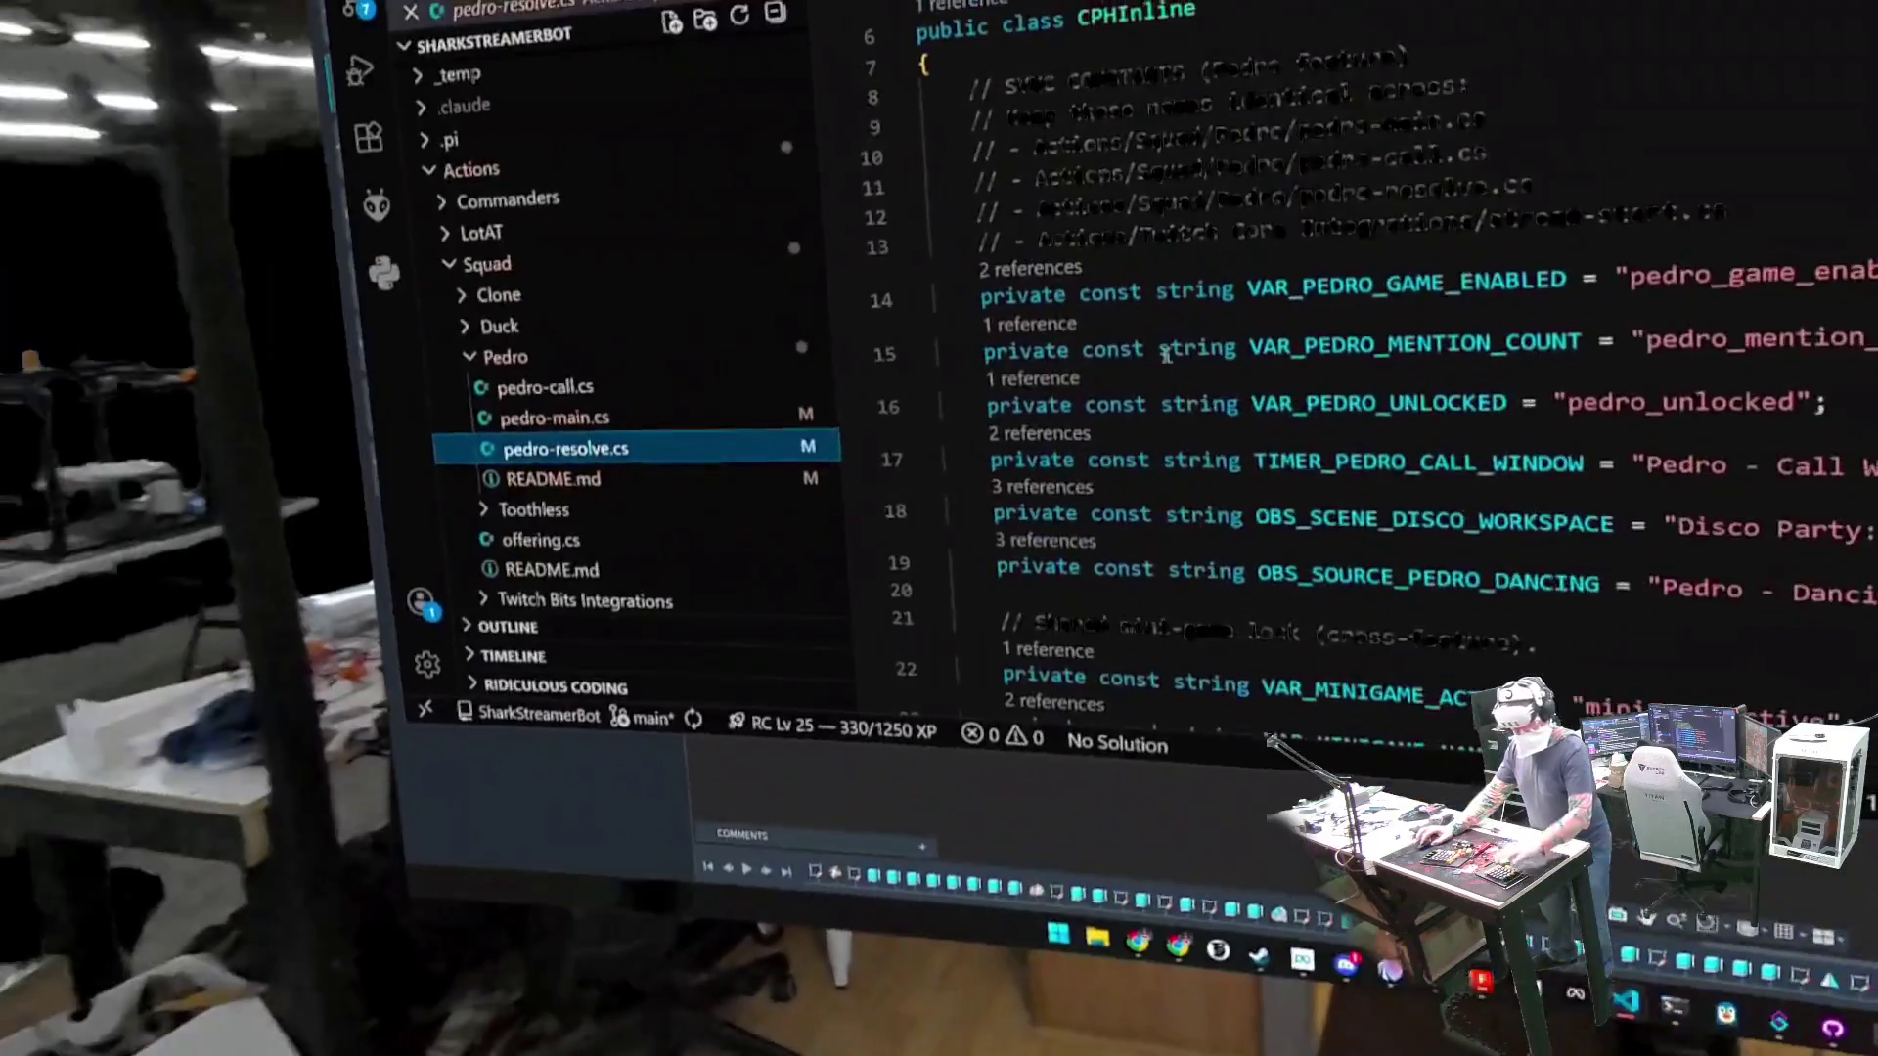
- Open pedro-resolve.cs from the Explorer and select all of its code
key("ctrl+a")
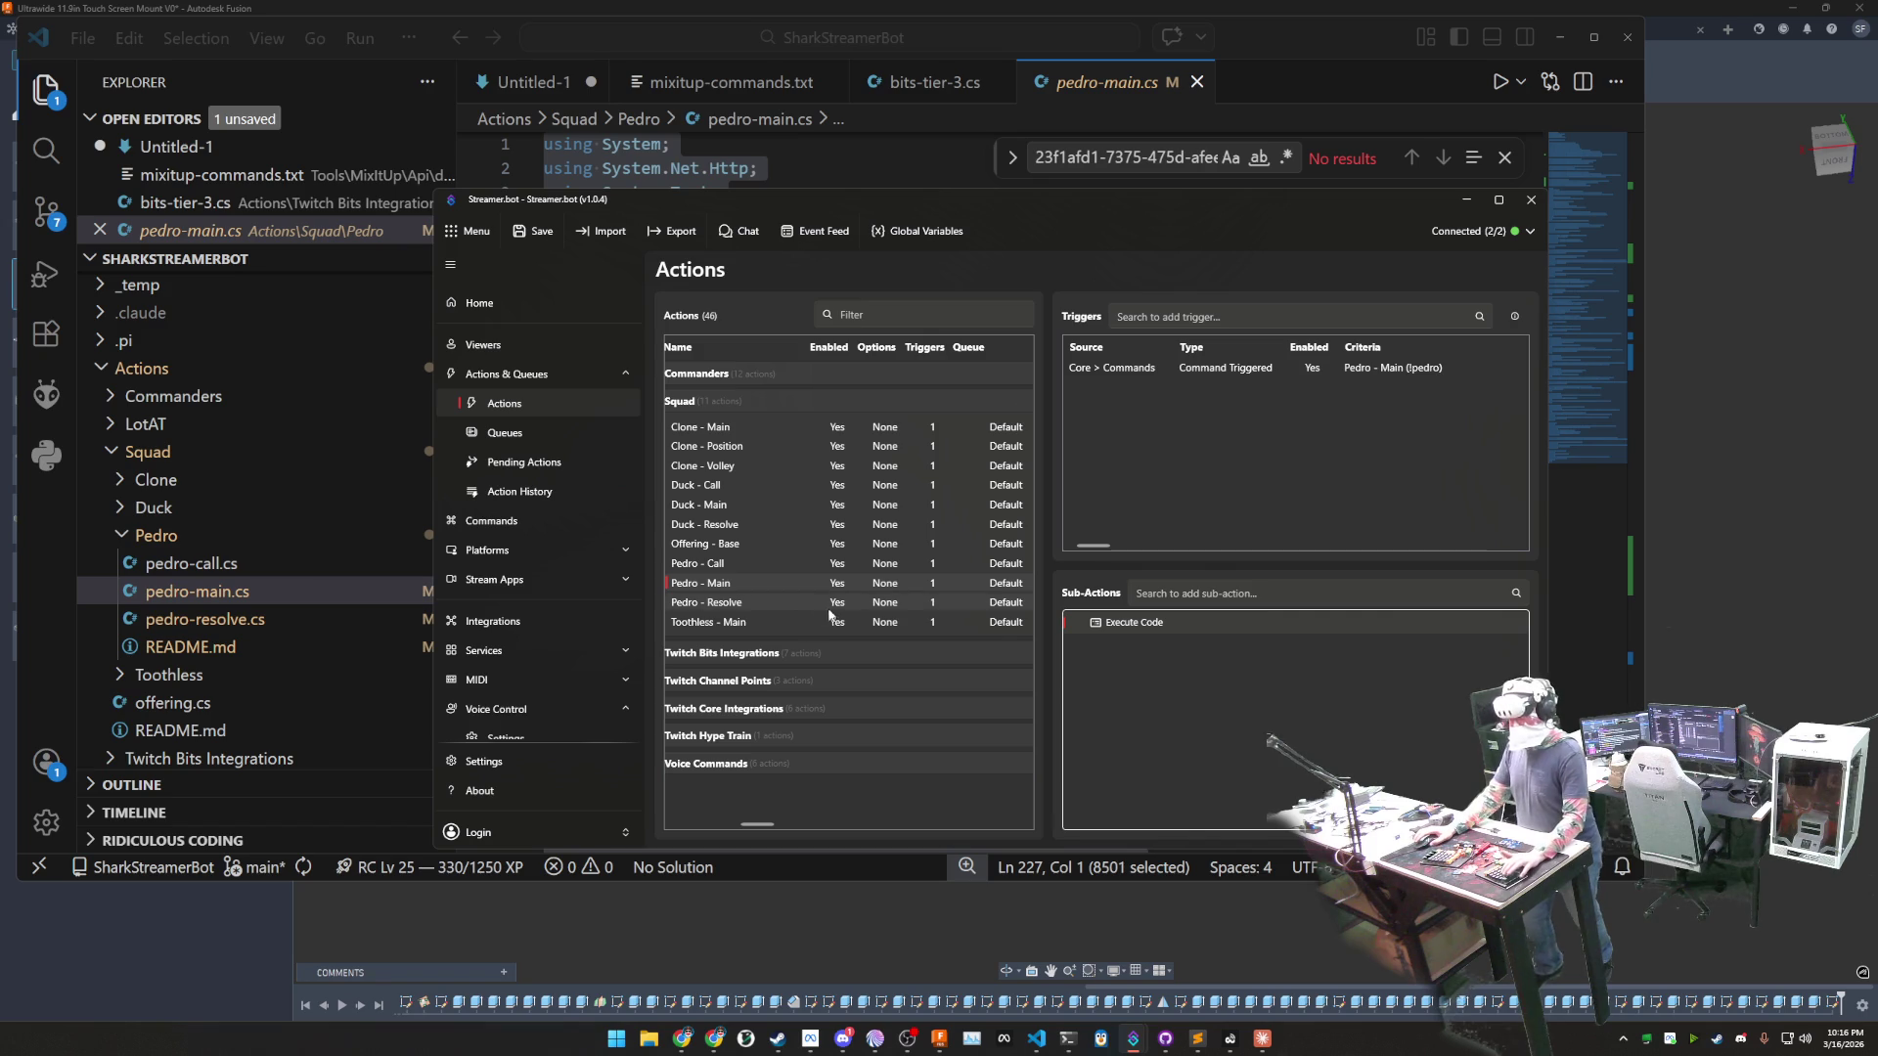
left_click(286, 619)
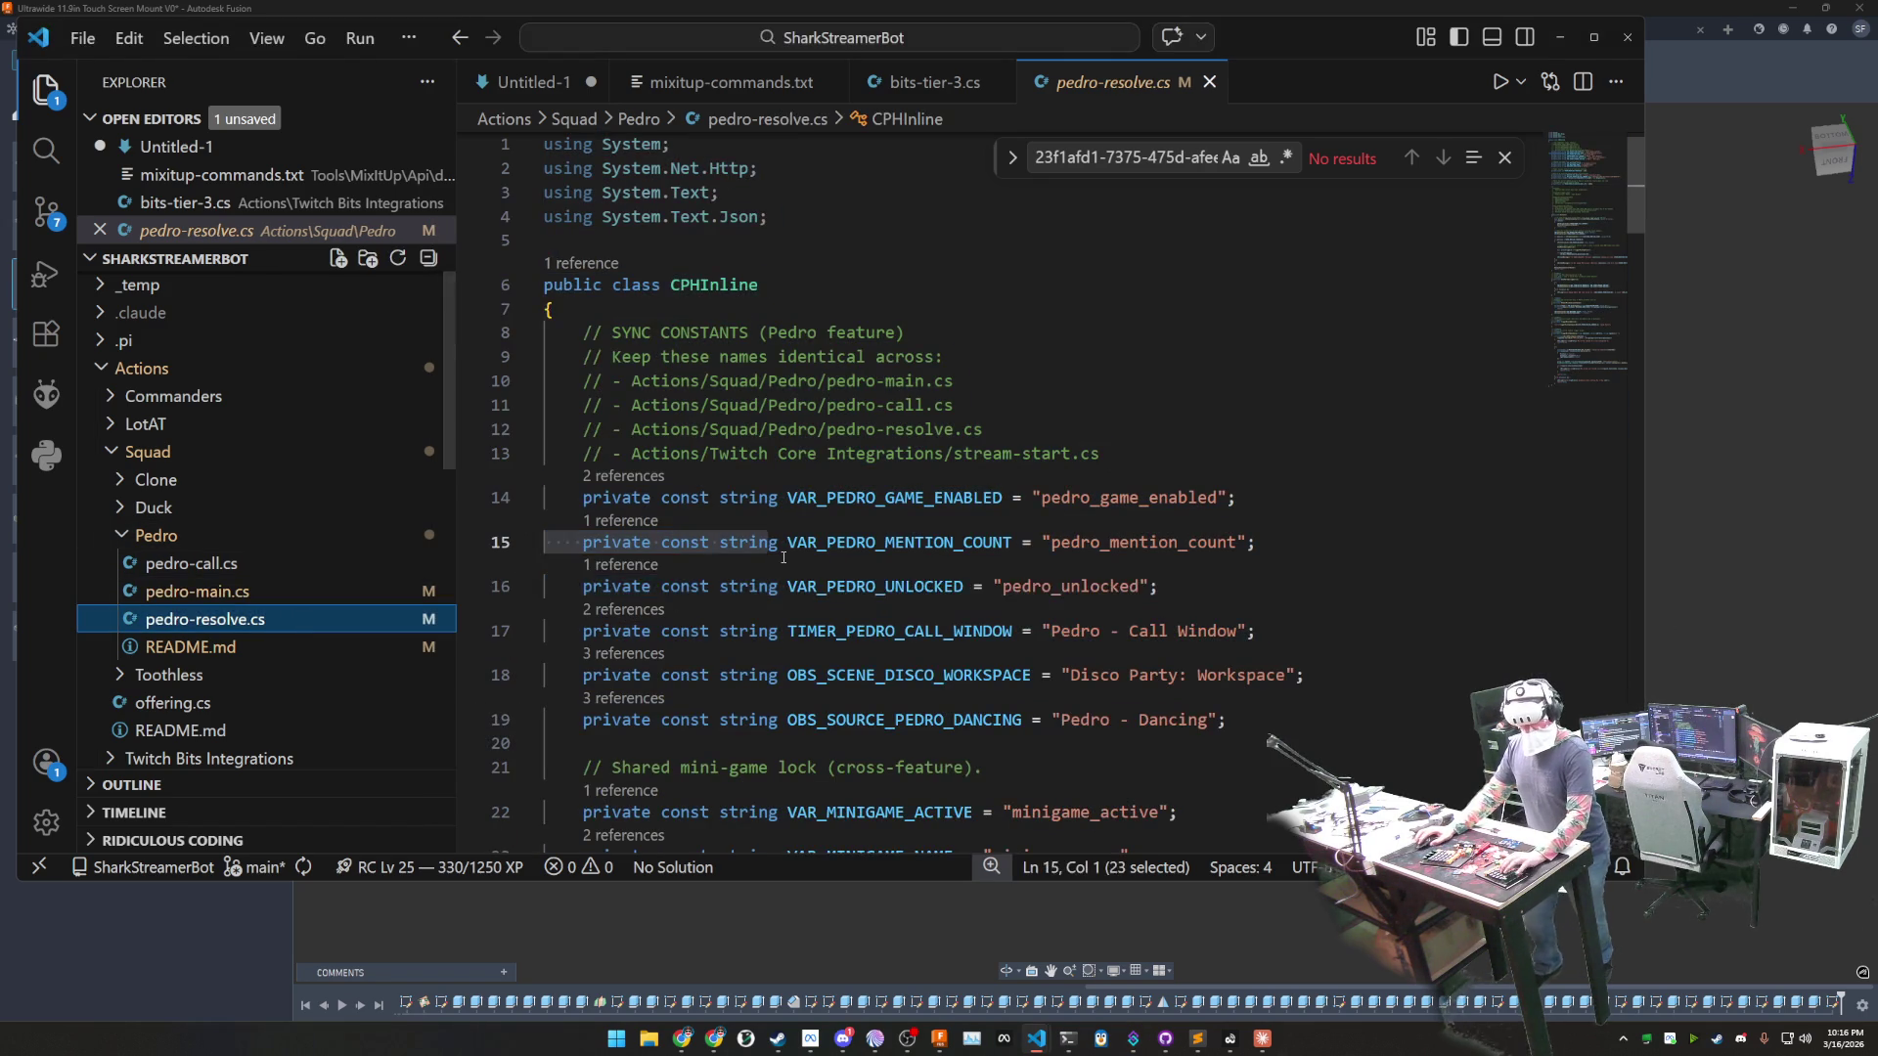
key("ctrl+a")
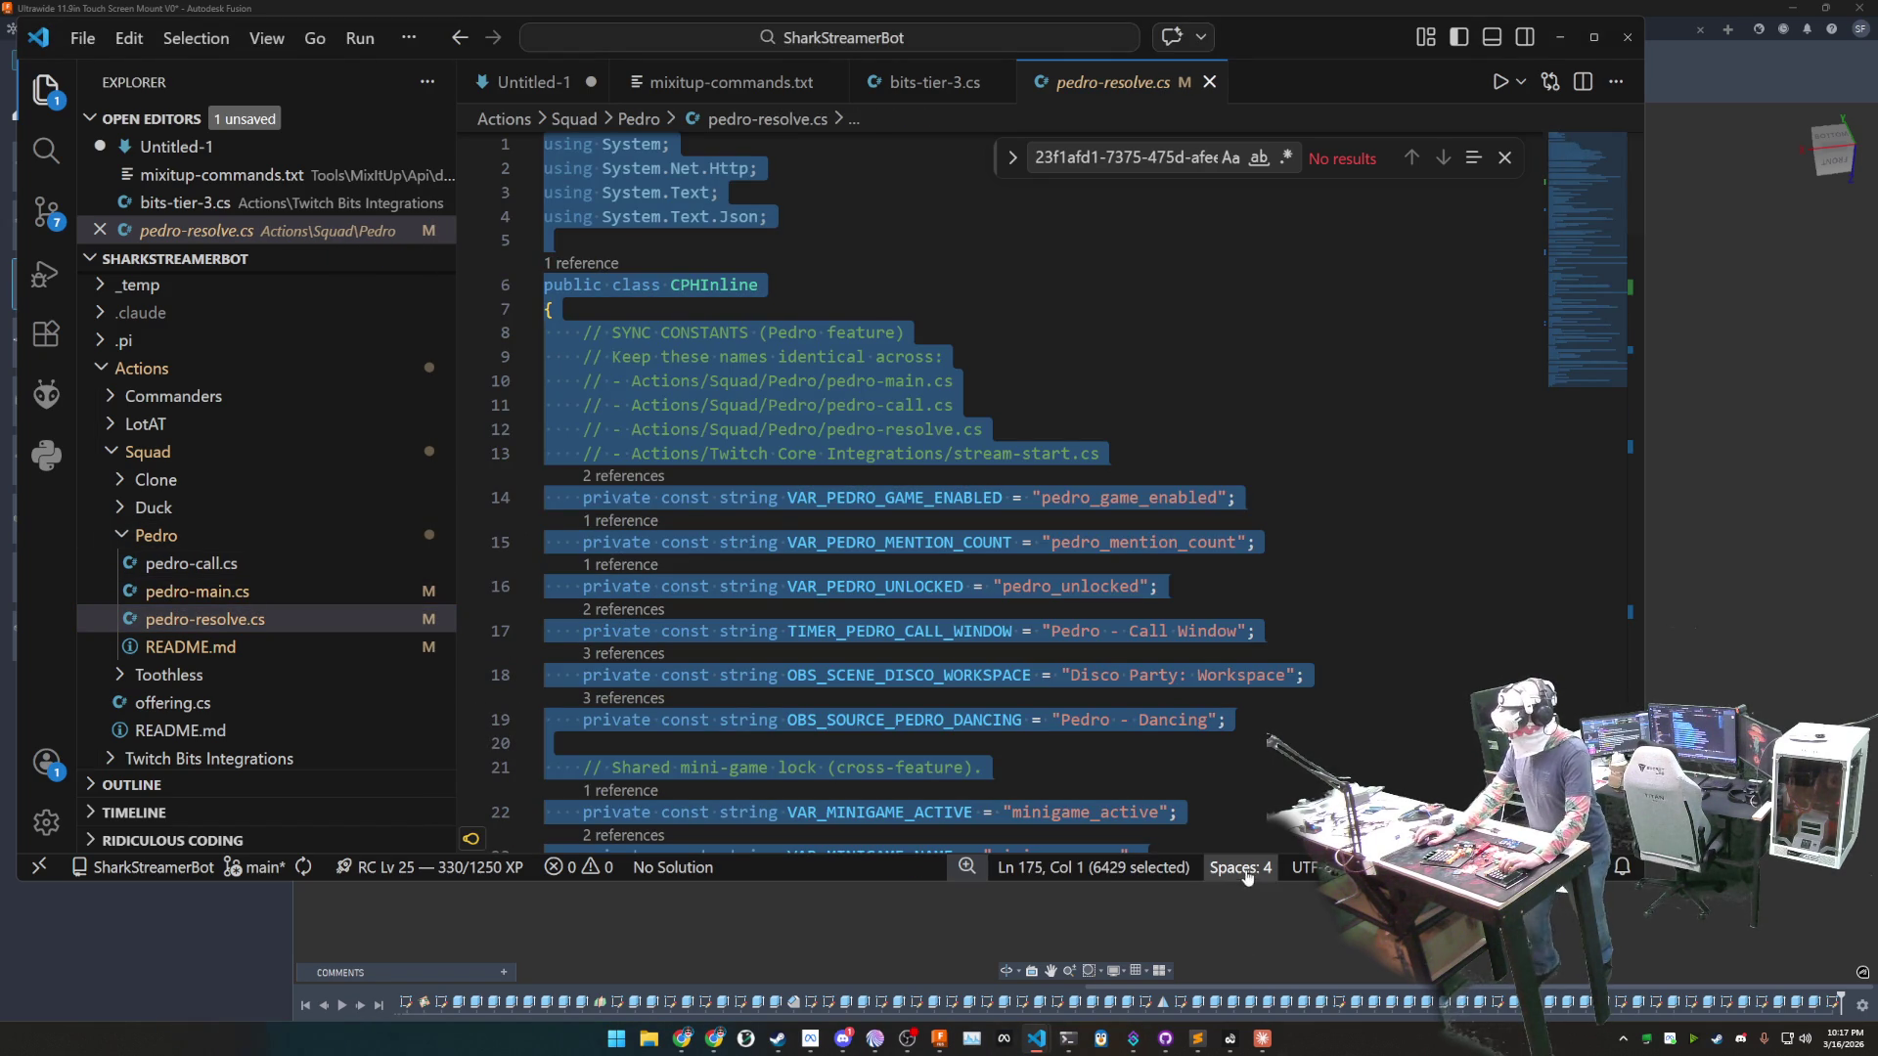
- Open the Pedro action's Execute C# Code editor in Streamer.bot and save and compile it
left_click(1135, 1043)
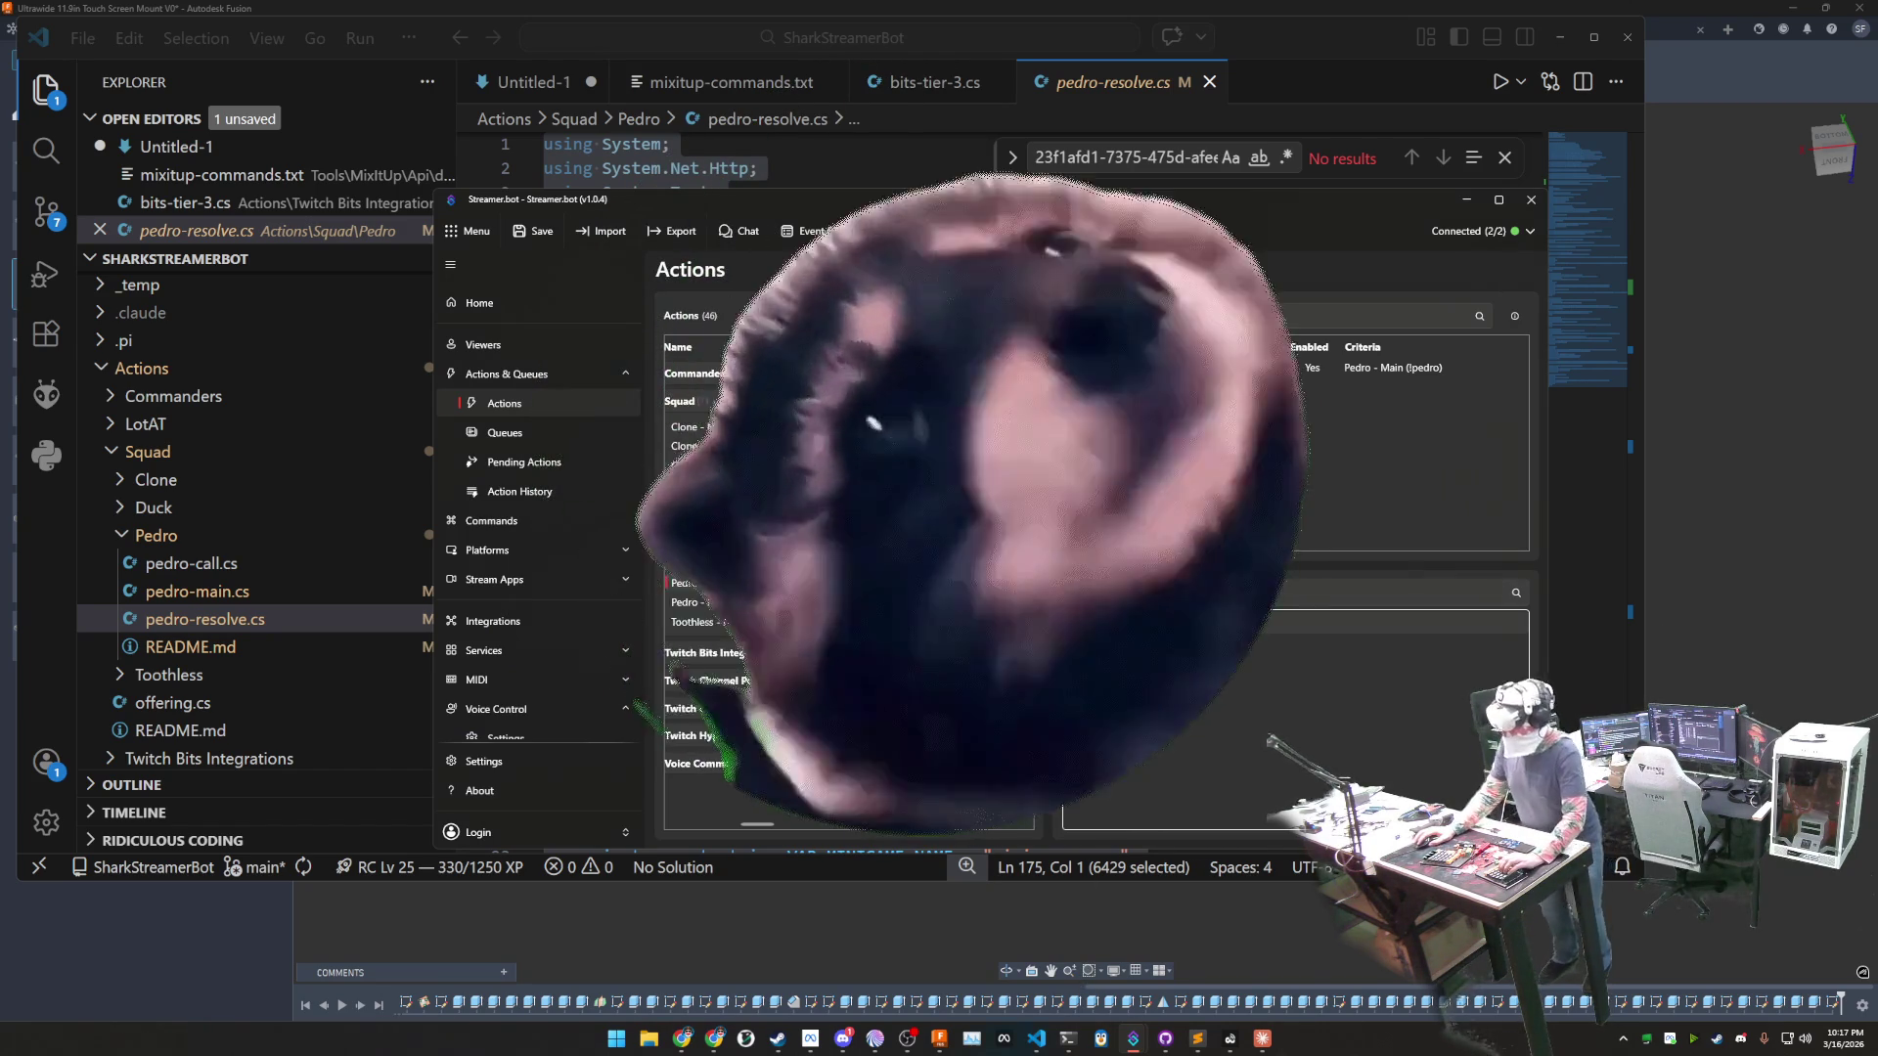
double_click(1174, 631)
scroll(1113, 350, "down", 10)
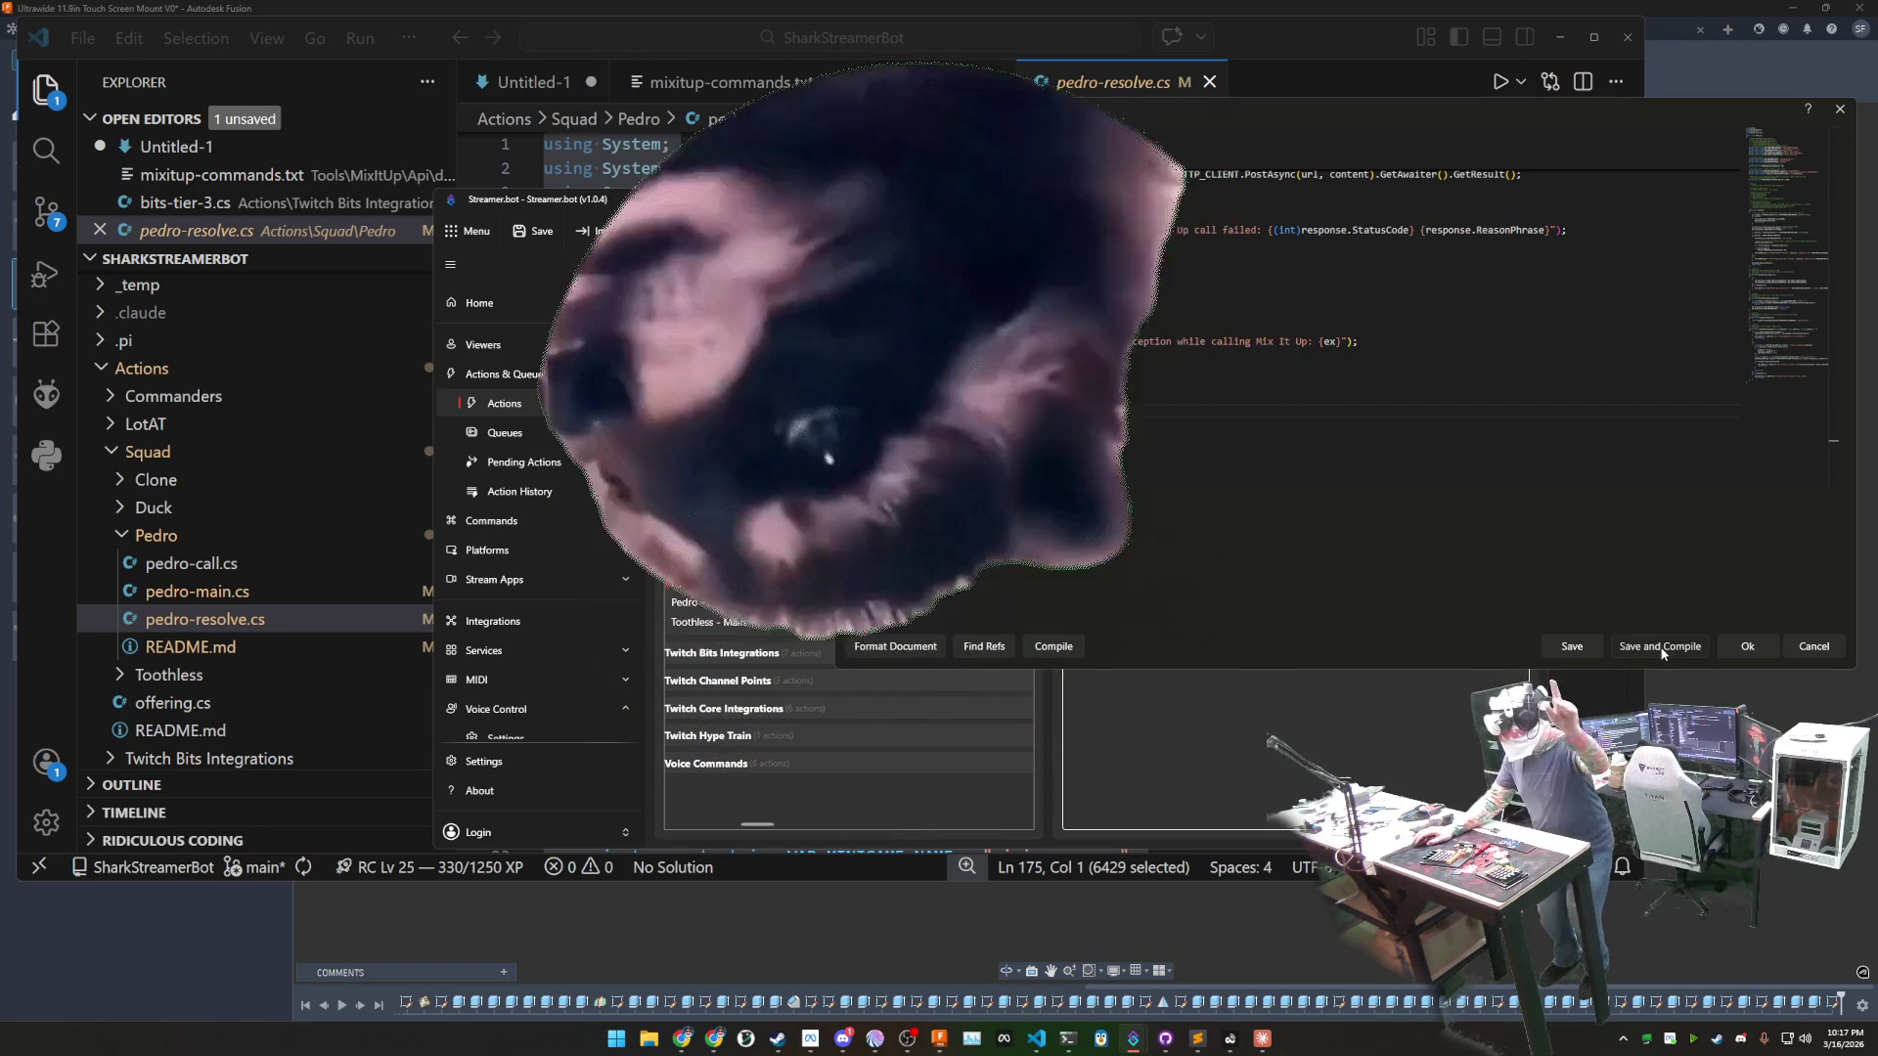
left_click(1653, 647)
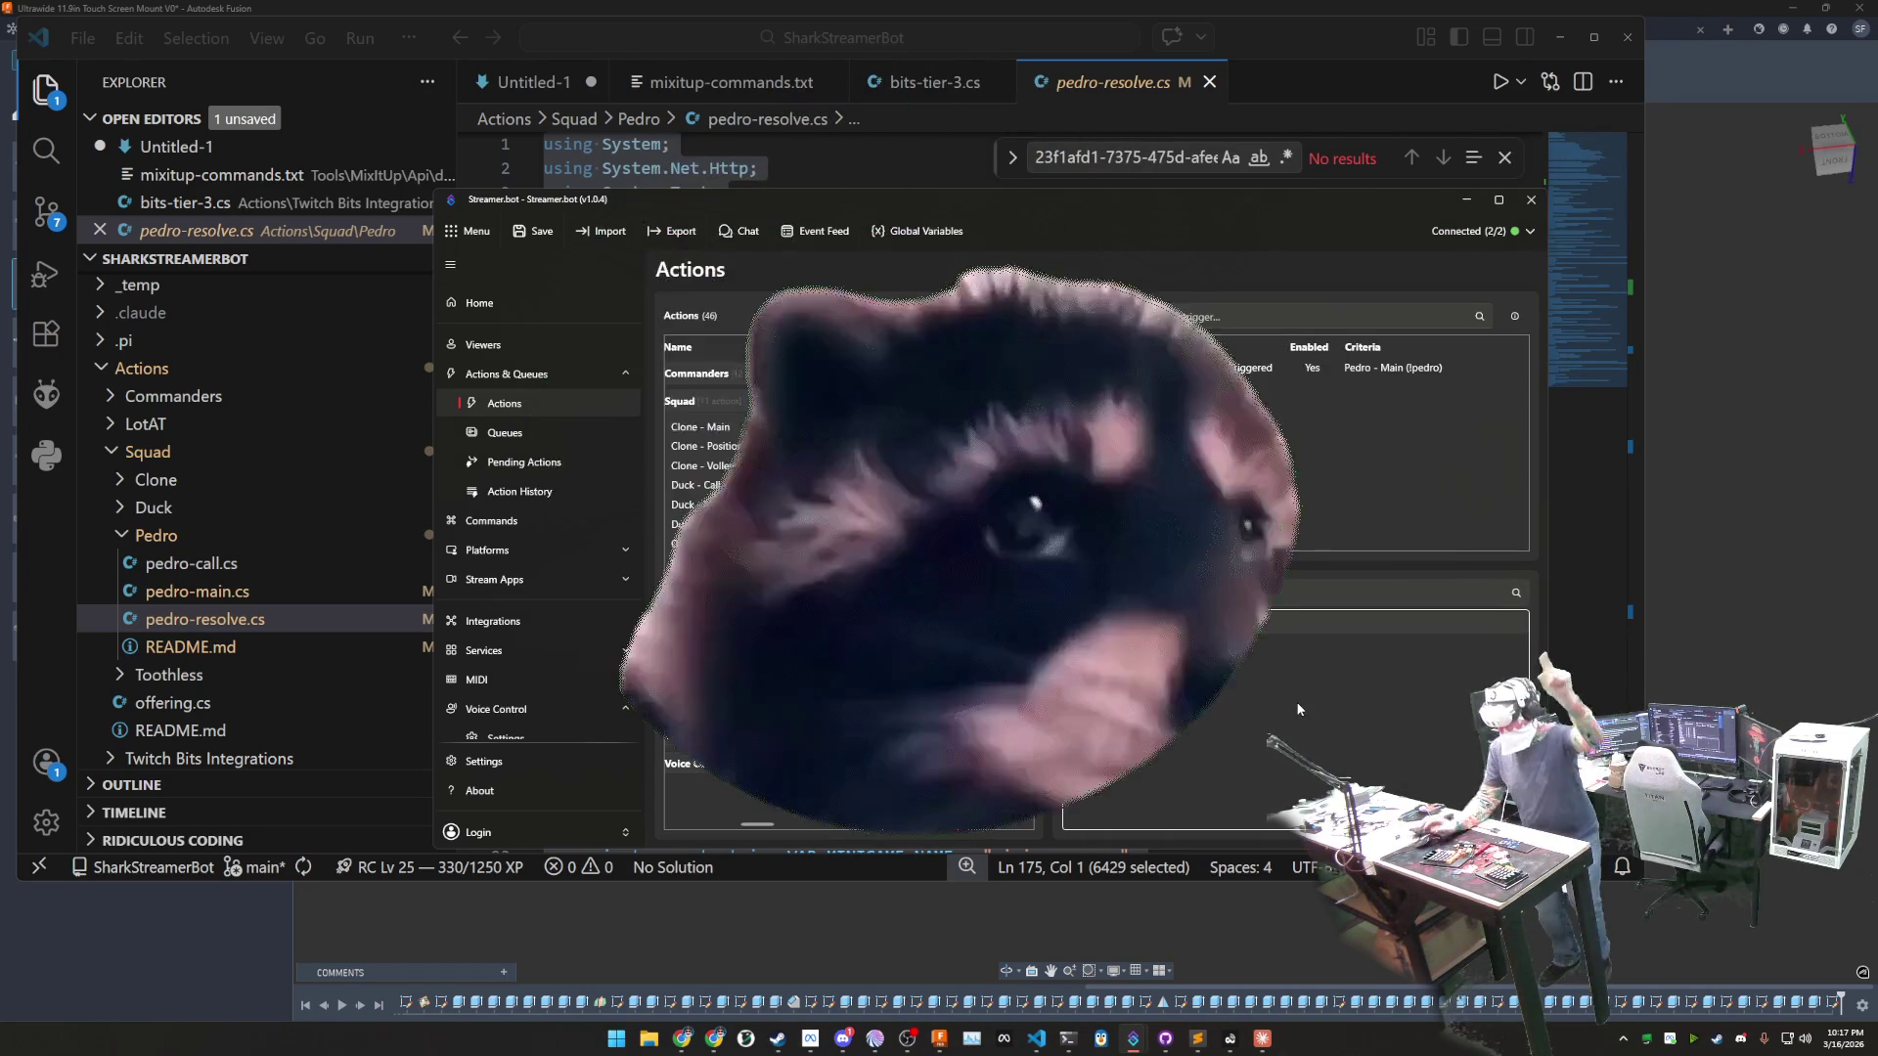
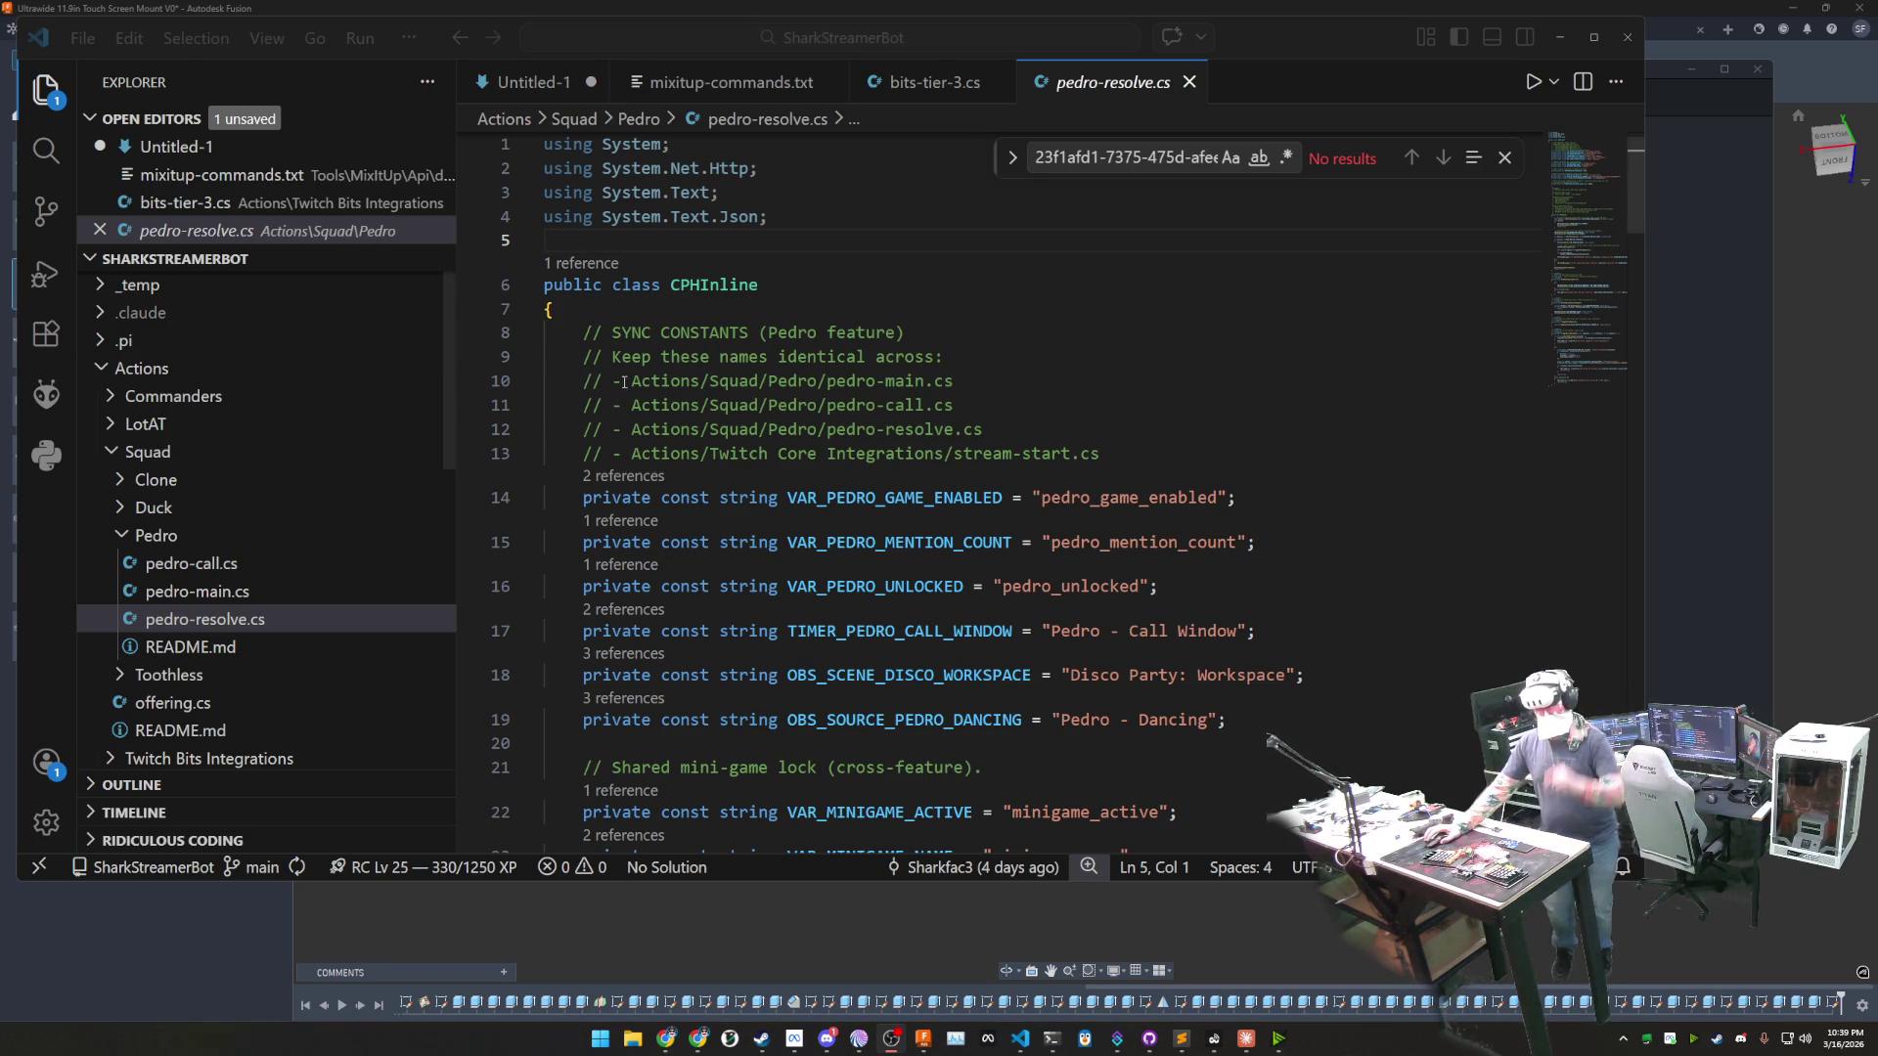
- Focus the pedro-resolve.cs code, then bring up the terminal running the pi agent
left_click(1064, 412)
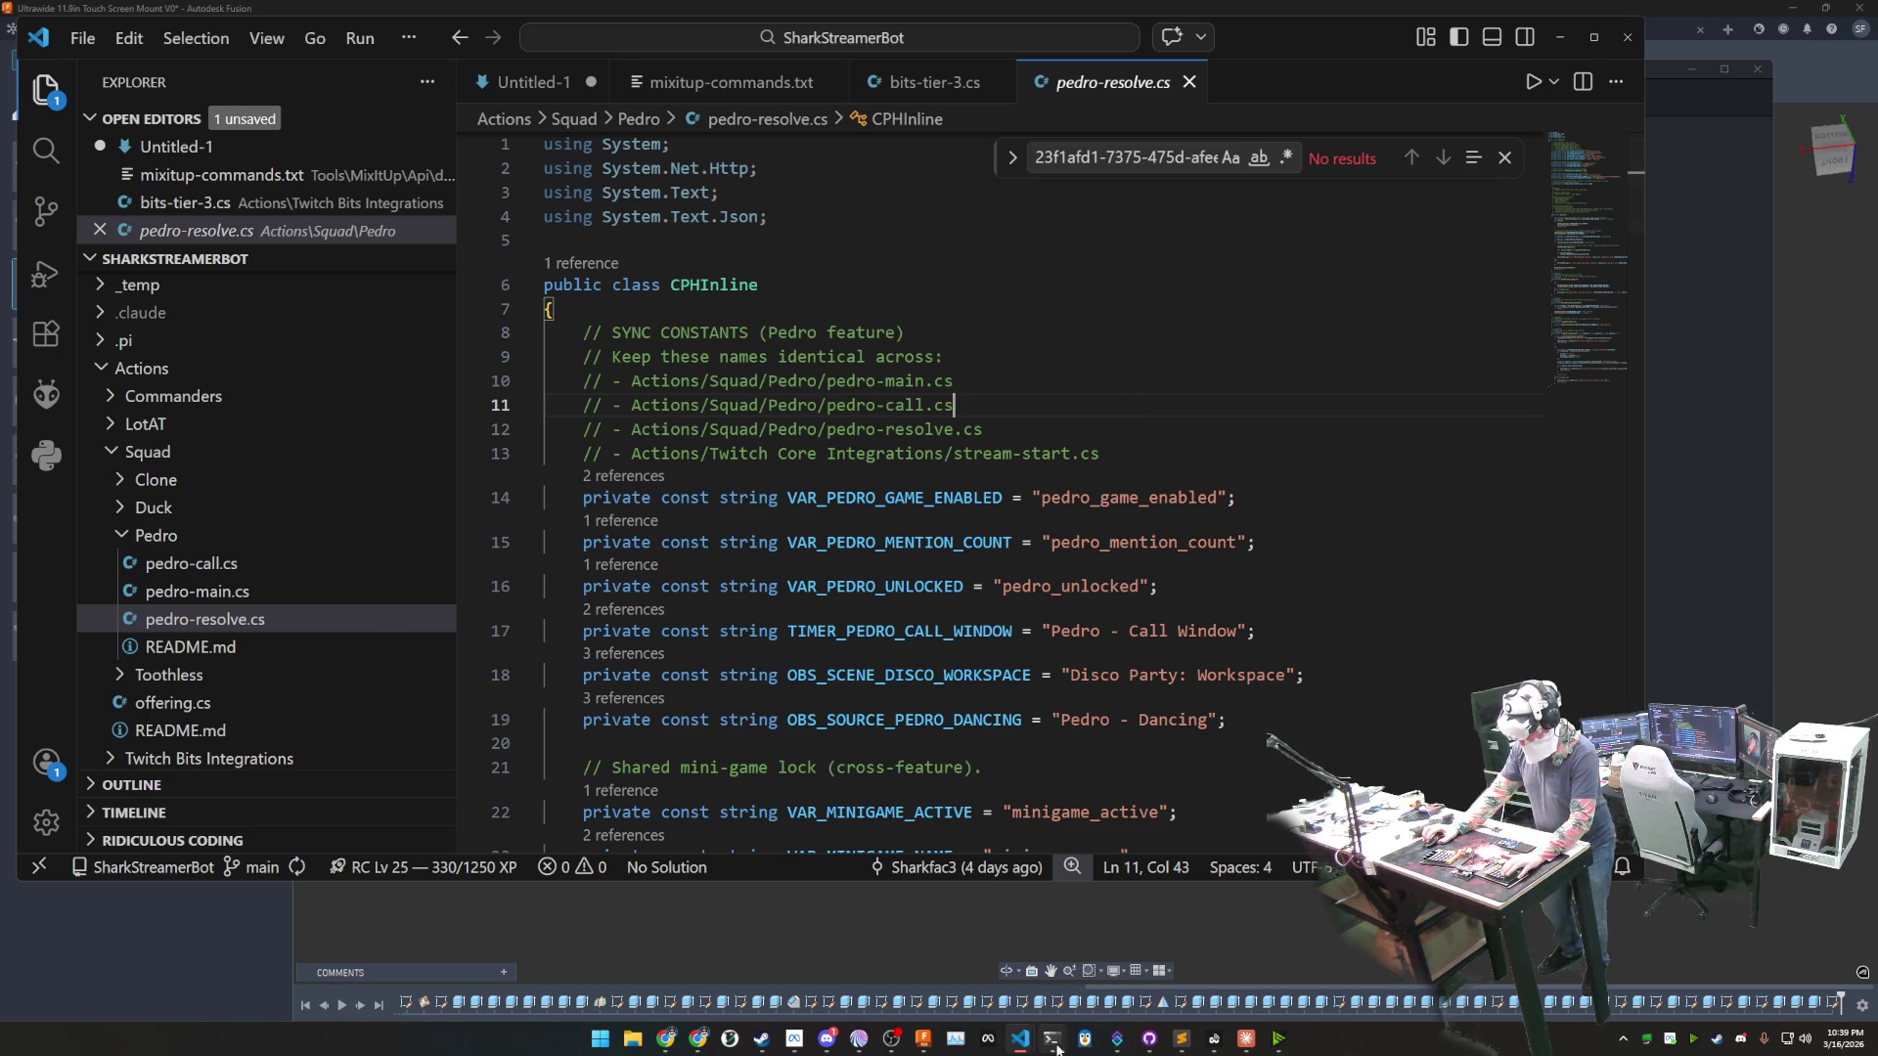
key("alt+Tab")
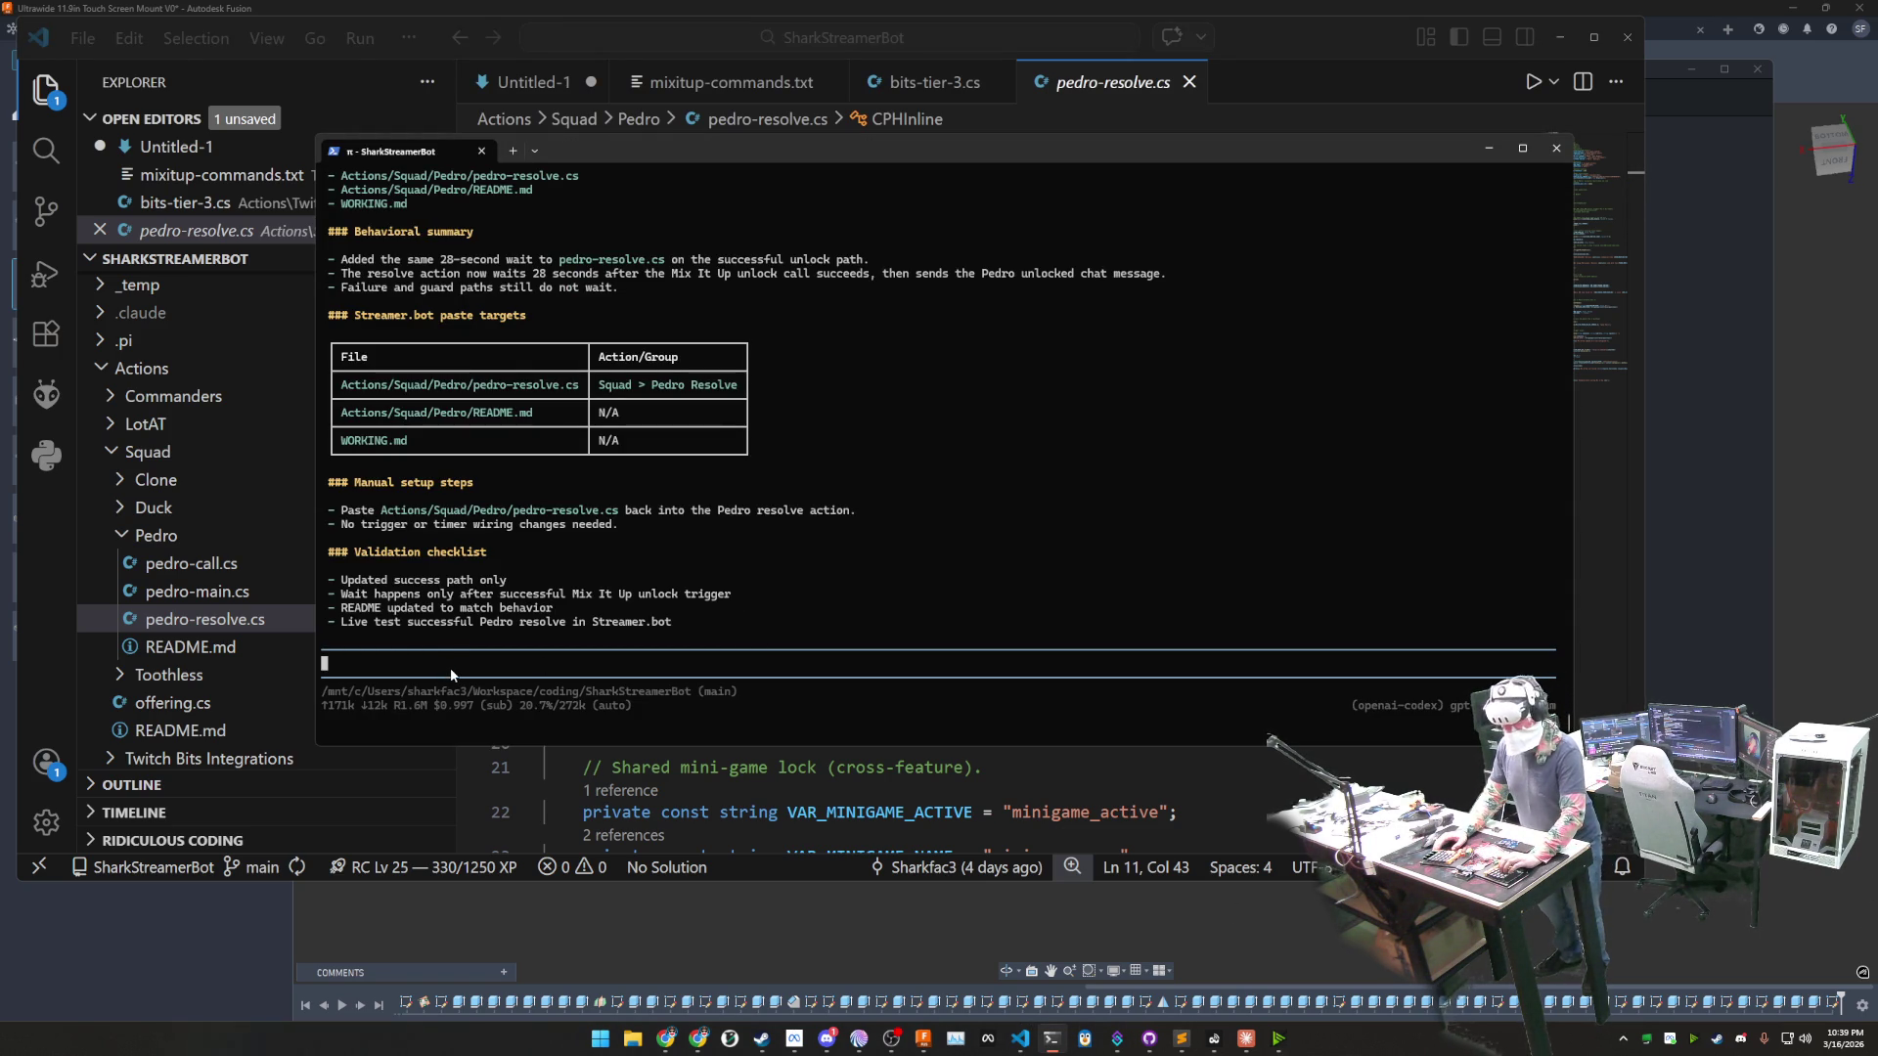
- Quit the current pi session and launch a fresh one with AGENTS.md context and skills
key("ctrl+c")
key("ctrl+c")
key("Return")
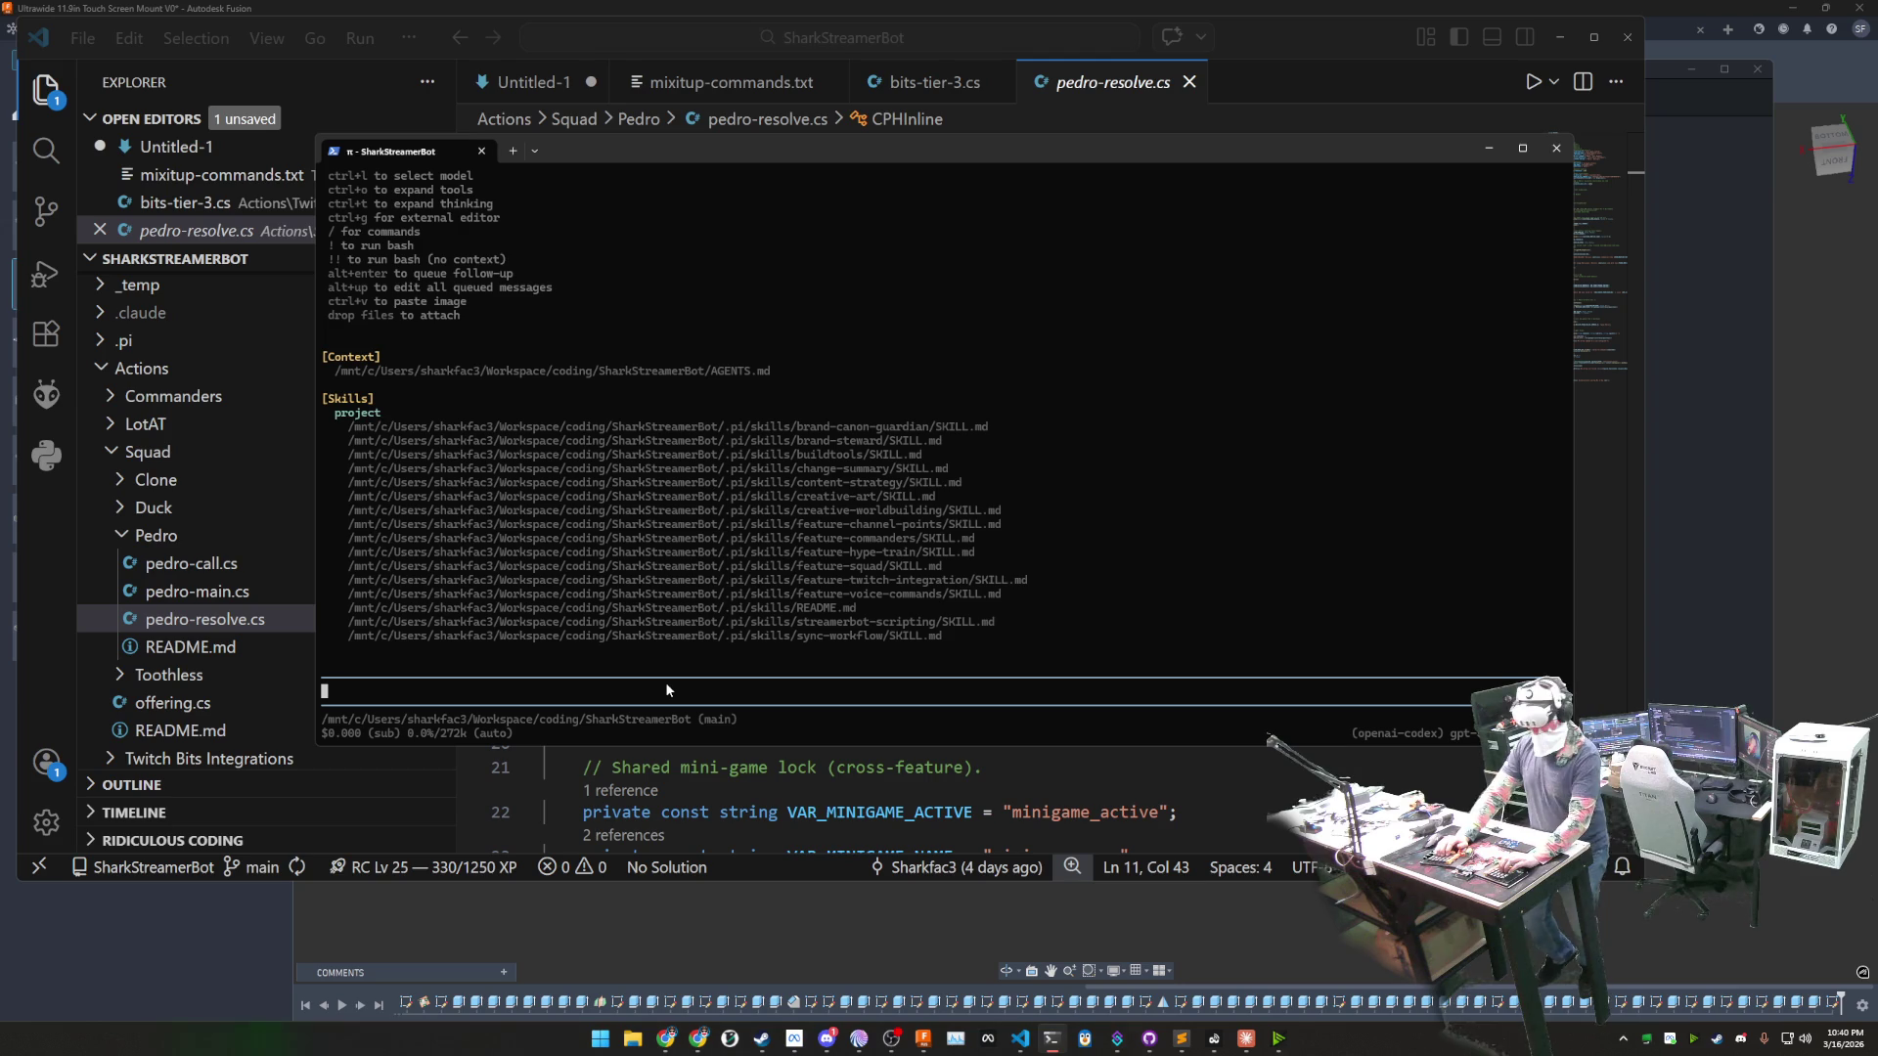
- Ask pi to let Pedro's secret text run the mixitup command multiple times per stream
type("rec")
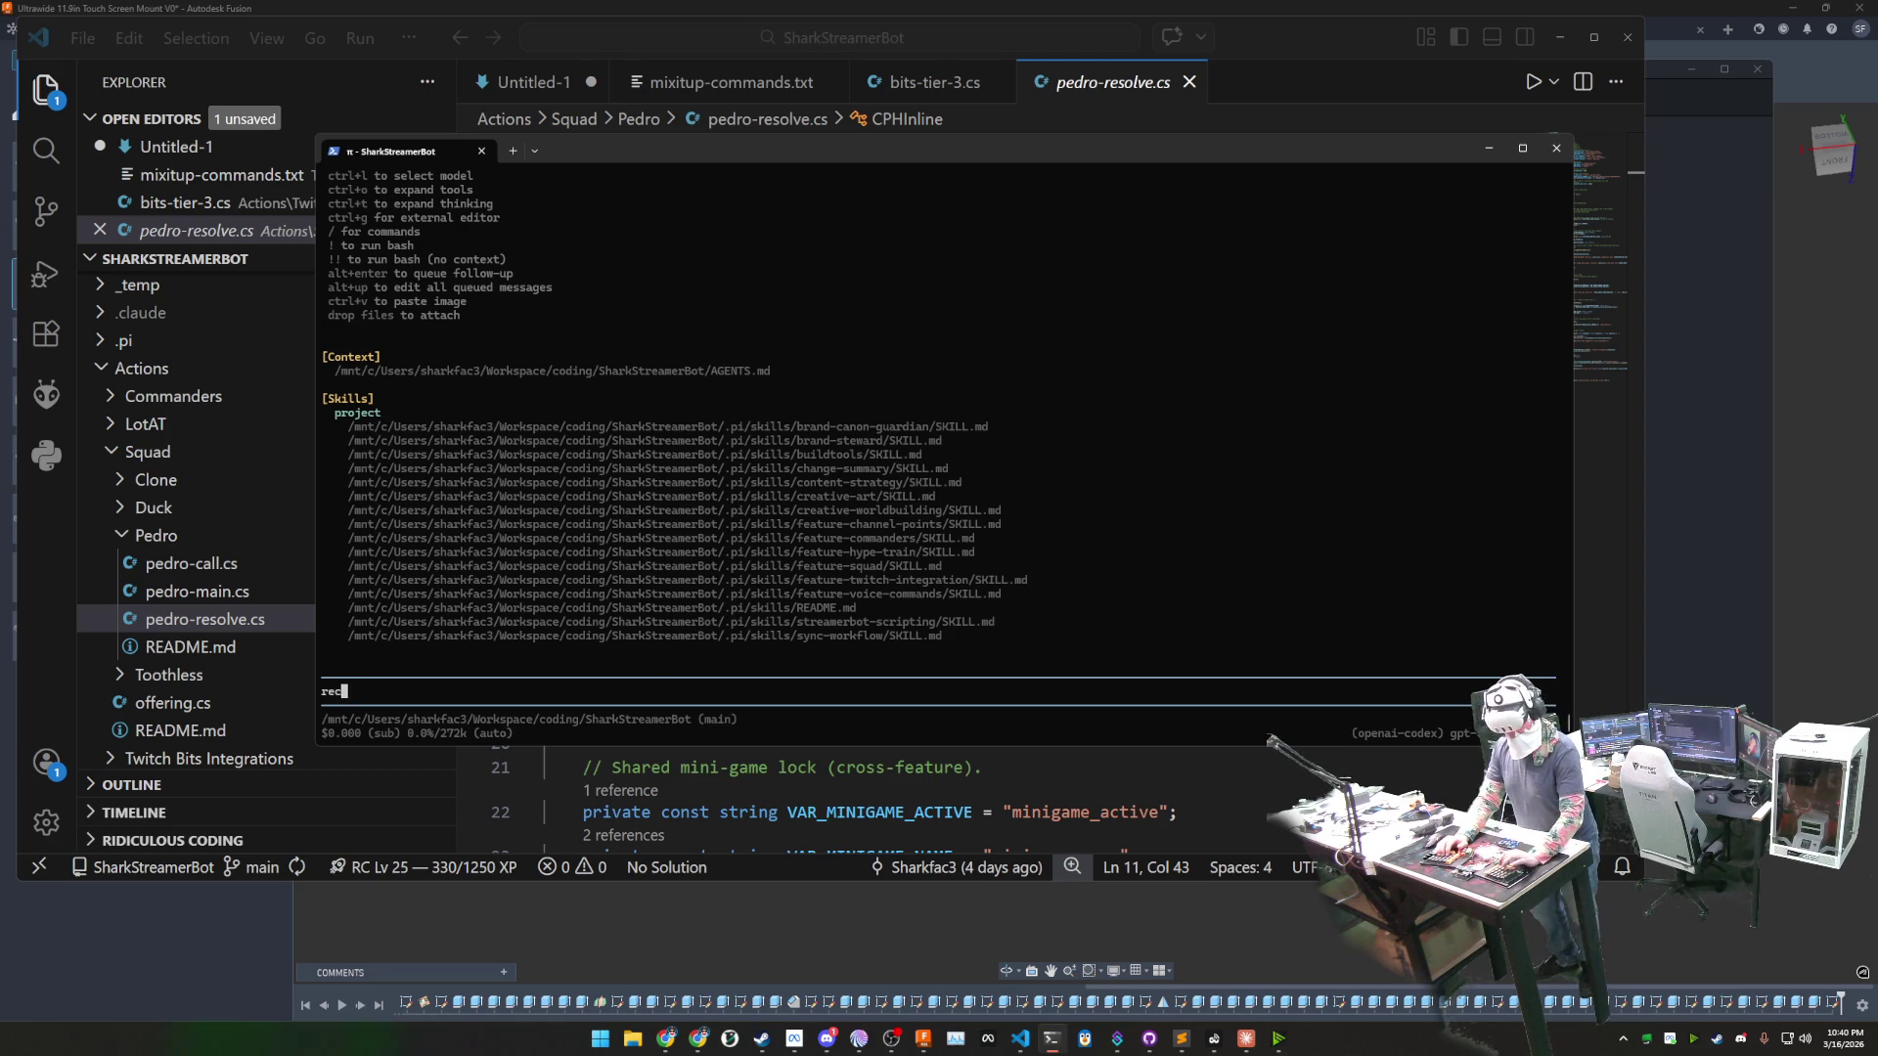
type("ently we did some ")
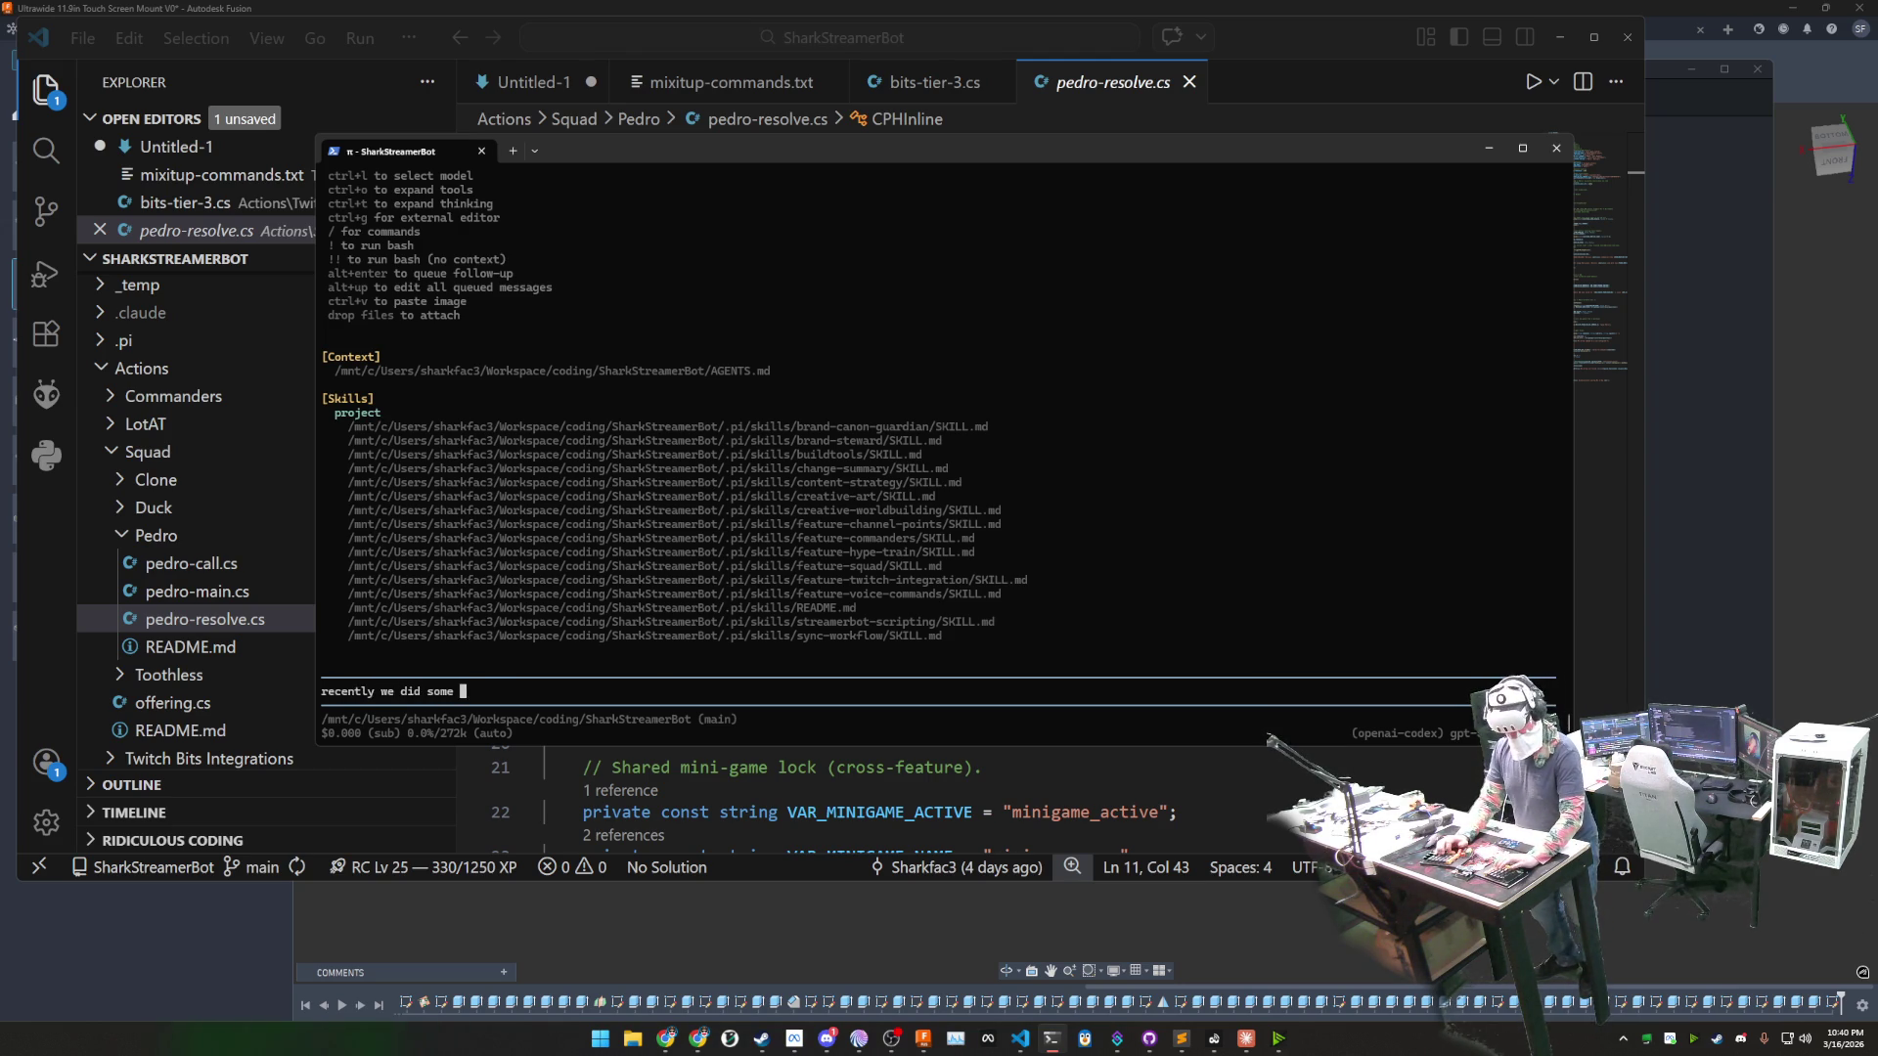
type("work with pedro")
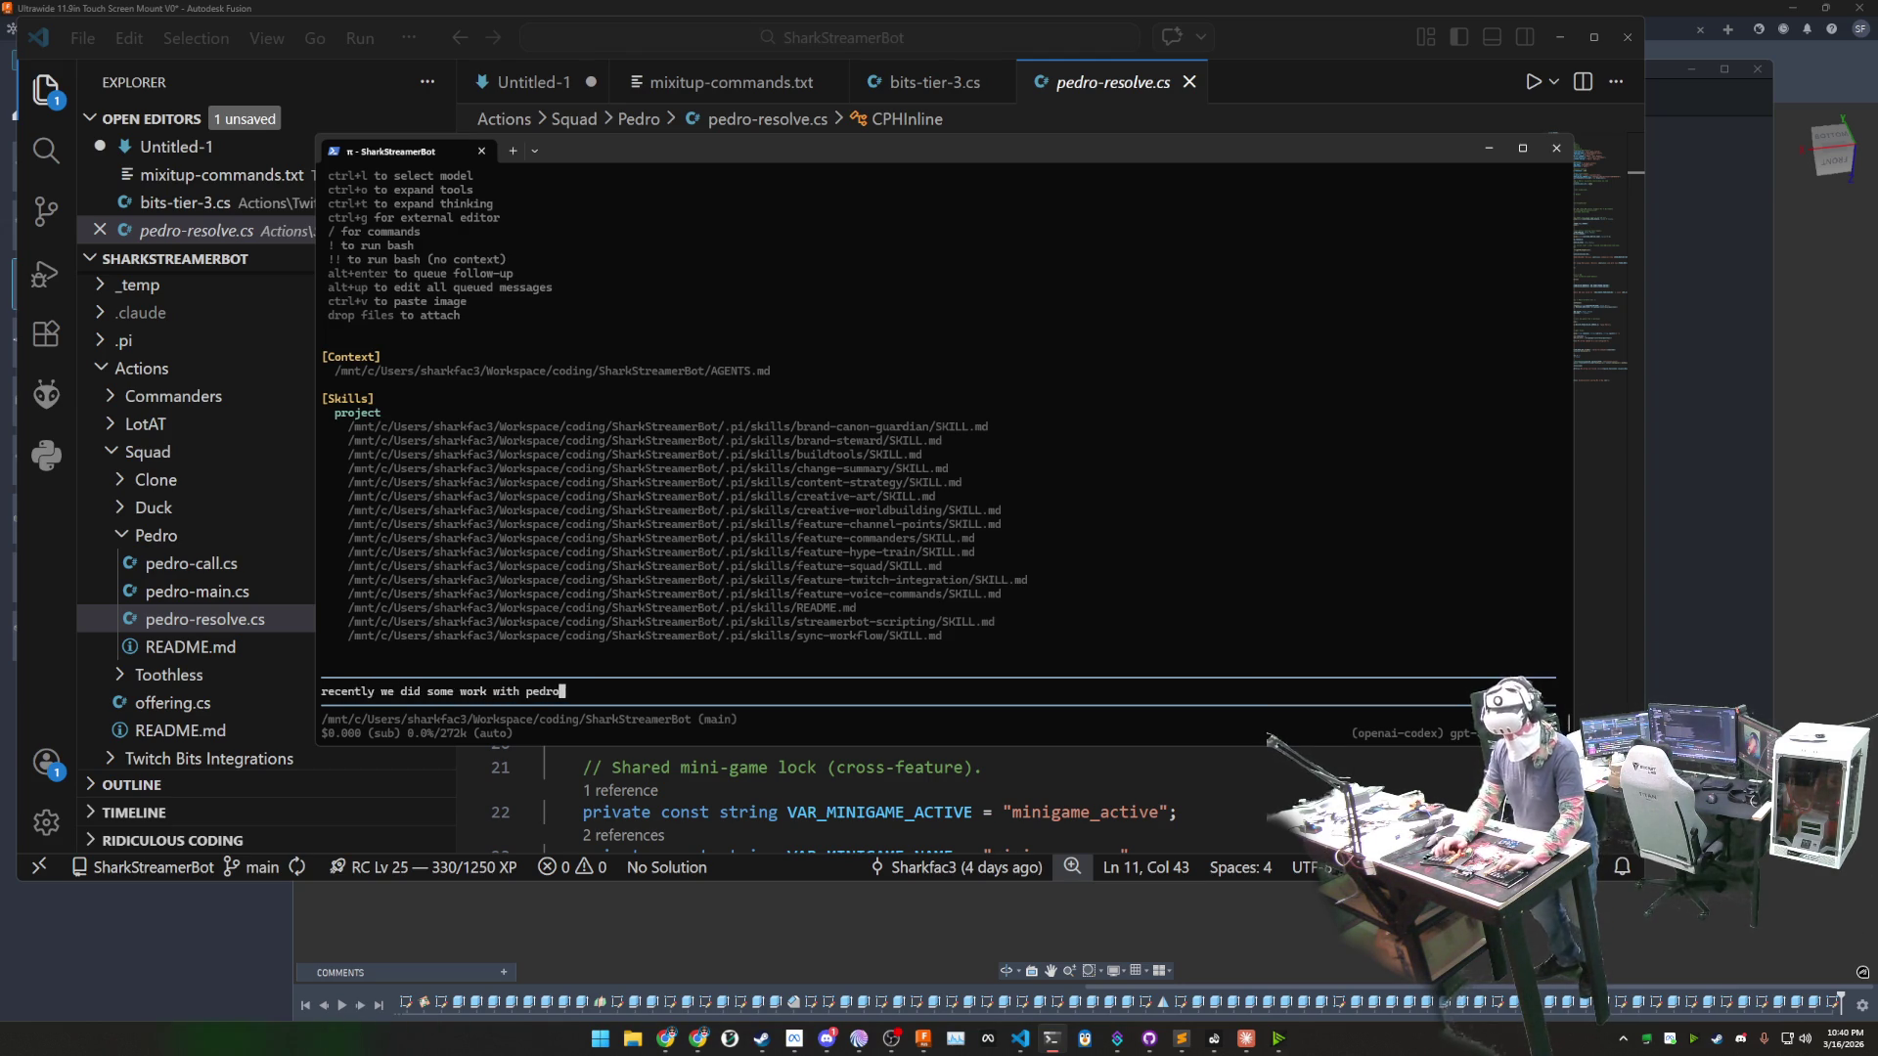
type(", the ")
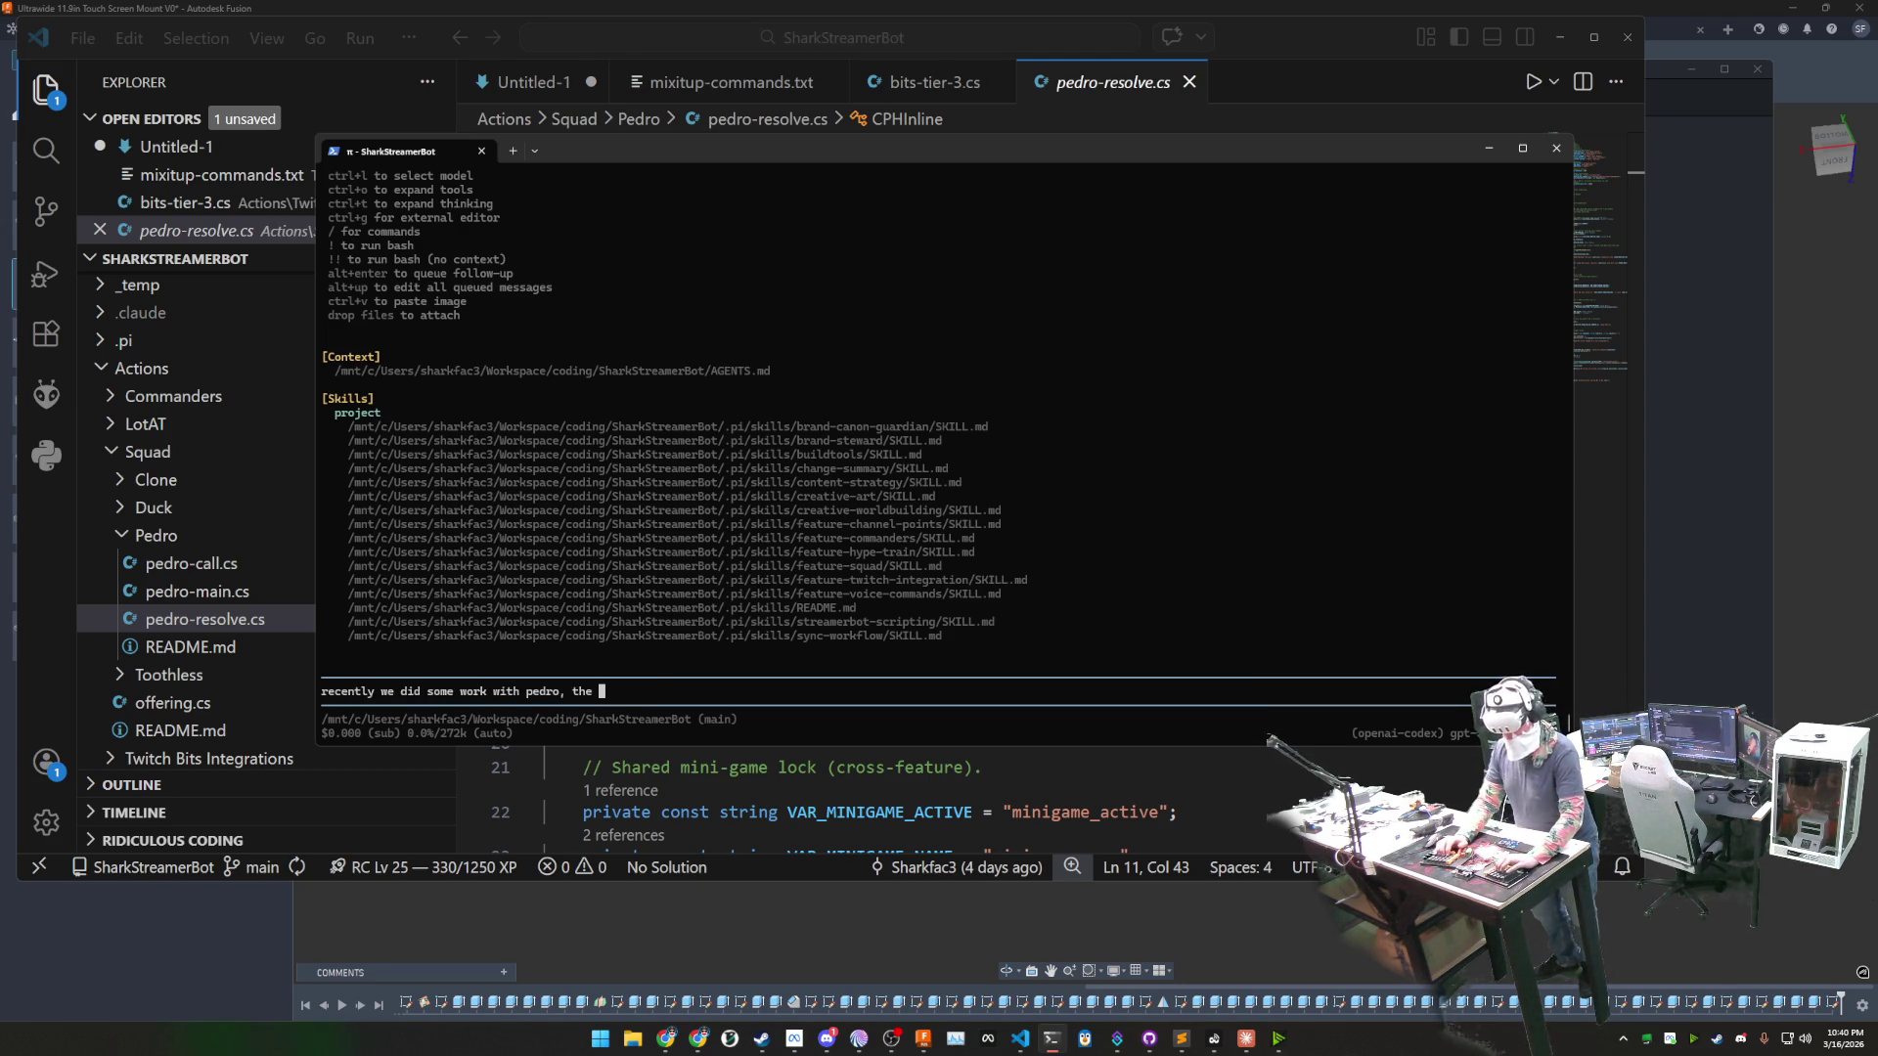
type(" probl")
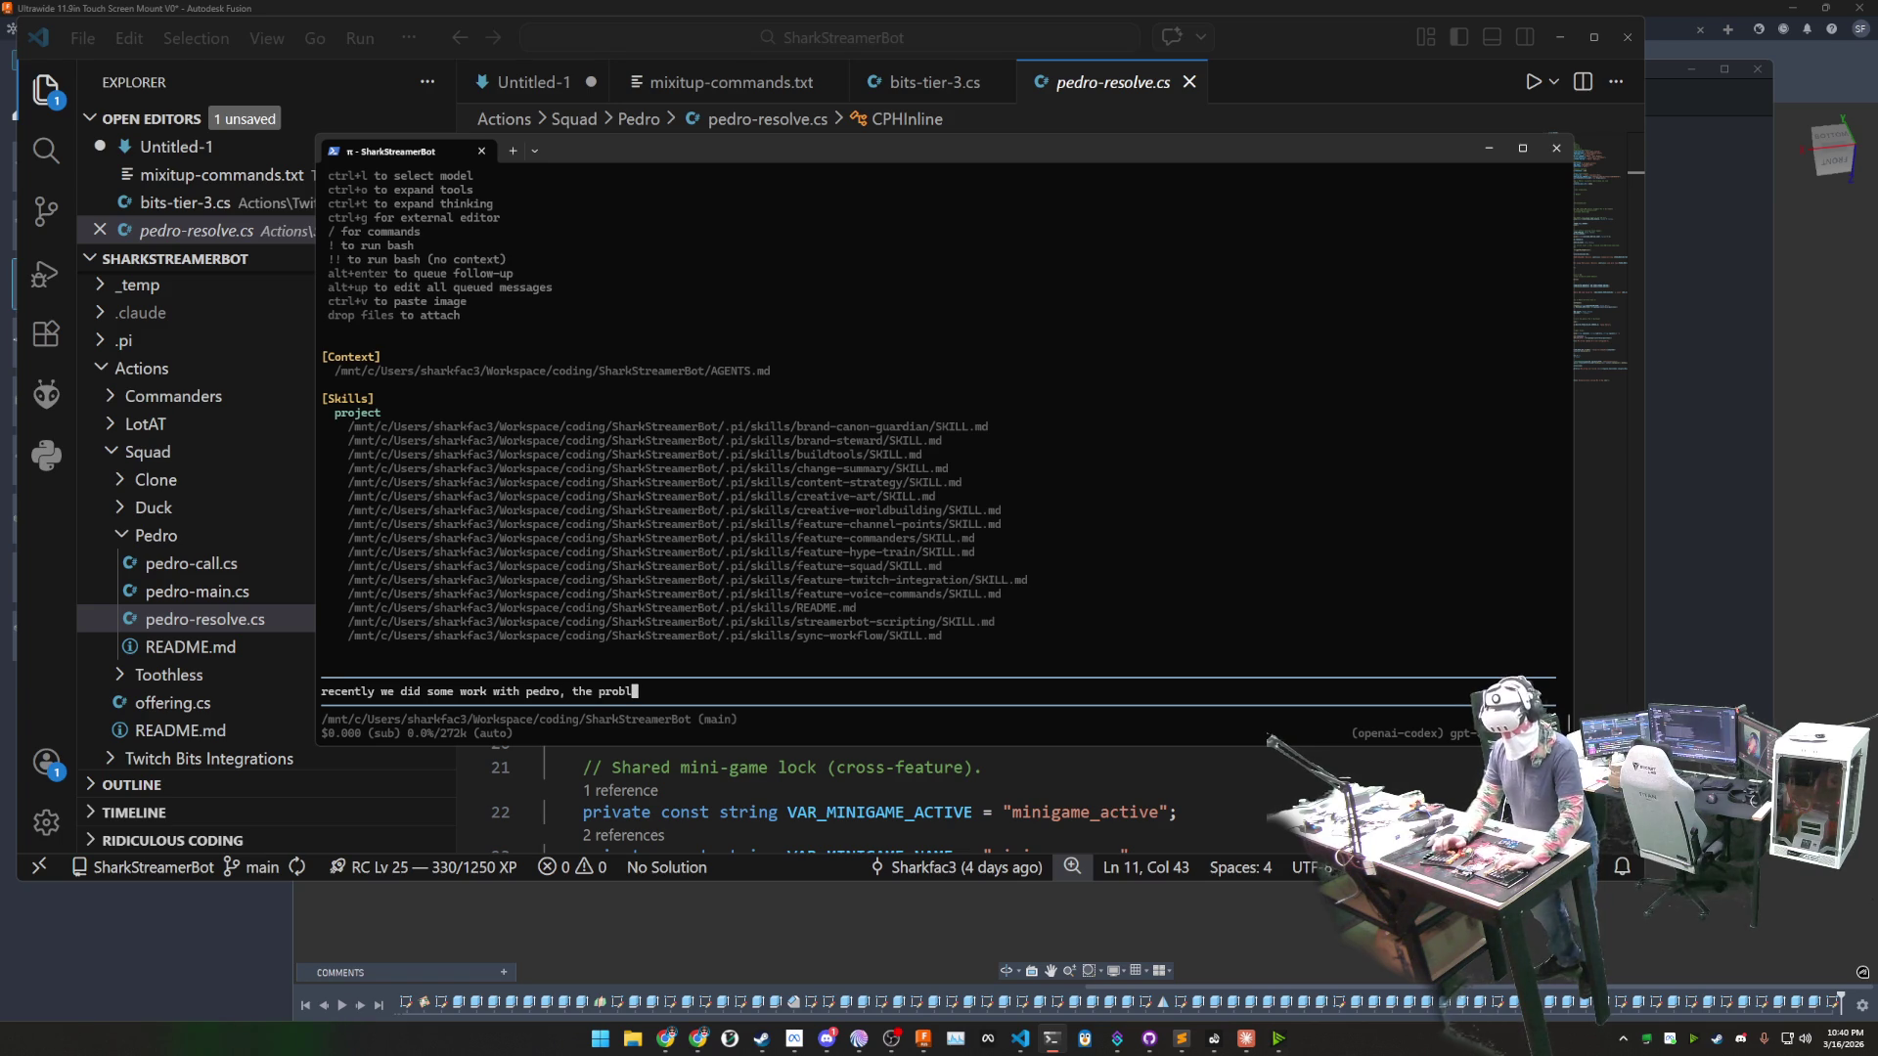
type("em now is th")
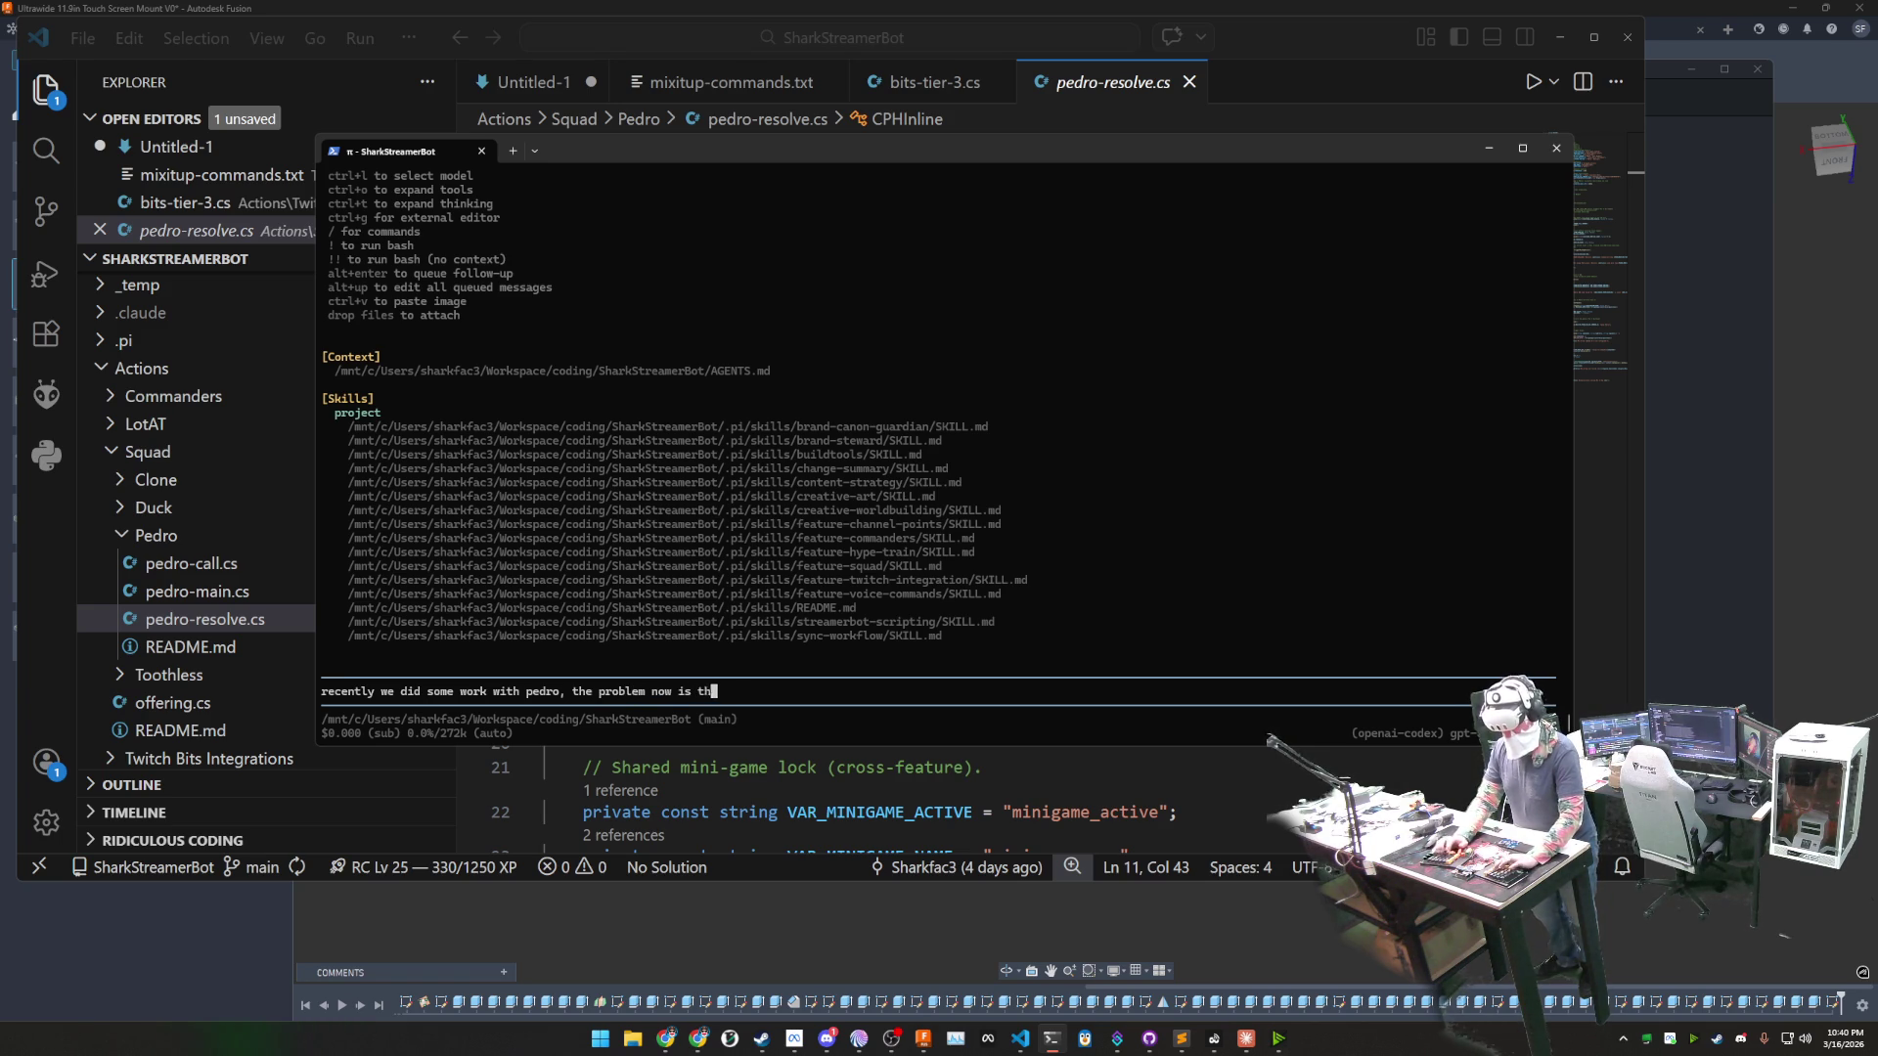
type("at when tusers do the se")
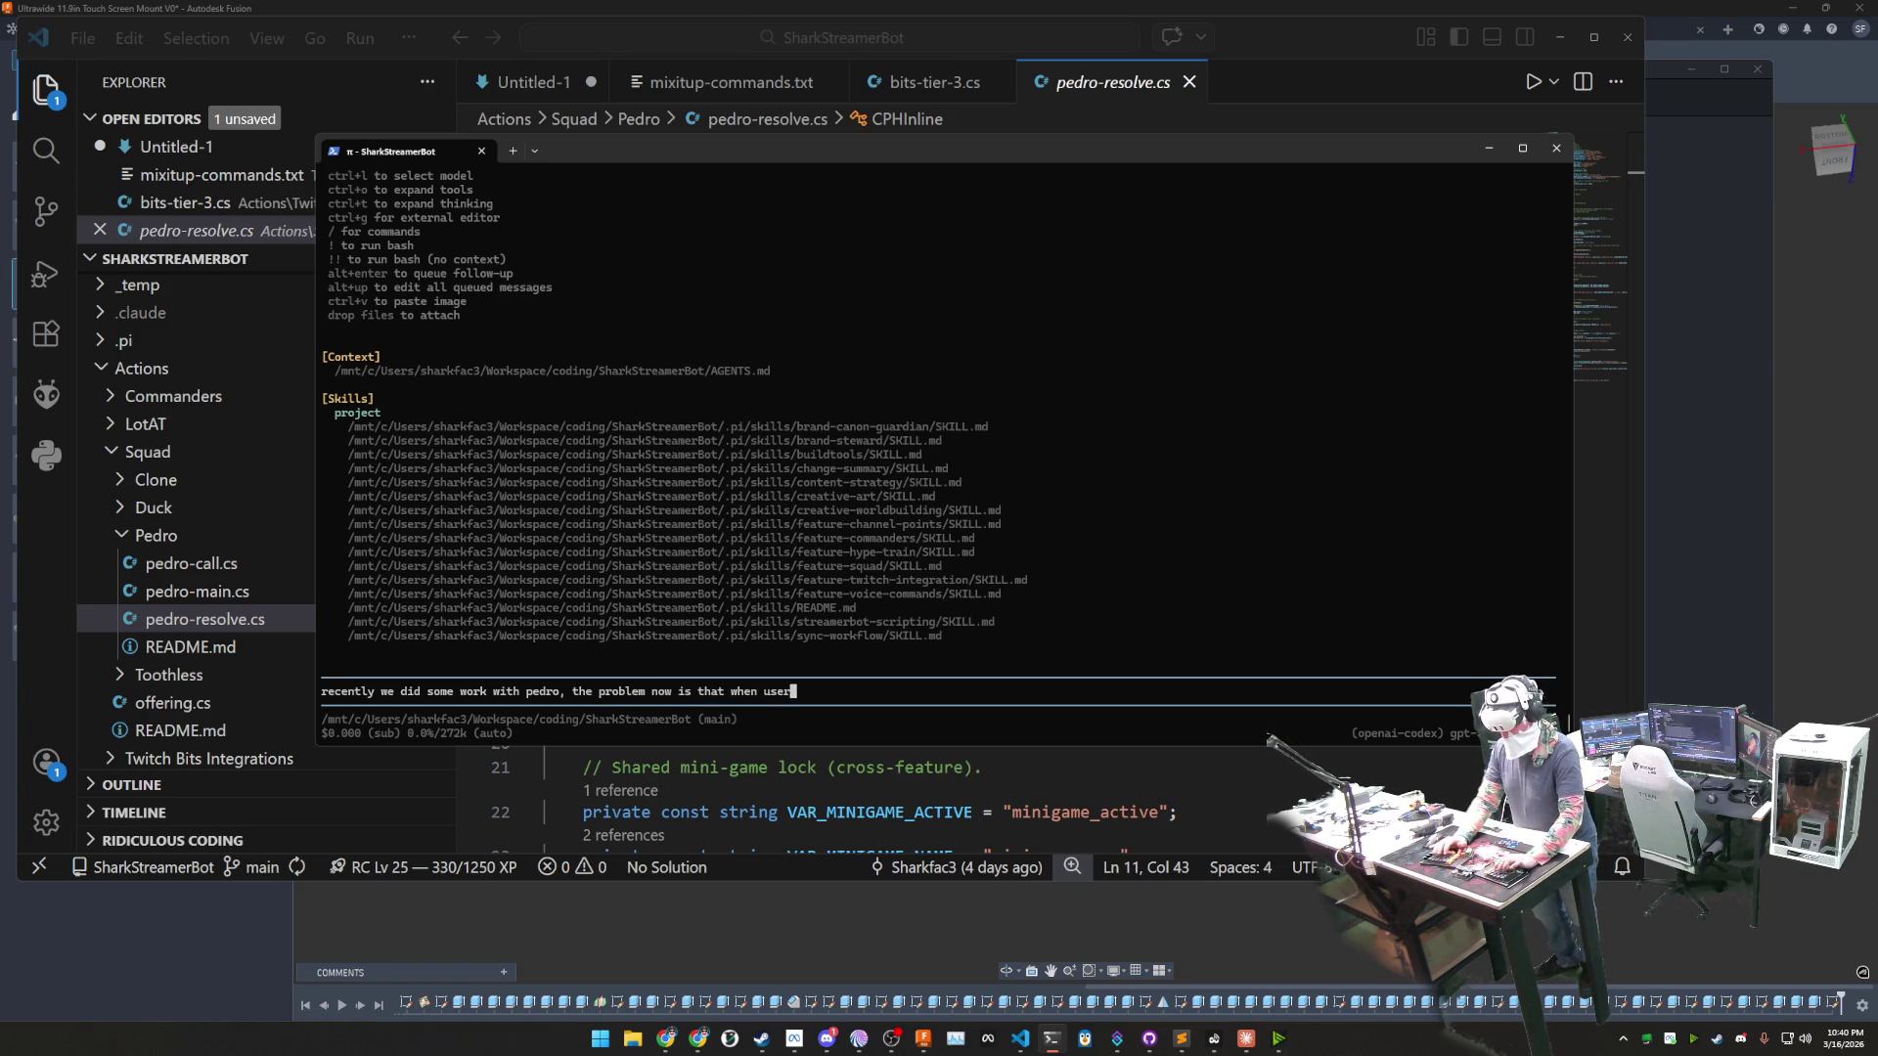
type("et tex")
type("t, they dont")
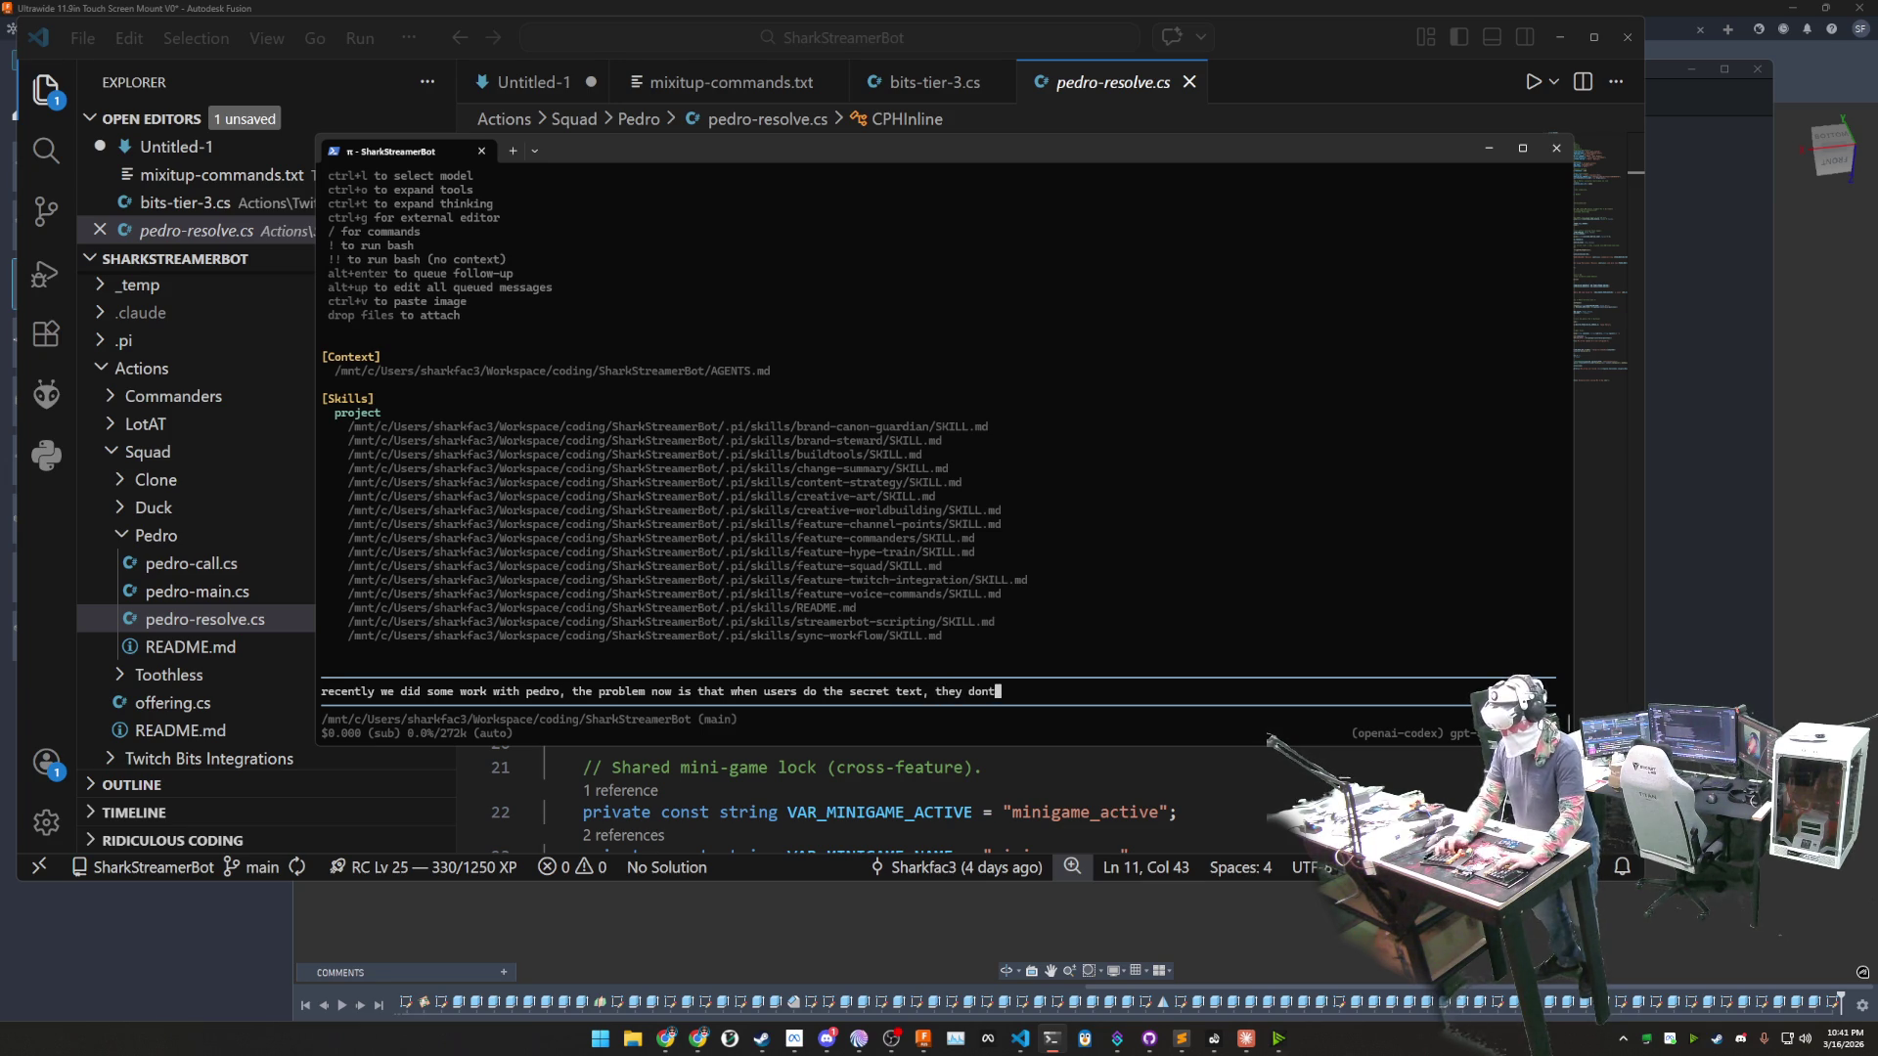
key("BackSpace")
key("BackSpace")
key("BackSpace")
type("it on")
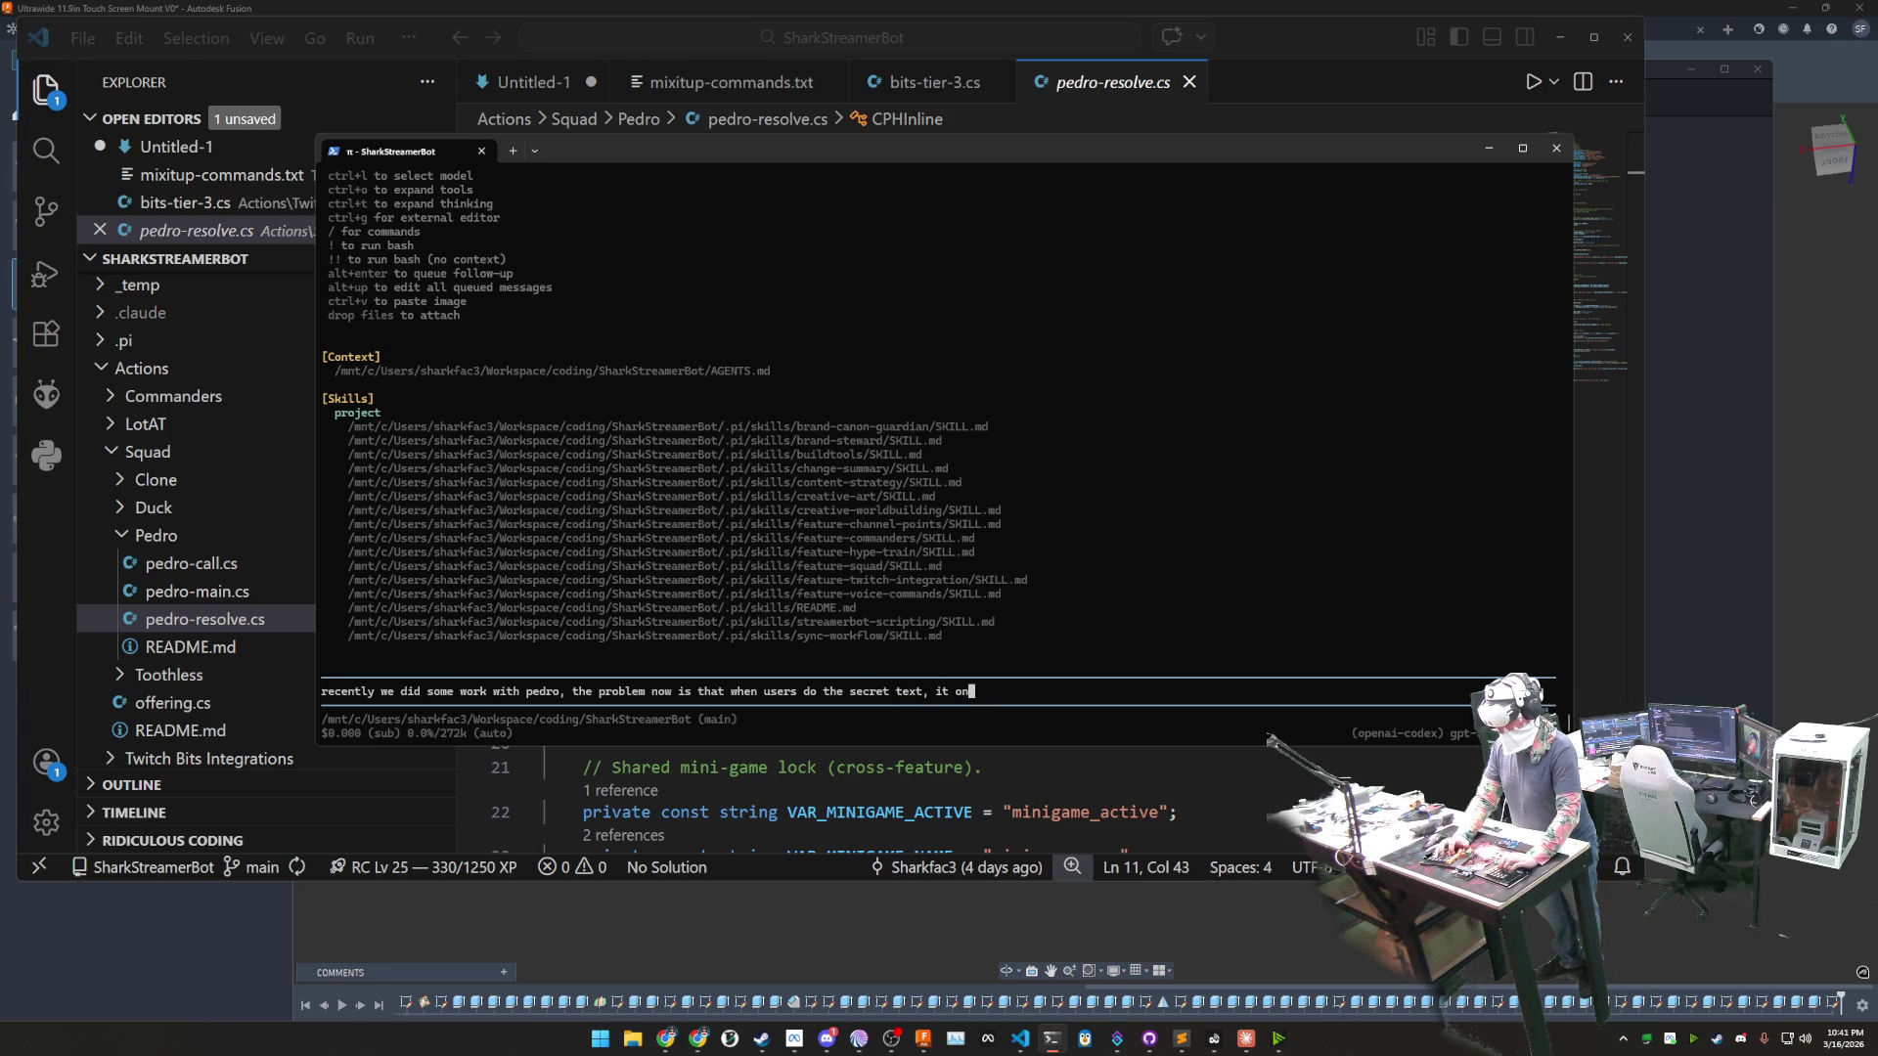
type("ly works the one time")
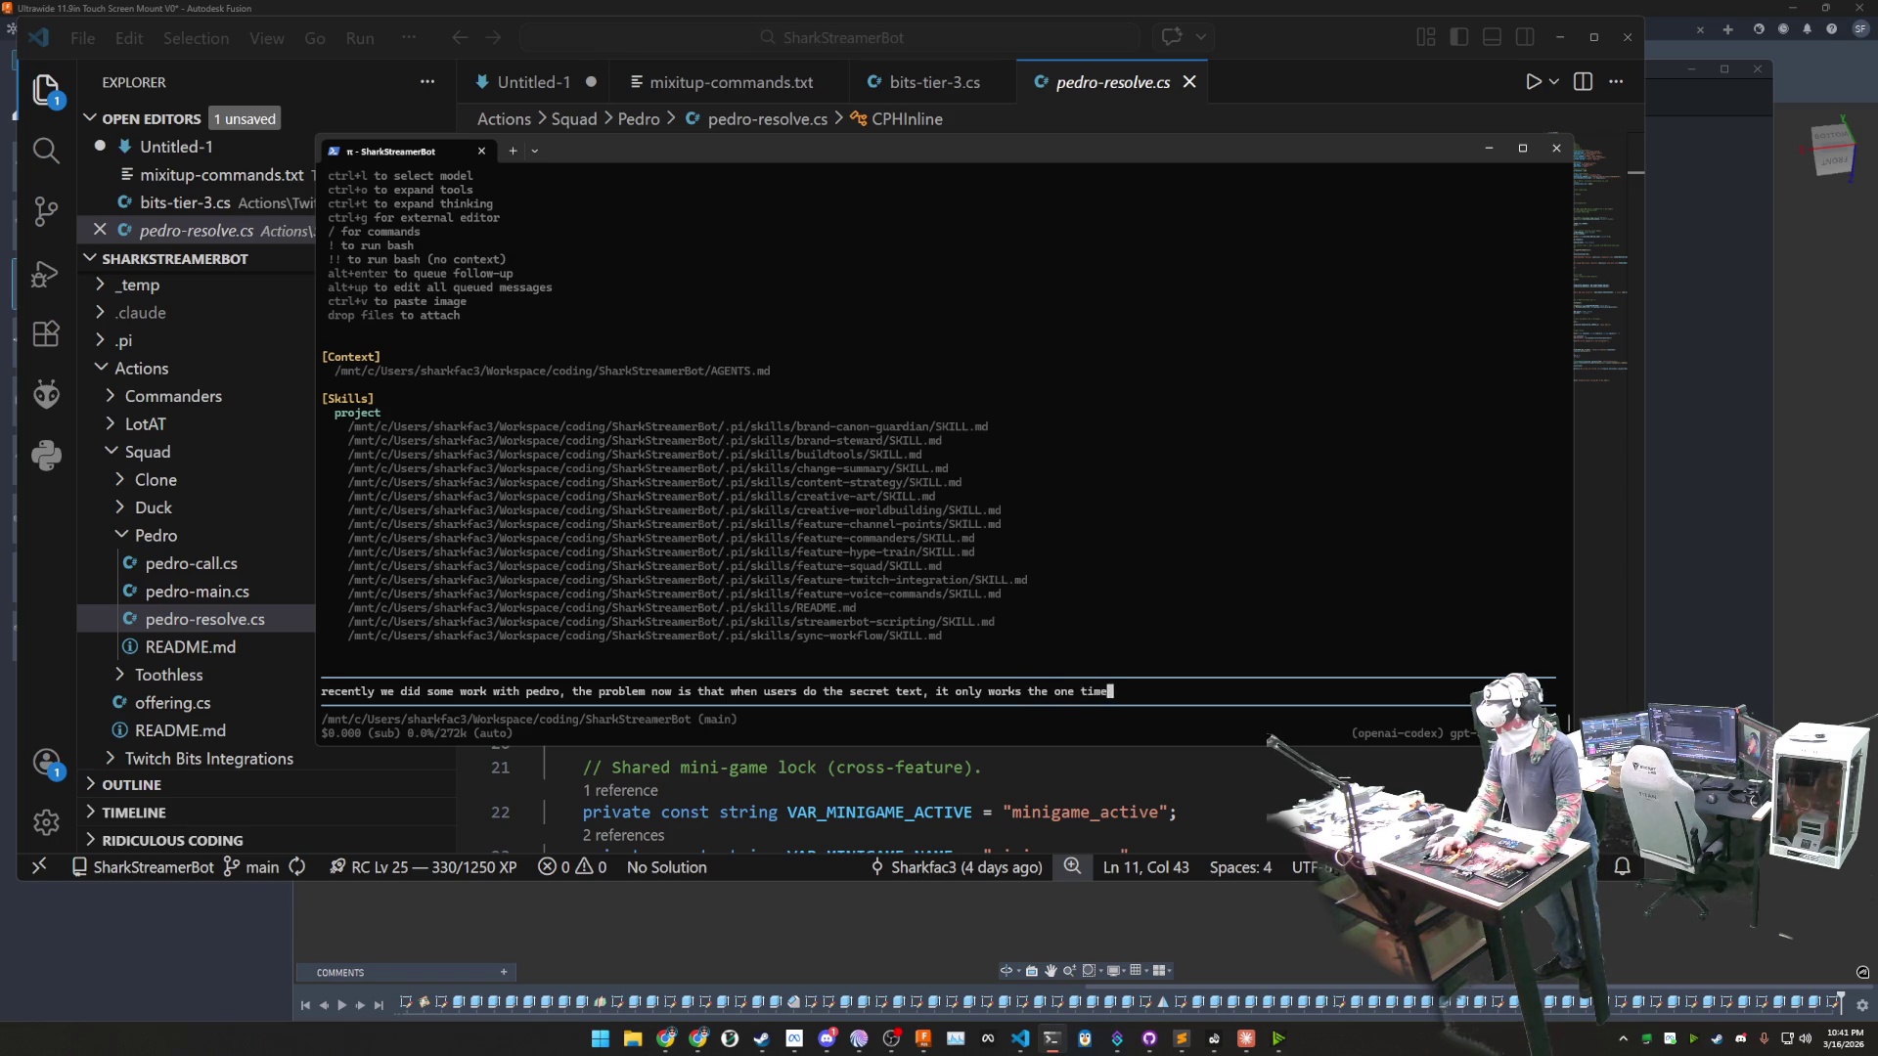
type(". we want the ")
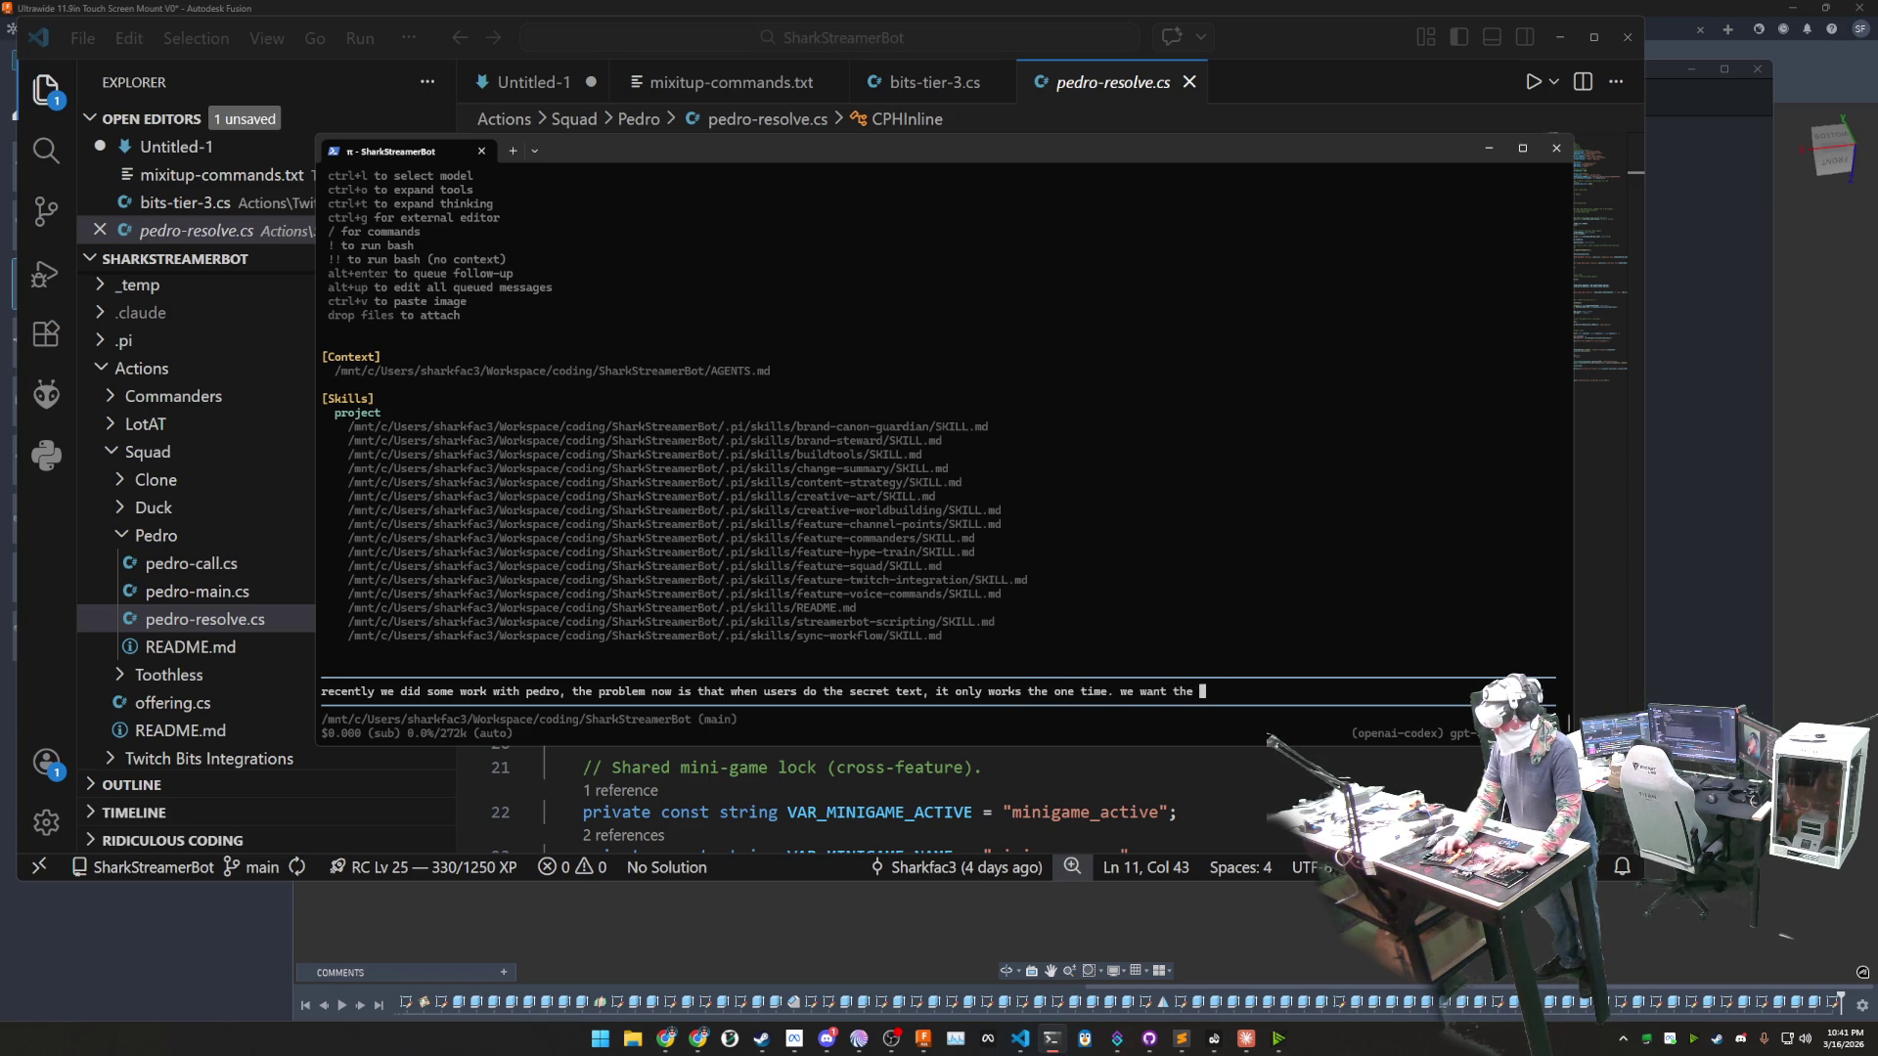
type("secret tex")
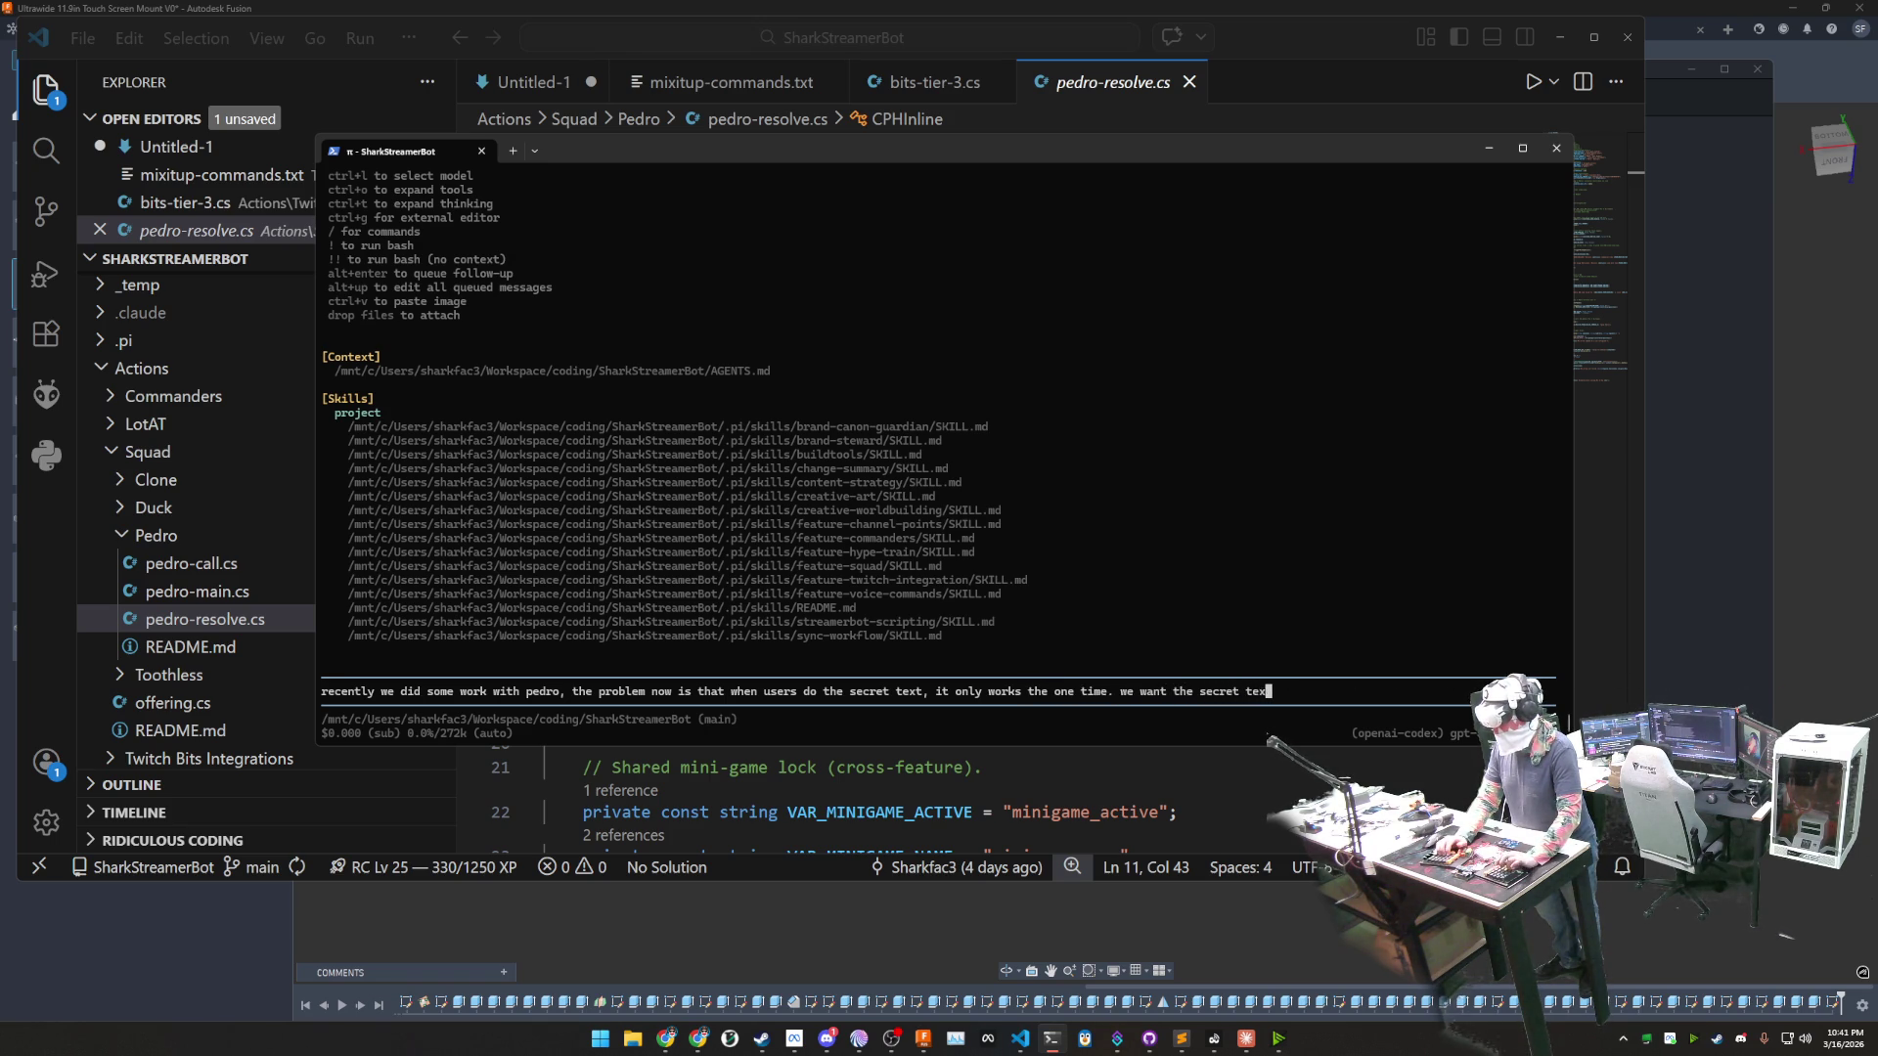
type("t to run the mixitup command ")
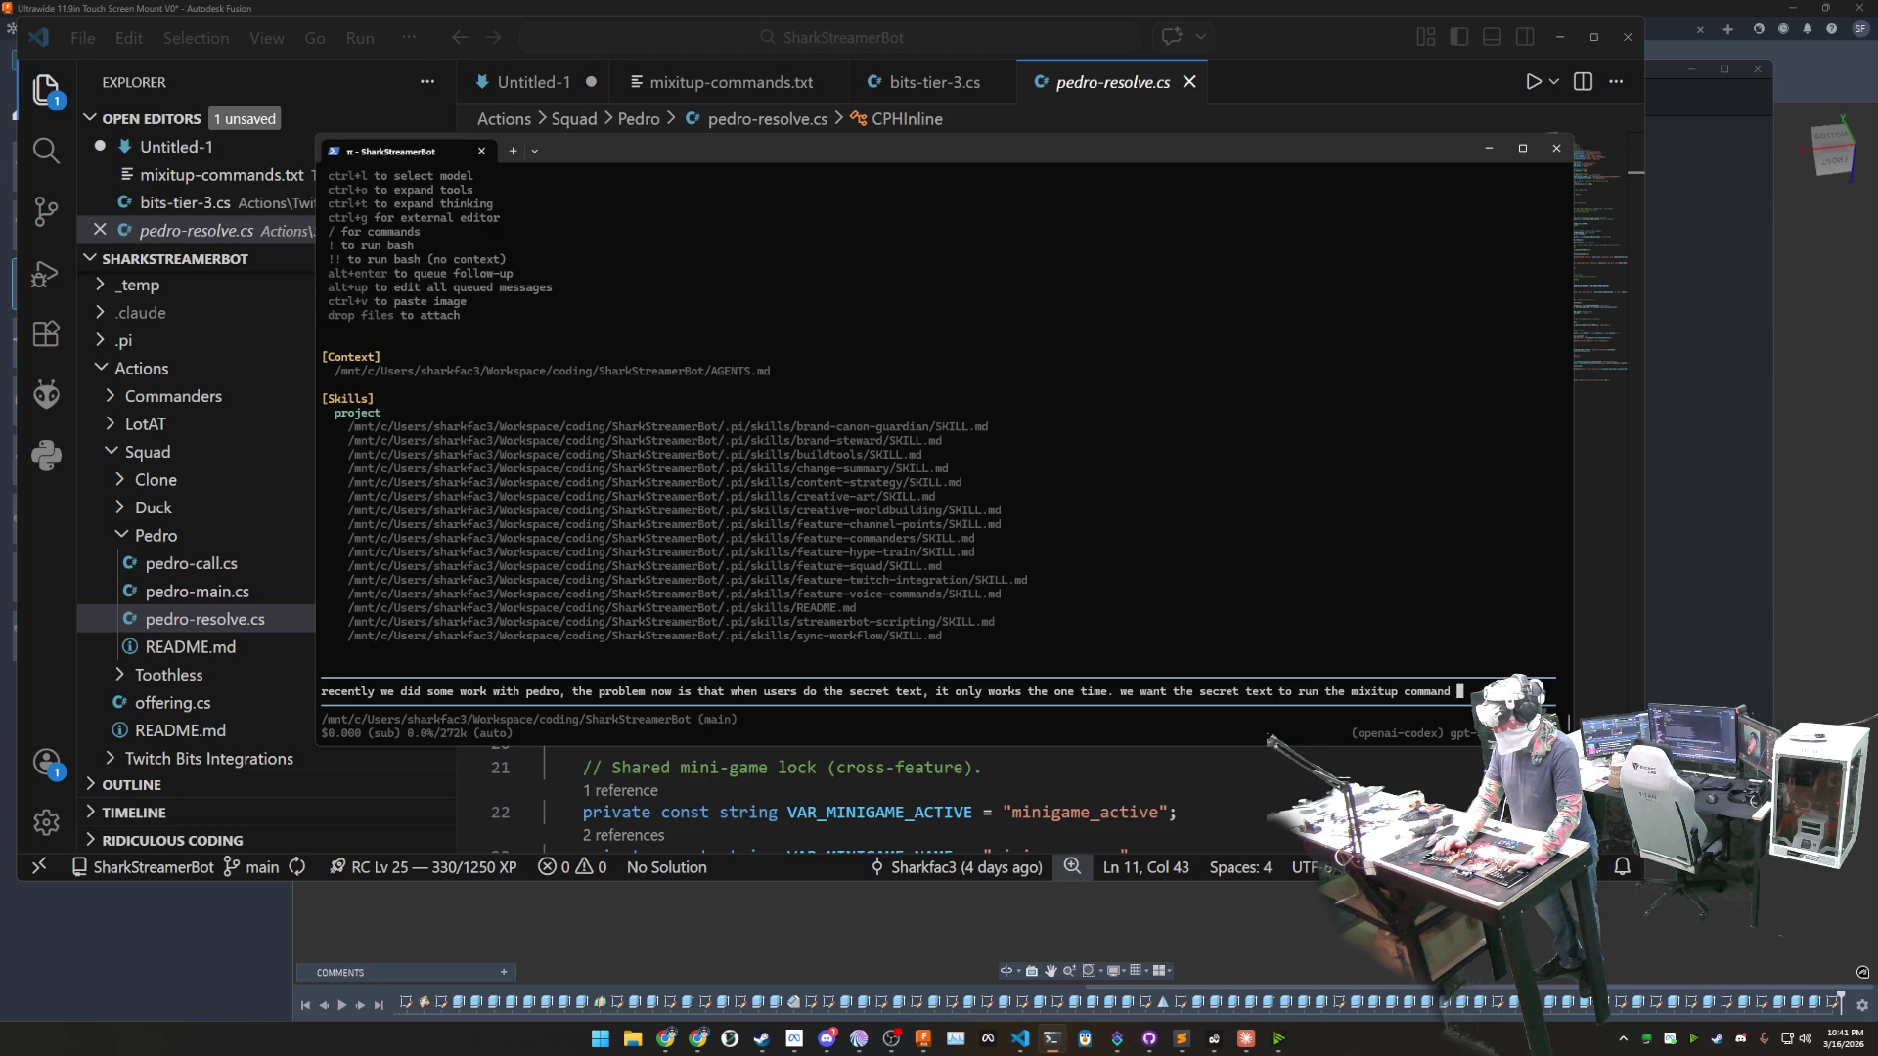
type("multiple times perstrea")
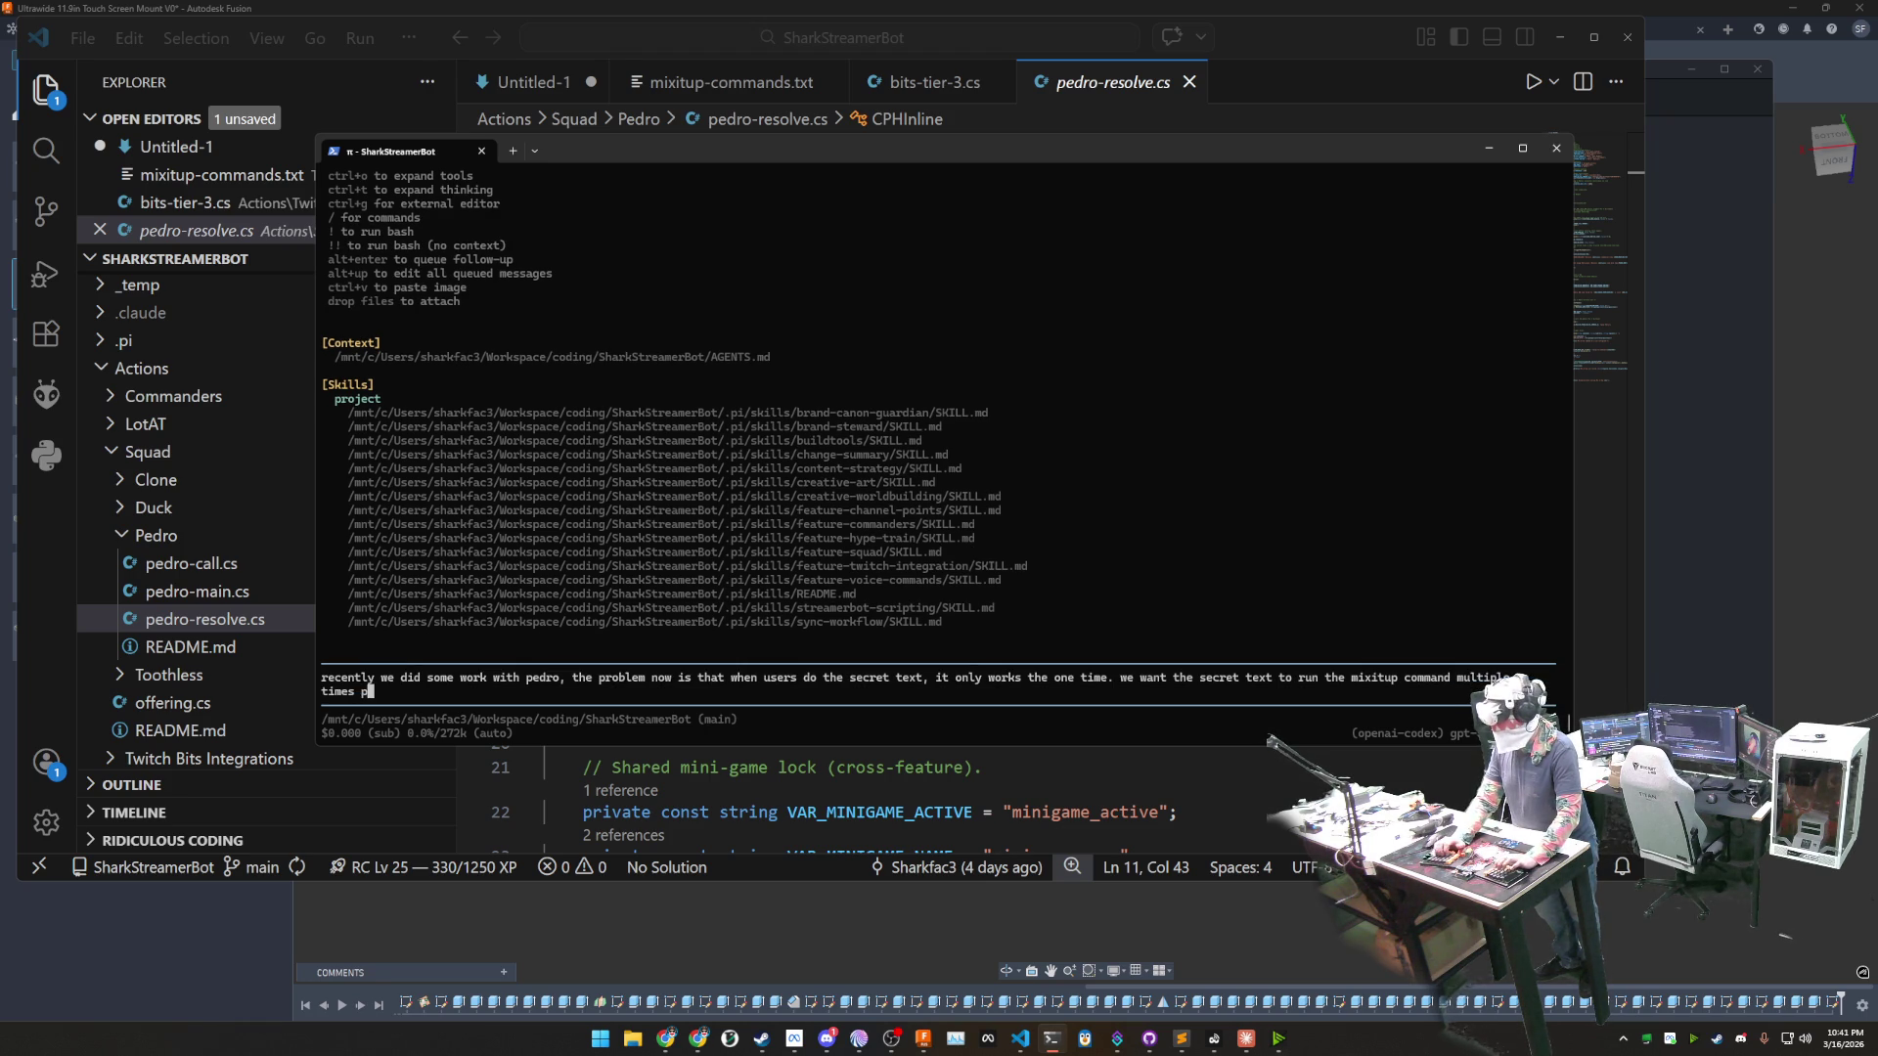
key("BackSpace")
key("BackSpace")
key("BackSpace")
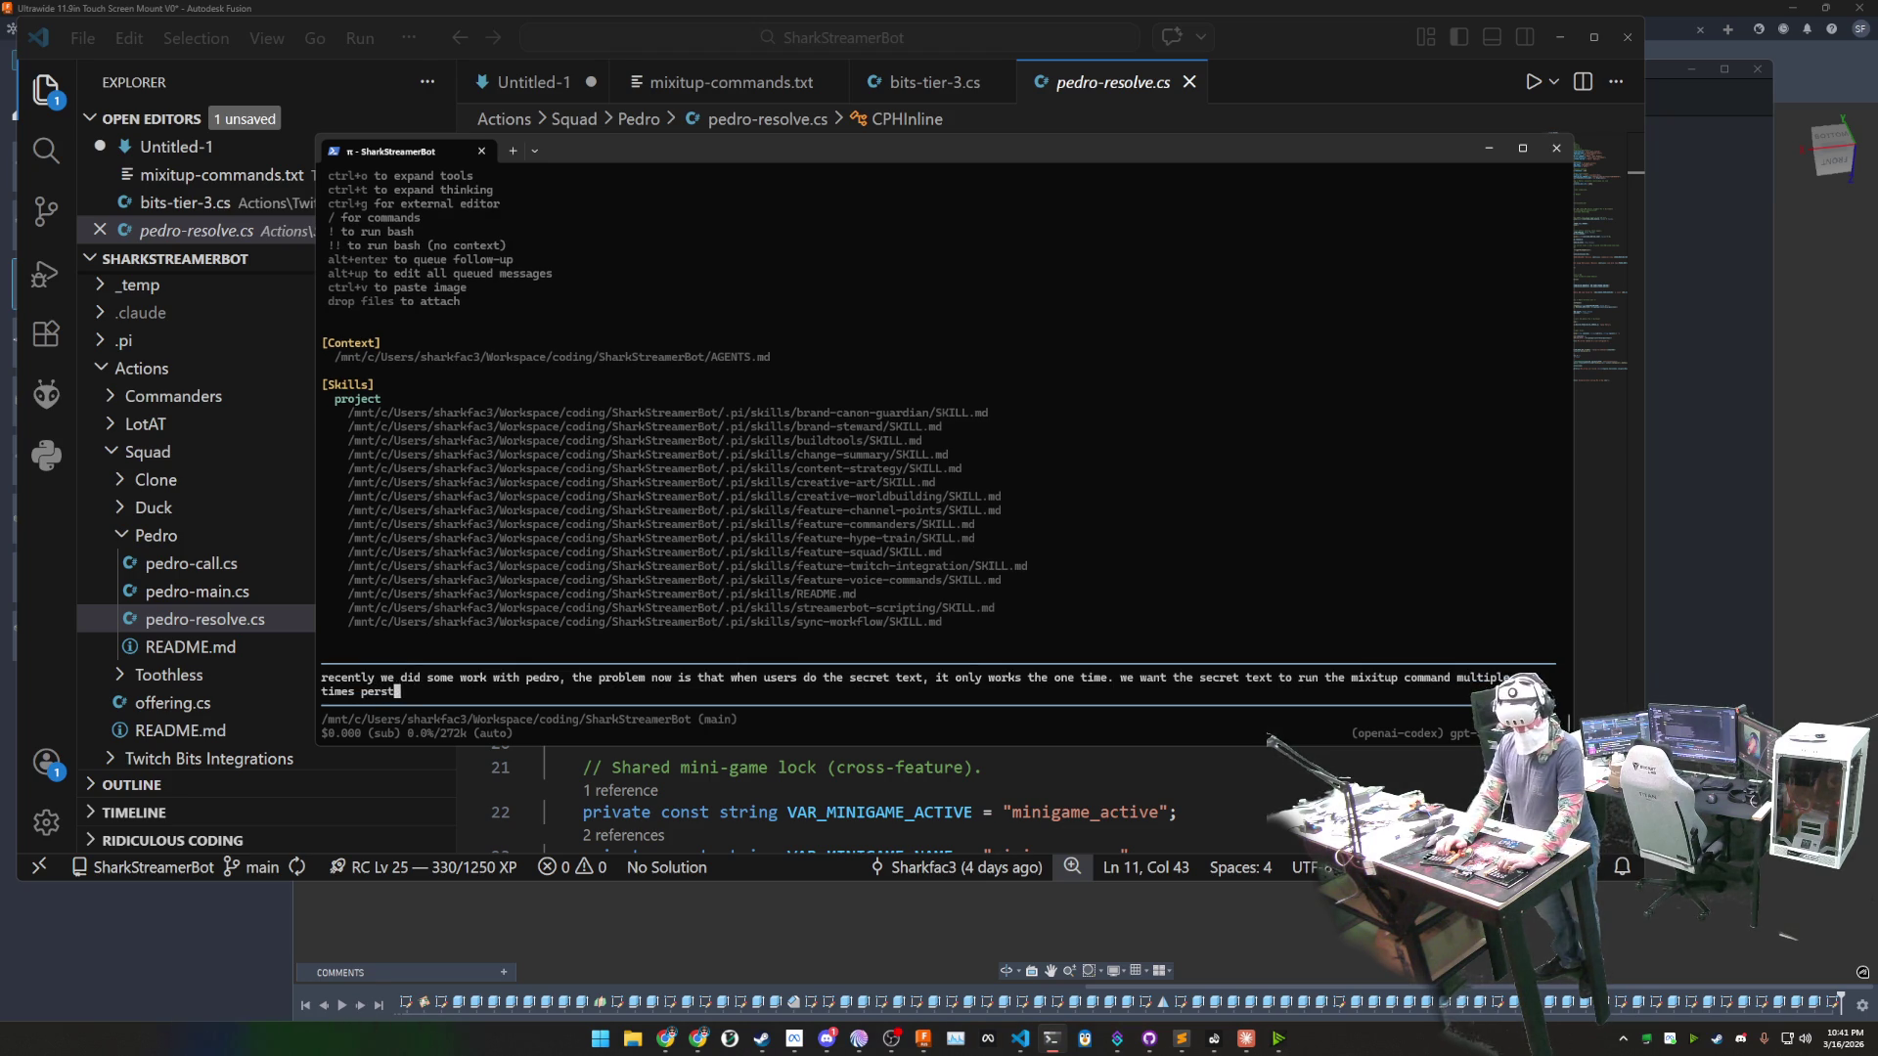
type("stream")
key("Return")
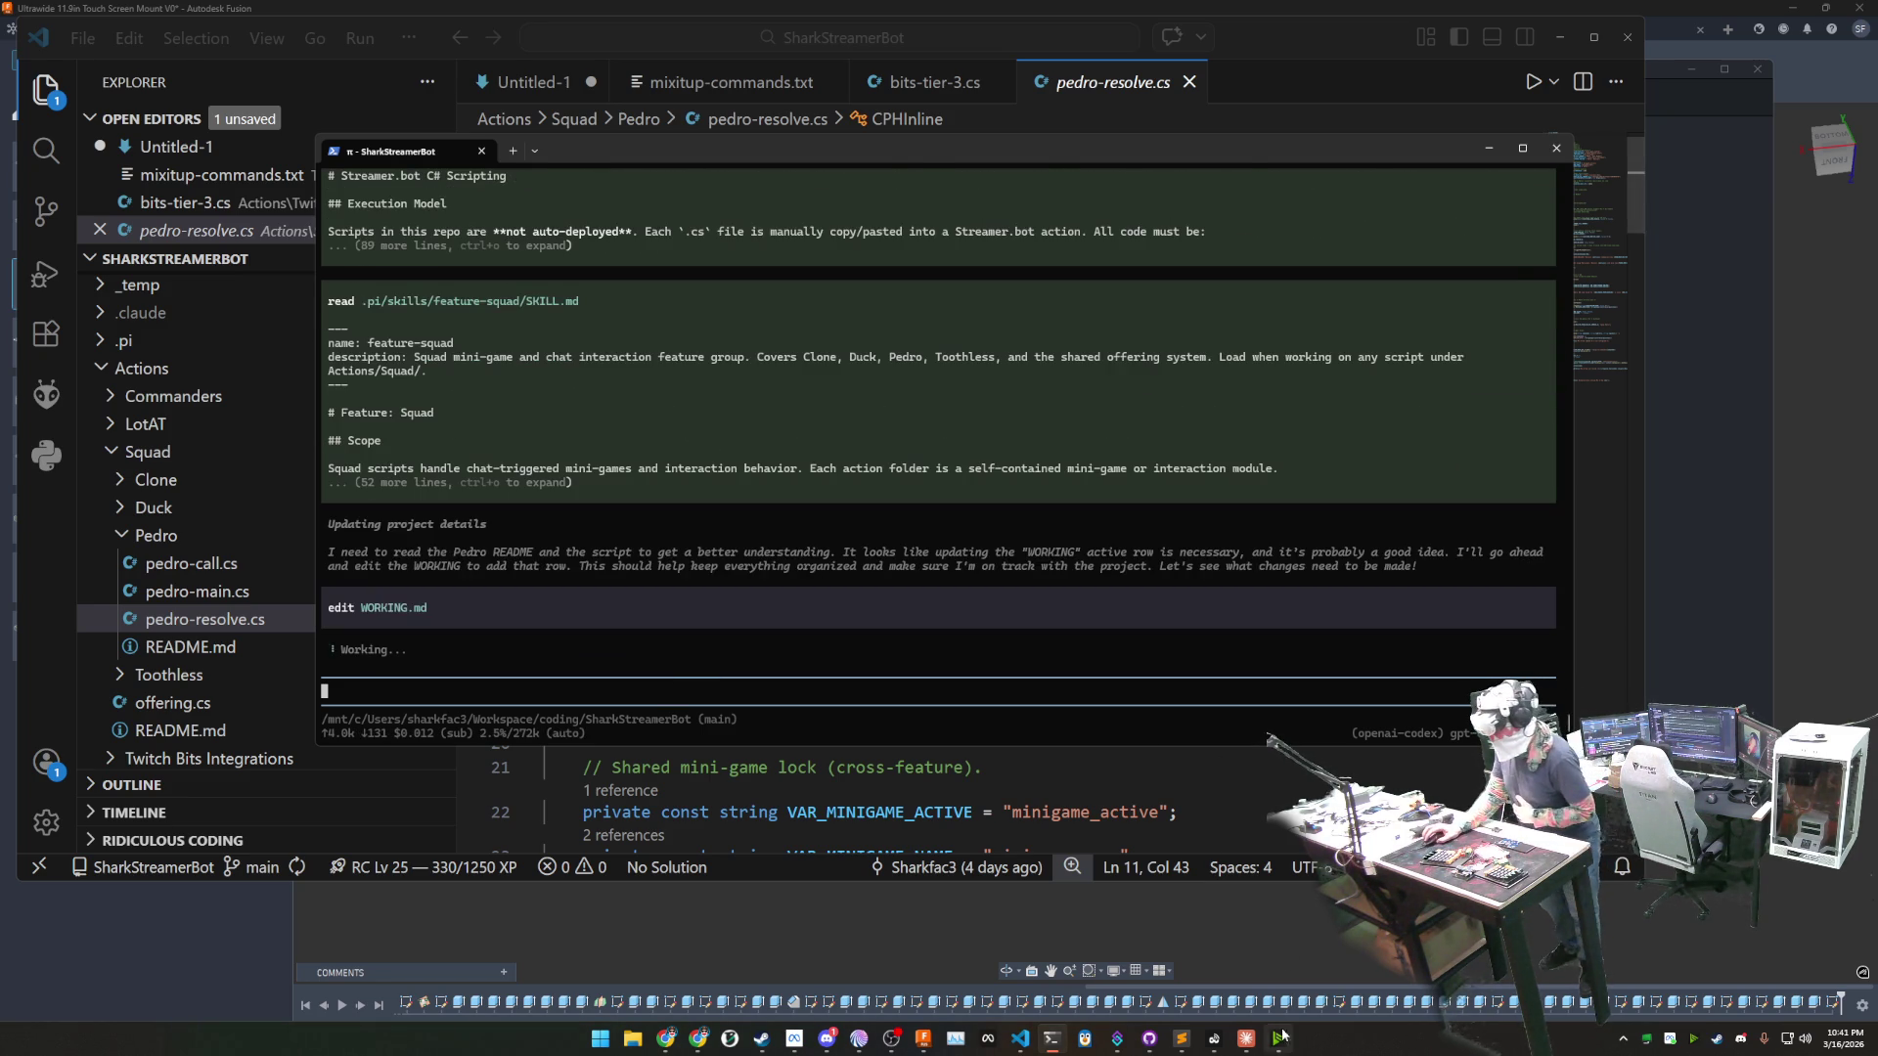
left_click(1256, 1046)
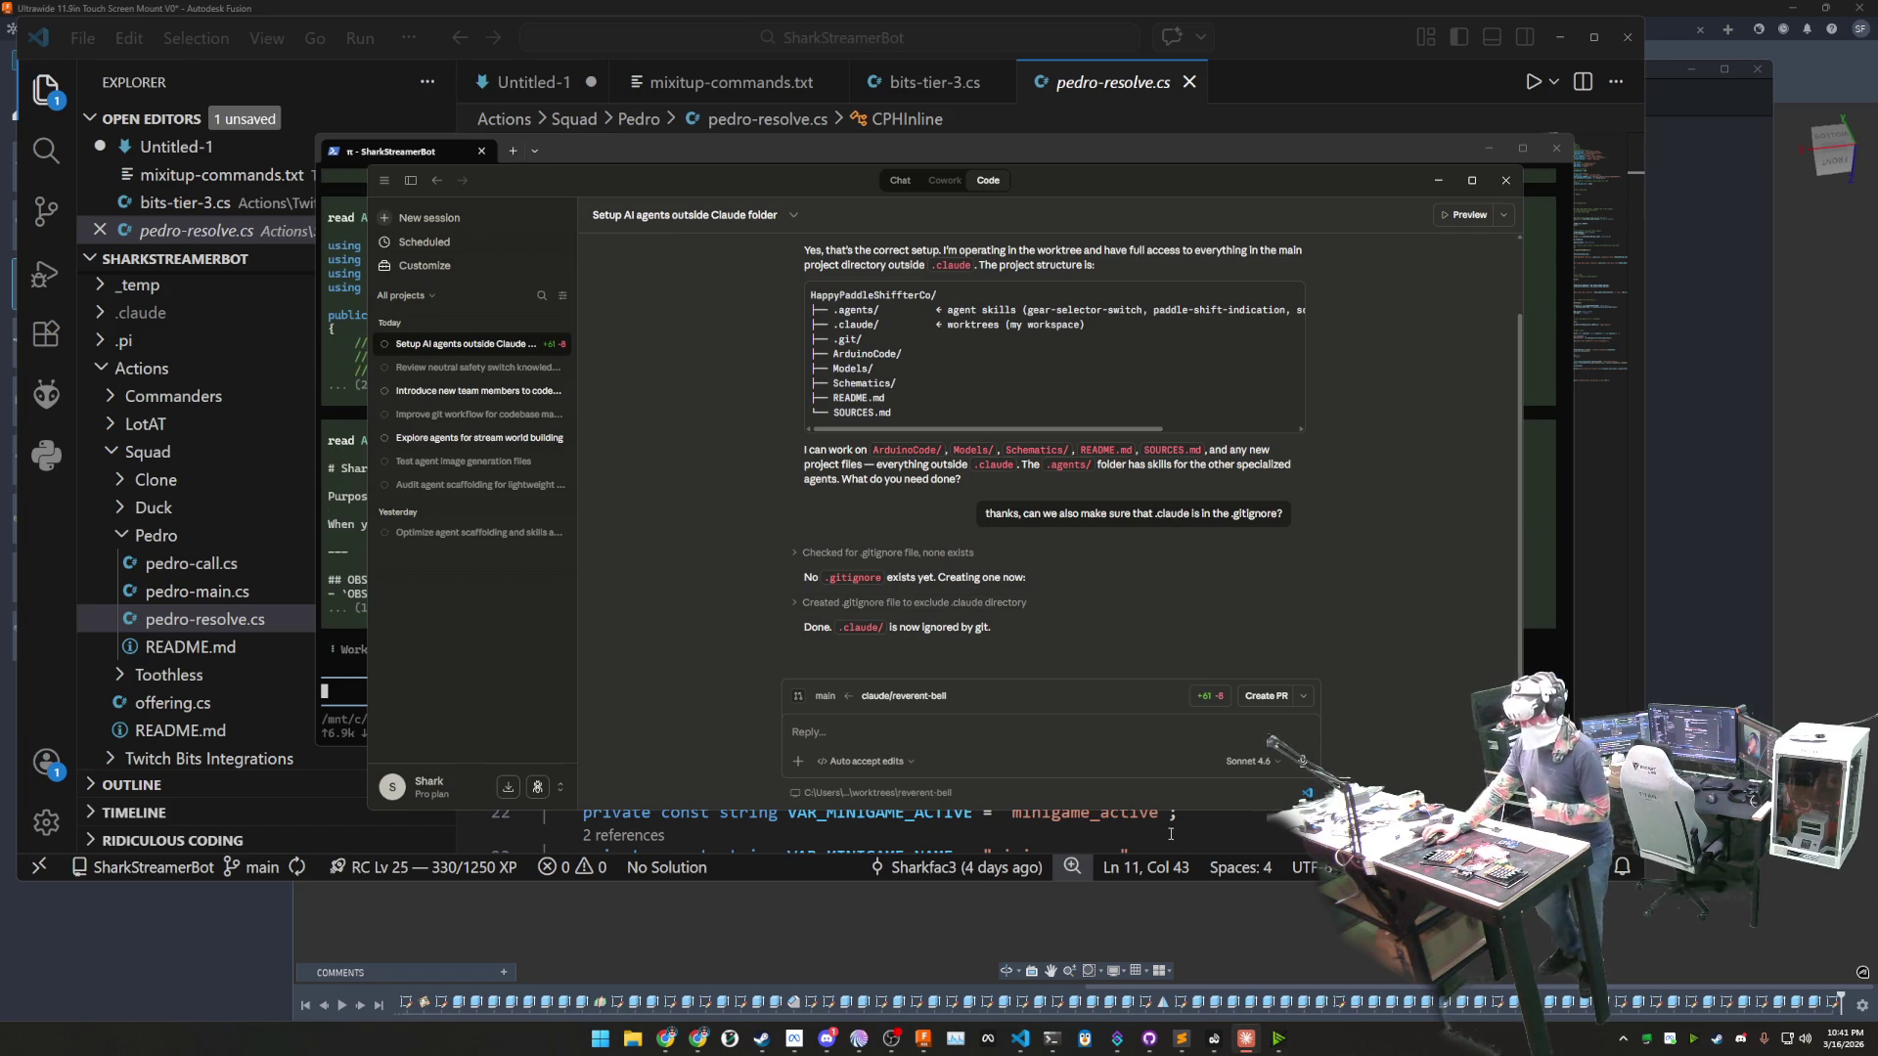
- Switch GitHub Desktop to XJAuthorityAgent and pull its 2 incoming commits from origin
left_click(1149, 1039)
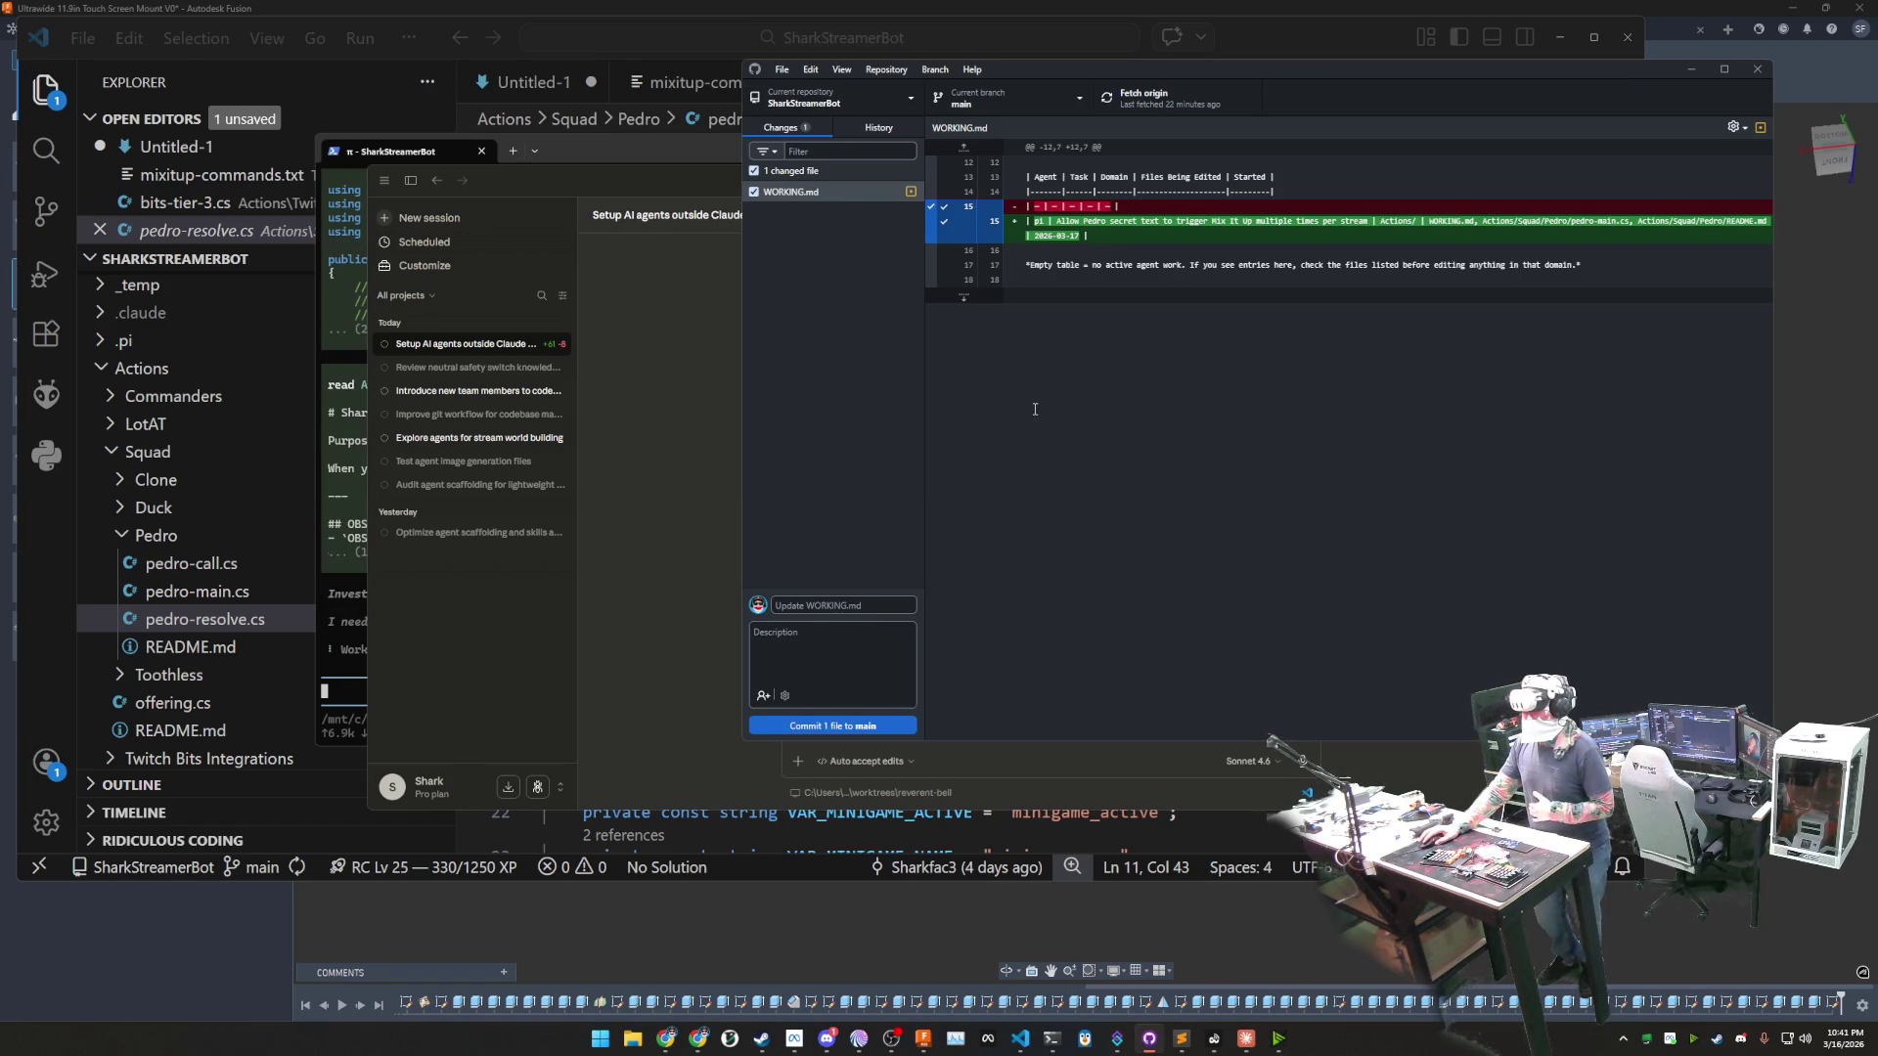
left_click(851, 104)
left_click(847, 225)
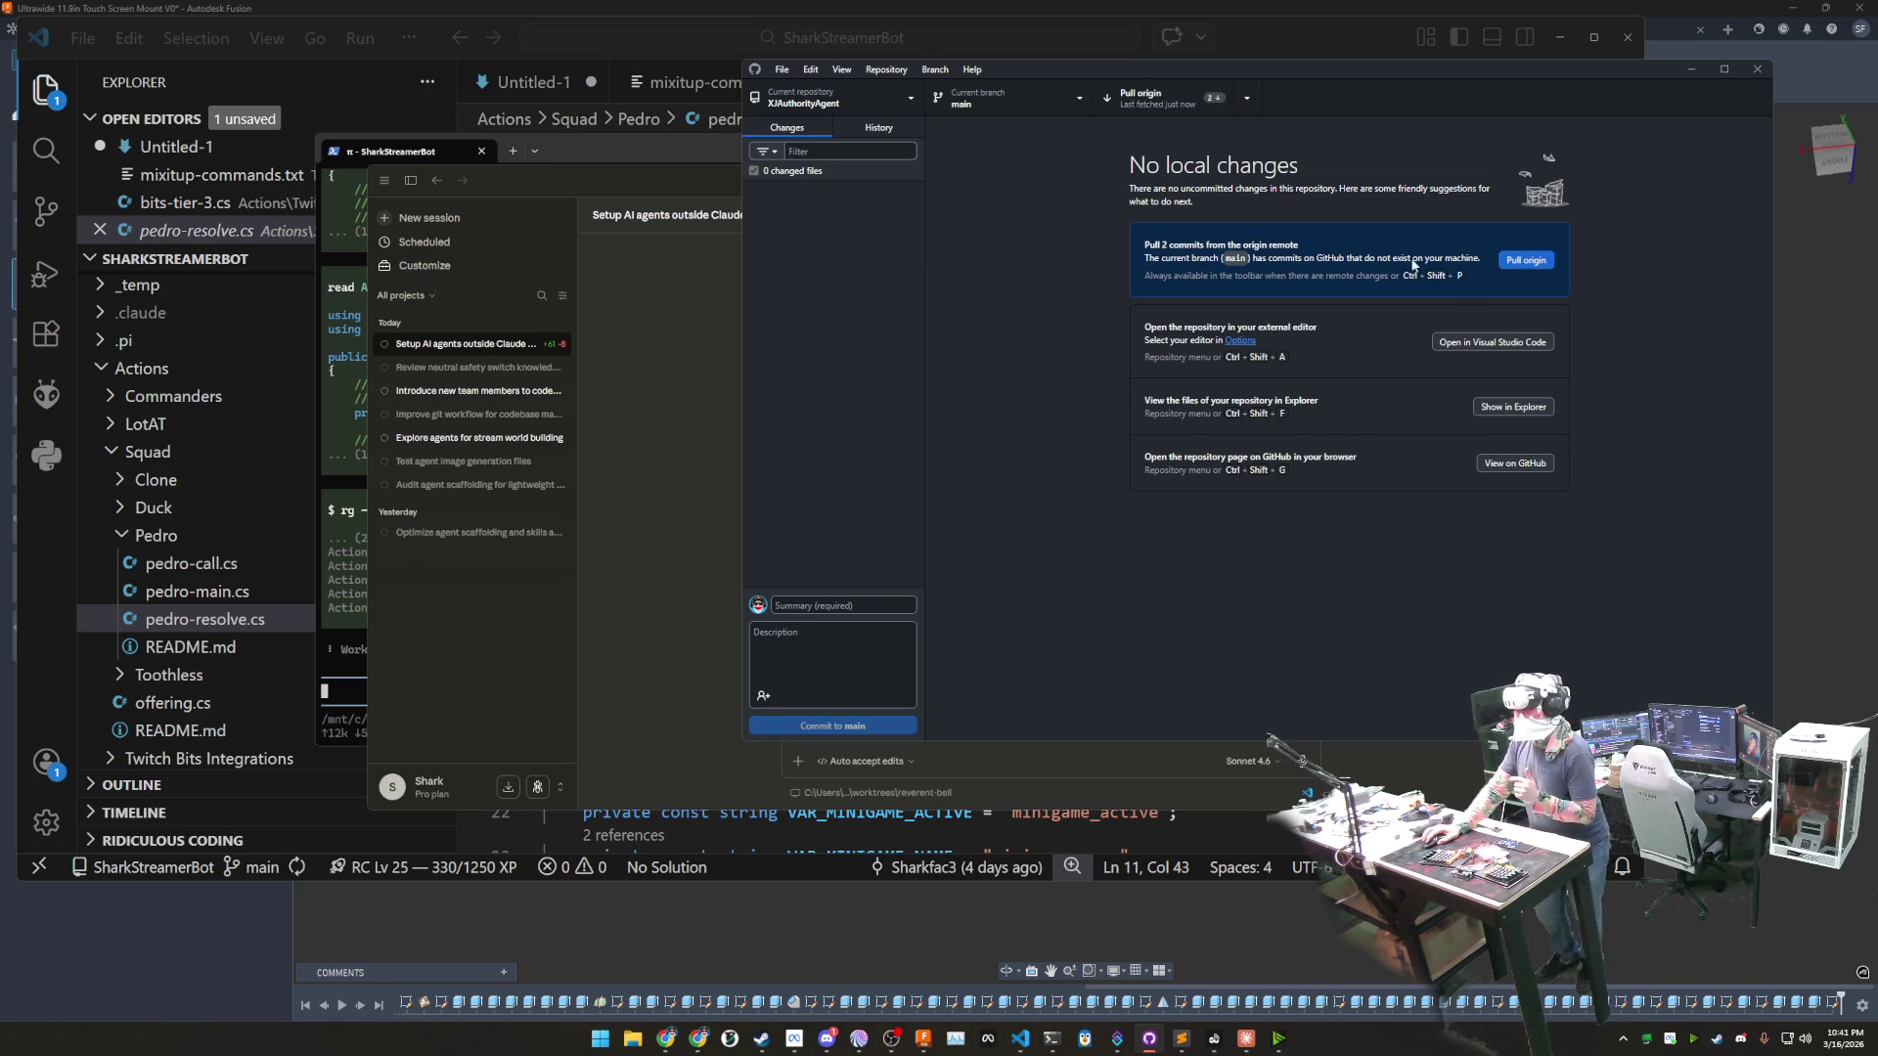
left_click(1524, 262)
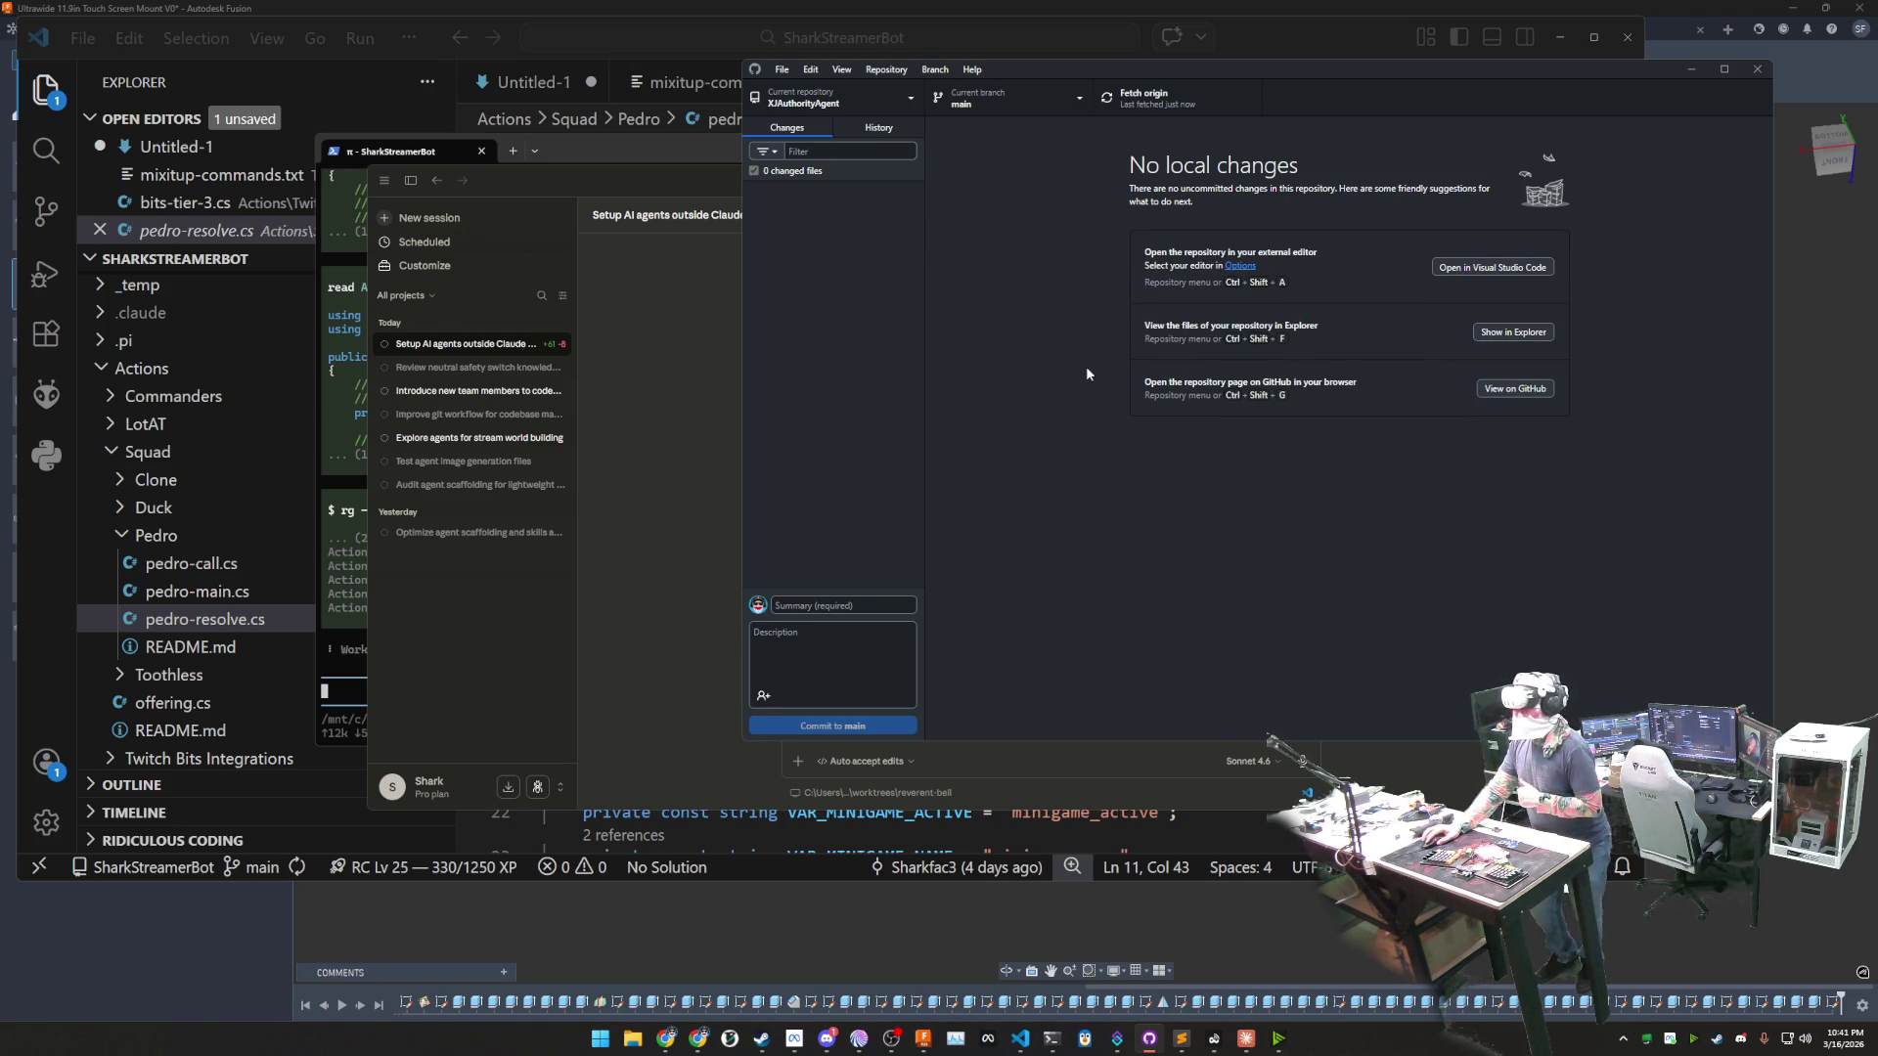
left_click(798, 777)
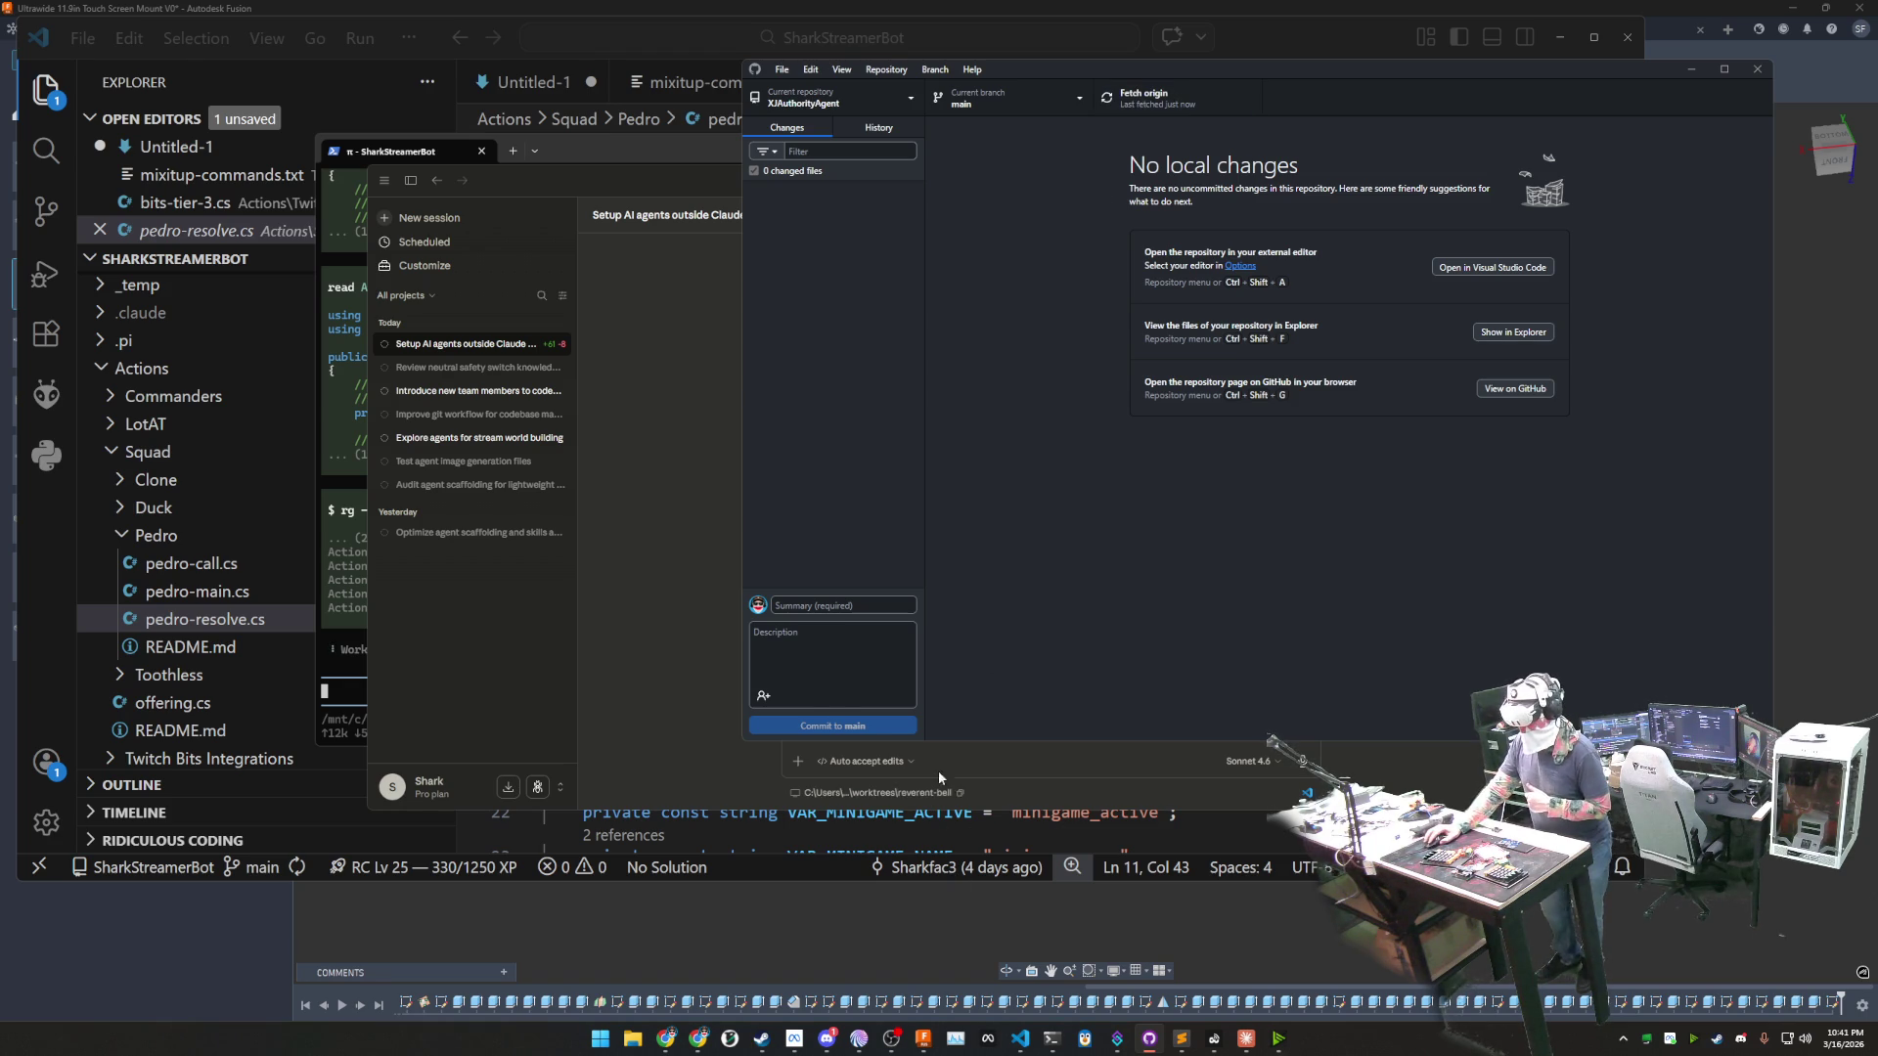
- Delete the stale 'Setup AI agents' session in Claude desktop
left_click(561, 344)
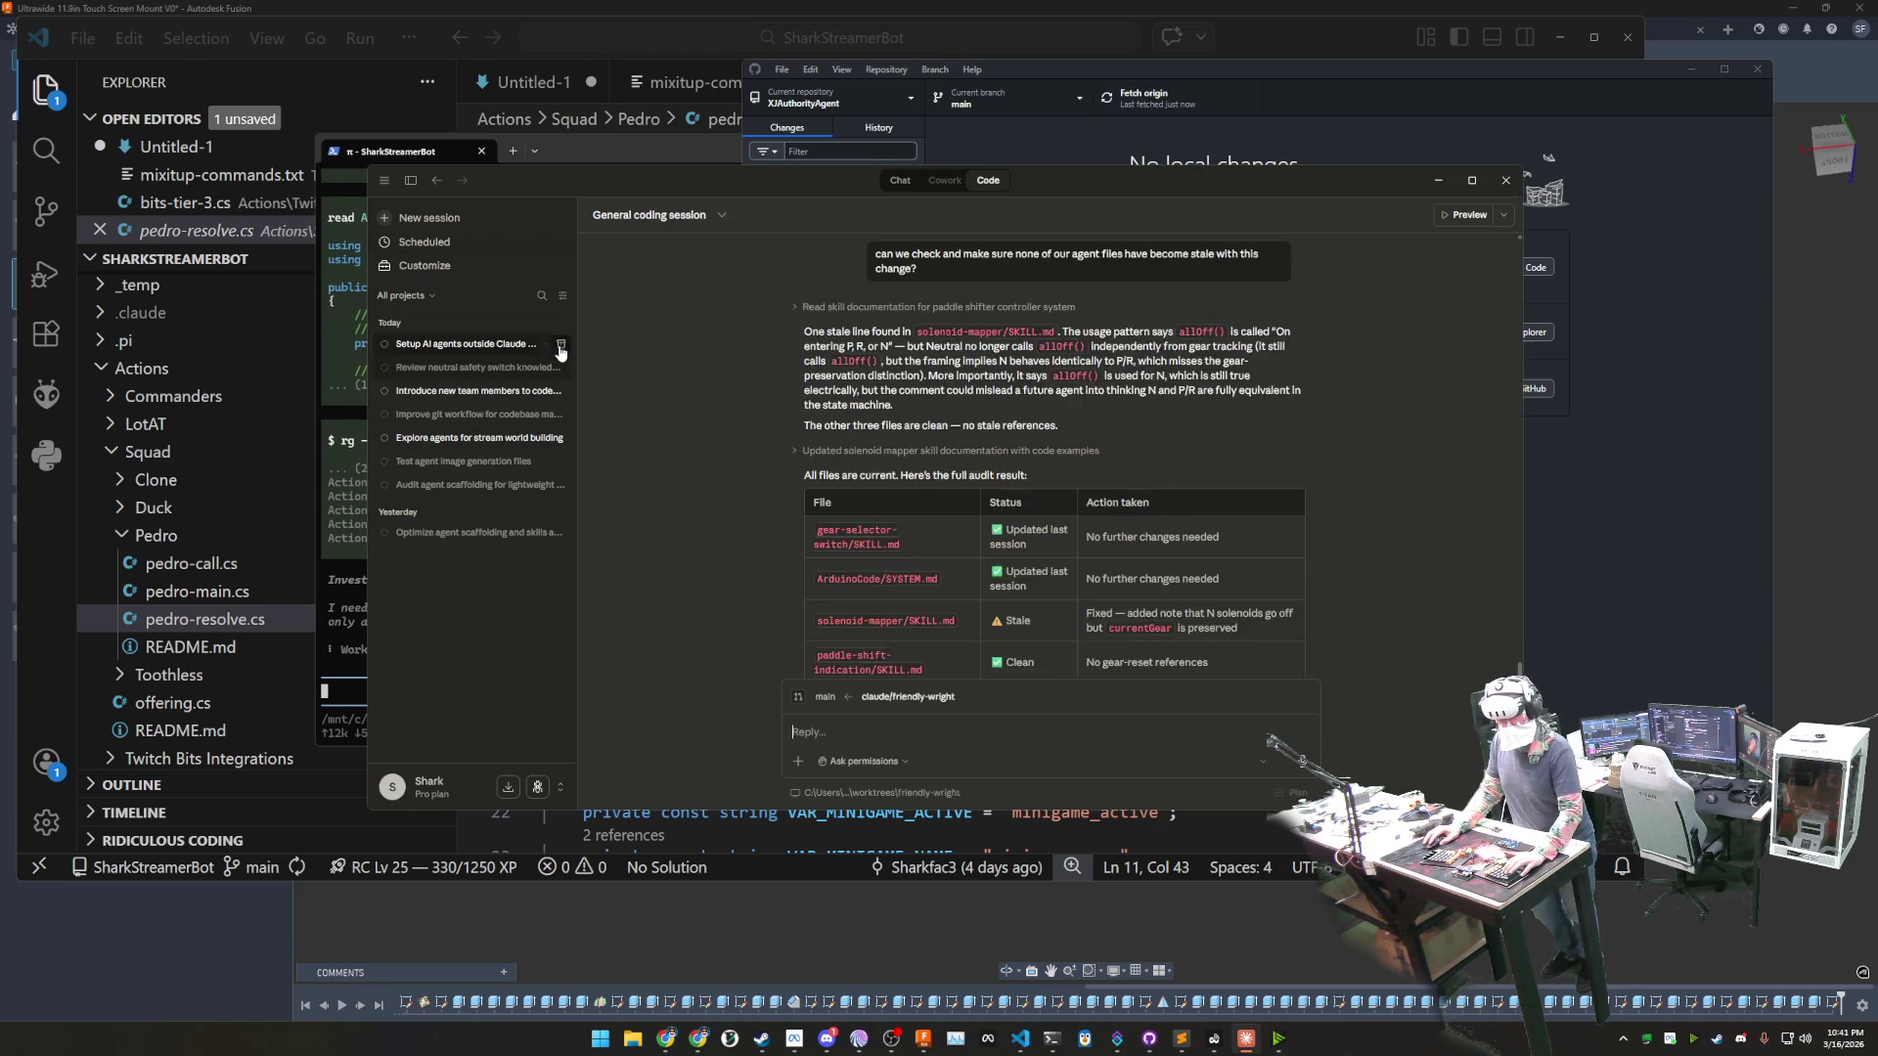
left_click(561, 348)
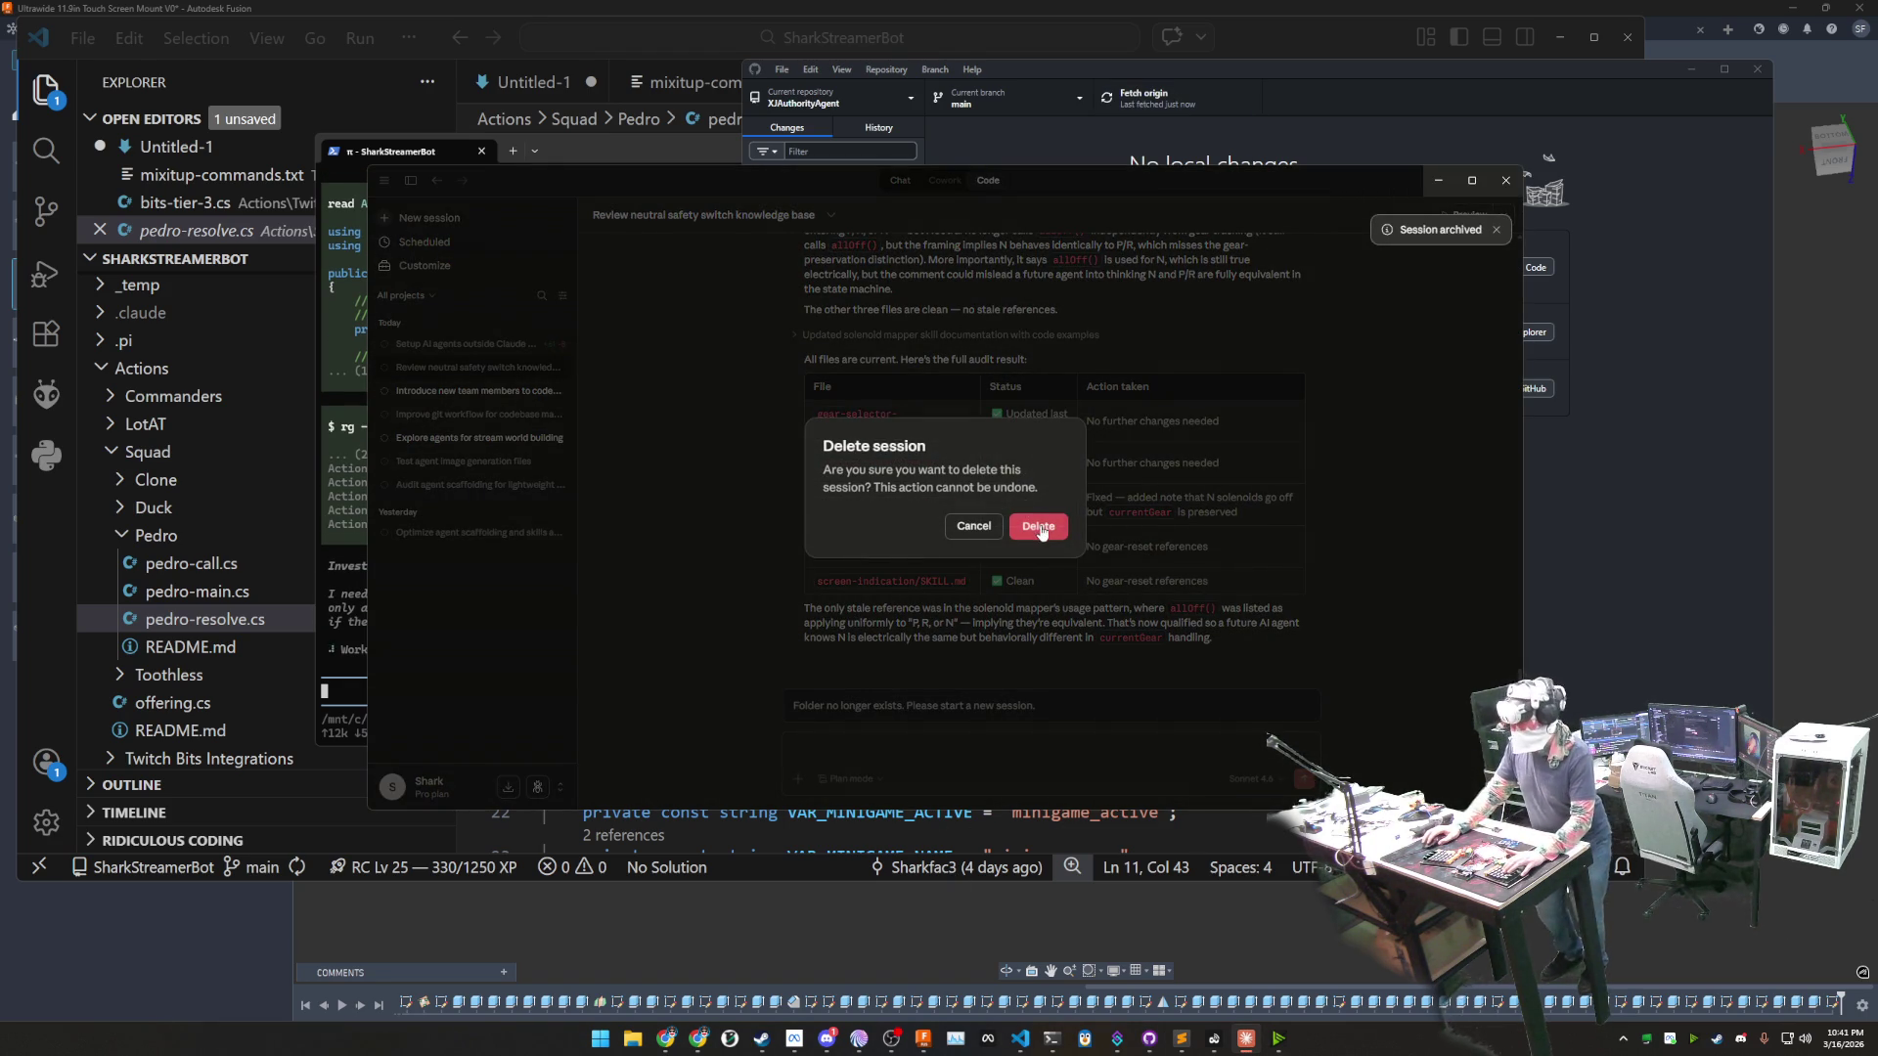
left_click(1039, 528)
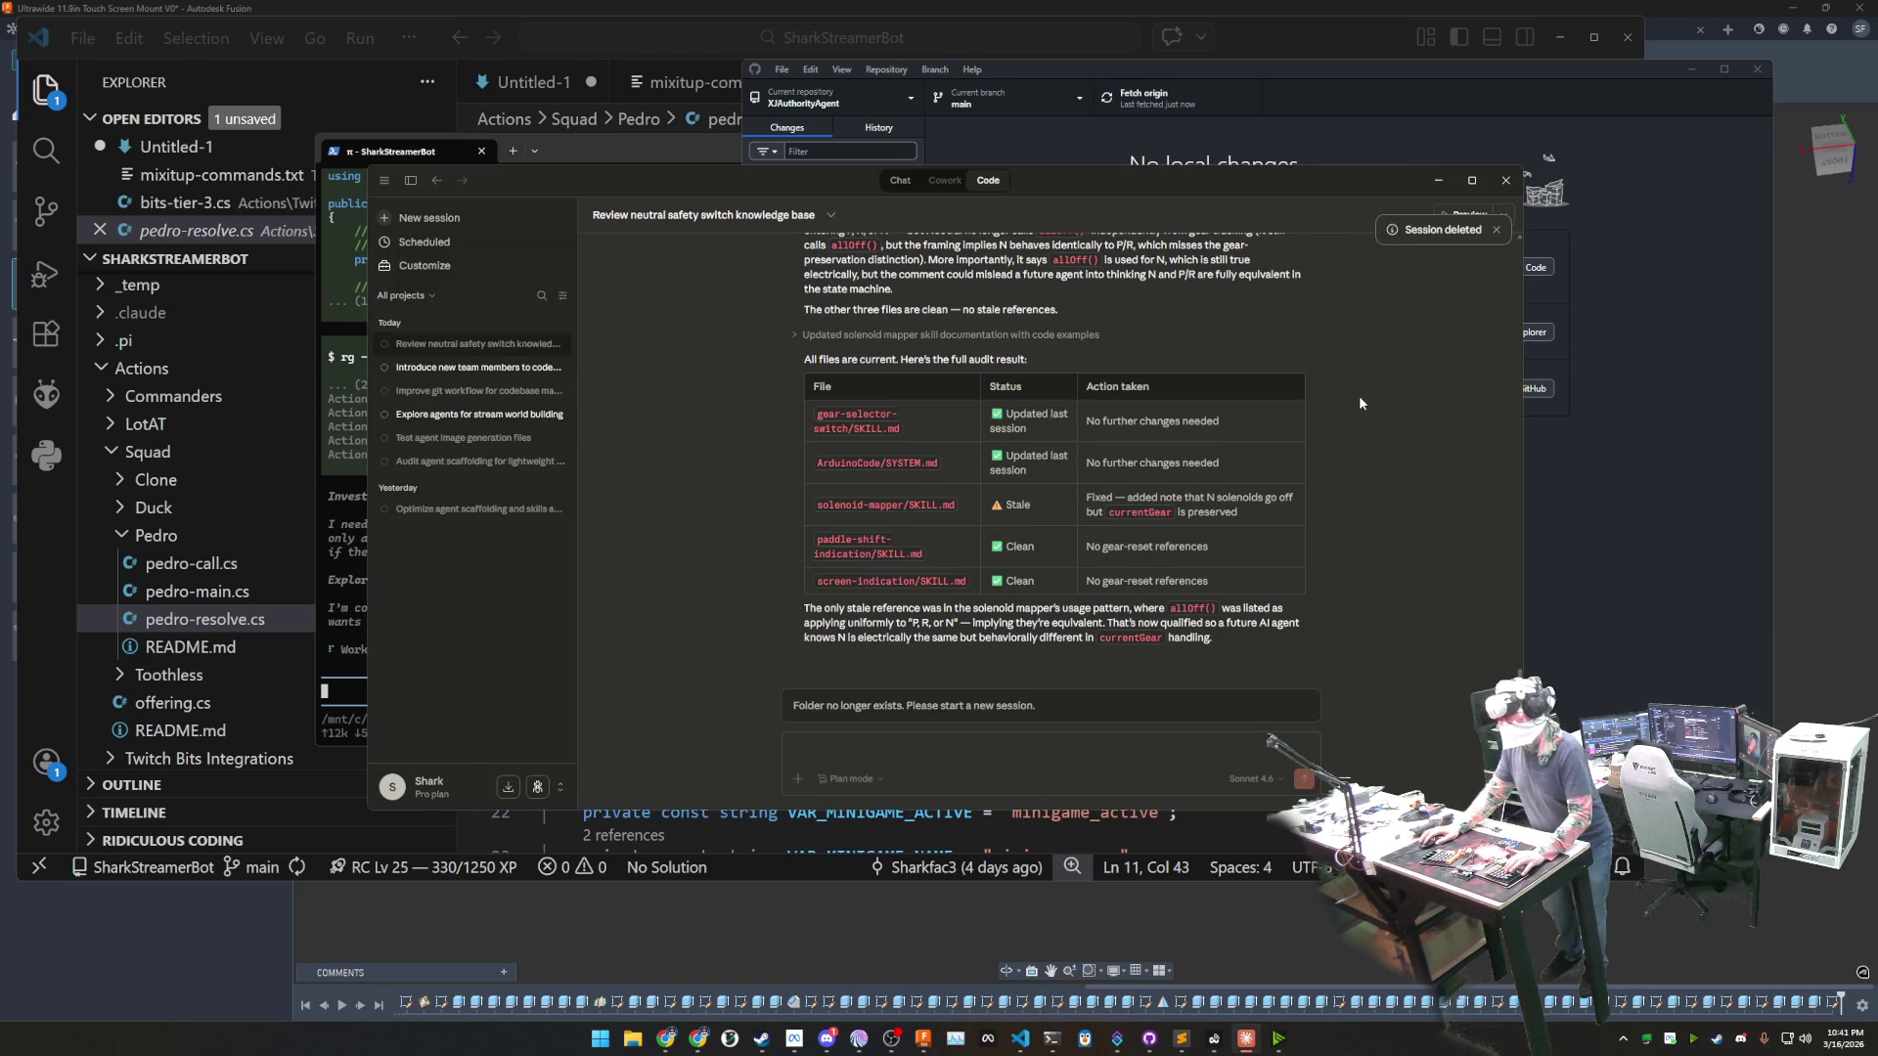
left_click(1496, 232)
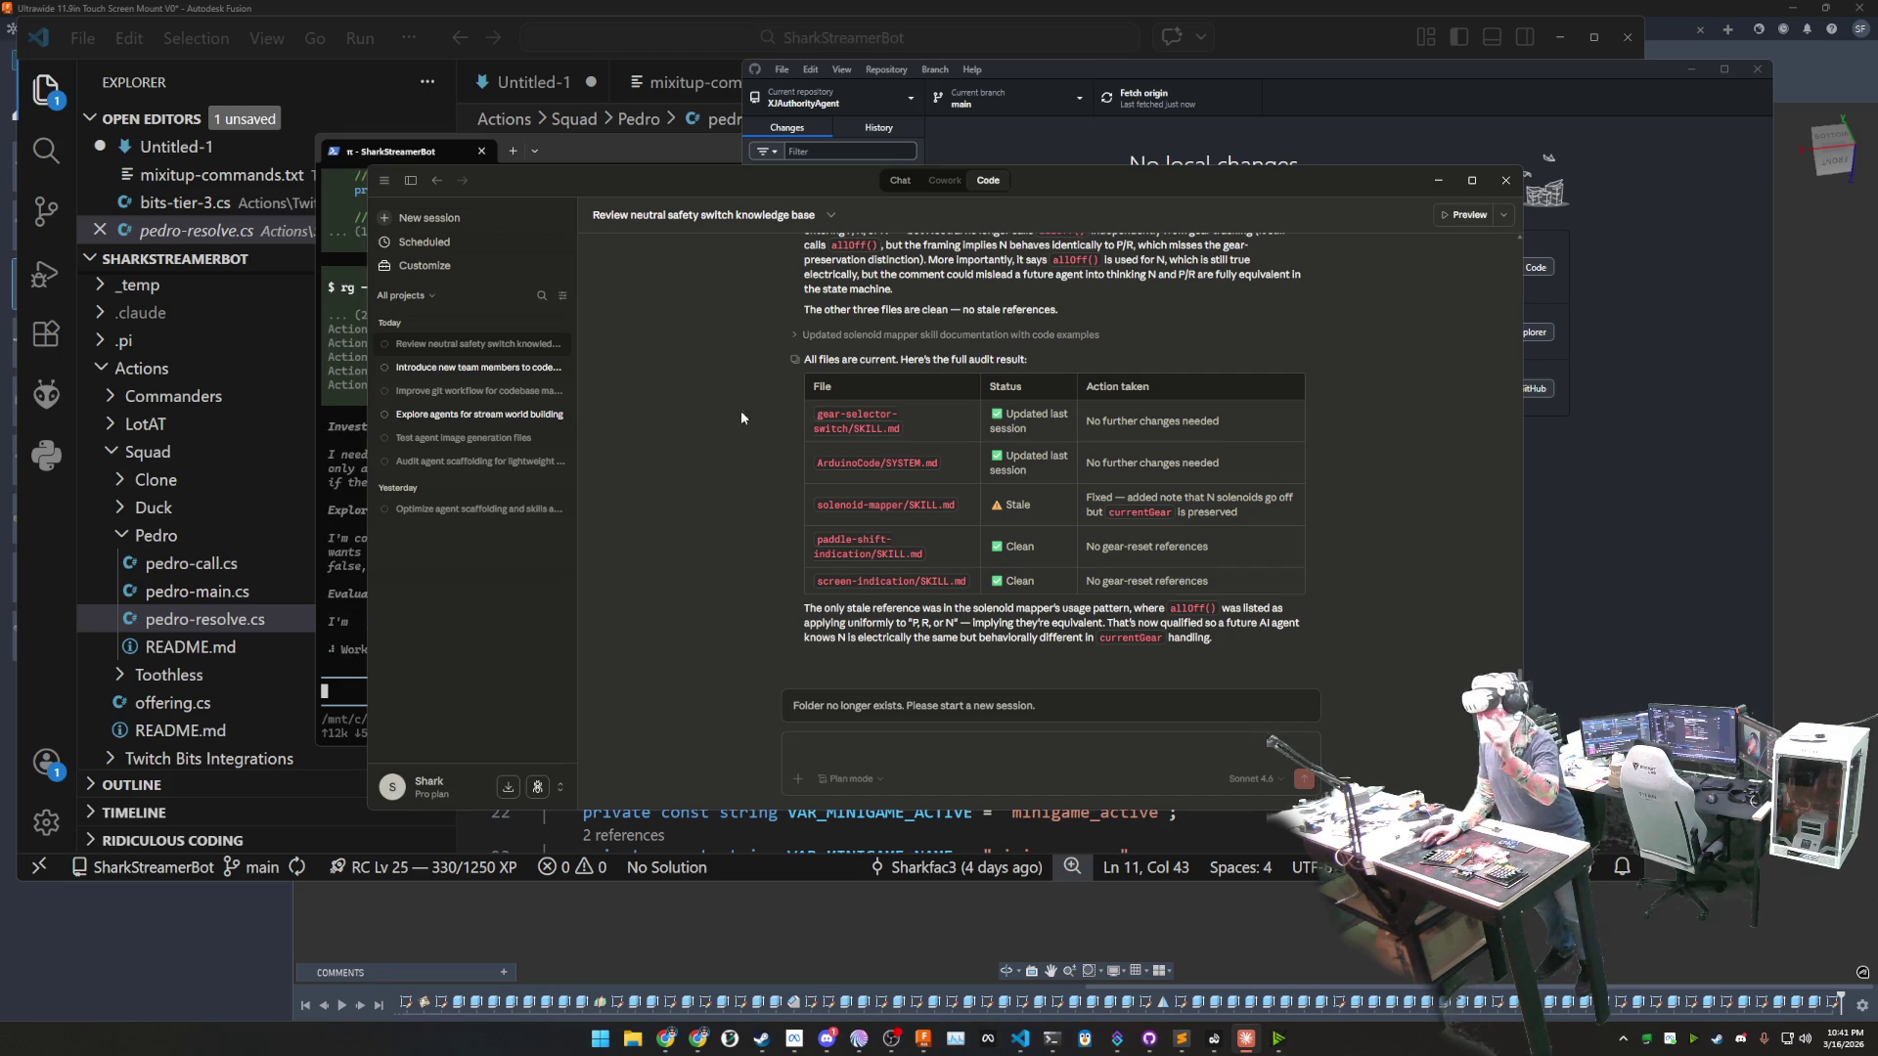
- Start a new empty Code session targeting the paddle shifter repository on main
left_click(495, 222)
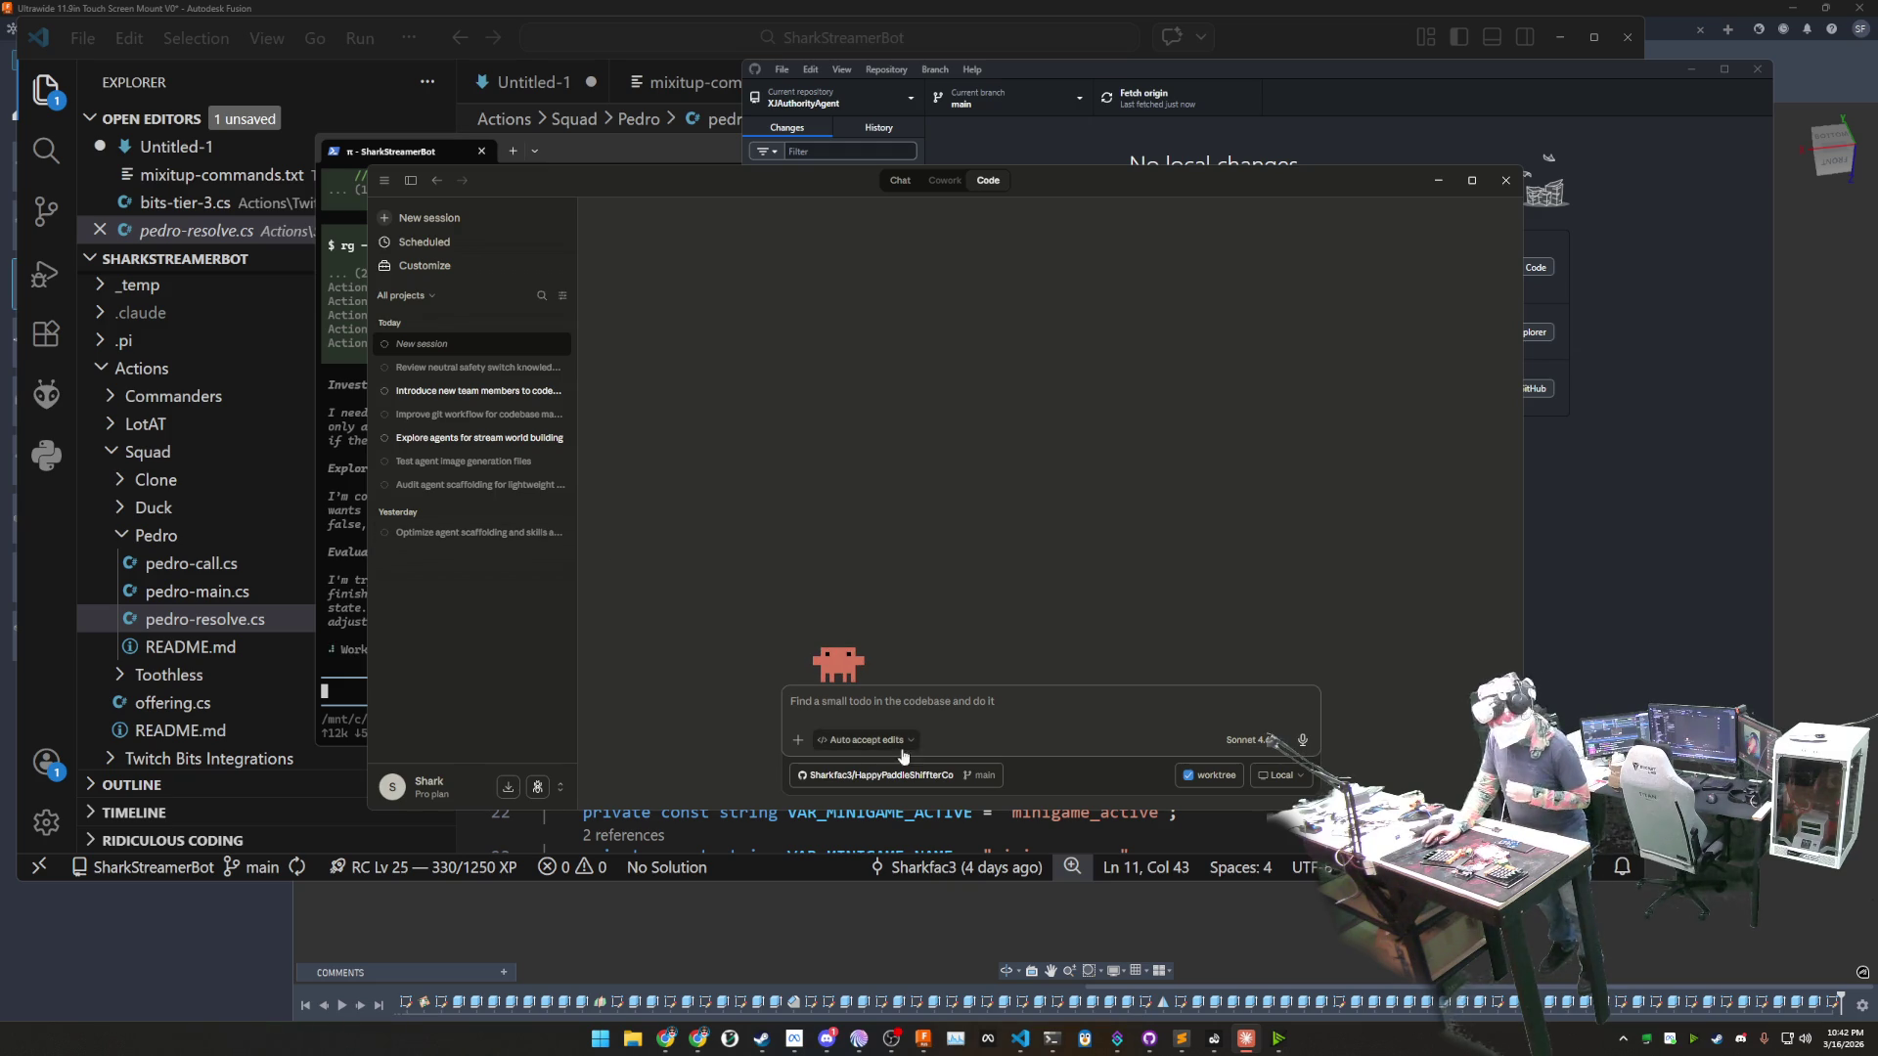
mouse_move(1278, 1038)
mouse_move(1150, 1038)
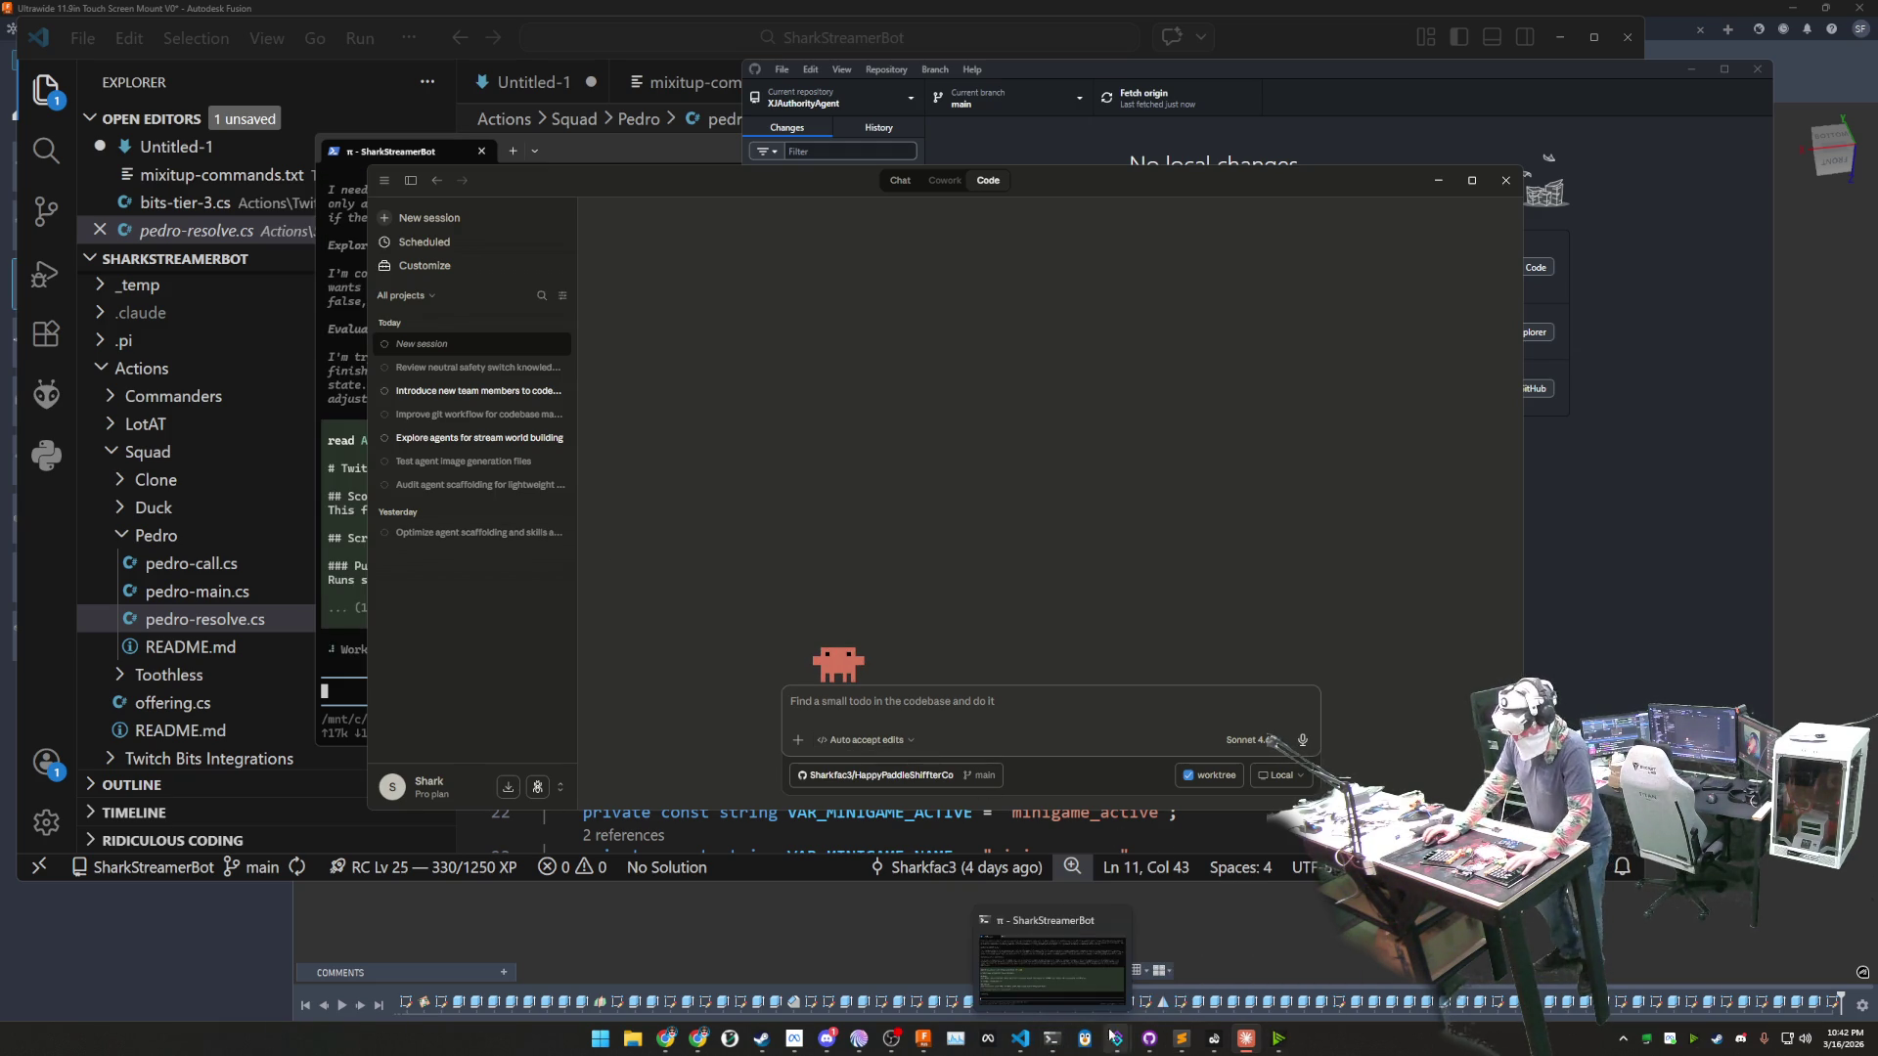
- Switch GitHub Desktop to the HappyPaddleShifterCo repository on main
left_click(1150, 954)
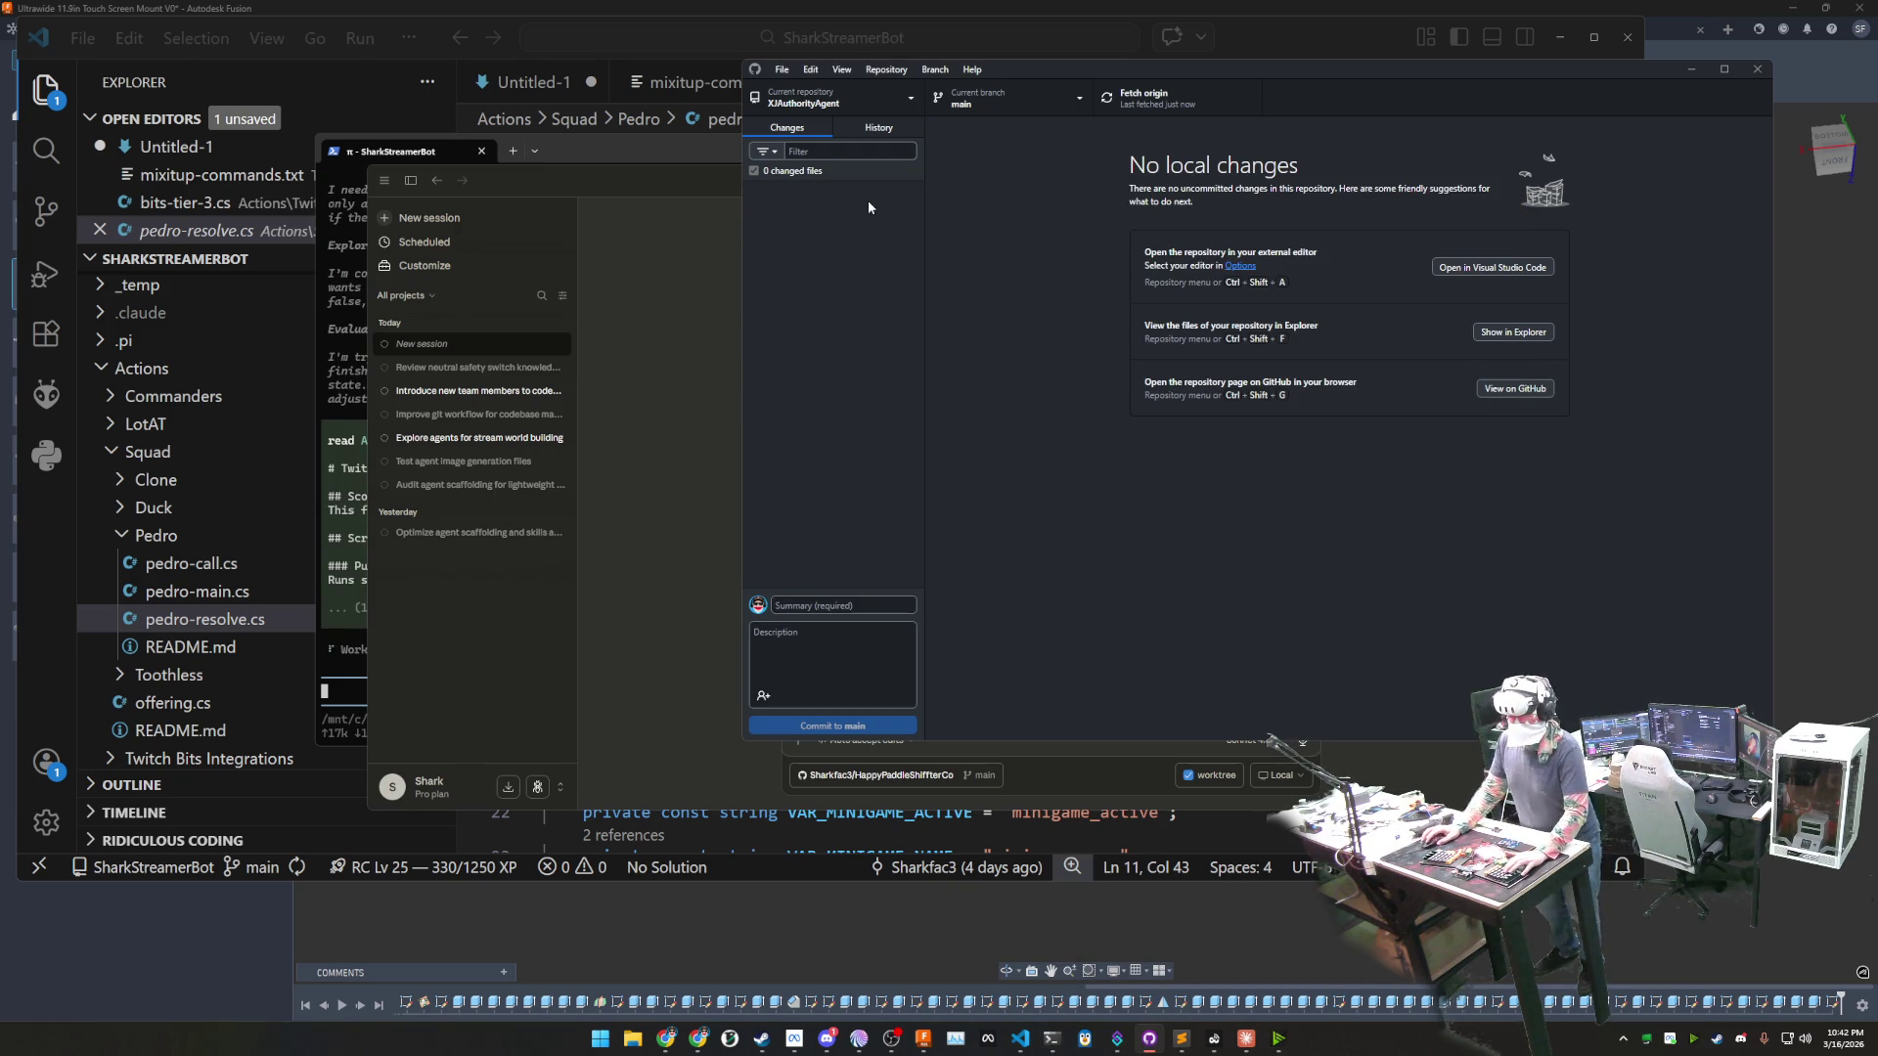
left_click(877, 99)
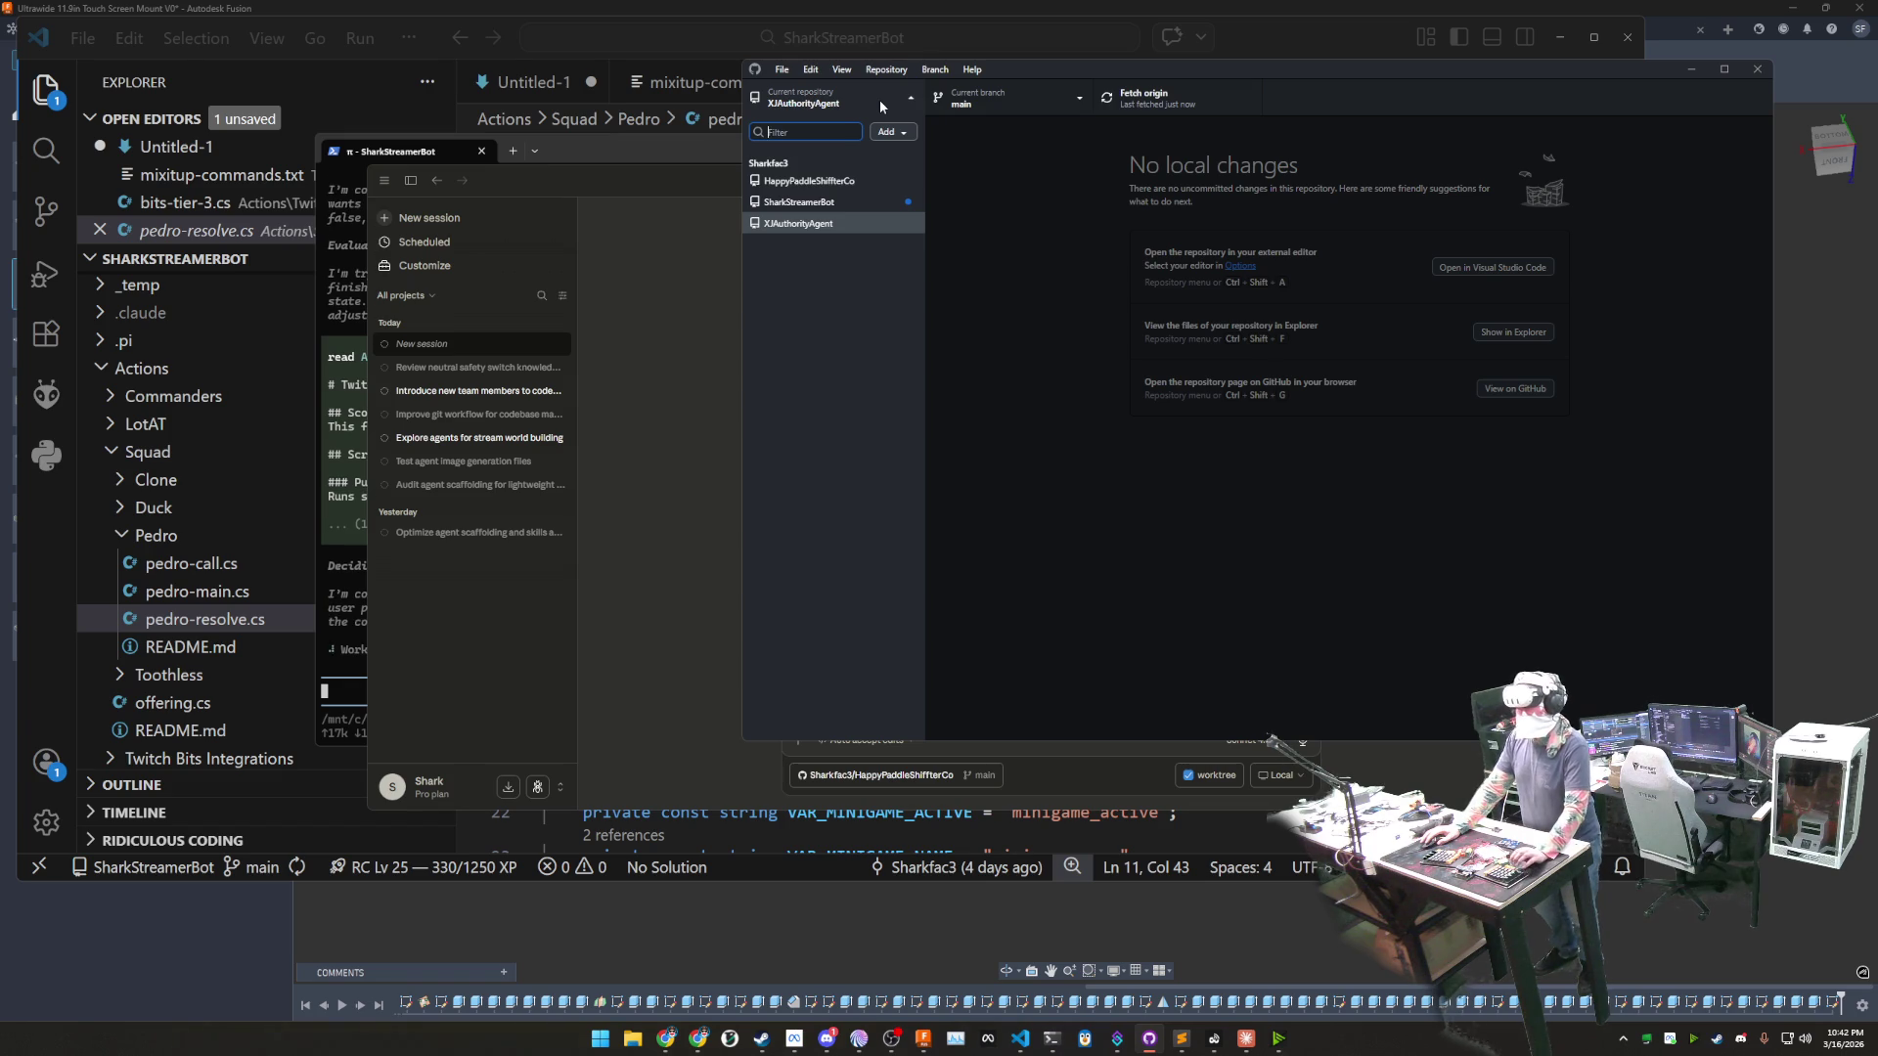
left_click(854, 182)
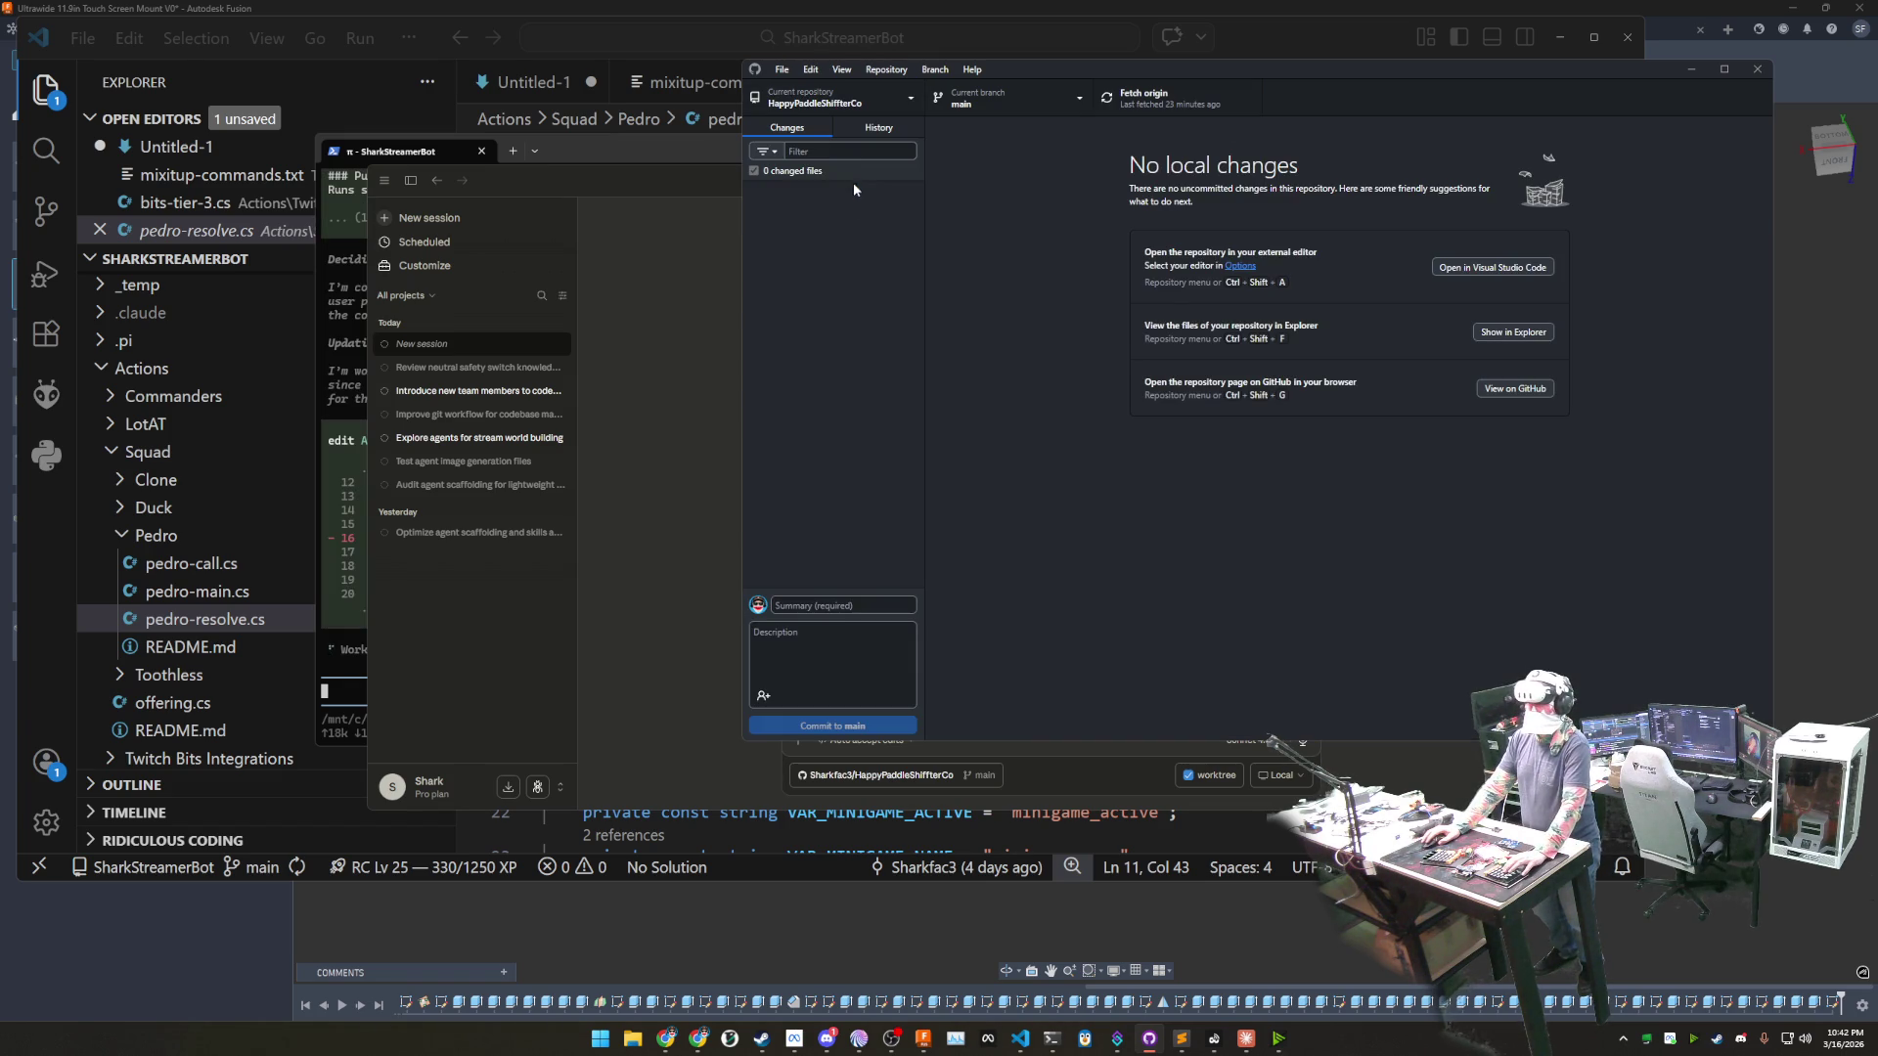
left_click(1395, 775)
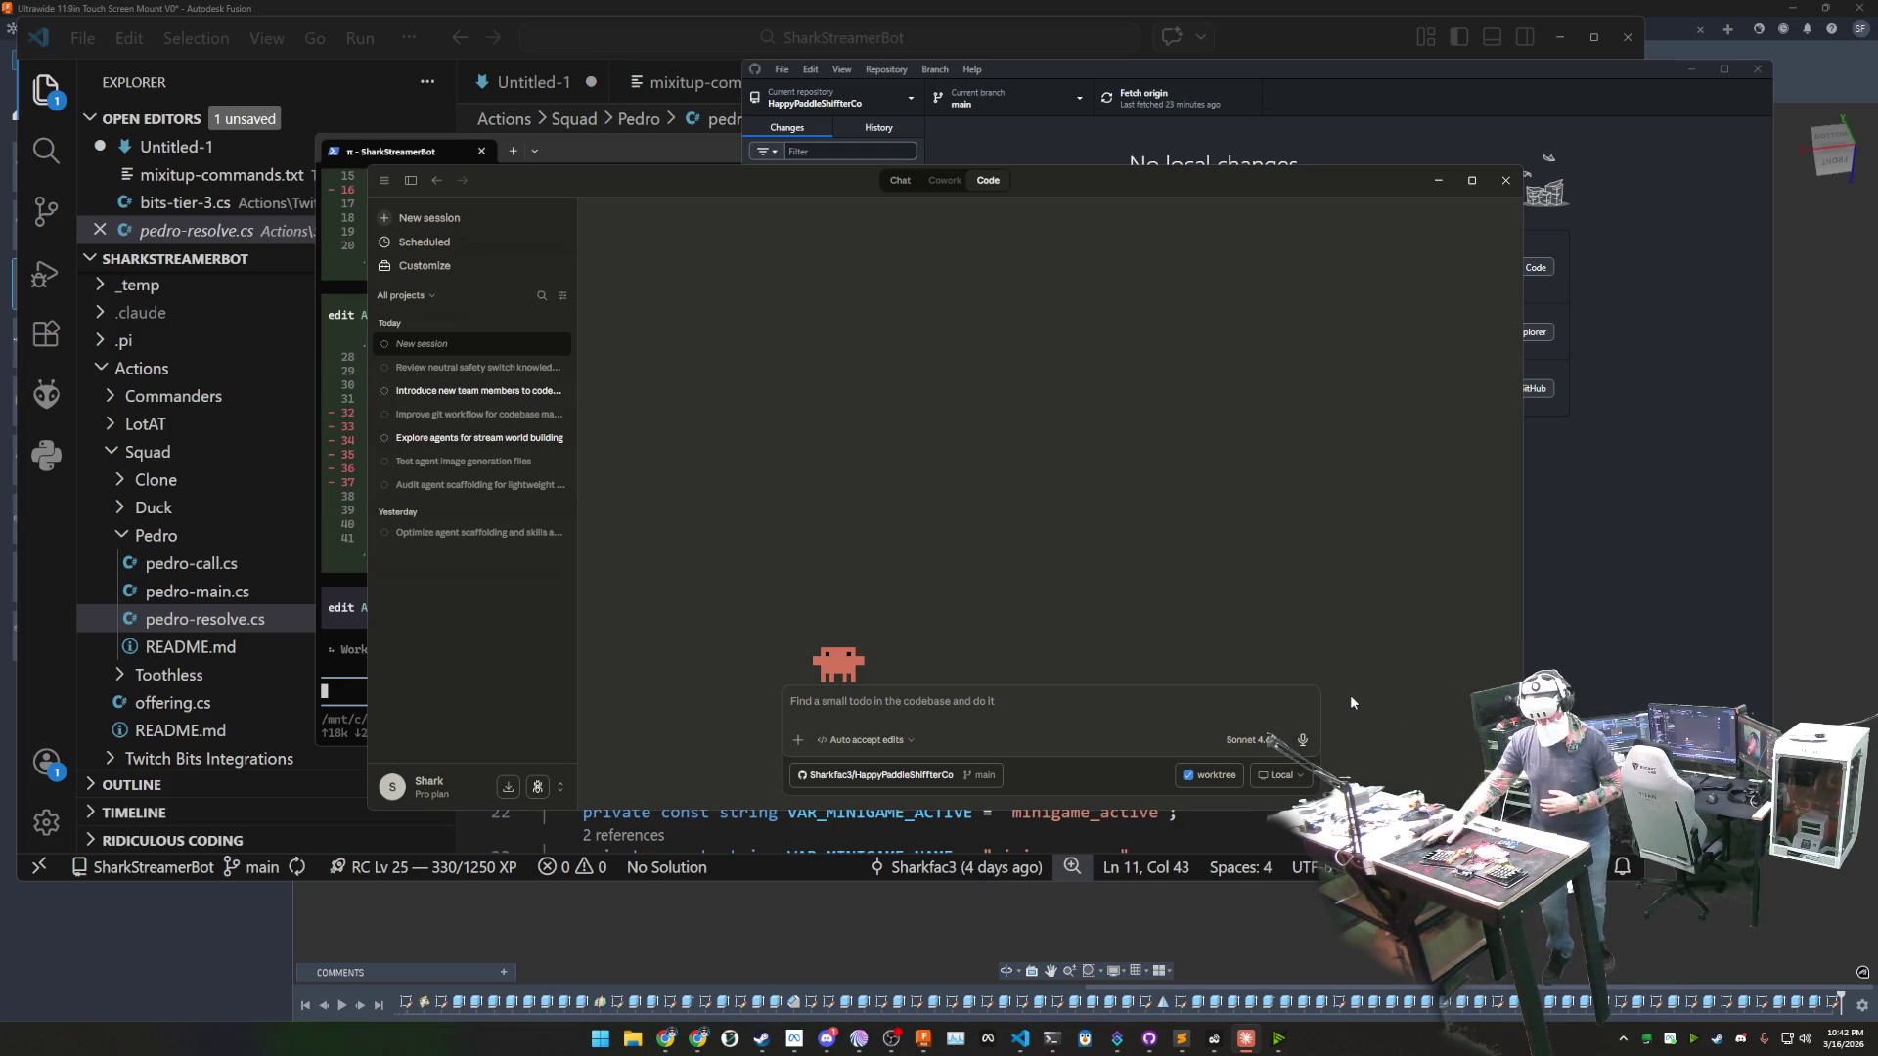
- Scroll through pi's pedro-main.cs diff that removes the secret-message cooldown
left_click(359, 715)
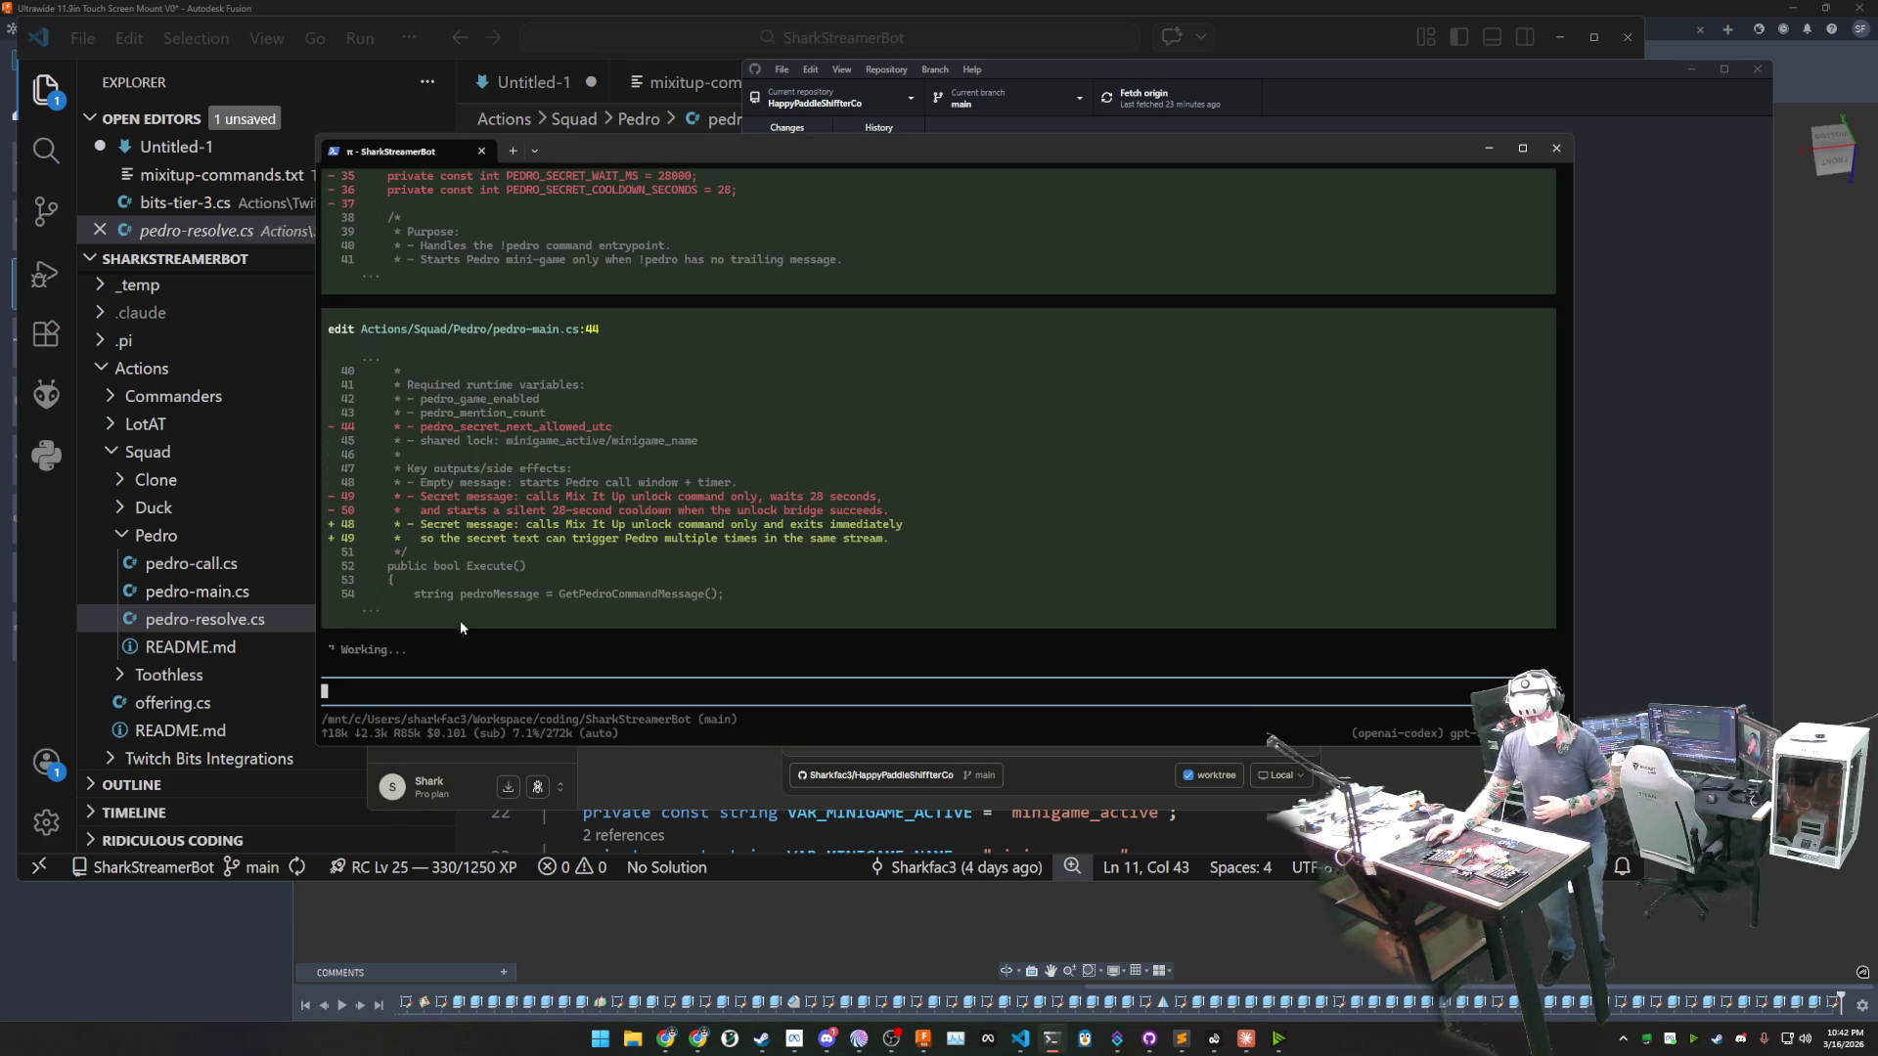
scroll(742, 473, "up", 5)
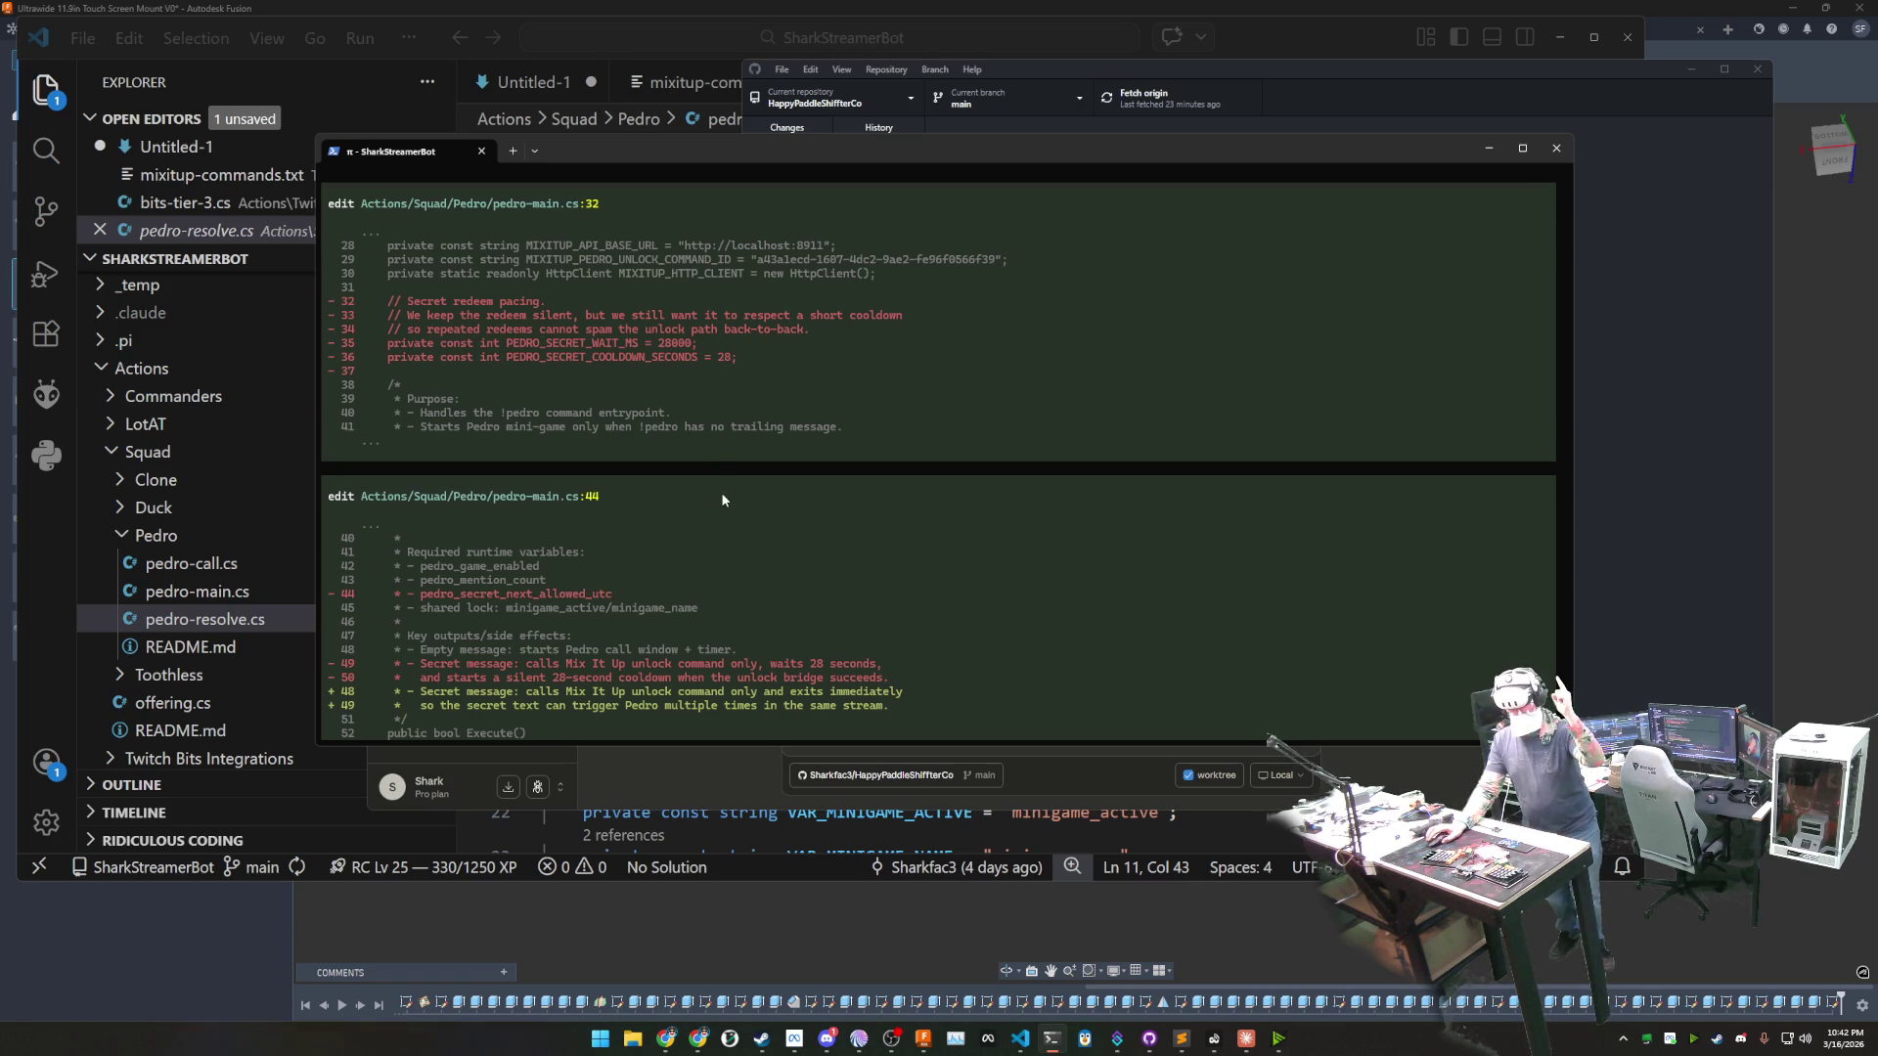
scroll(729, 495, "down", 2)
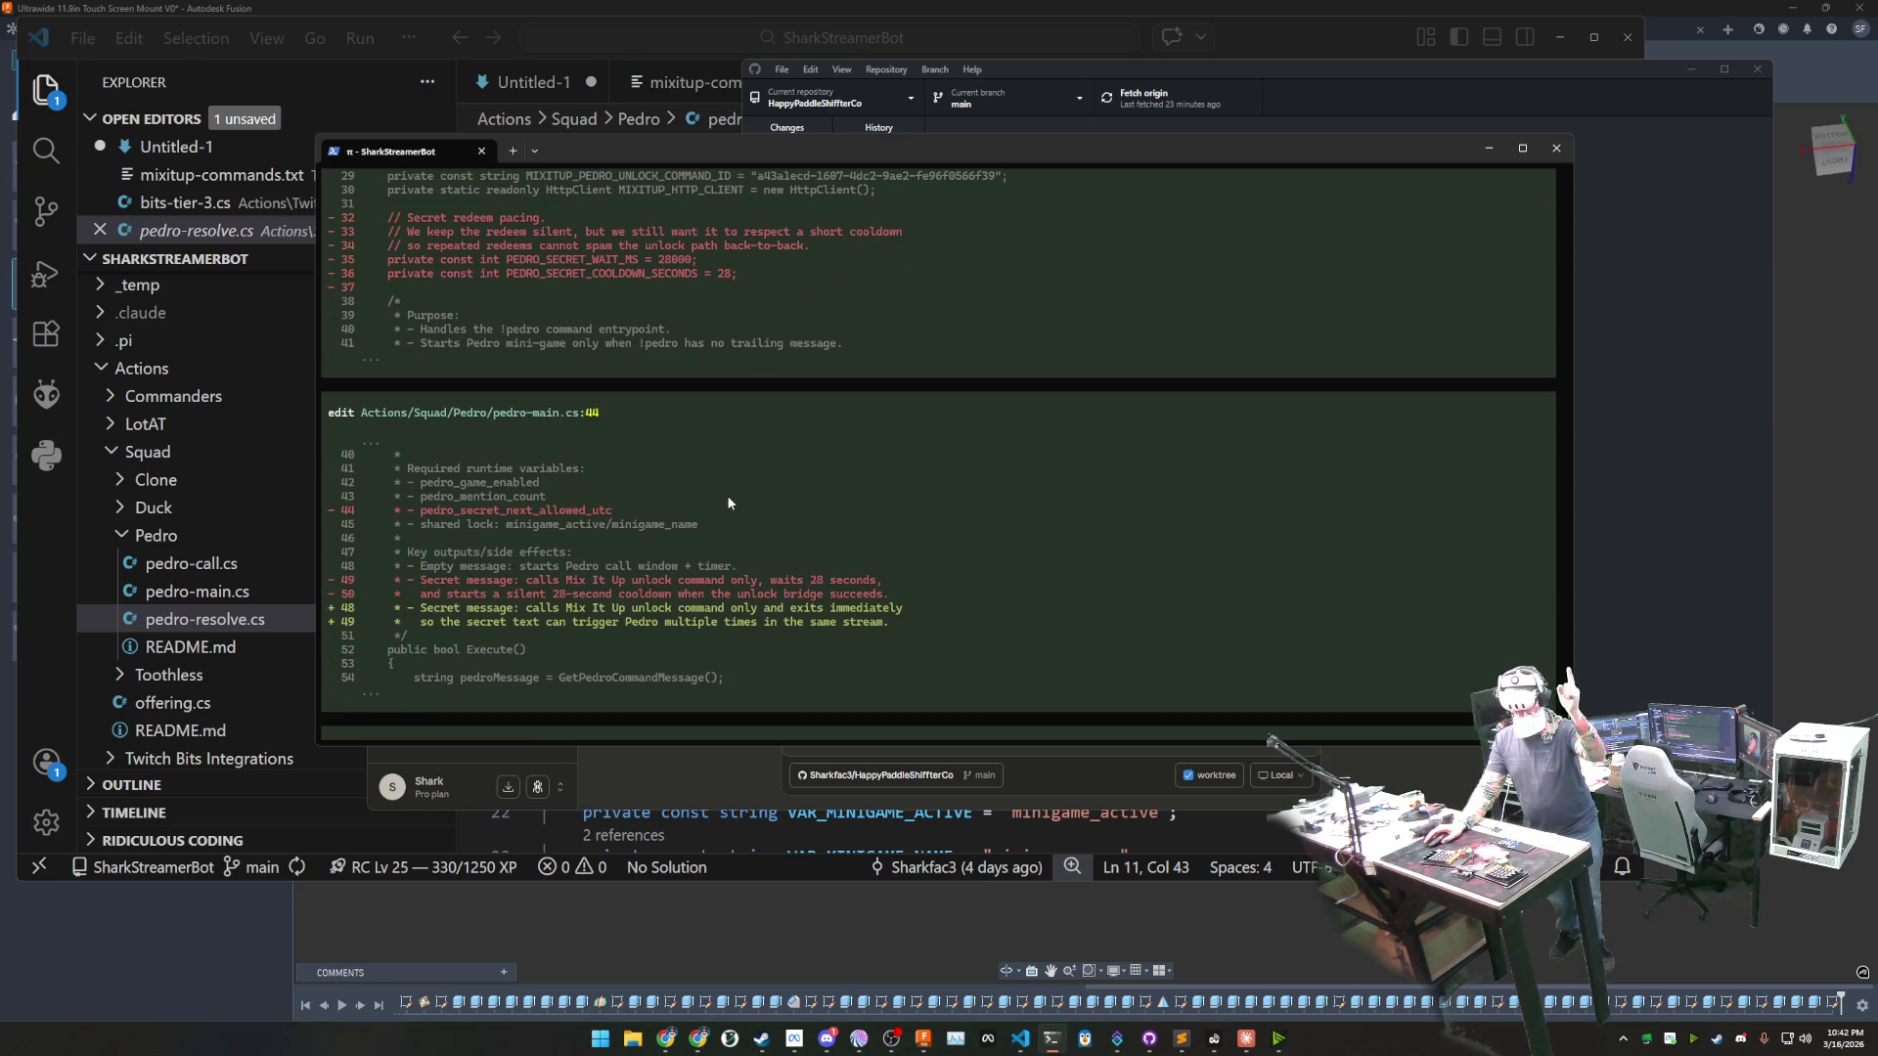
scroll(727, 500, "up", 6)
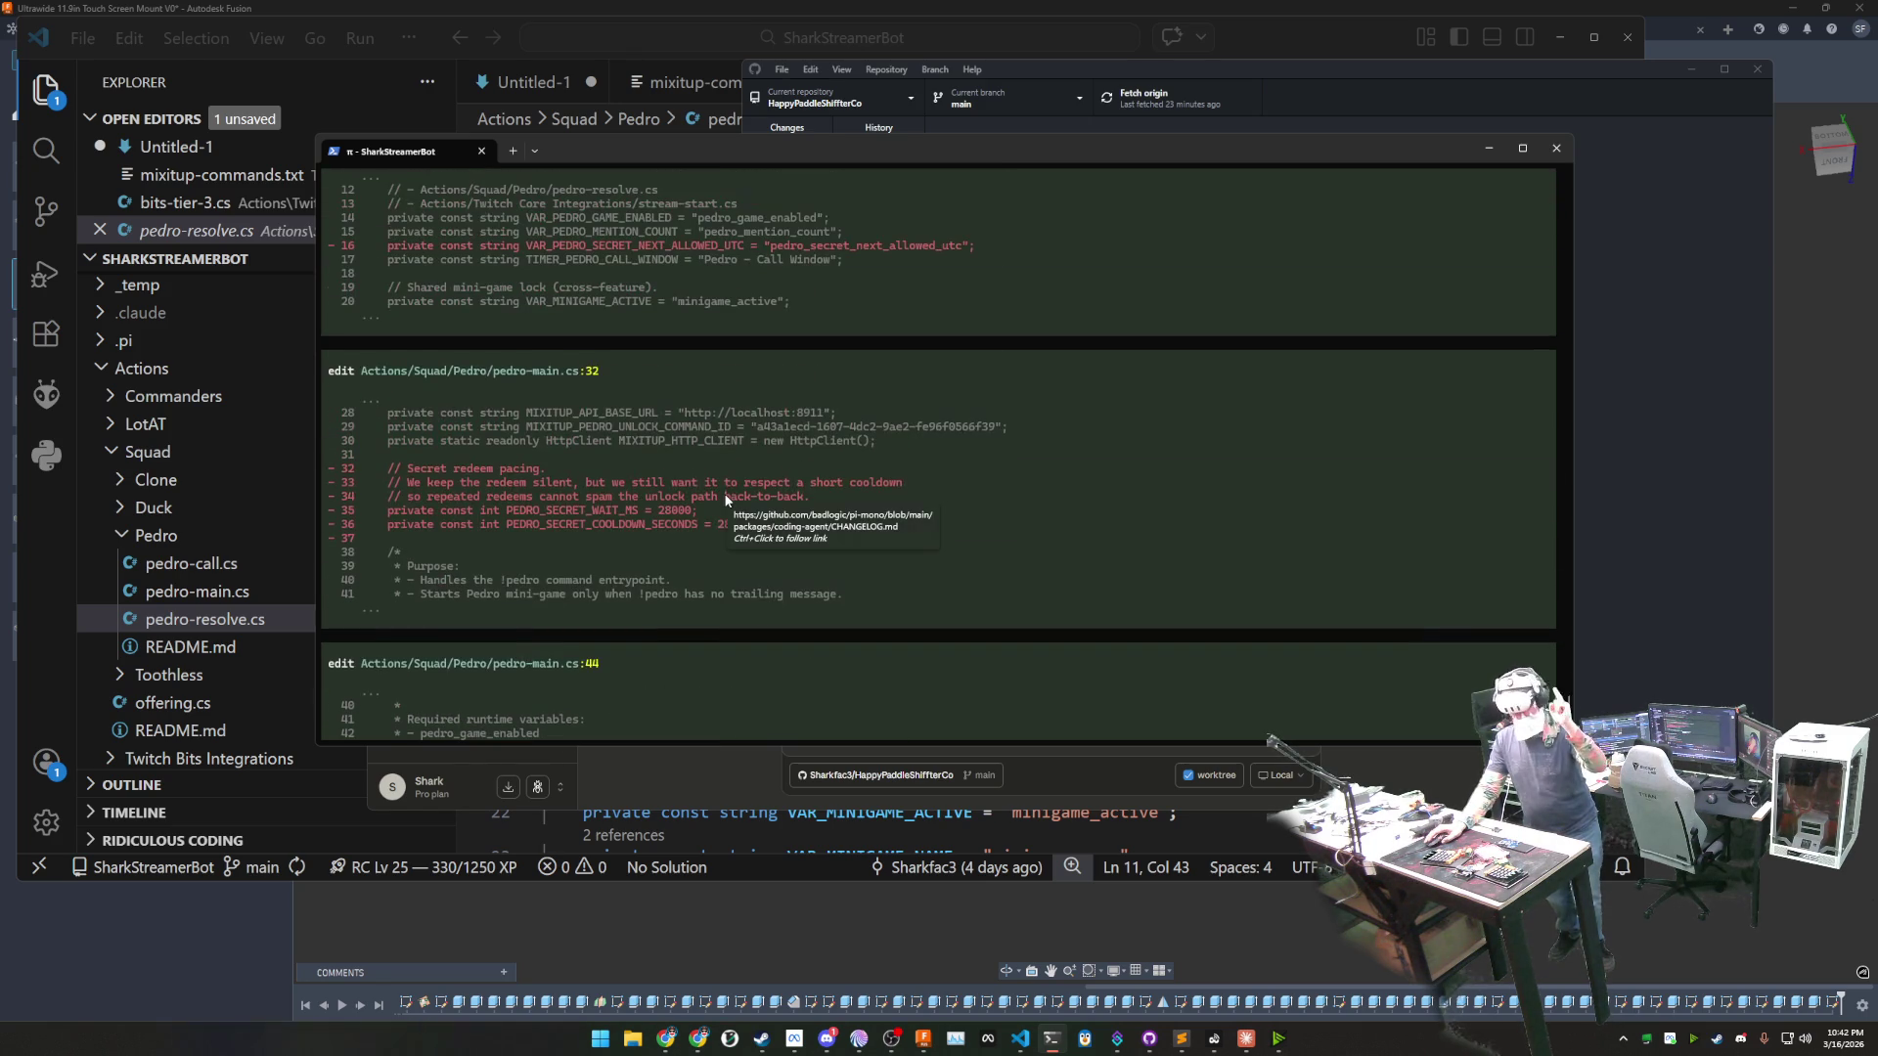
scroll(725, 496, "up", 1)
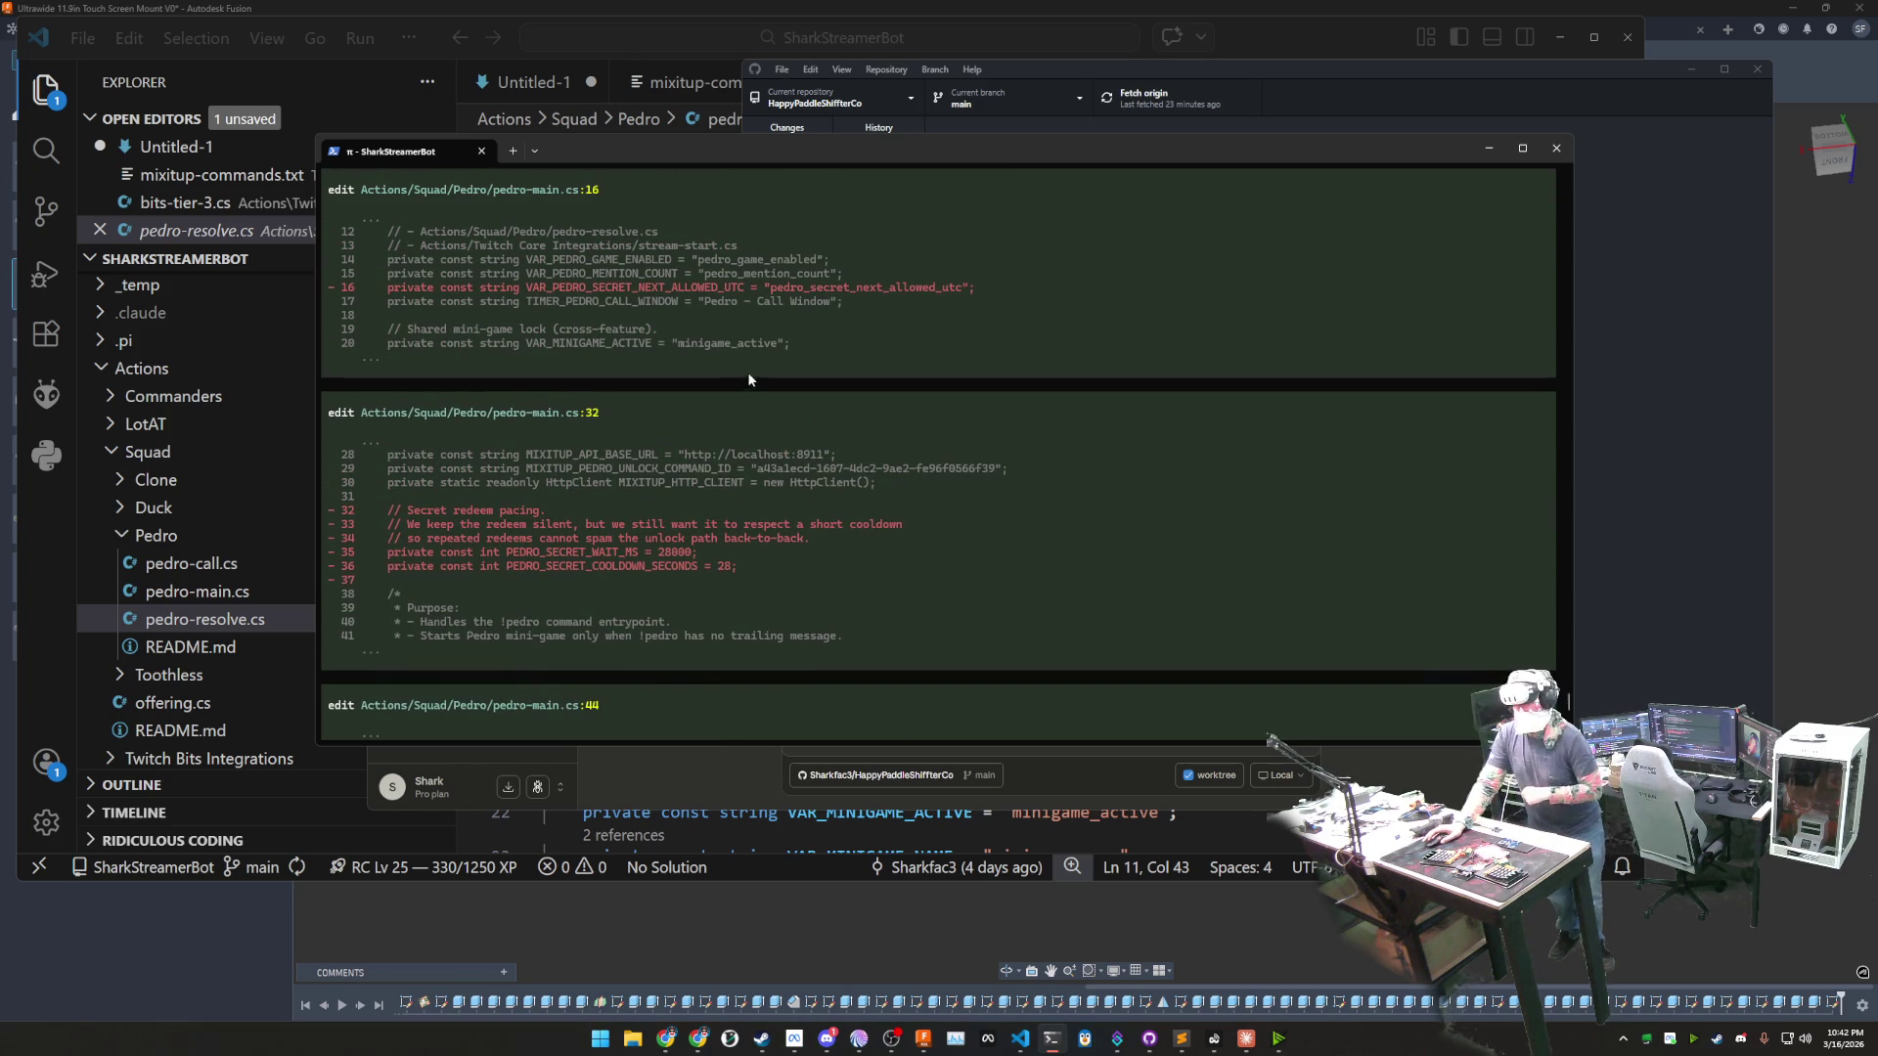
scroll(764, 431, "up", 10)
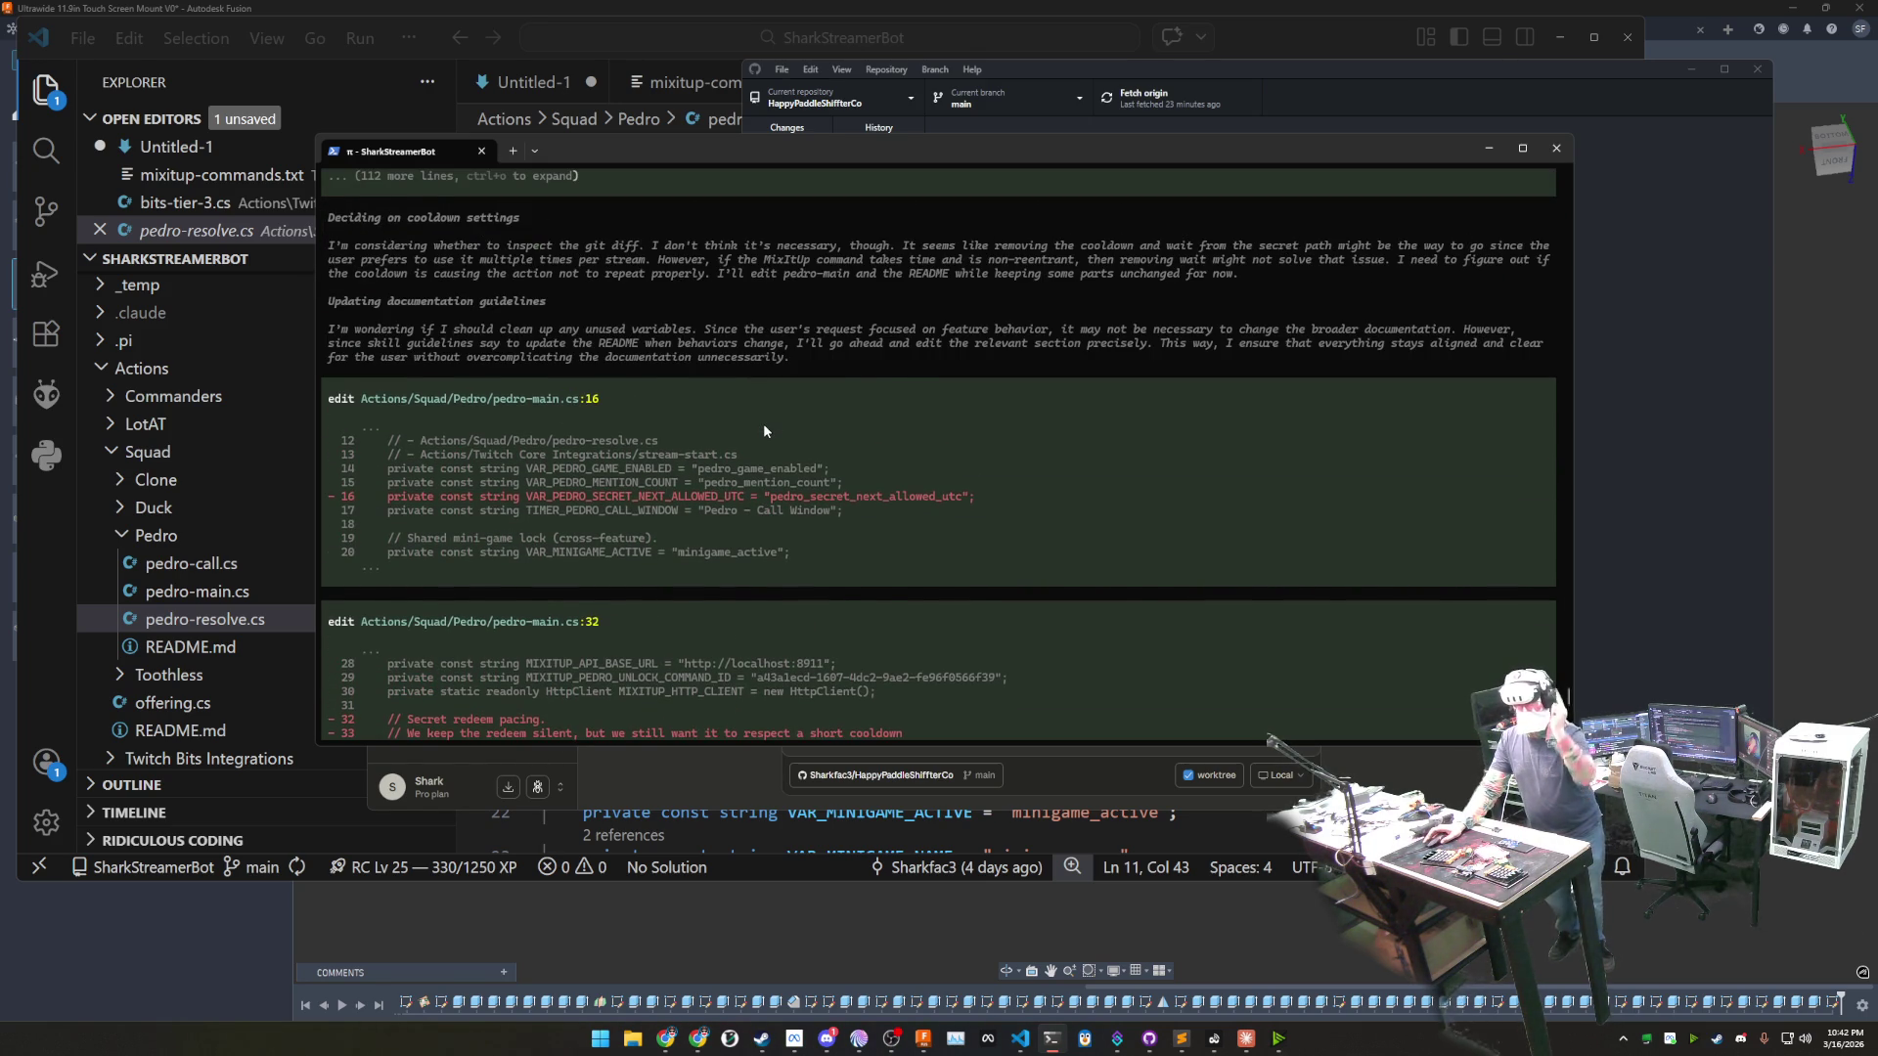
scroll(764, 431, "down", 15)
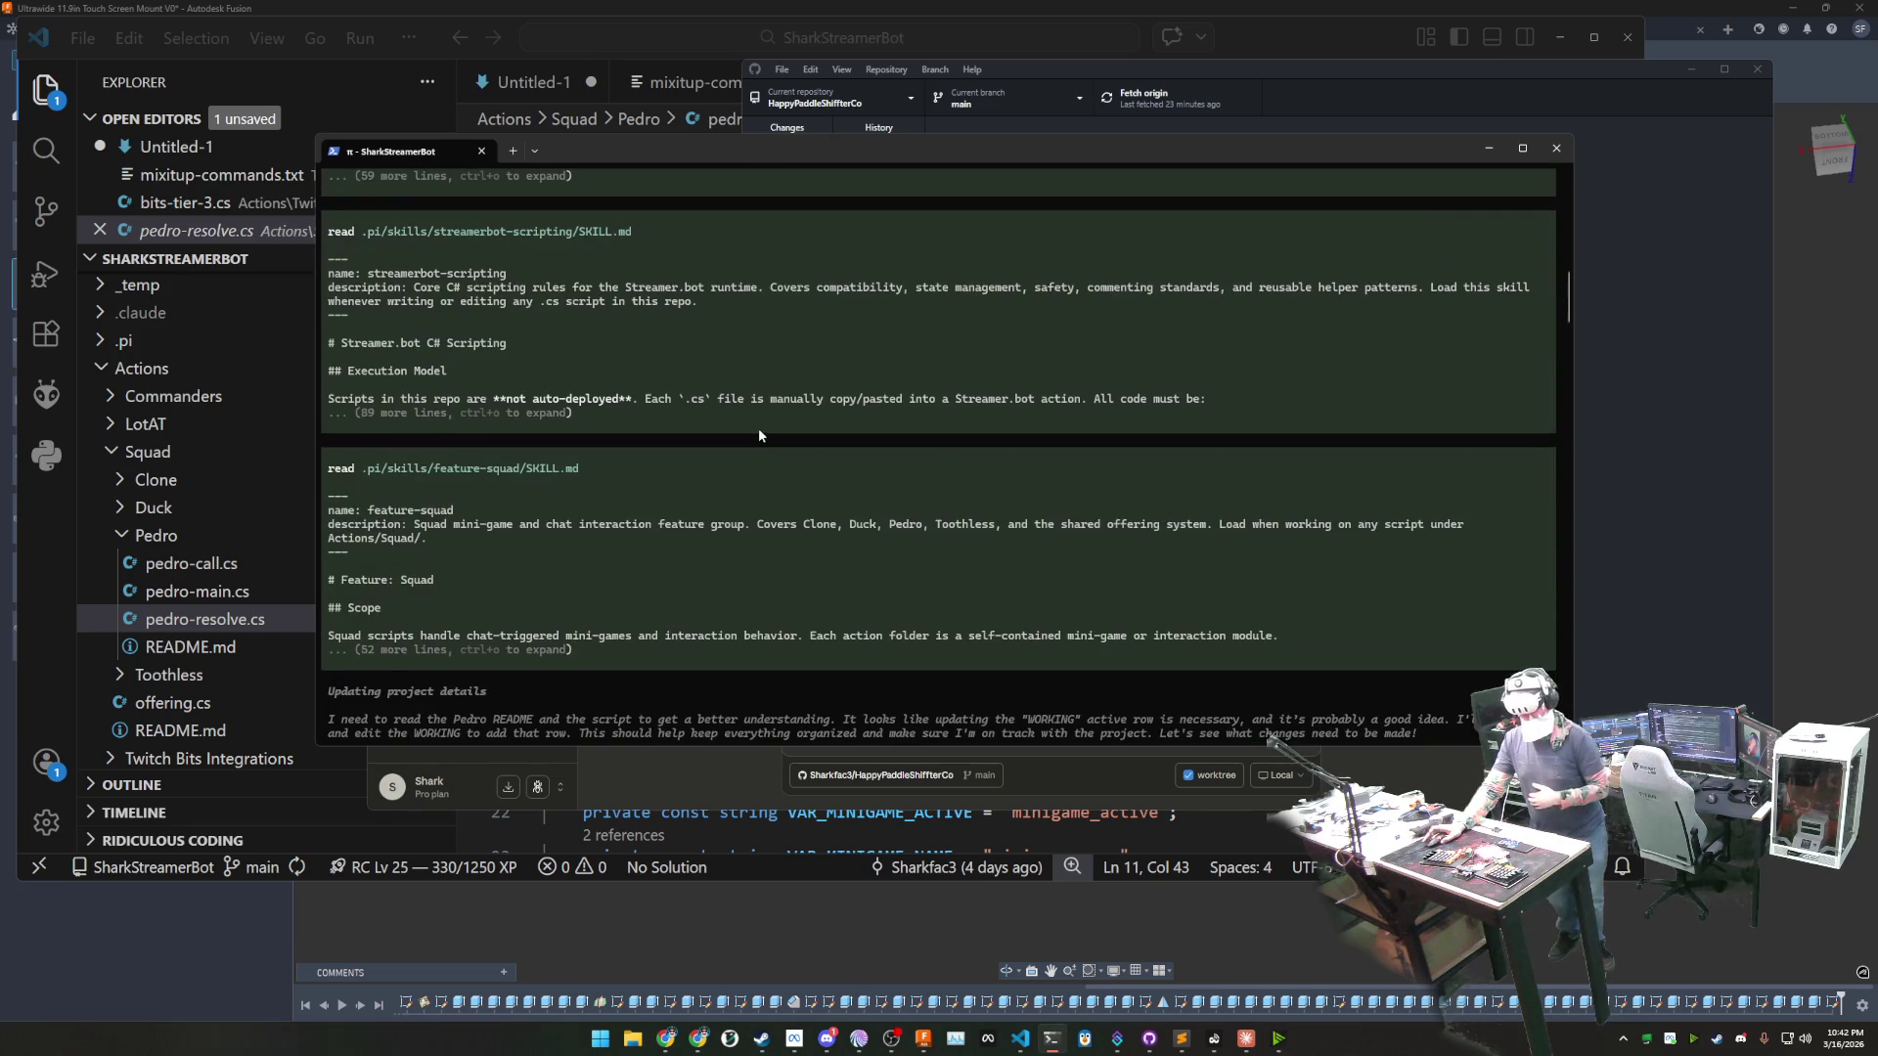
scroll(1387, 541, "down", 10)
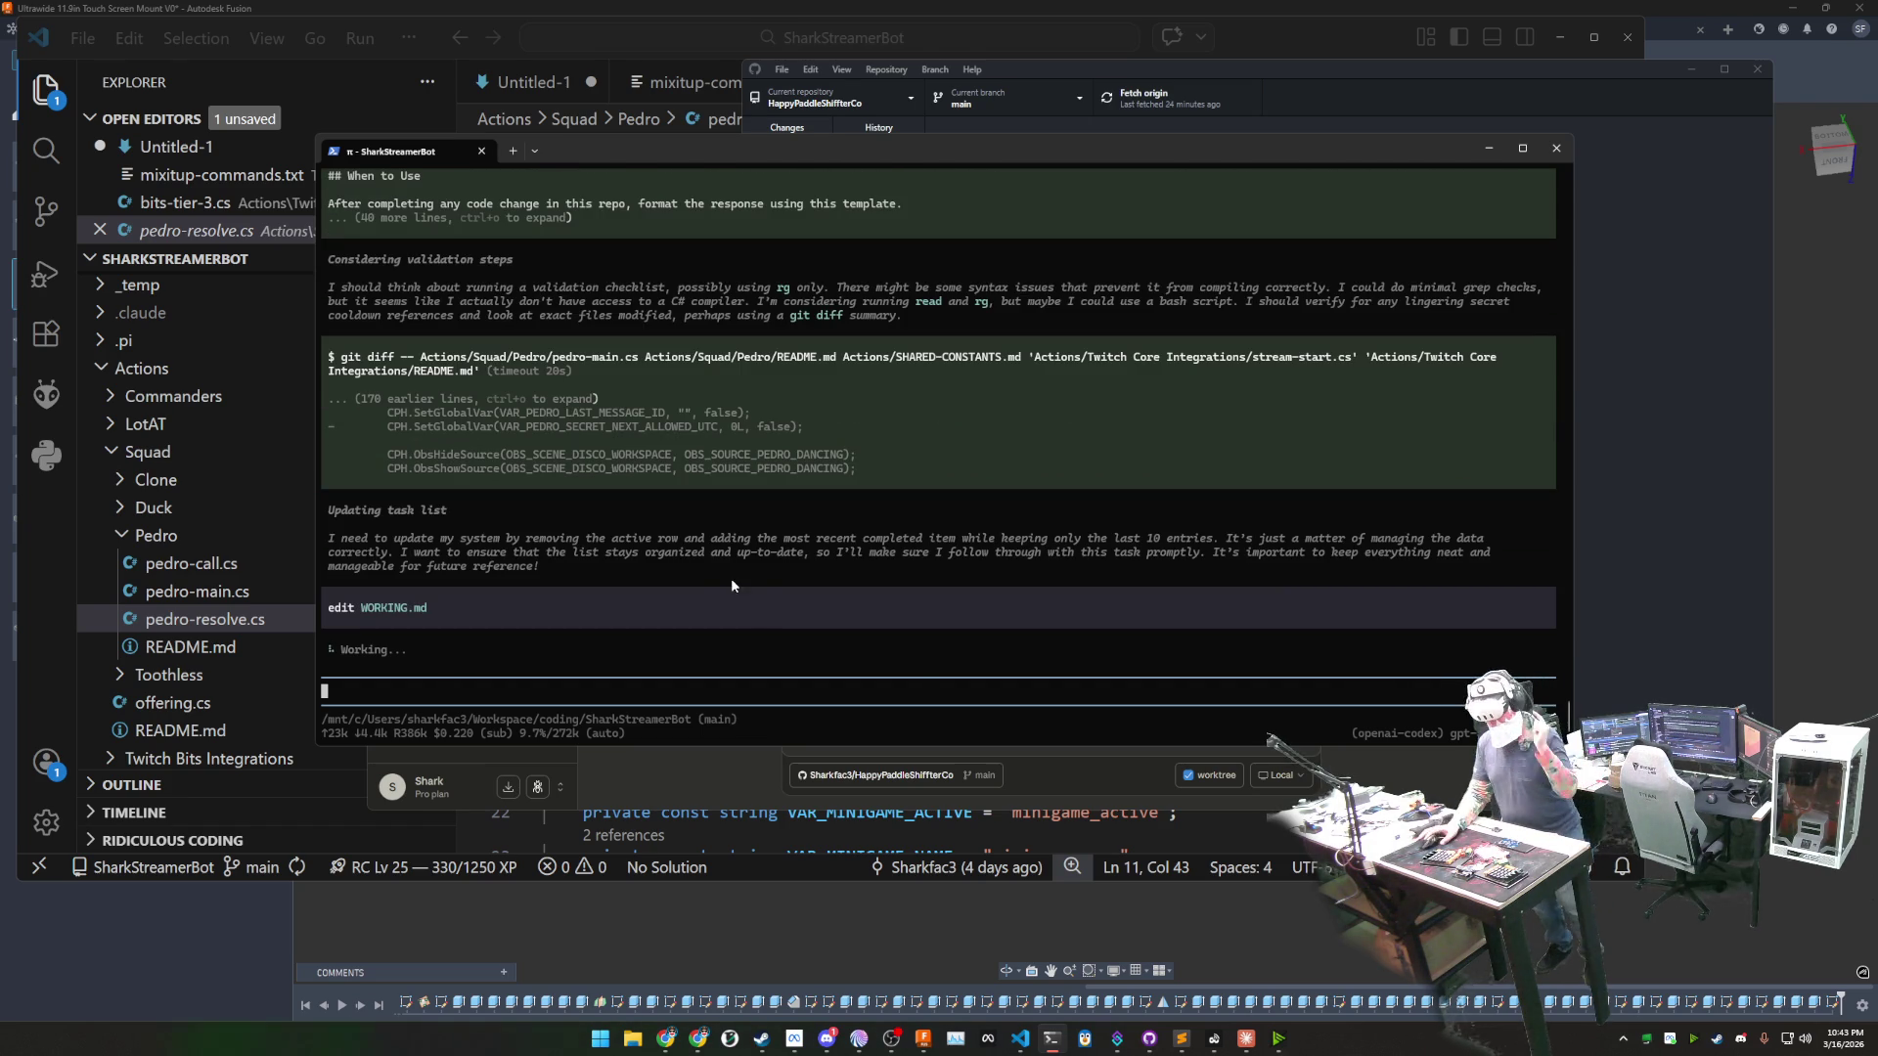
left_click(1254, 1043)
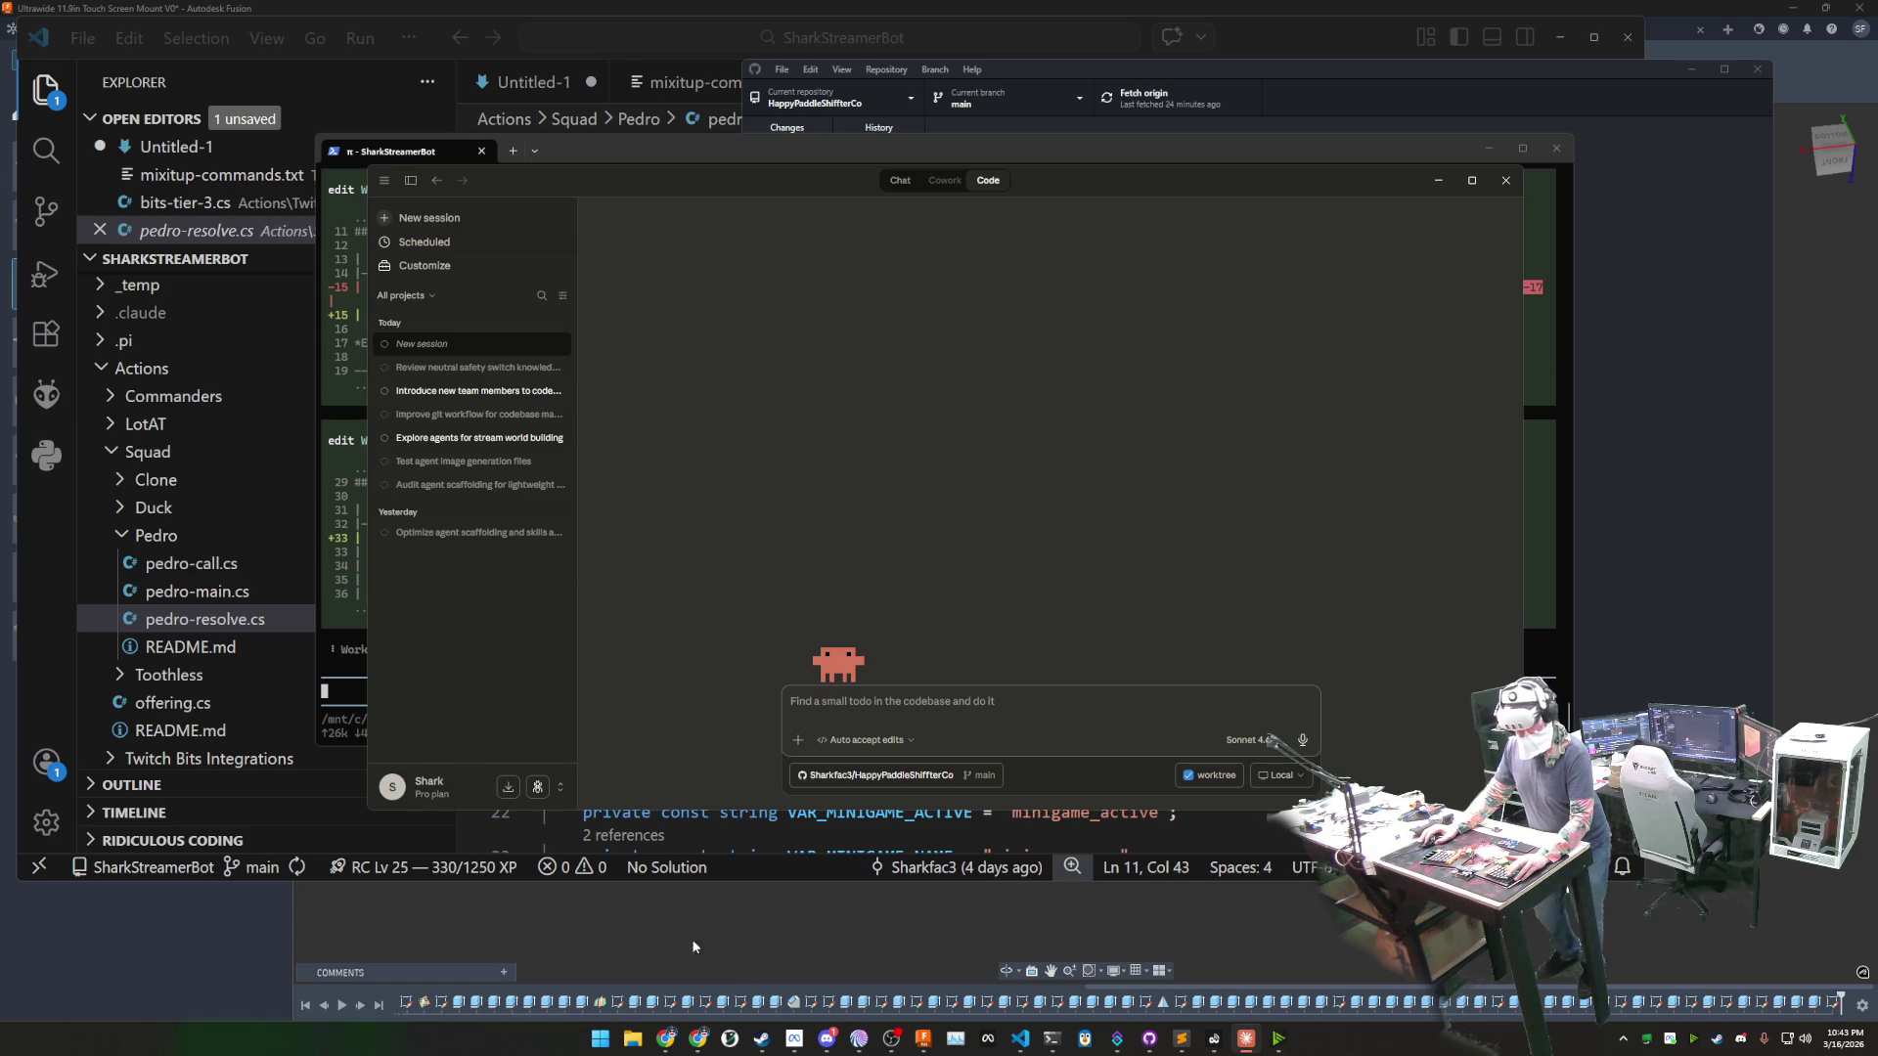
- Bring up Autodesk Fusion on the Ultrawide 11.9in Touch Screen Mount V0 design
left_click(685, 913)
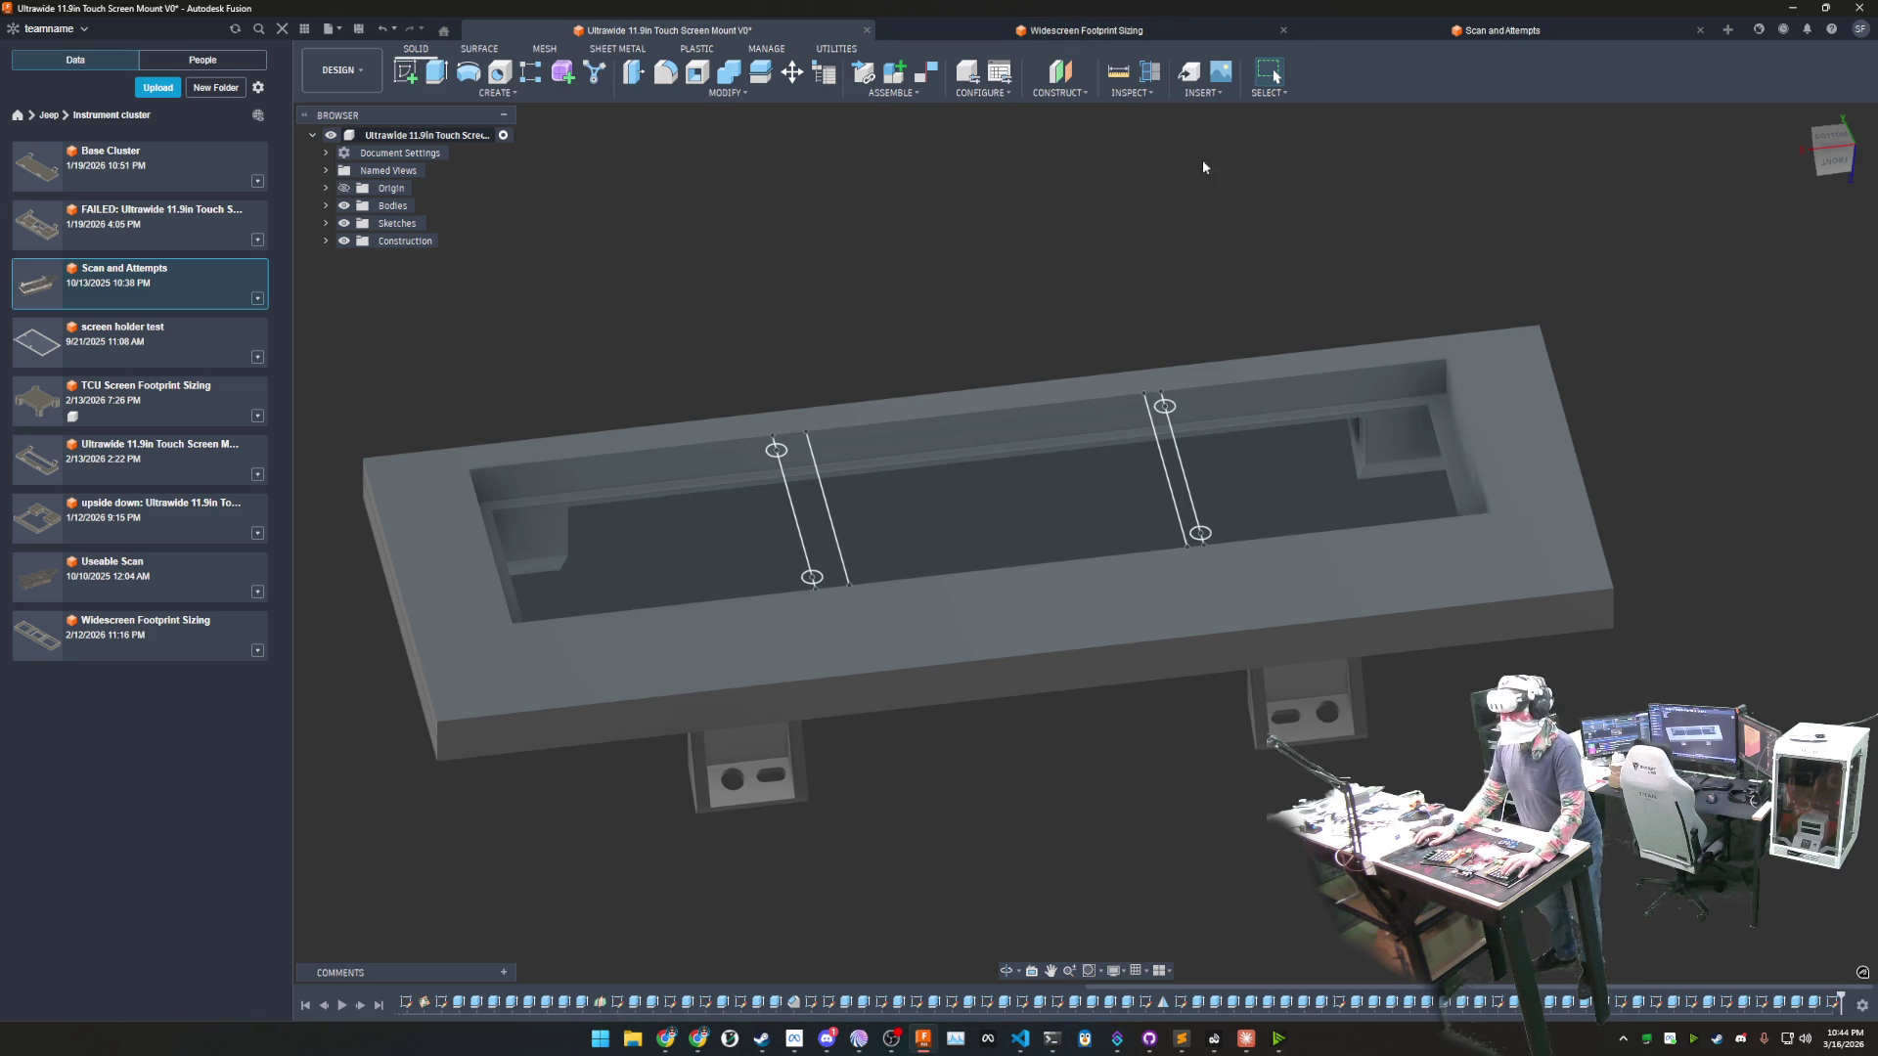
- Glance at the Scan and Attempts design, then view Widescreen Footprint Sizing's standoffs
middle_click_drag(1056, 260, 1094, 253)
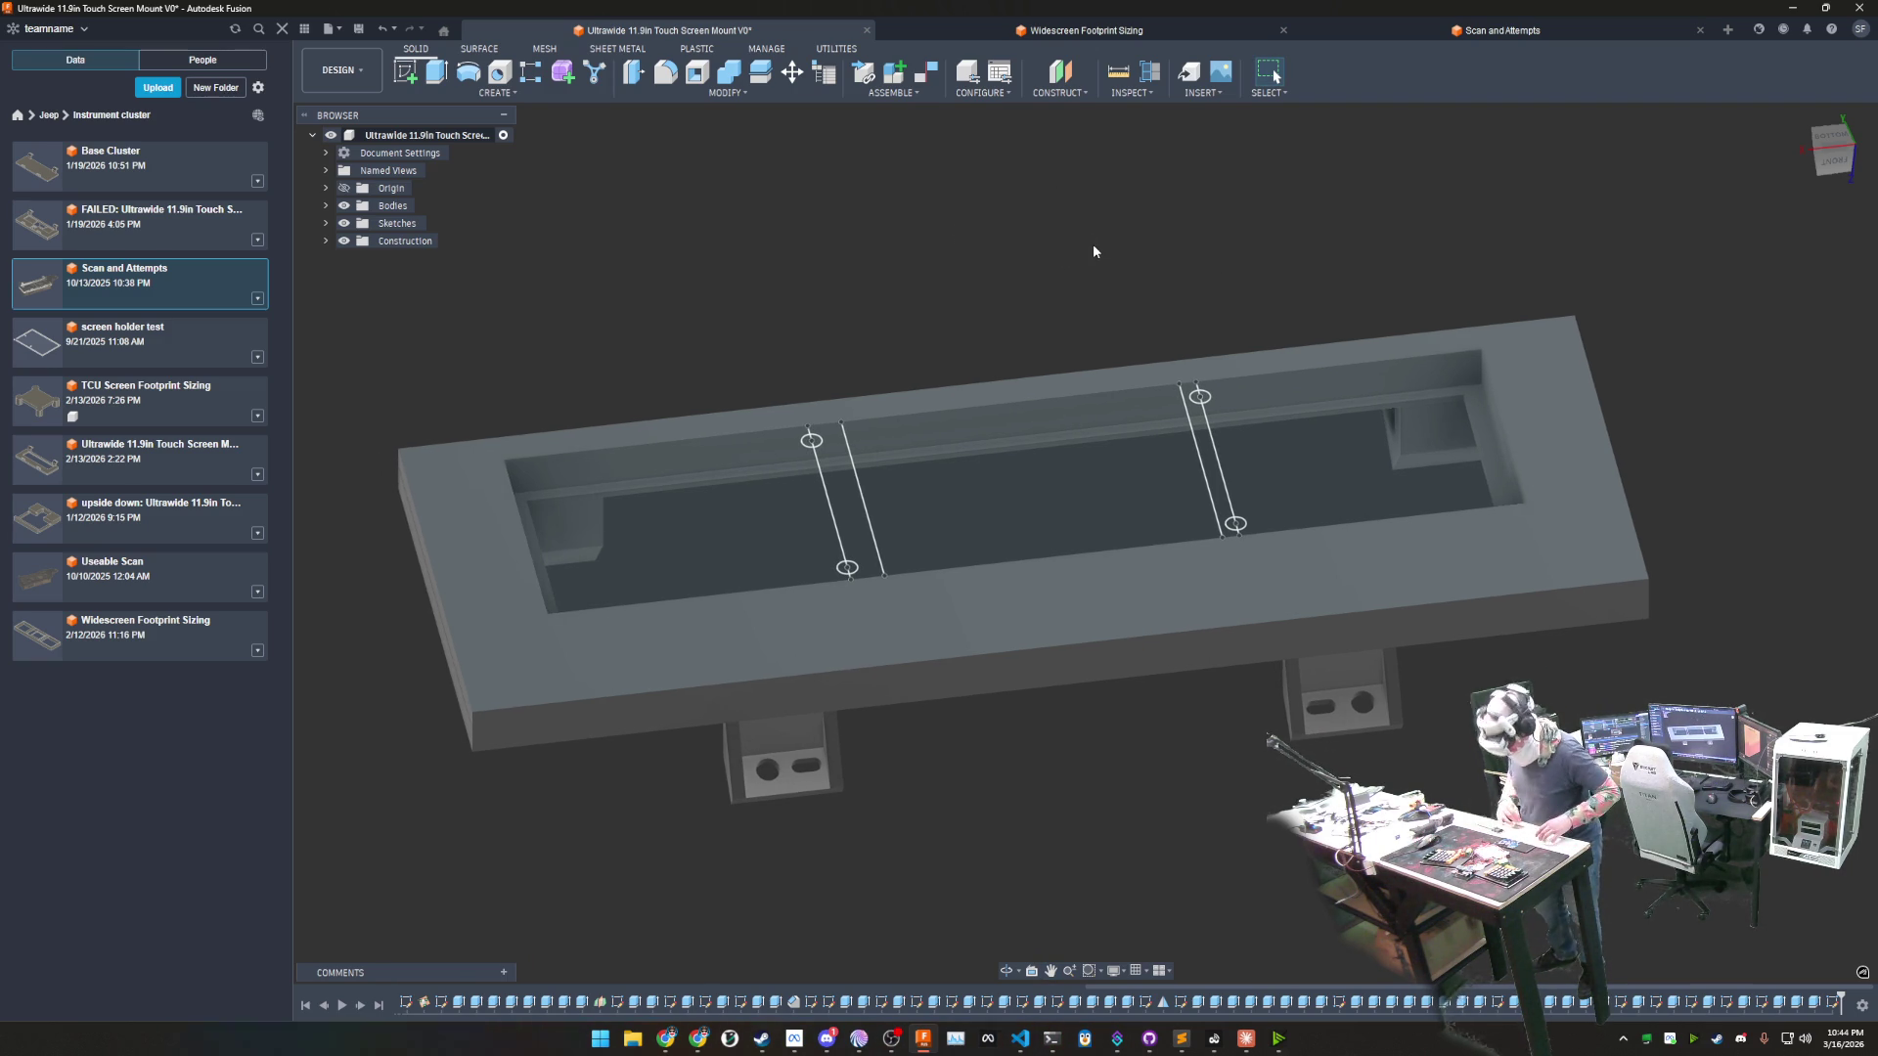
left_click(1455, 33)
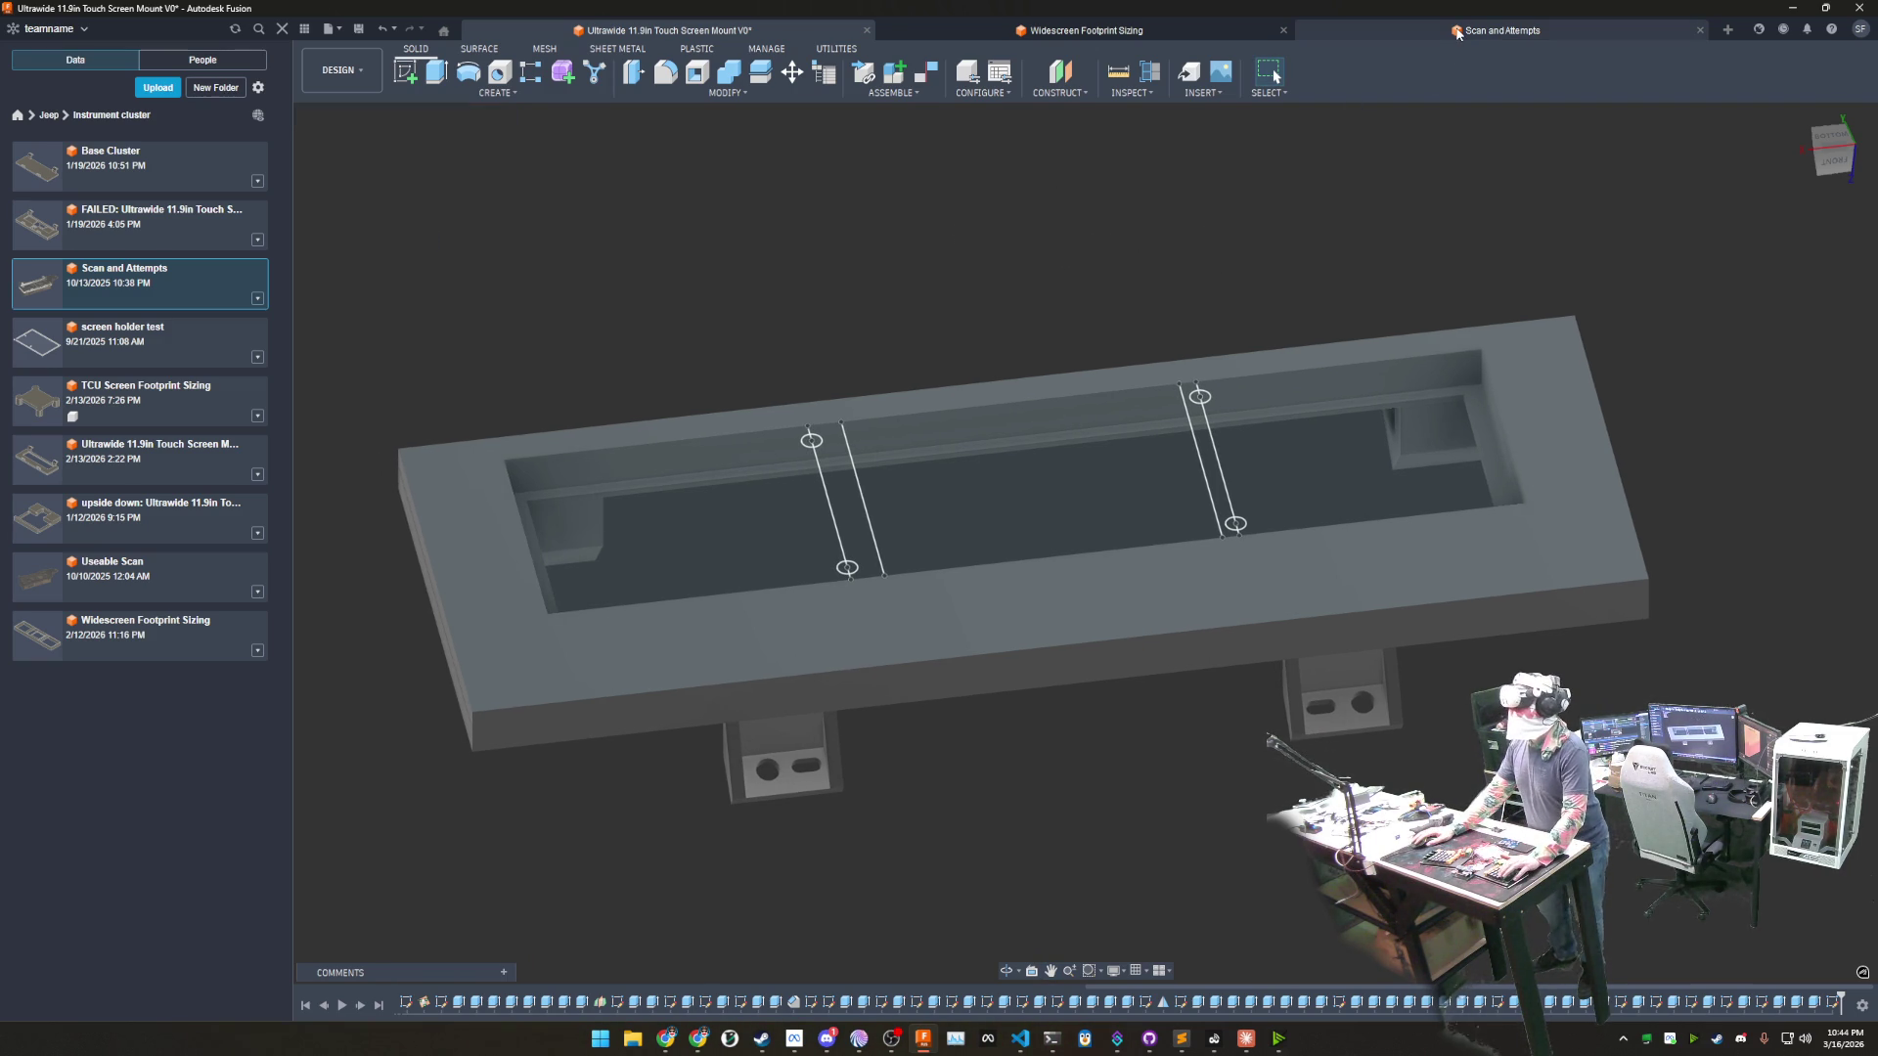
left_click(1115, 31)
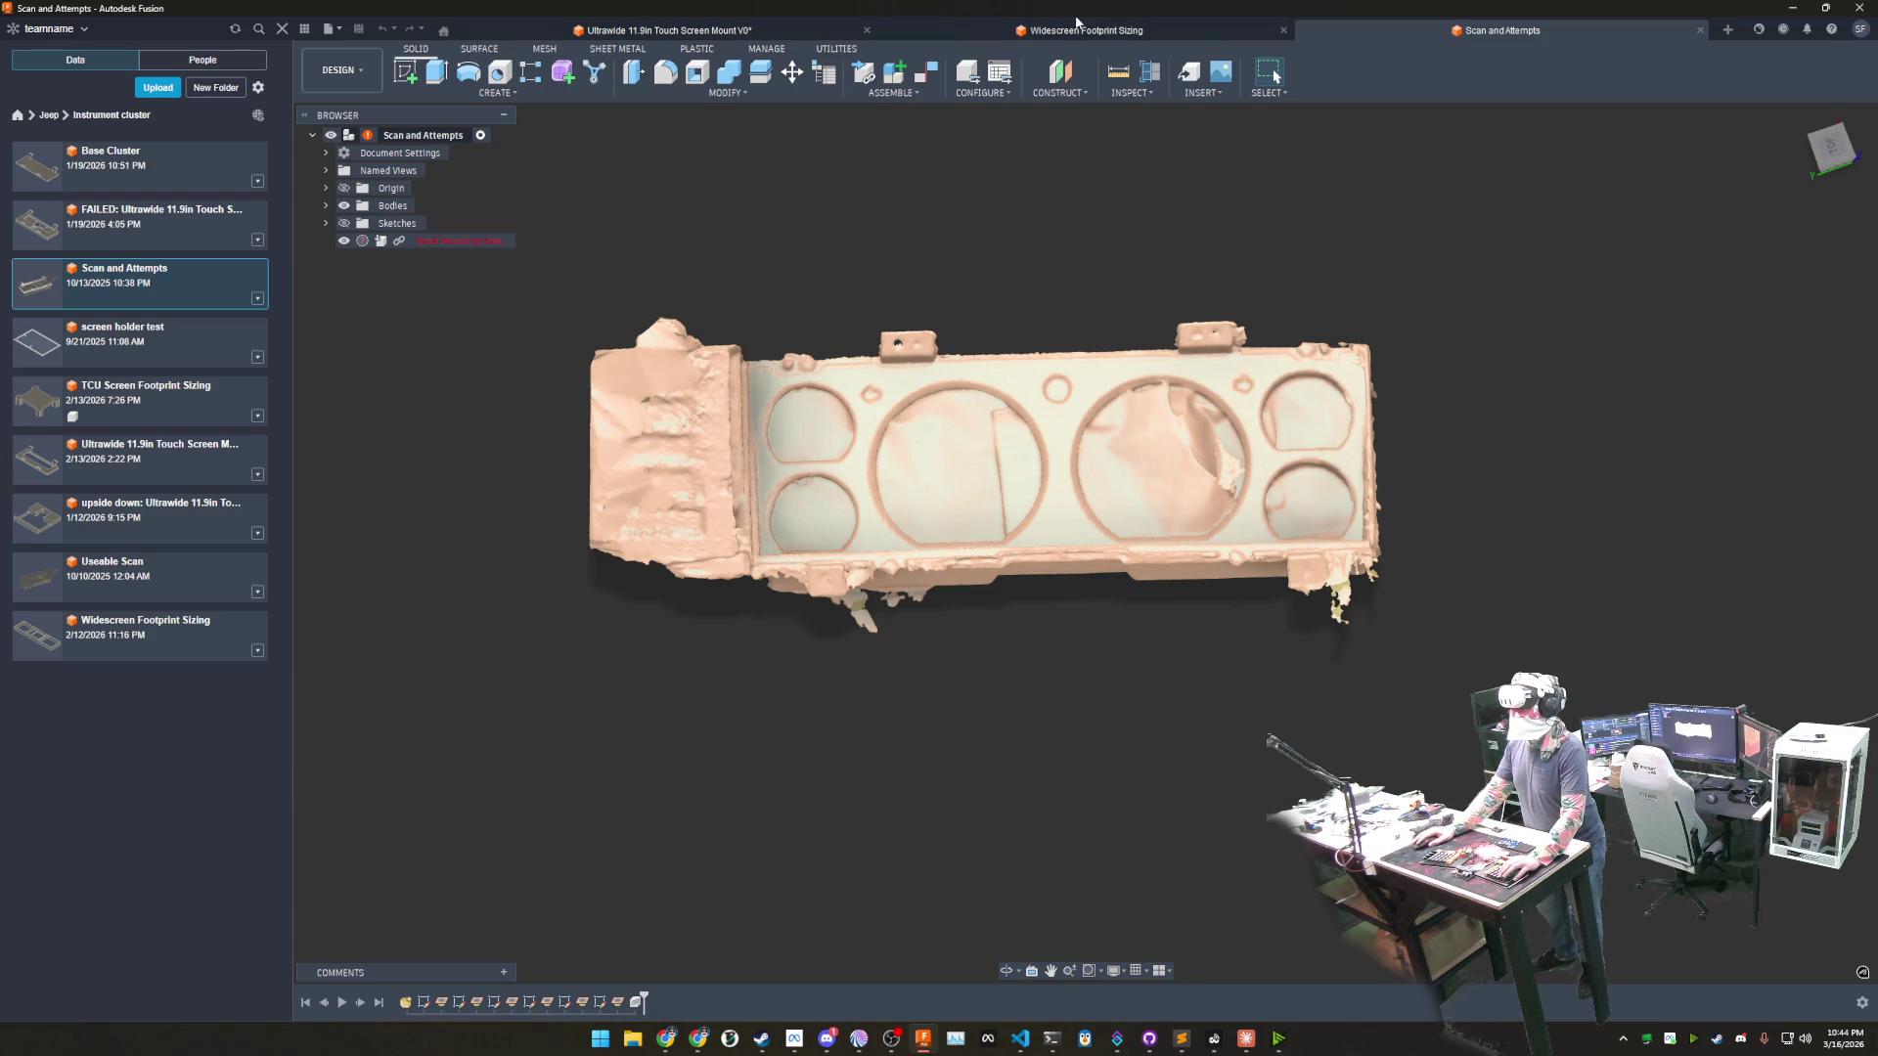
scroll(724, 341, "down", 5)
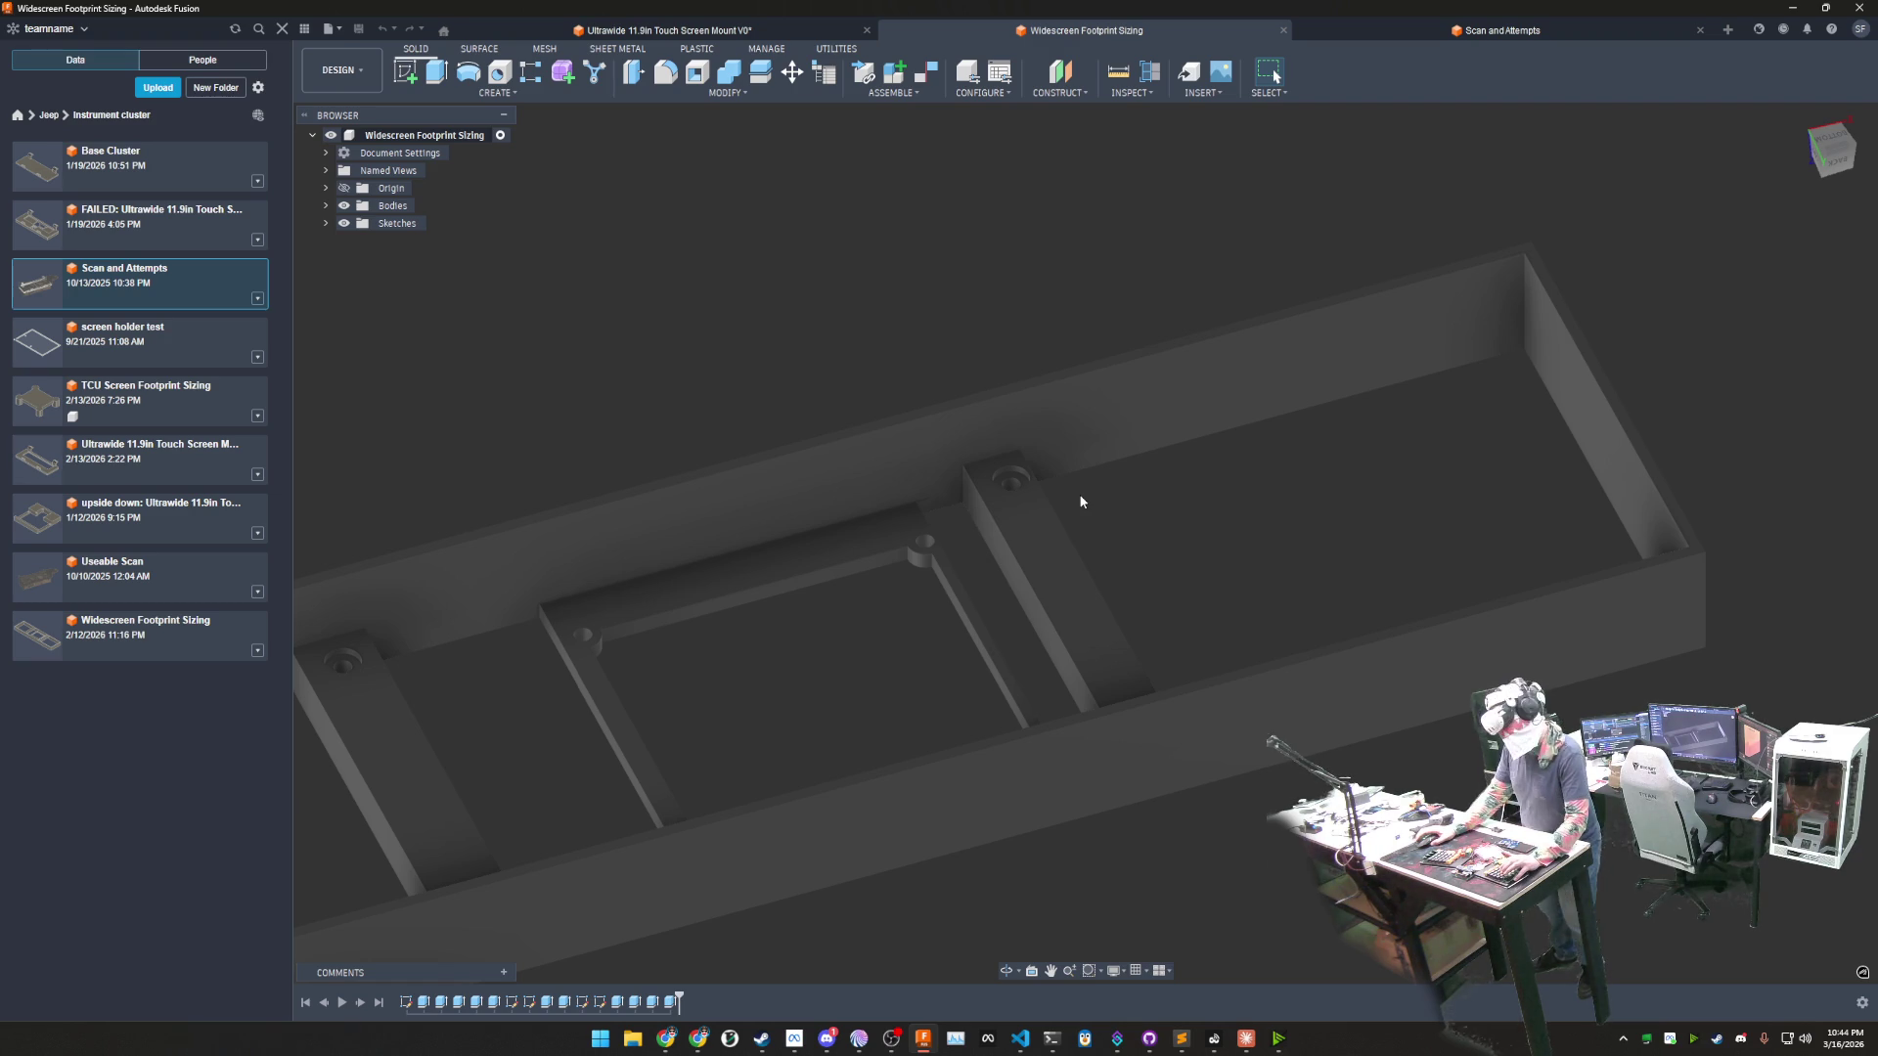
mouse_move(1069, 508)
middle_mouse_down("shift")
mouse_move(851, 649)
mouse_move(1077, 570)
middle_mouse_up("shift")
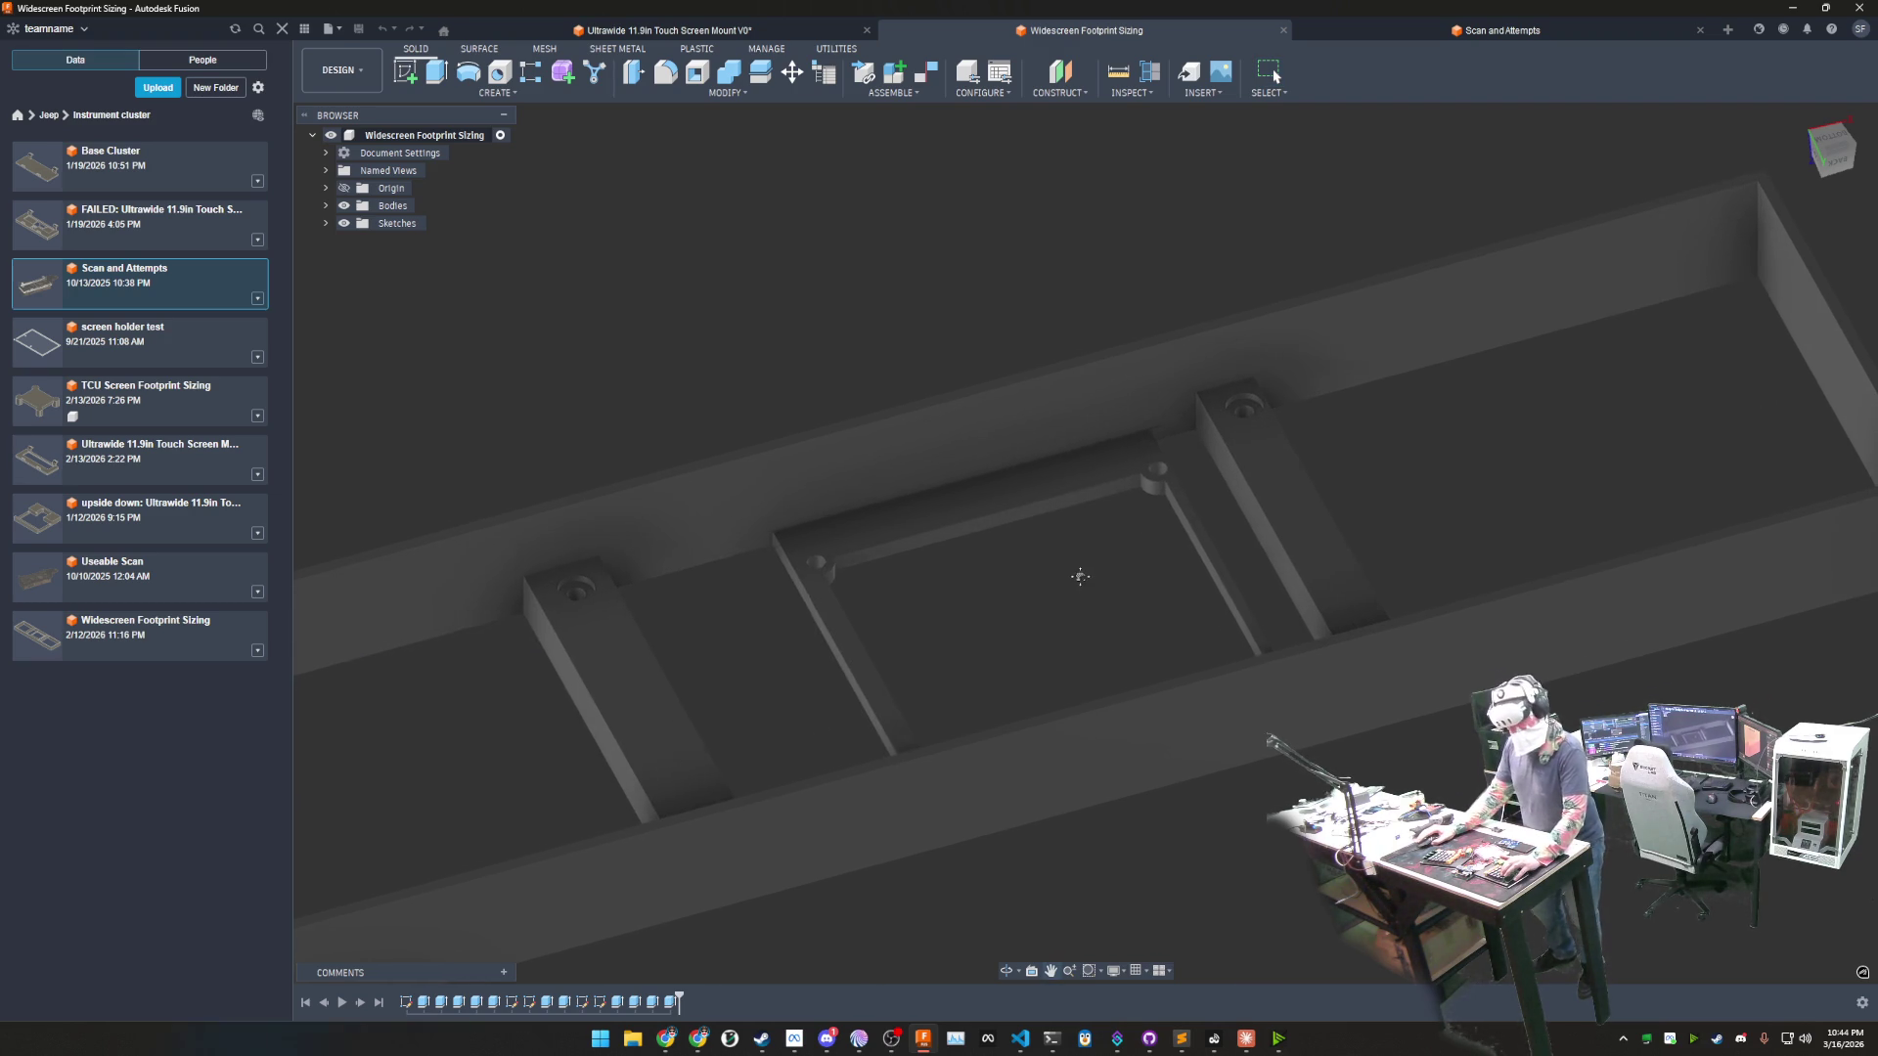
- Measure the 5.25 mm gap between the left standoff's top face and the frame's top face
left_click(1118, 72)
left_click(649, 715)
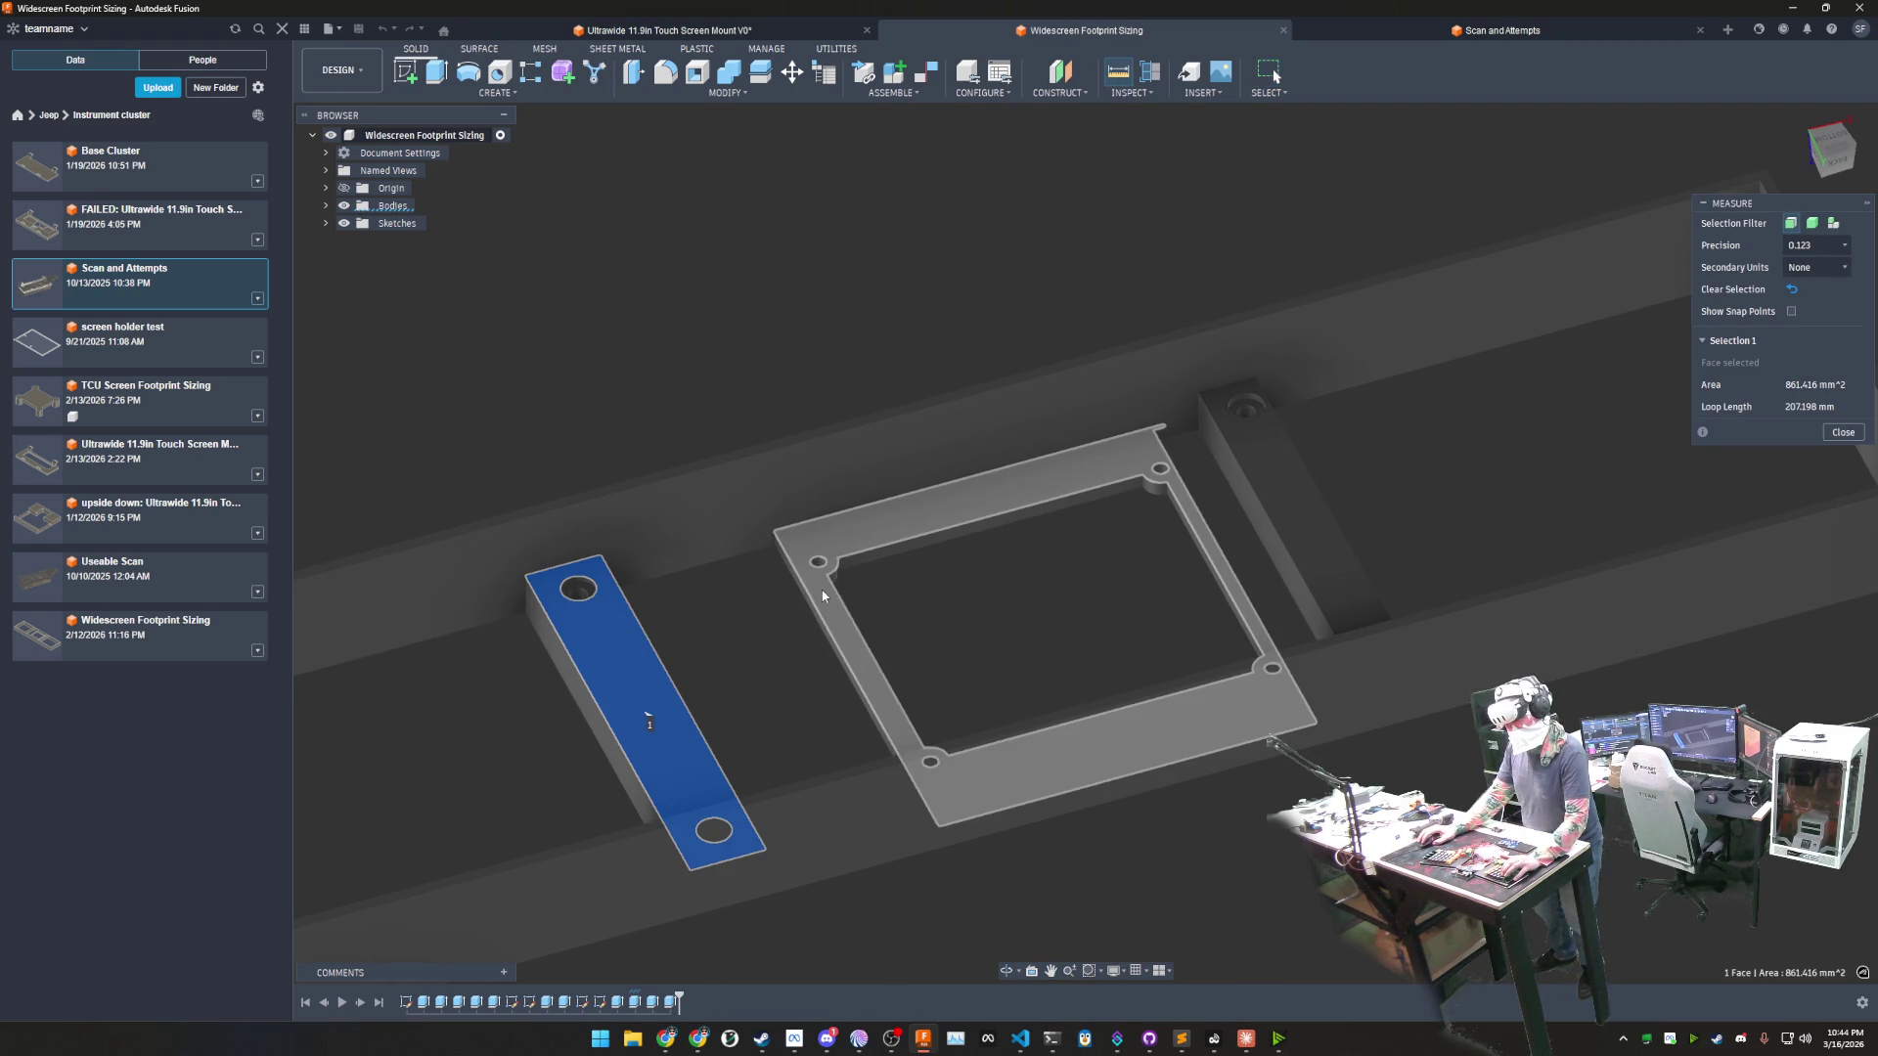
left_click(1104, 714)
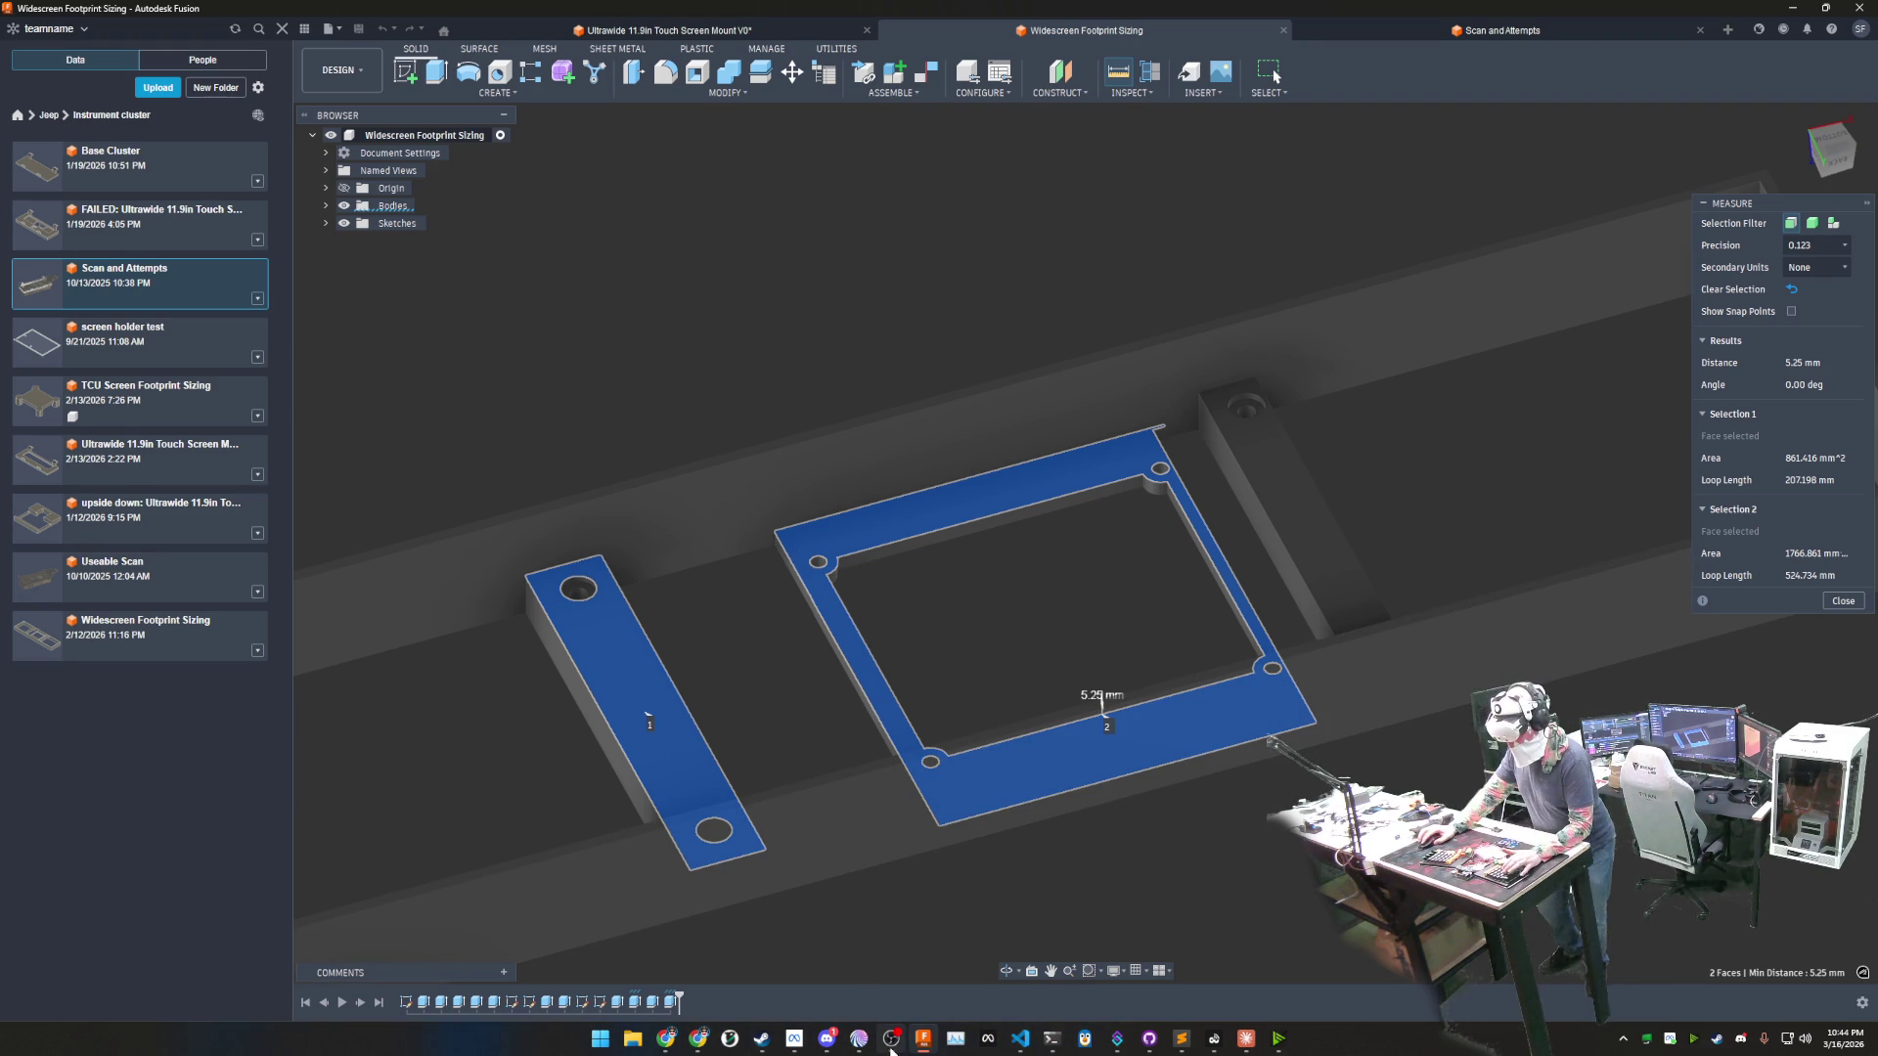
left_click(1052, 1039)
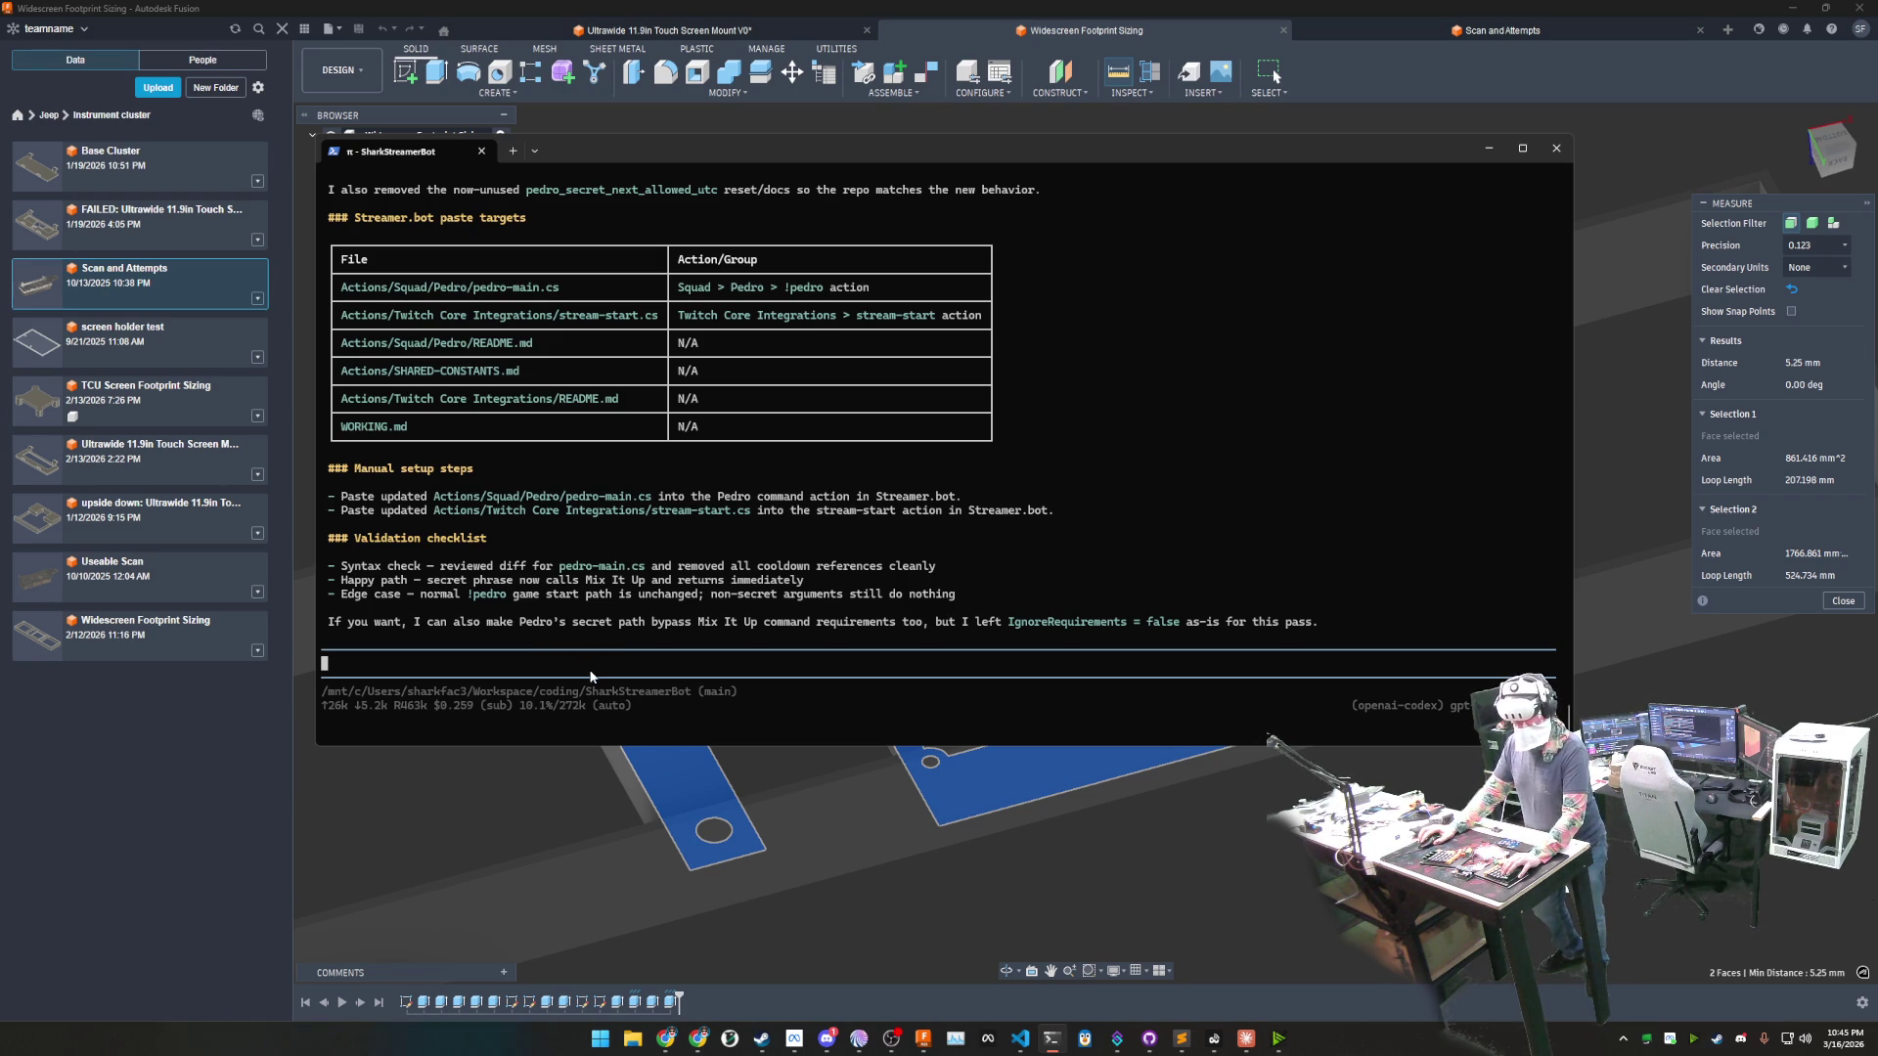
- Review the pi agent's final summary of paste targets and checks, then switch to Streamer.bot's Actions list
scroll(609, 575, "up", 7)
scroll(608, 575, "down", 6)
scroll(609, 575, "down", 1)
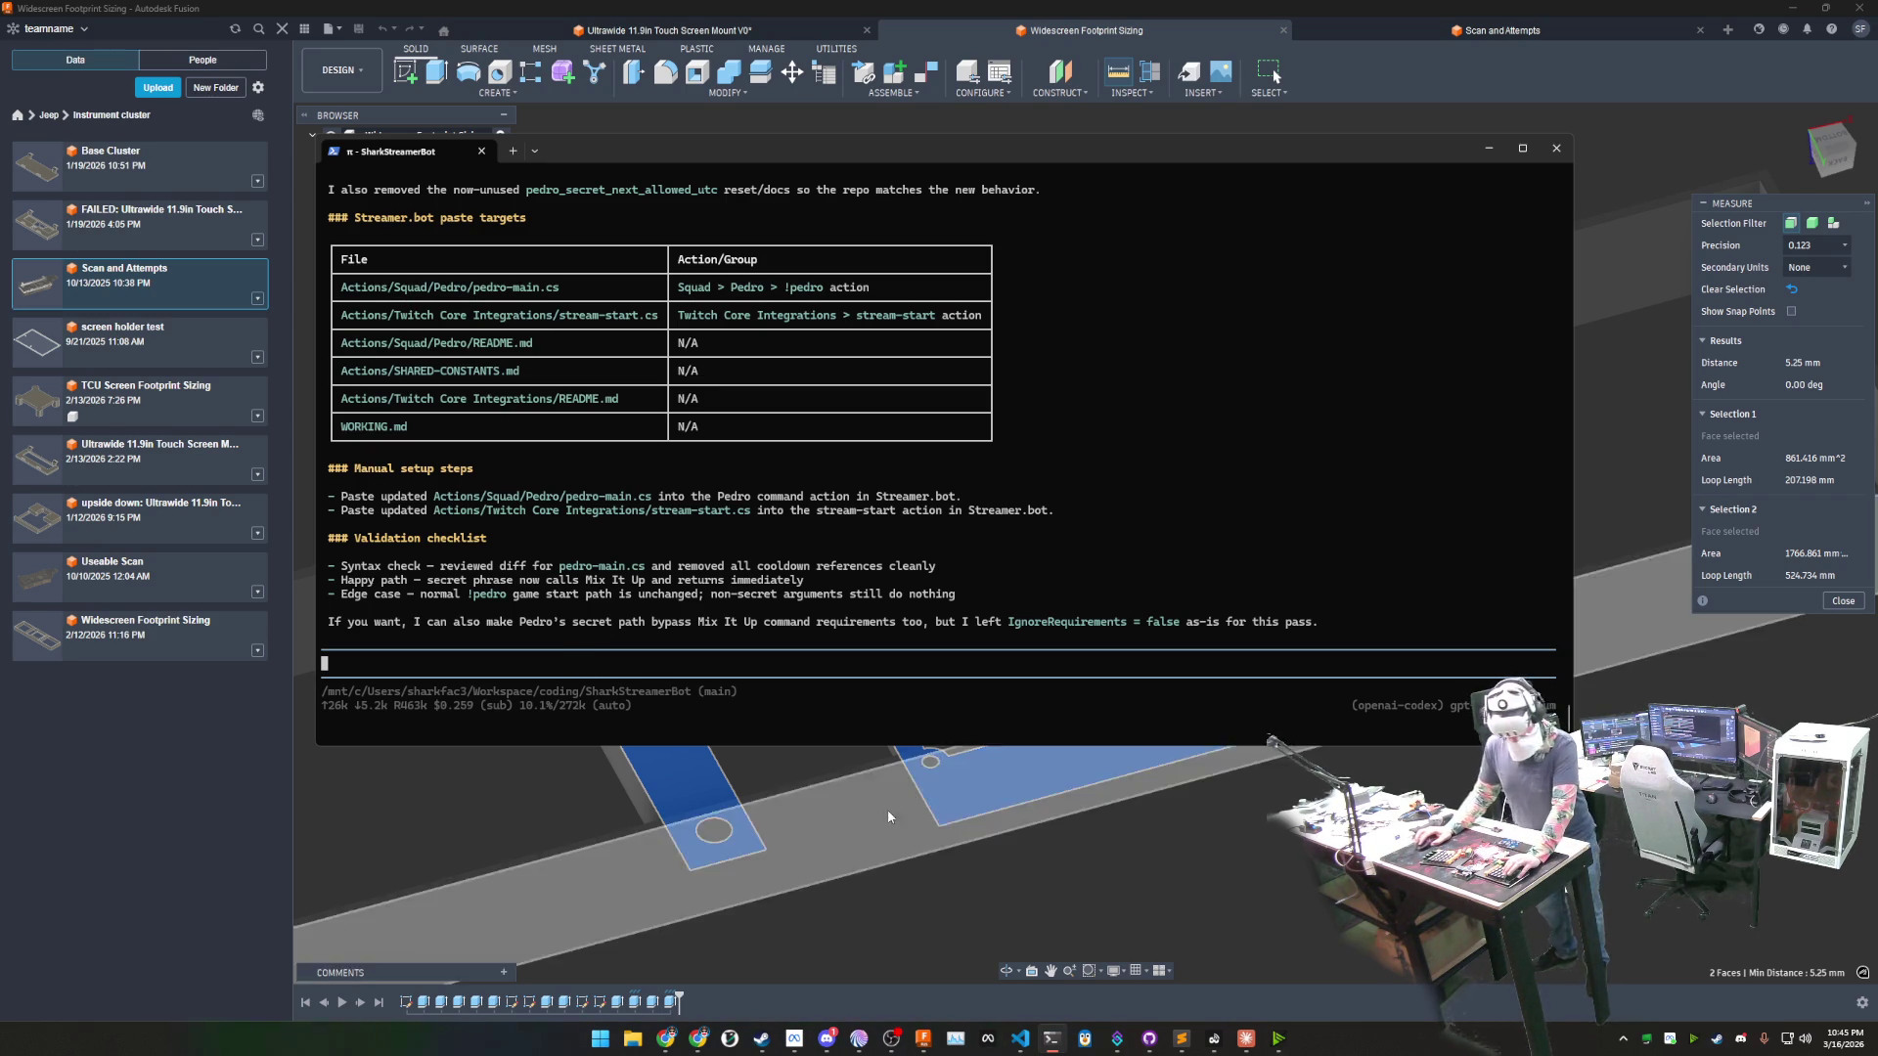
mouse_move(1117, 1039)
left_click(1093, 975)
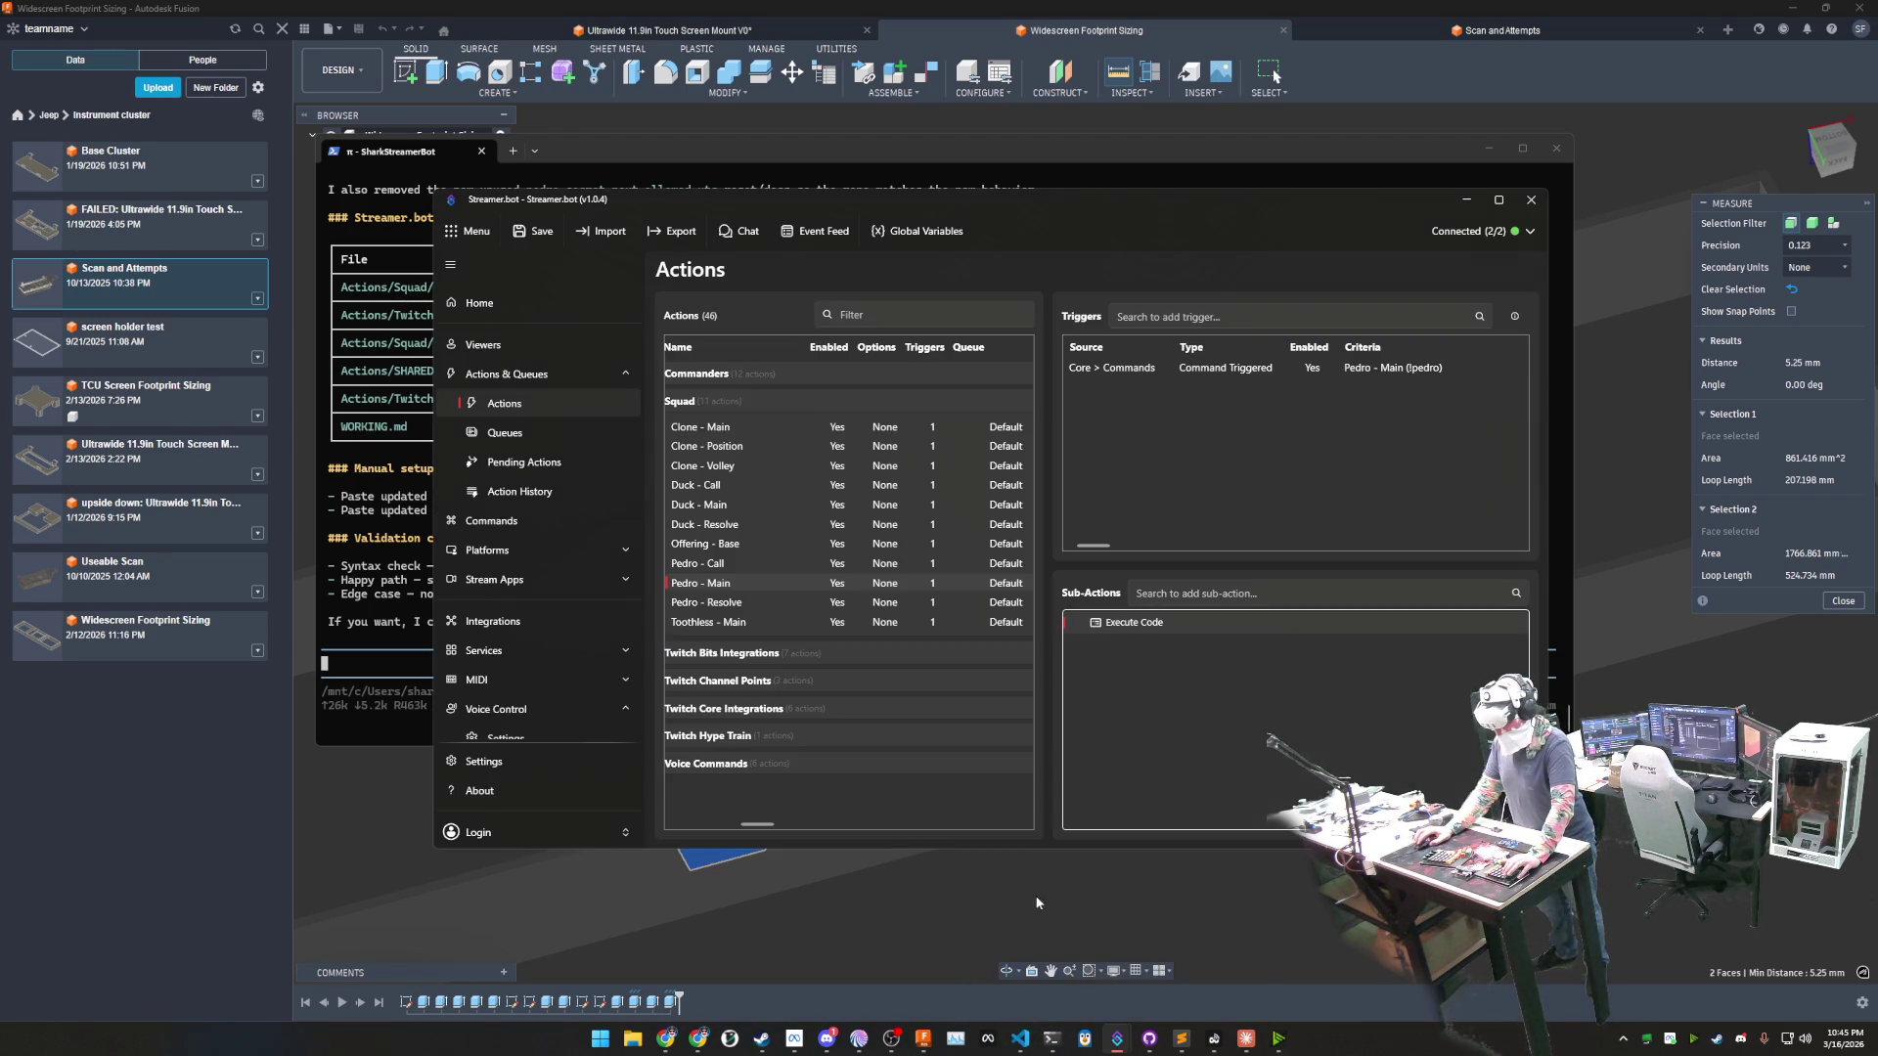
- Copy the full contents of pedro-main.cs from VS Code
mouse_move(1017, 1042)
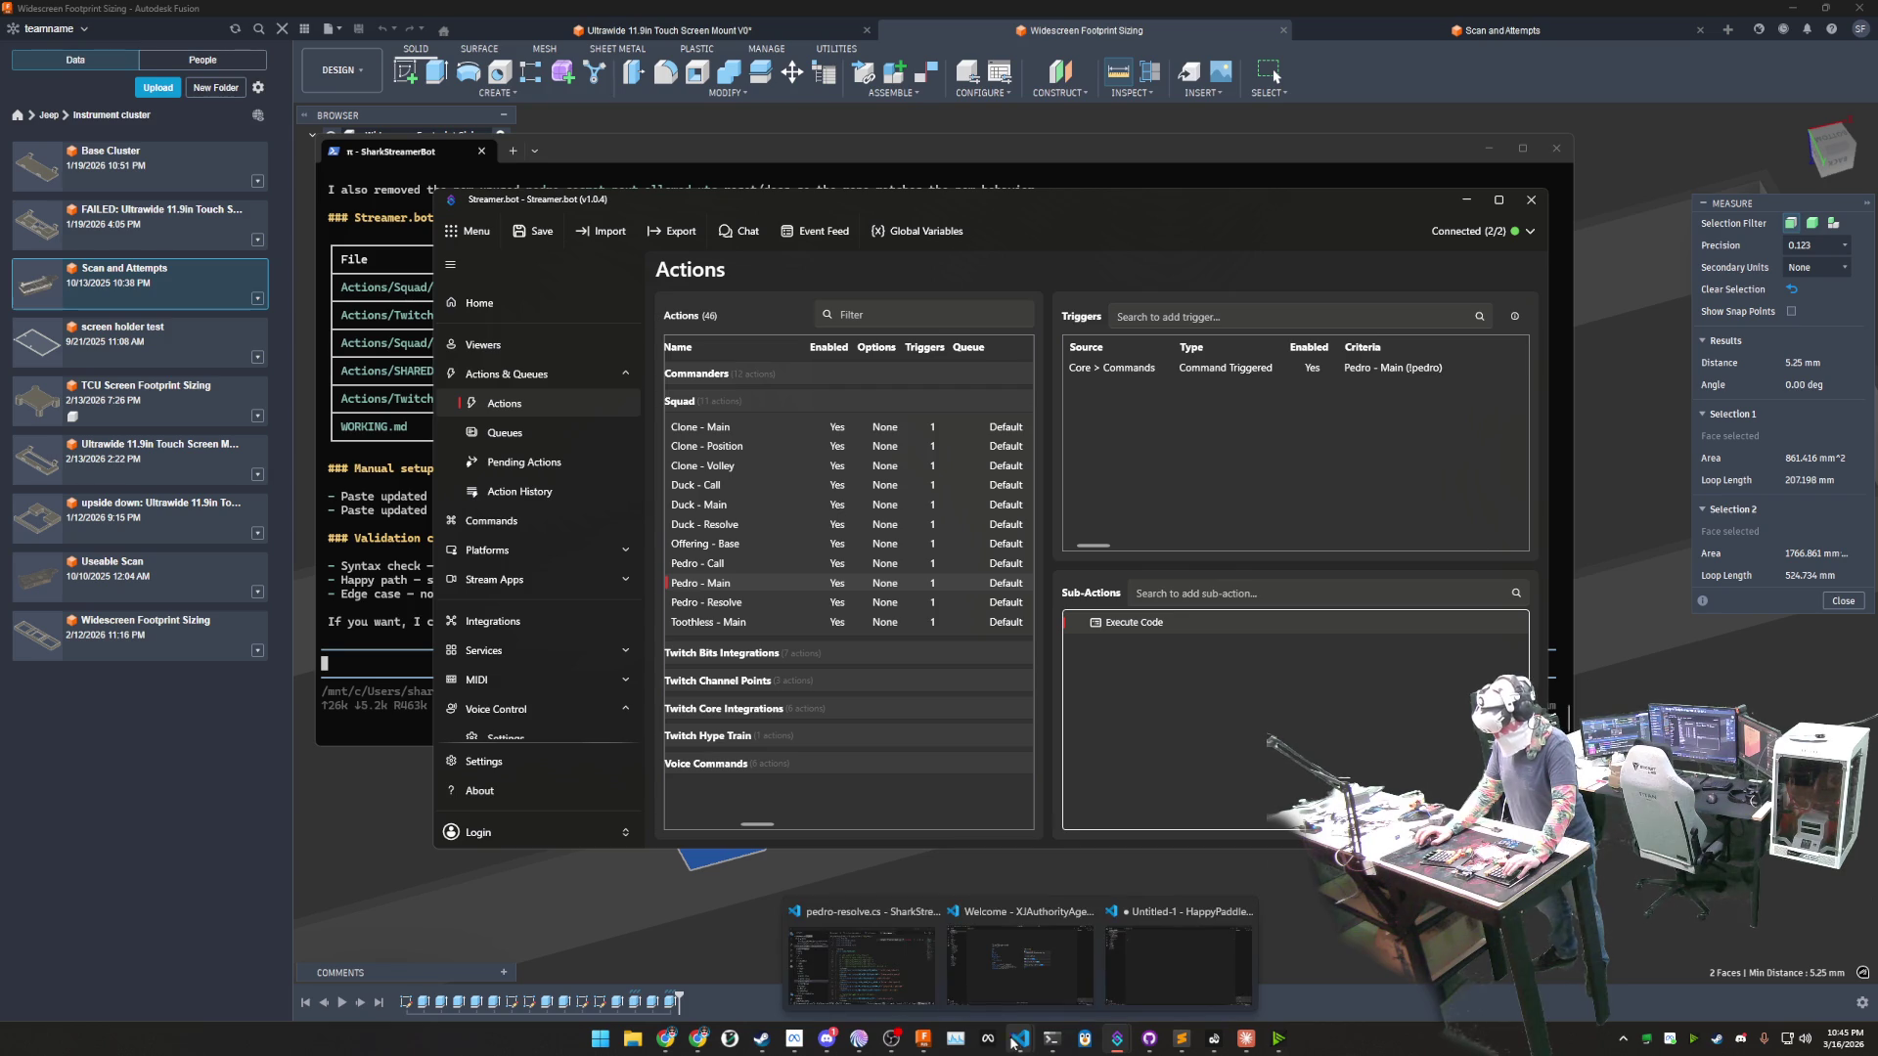
left_click(880, 963)
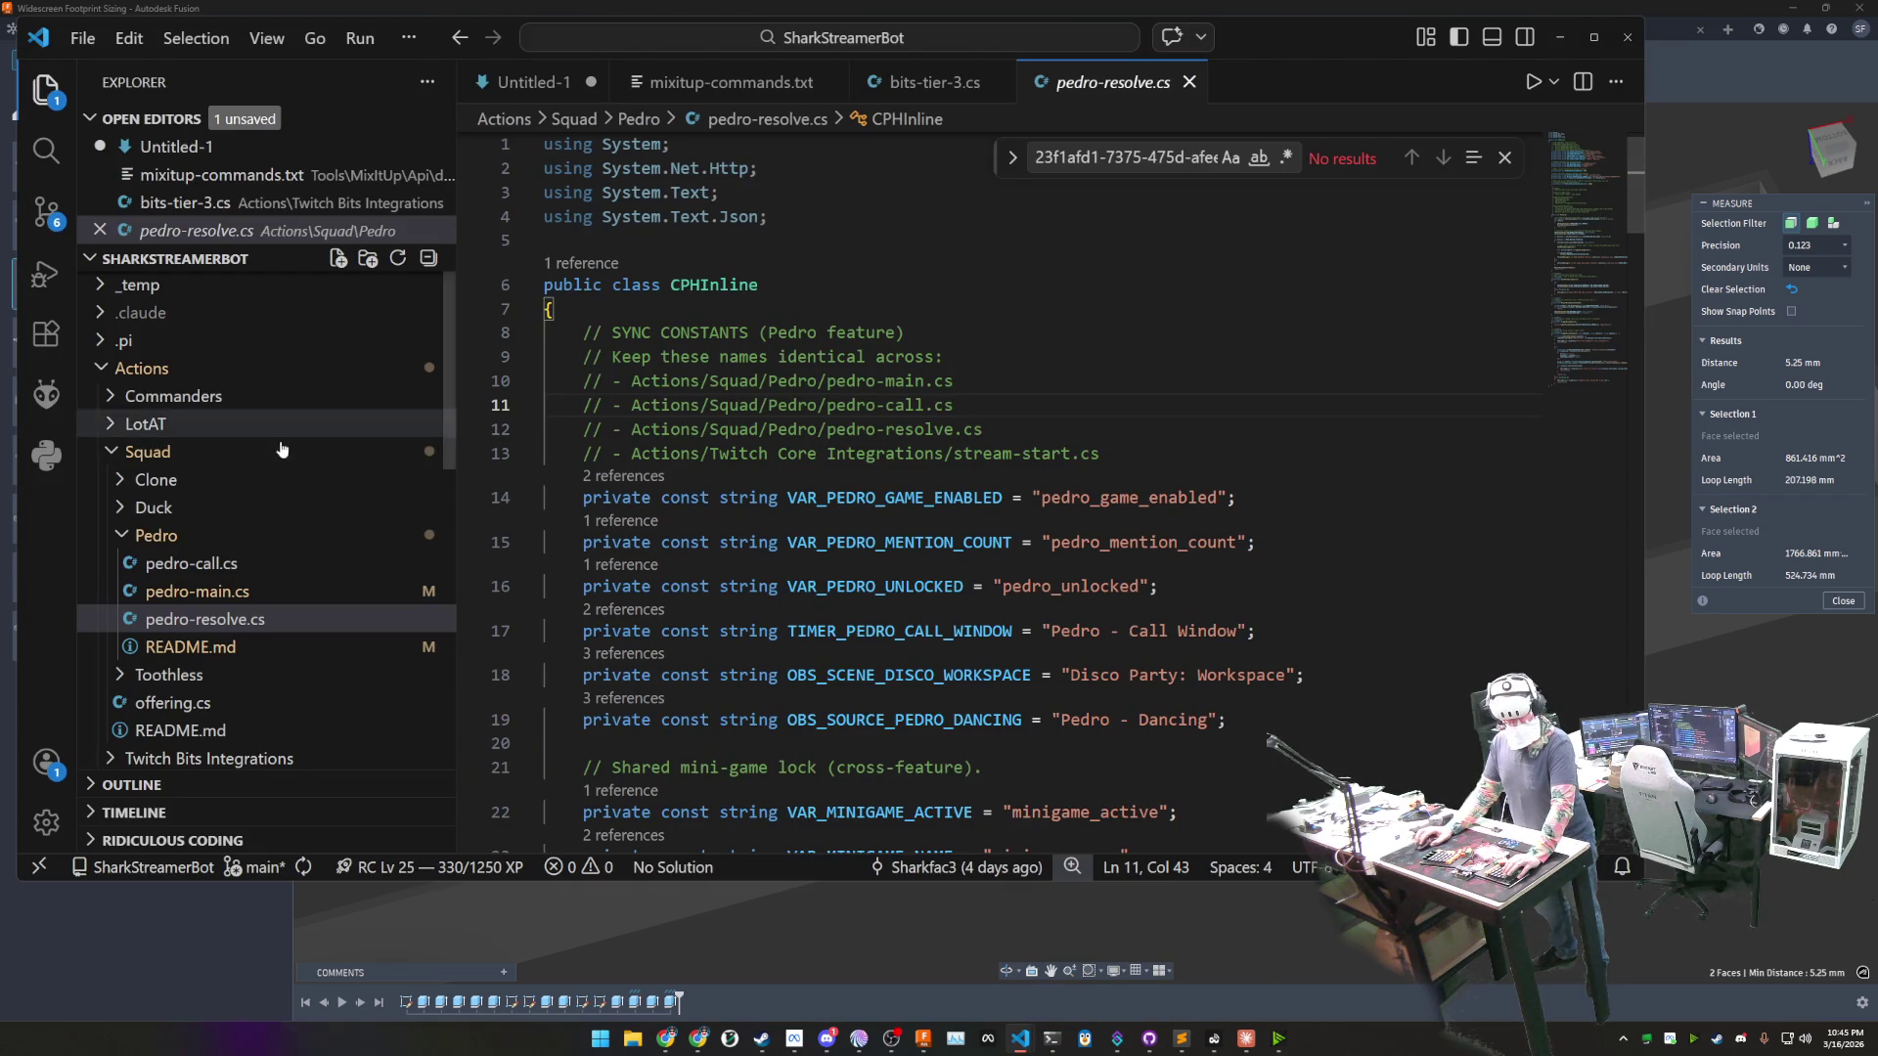
left_click(244, 592)
key("ctrl+a")
left_click(815, 431)
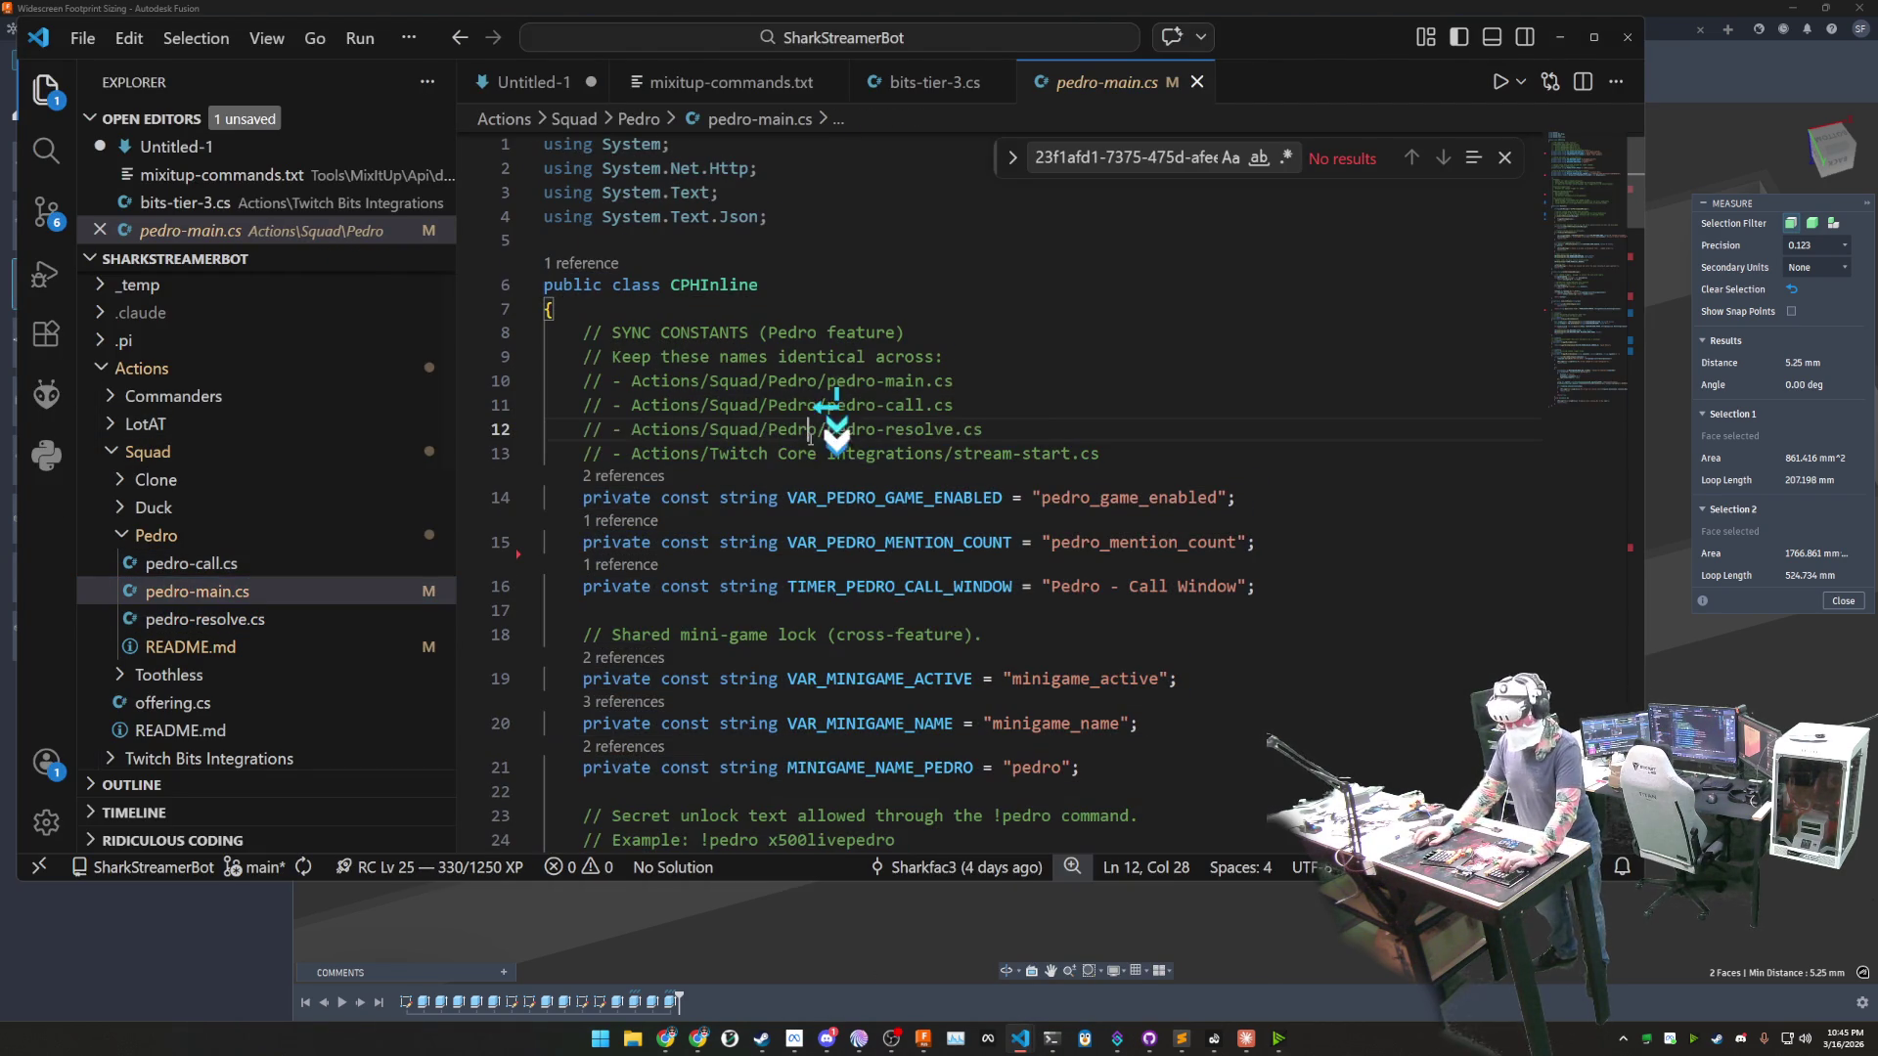
key("ctrl+a")
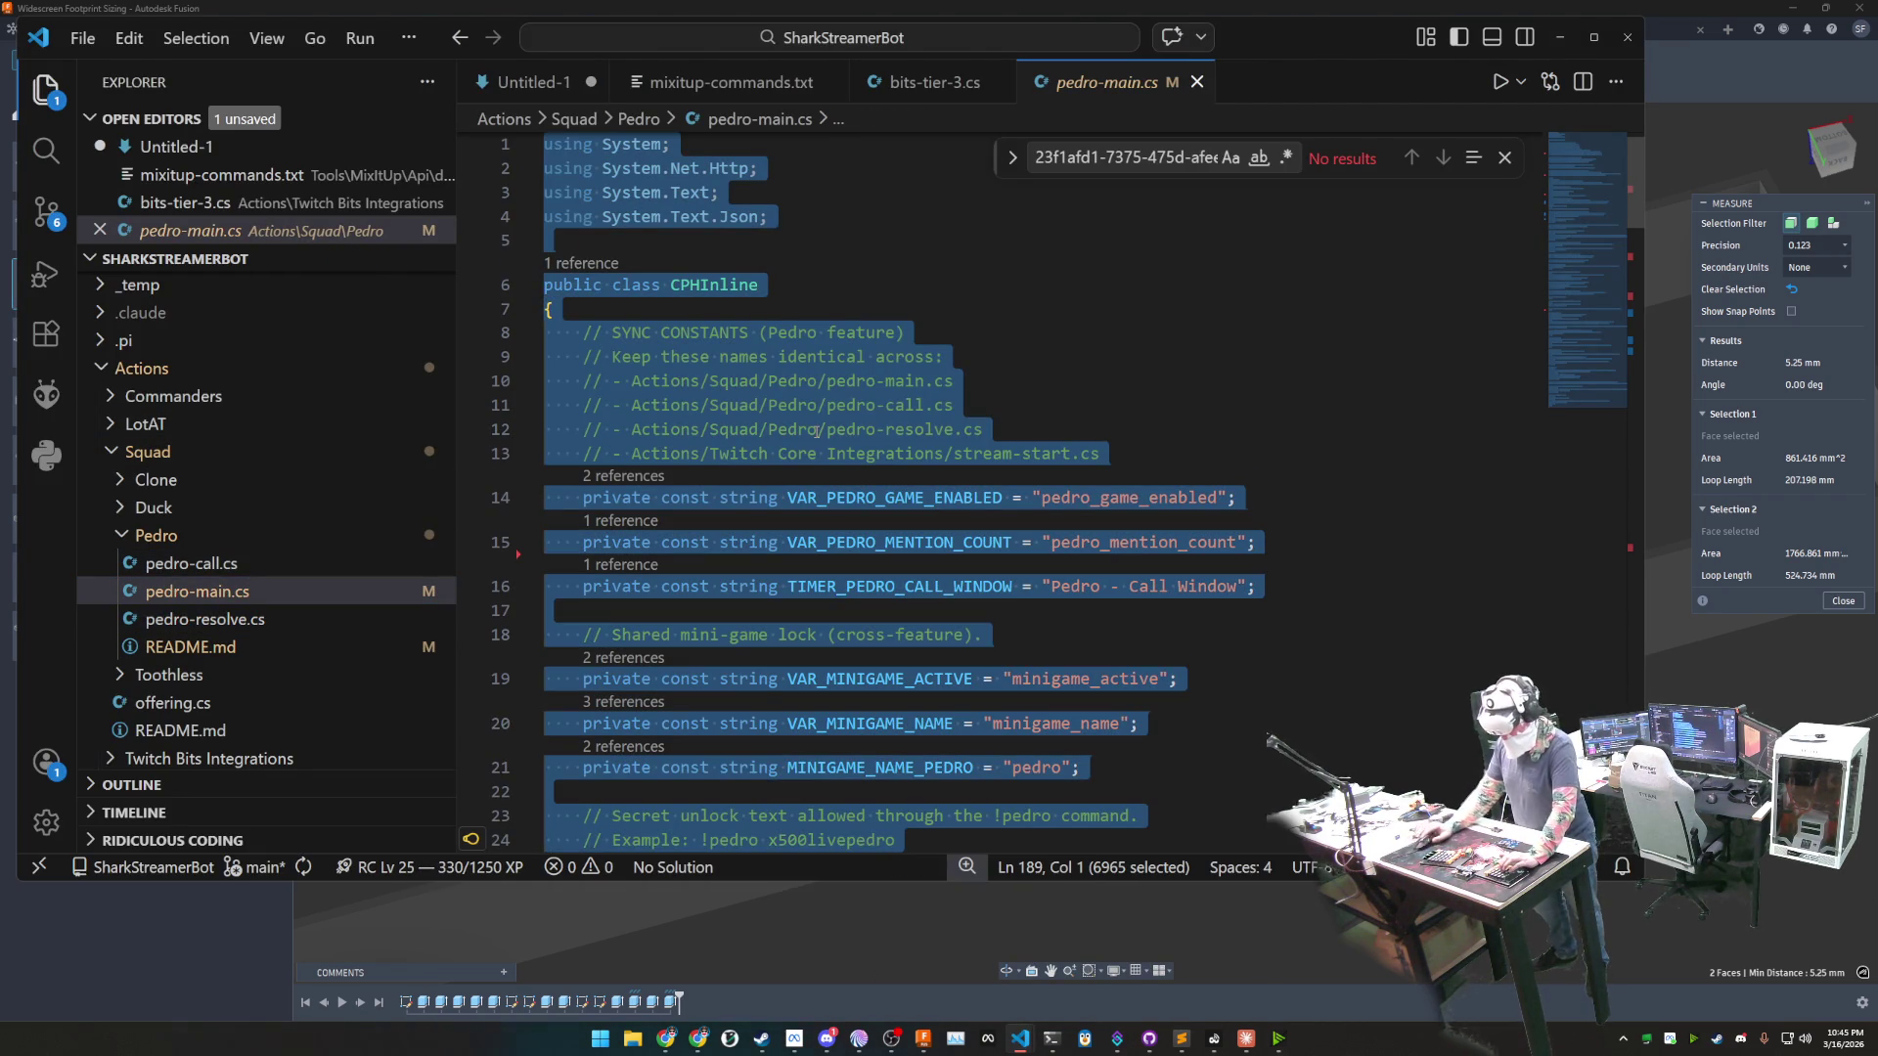
- Replace Pedro - Main's Execute Code with the copied code, find references, compile, and confirm
left_click(1120, 1042)
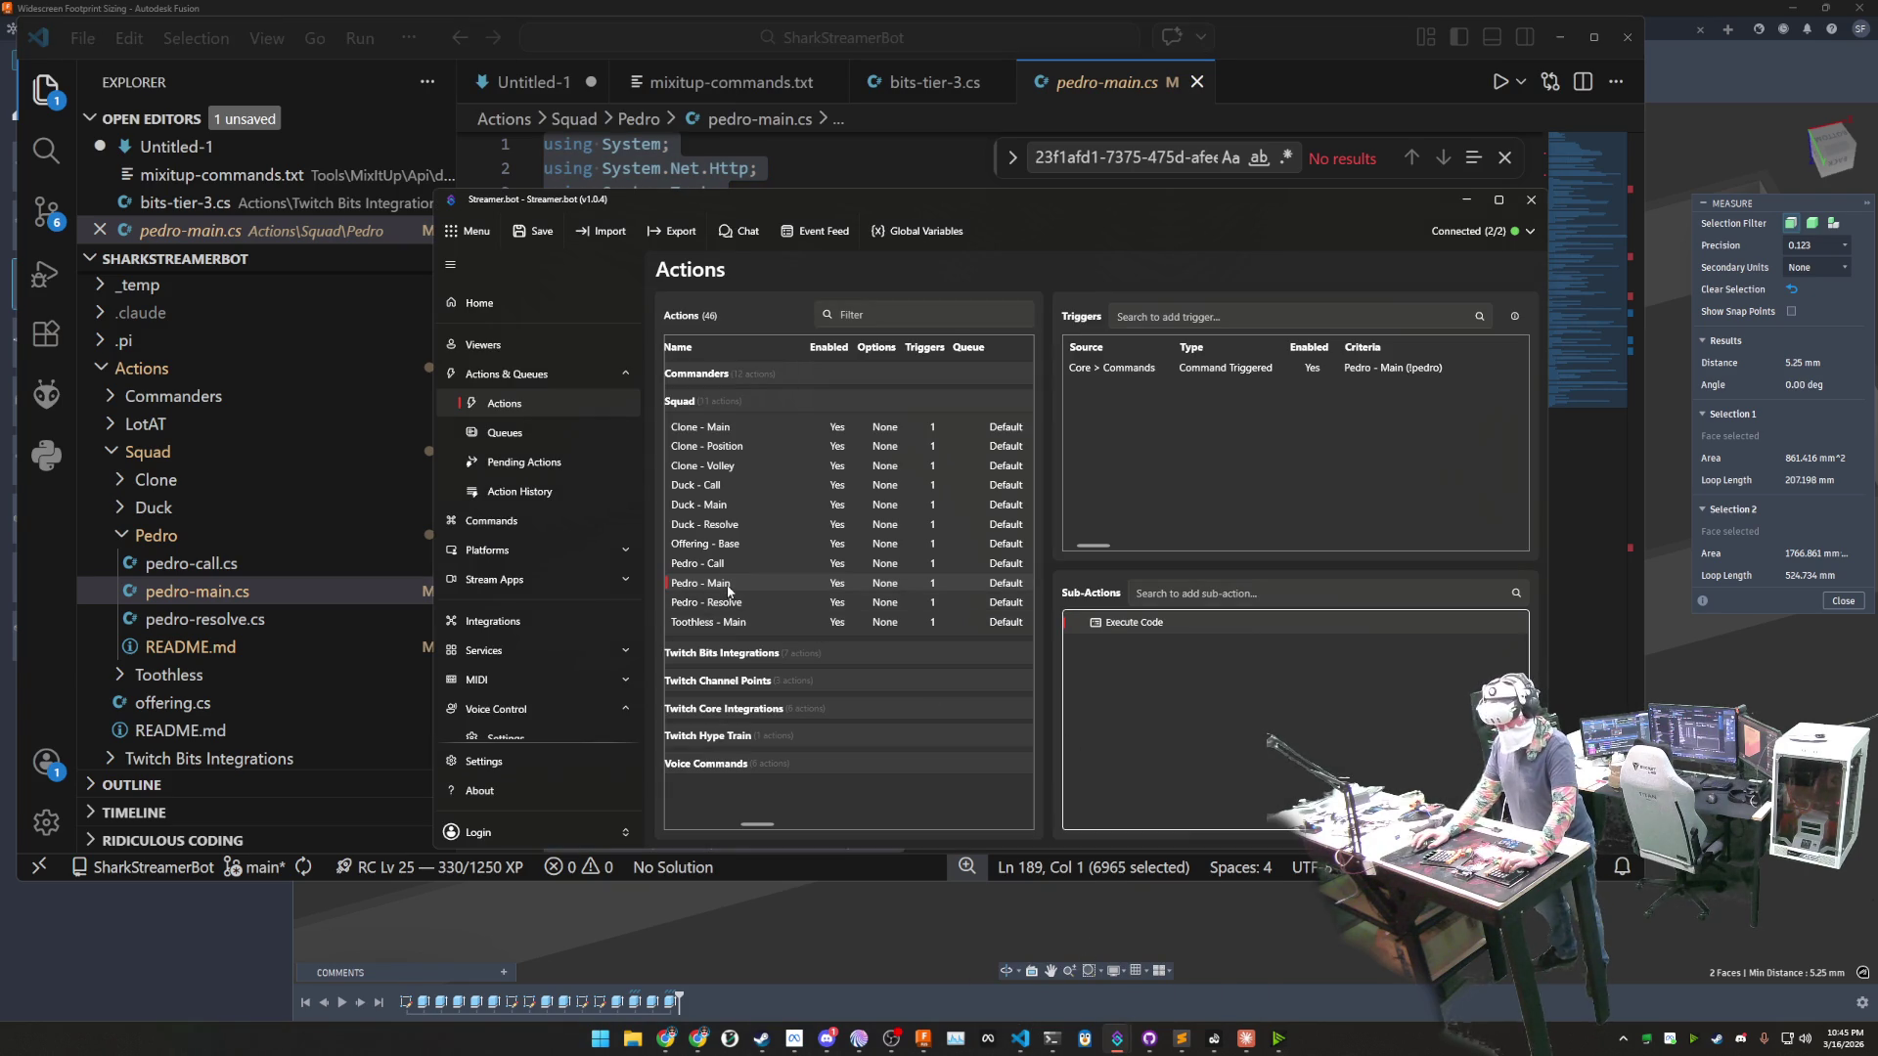
double_click(1129, 626)
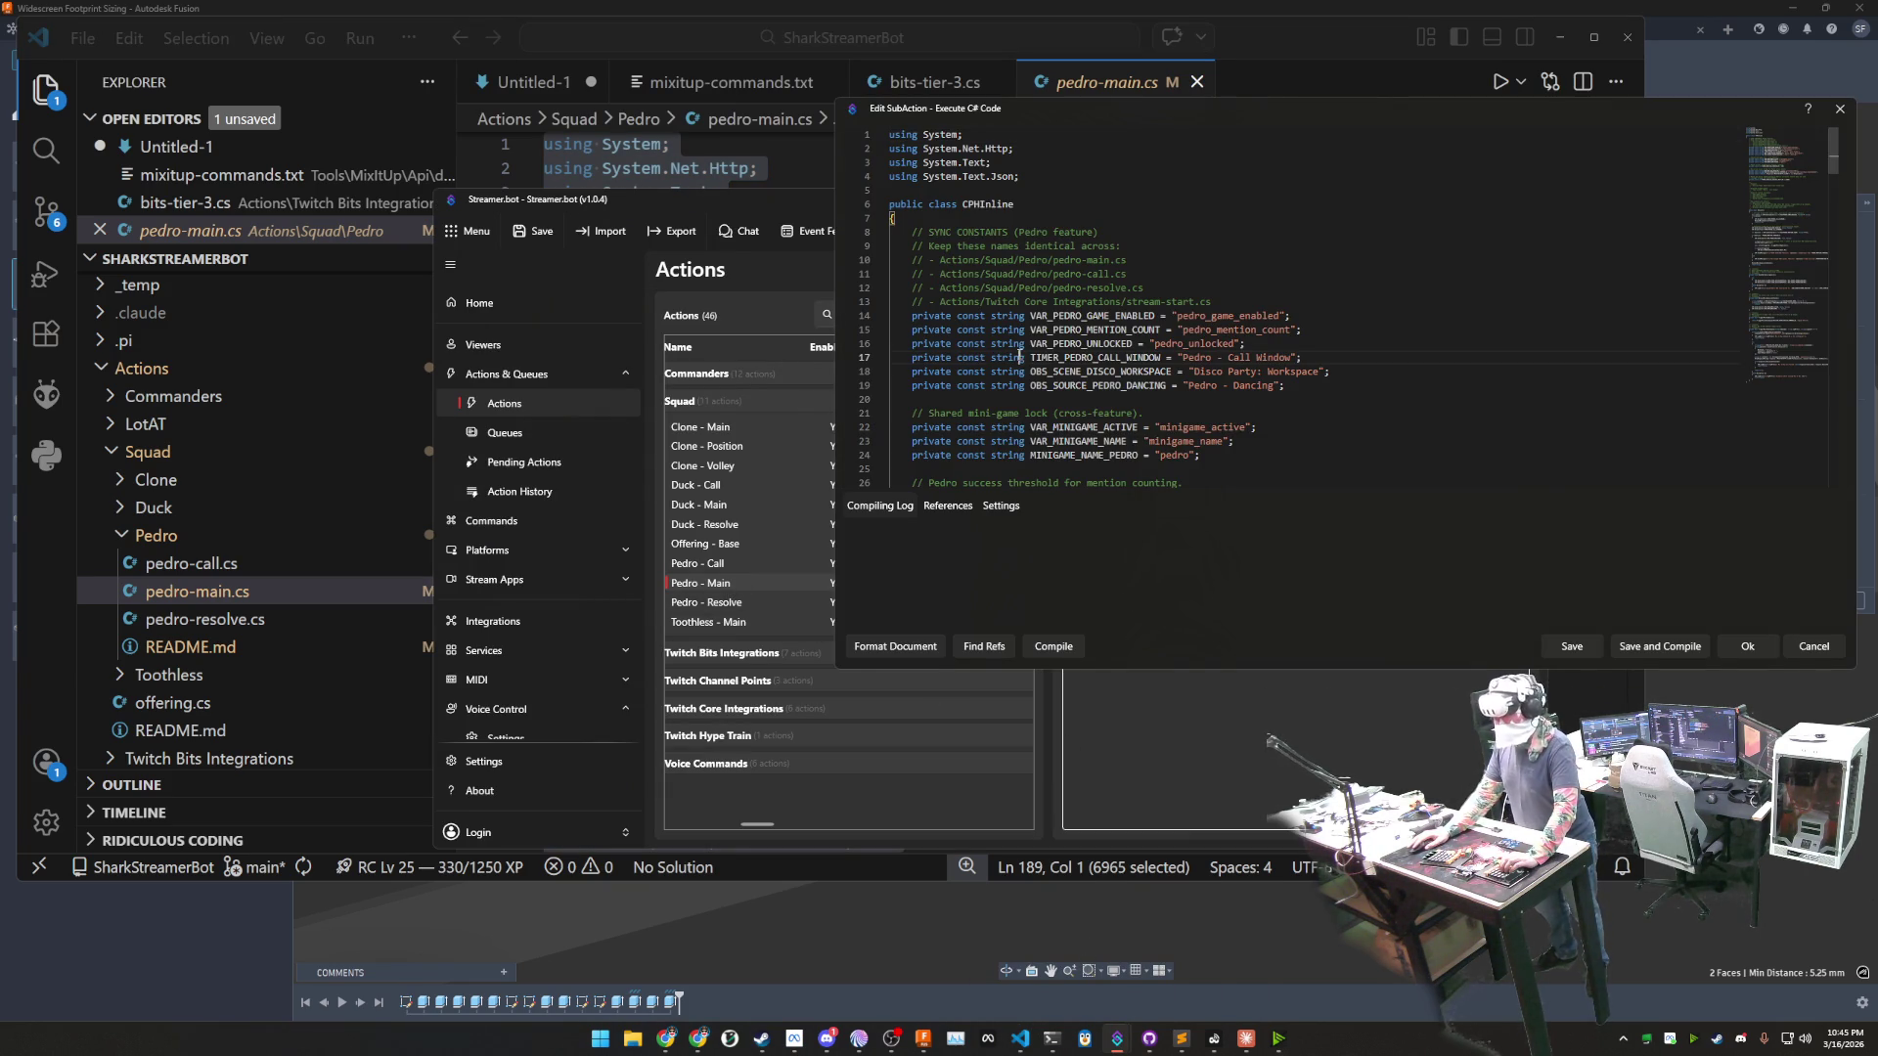
key("ctrl+a")
key("ctrl+v")
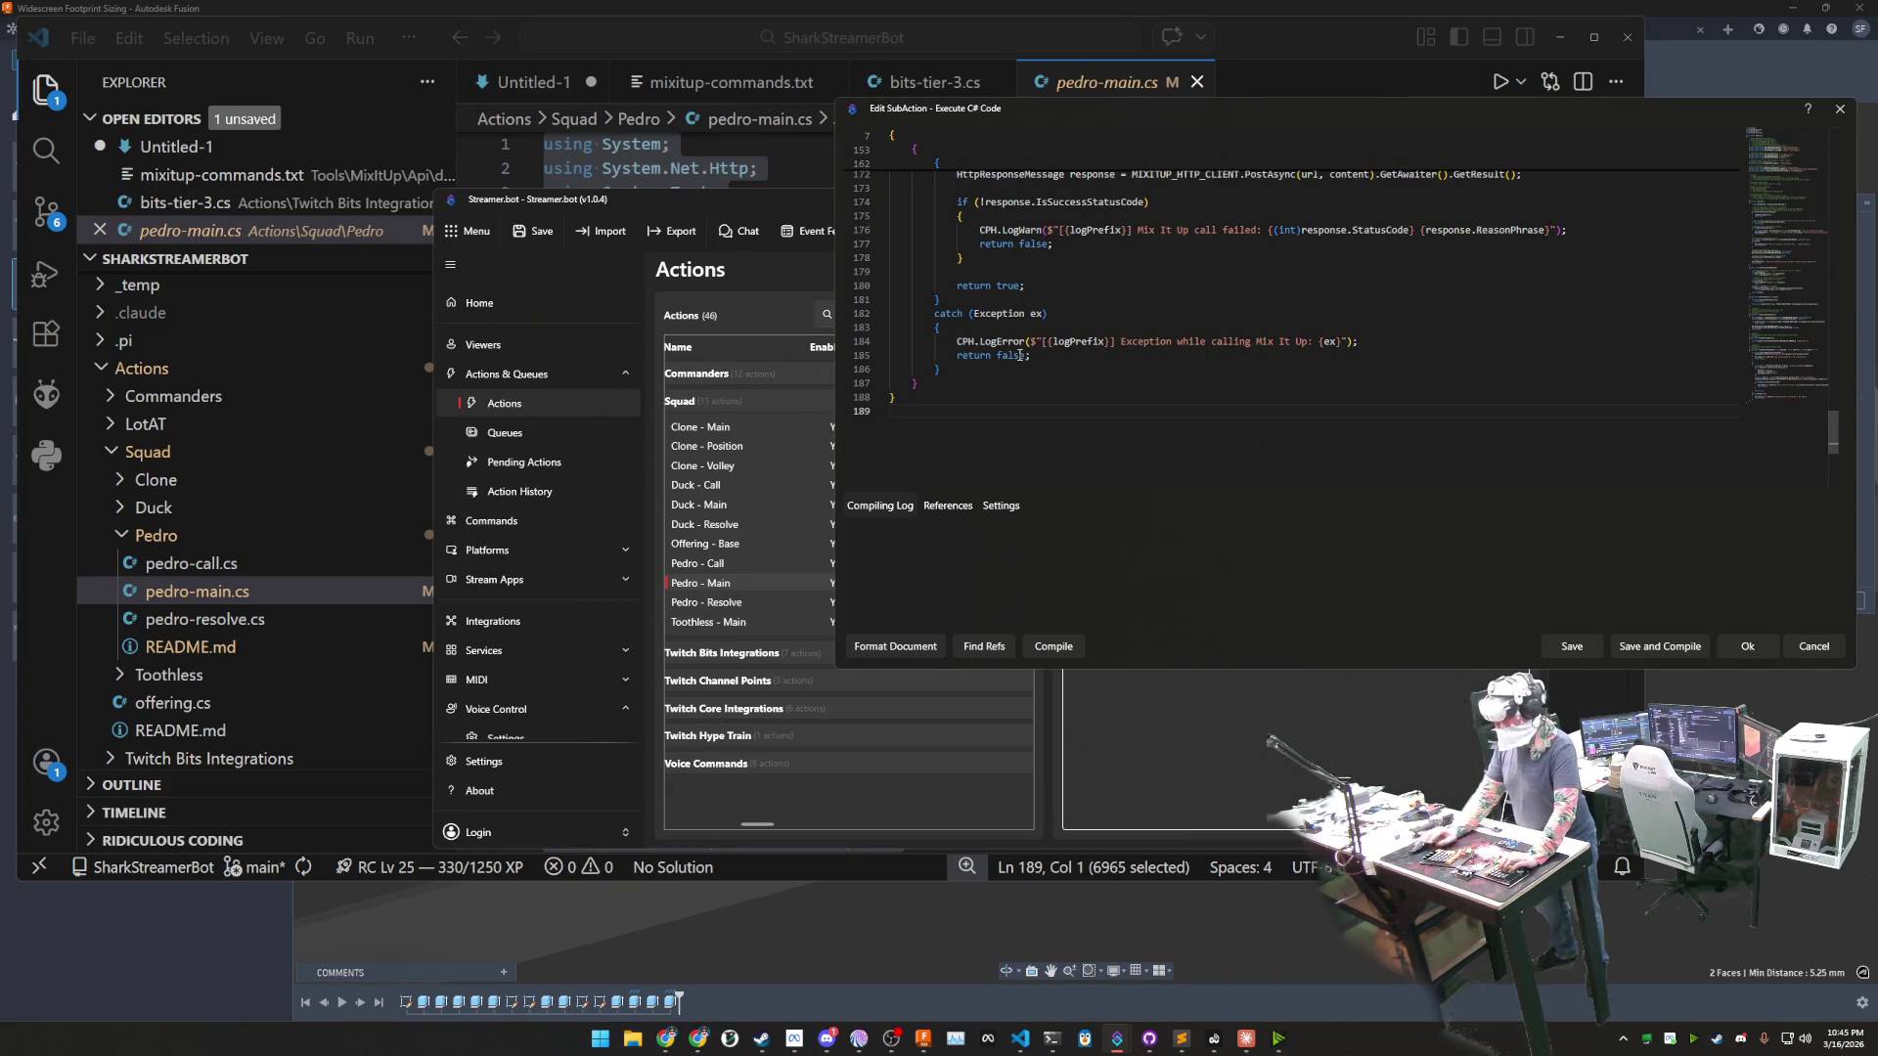
left_click(983, 648)
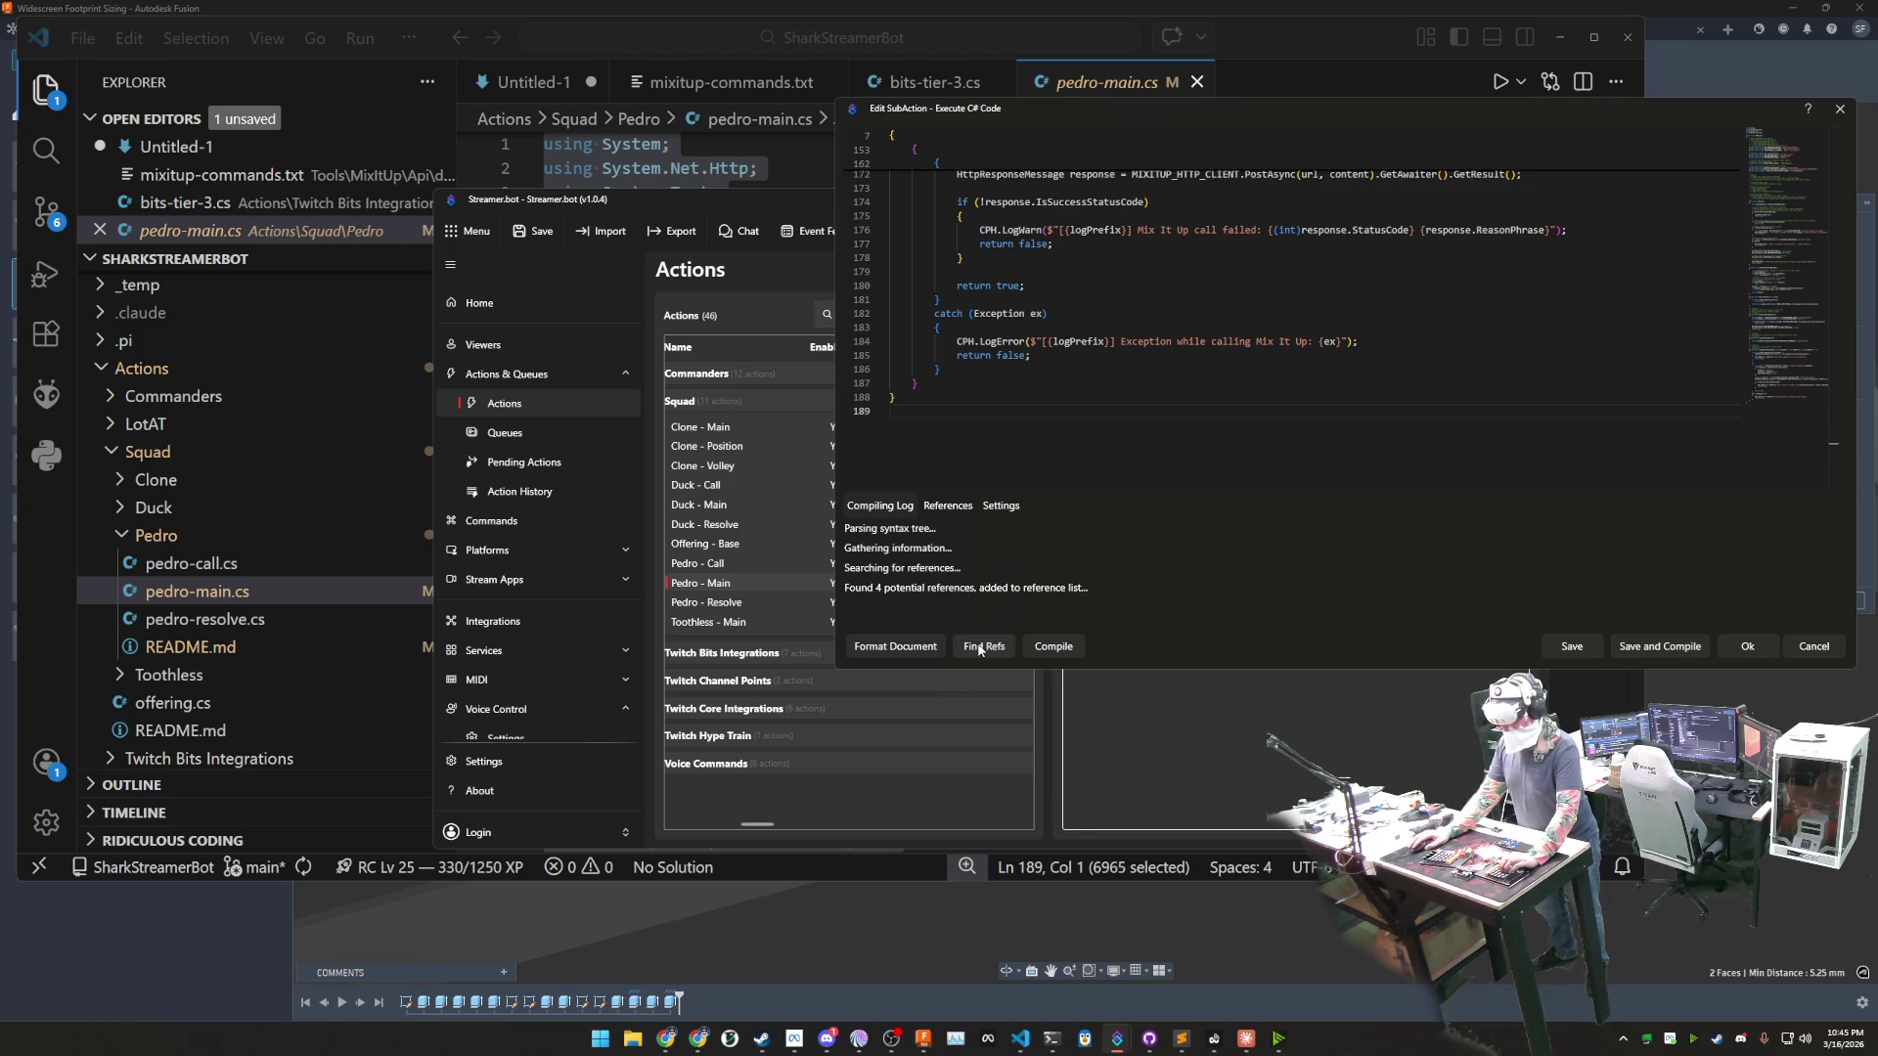
left_click(1066, 647)
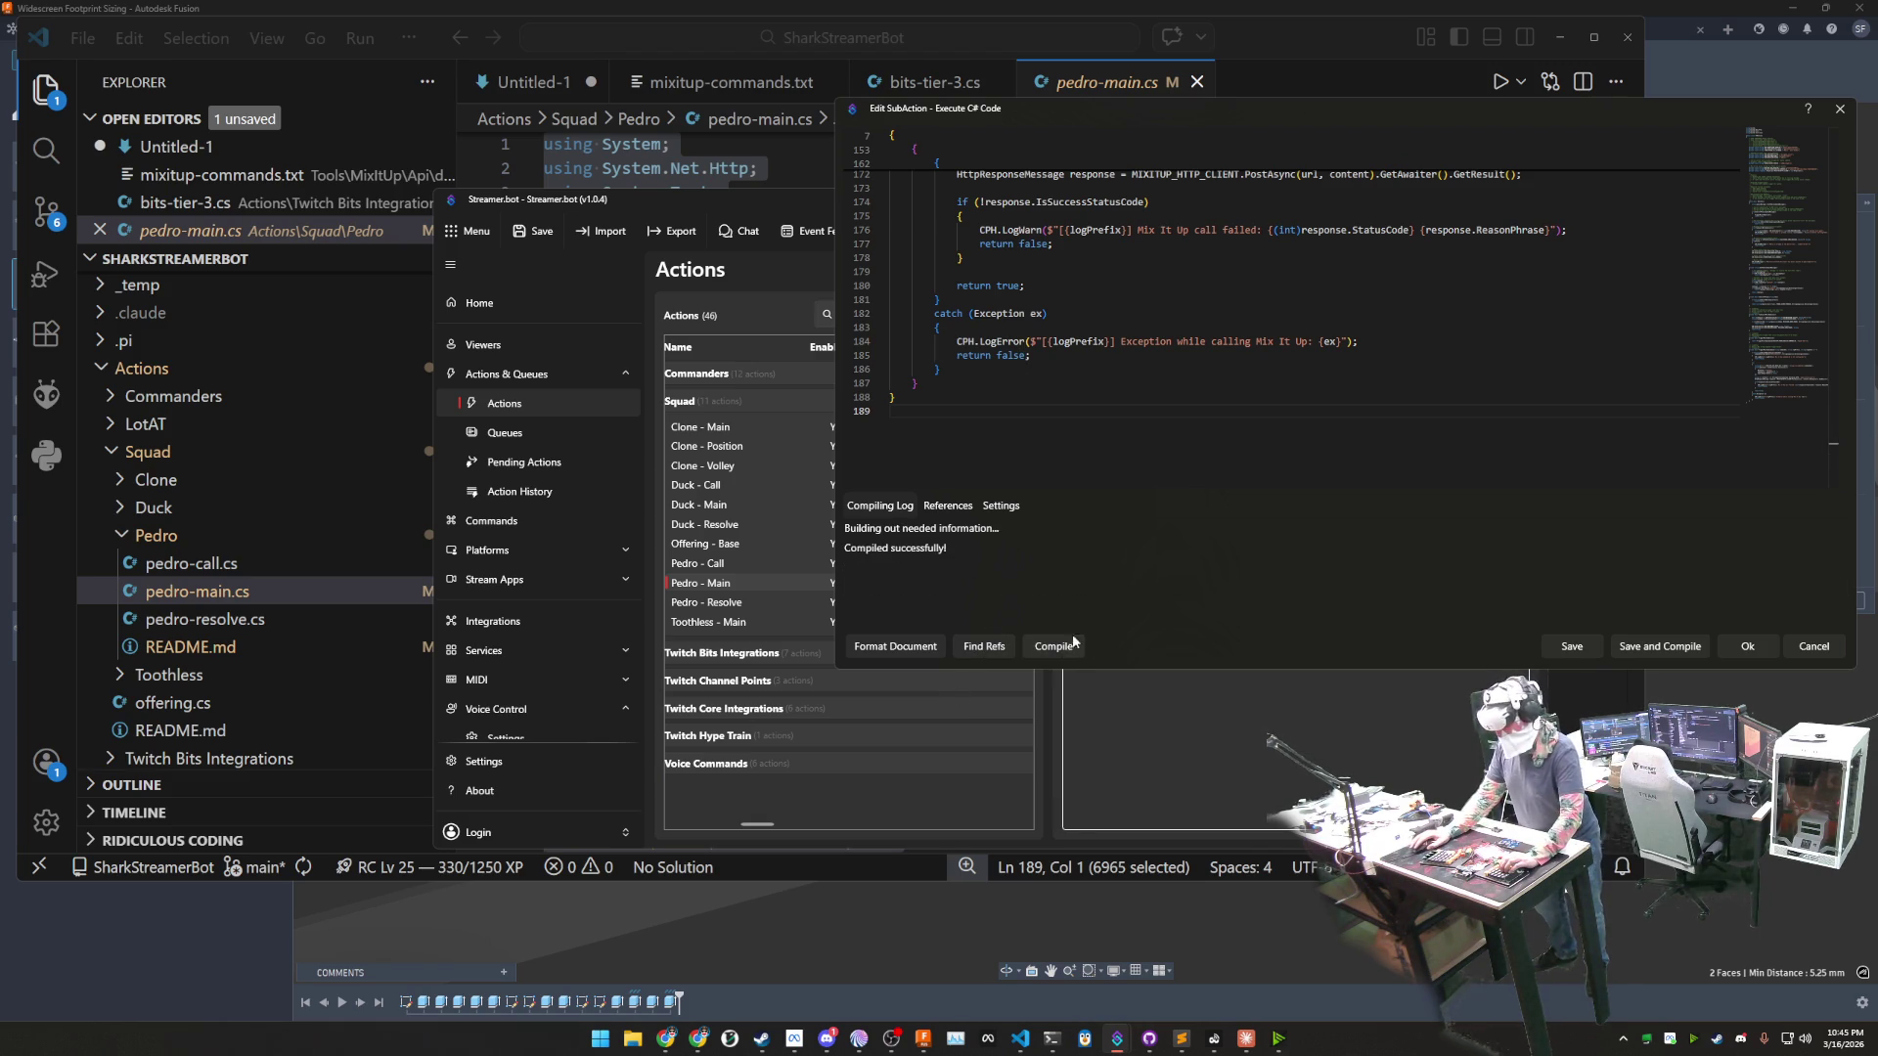
left_click(1649, 650)
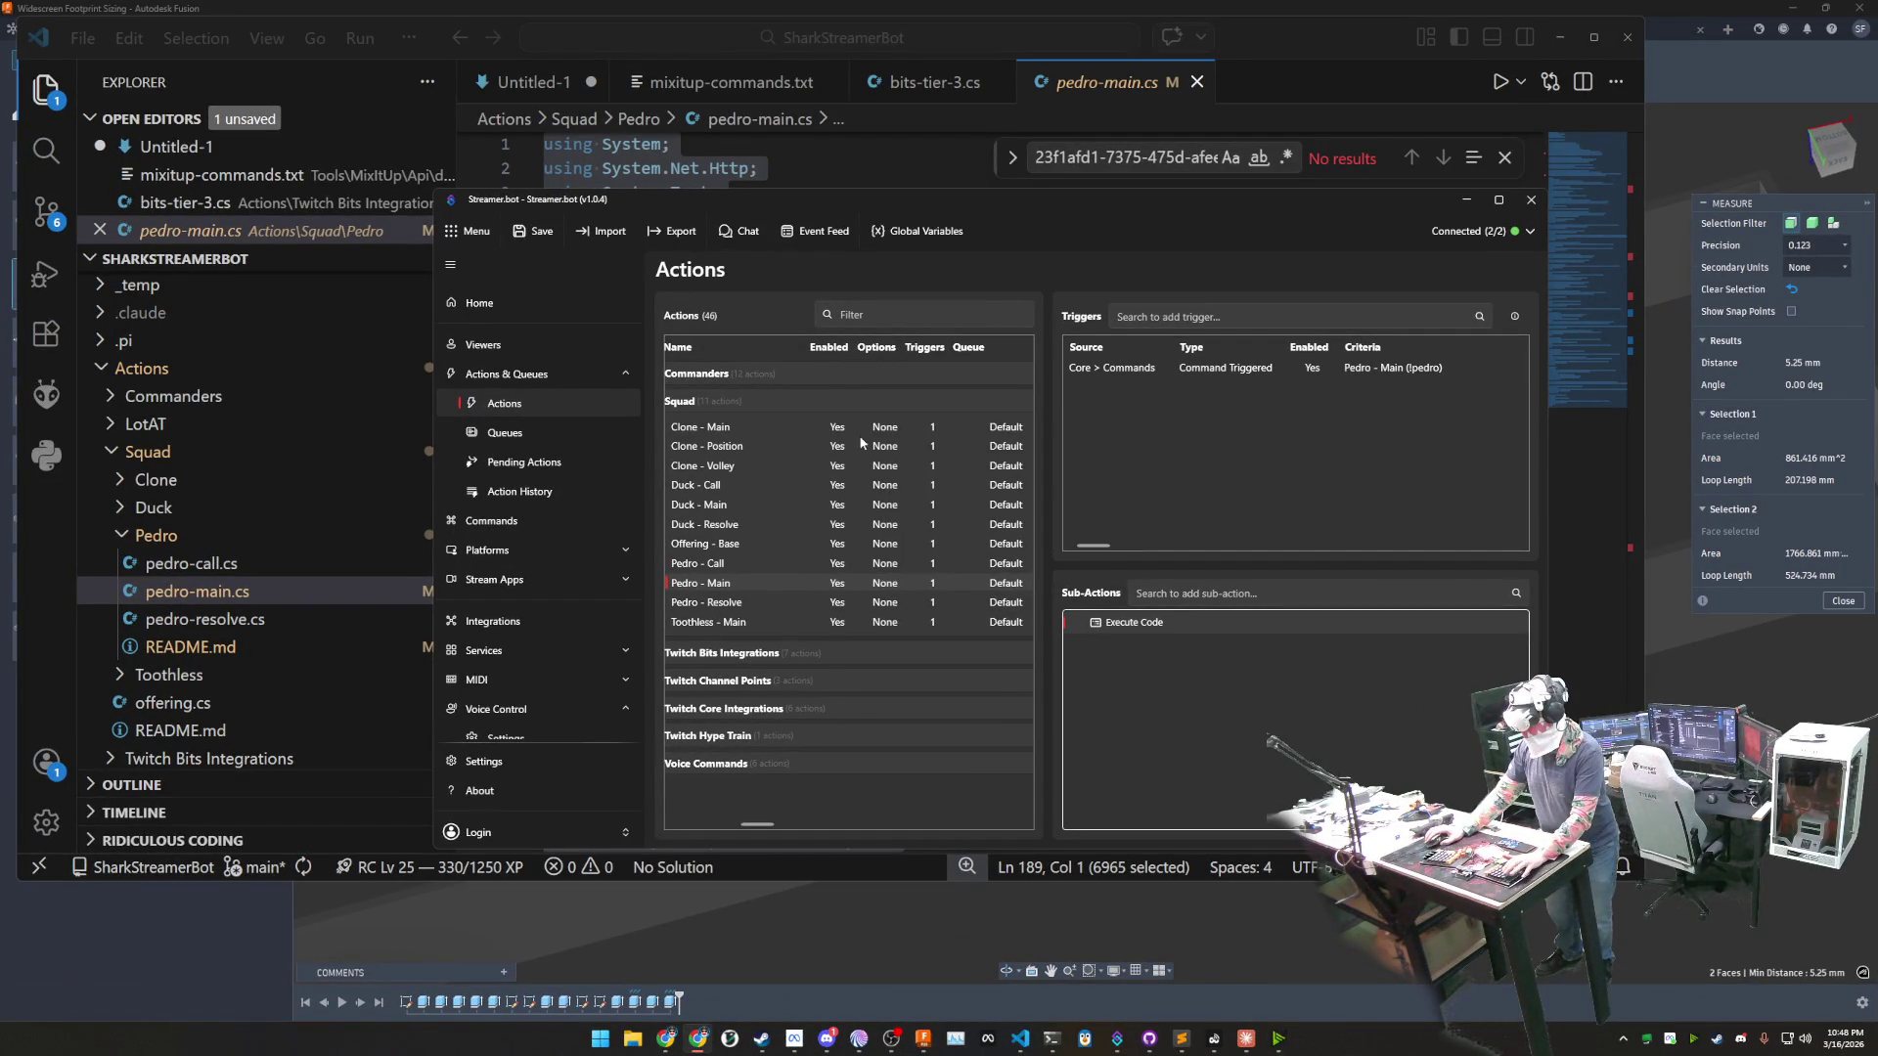
- Quit the running pi agent and start a fresh pi session
left_click(1052, 1039)
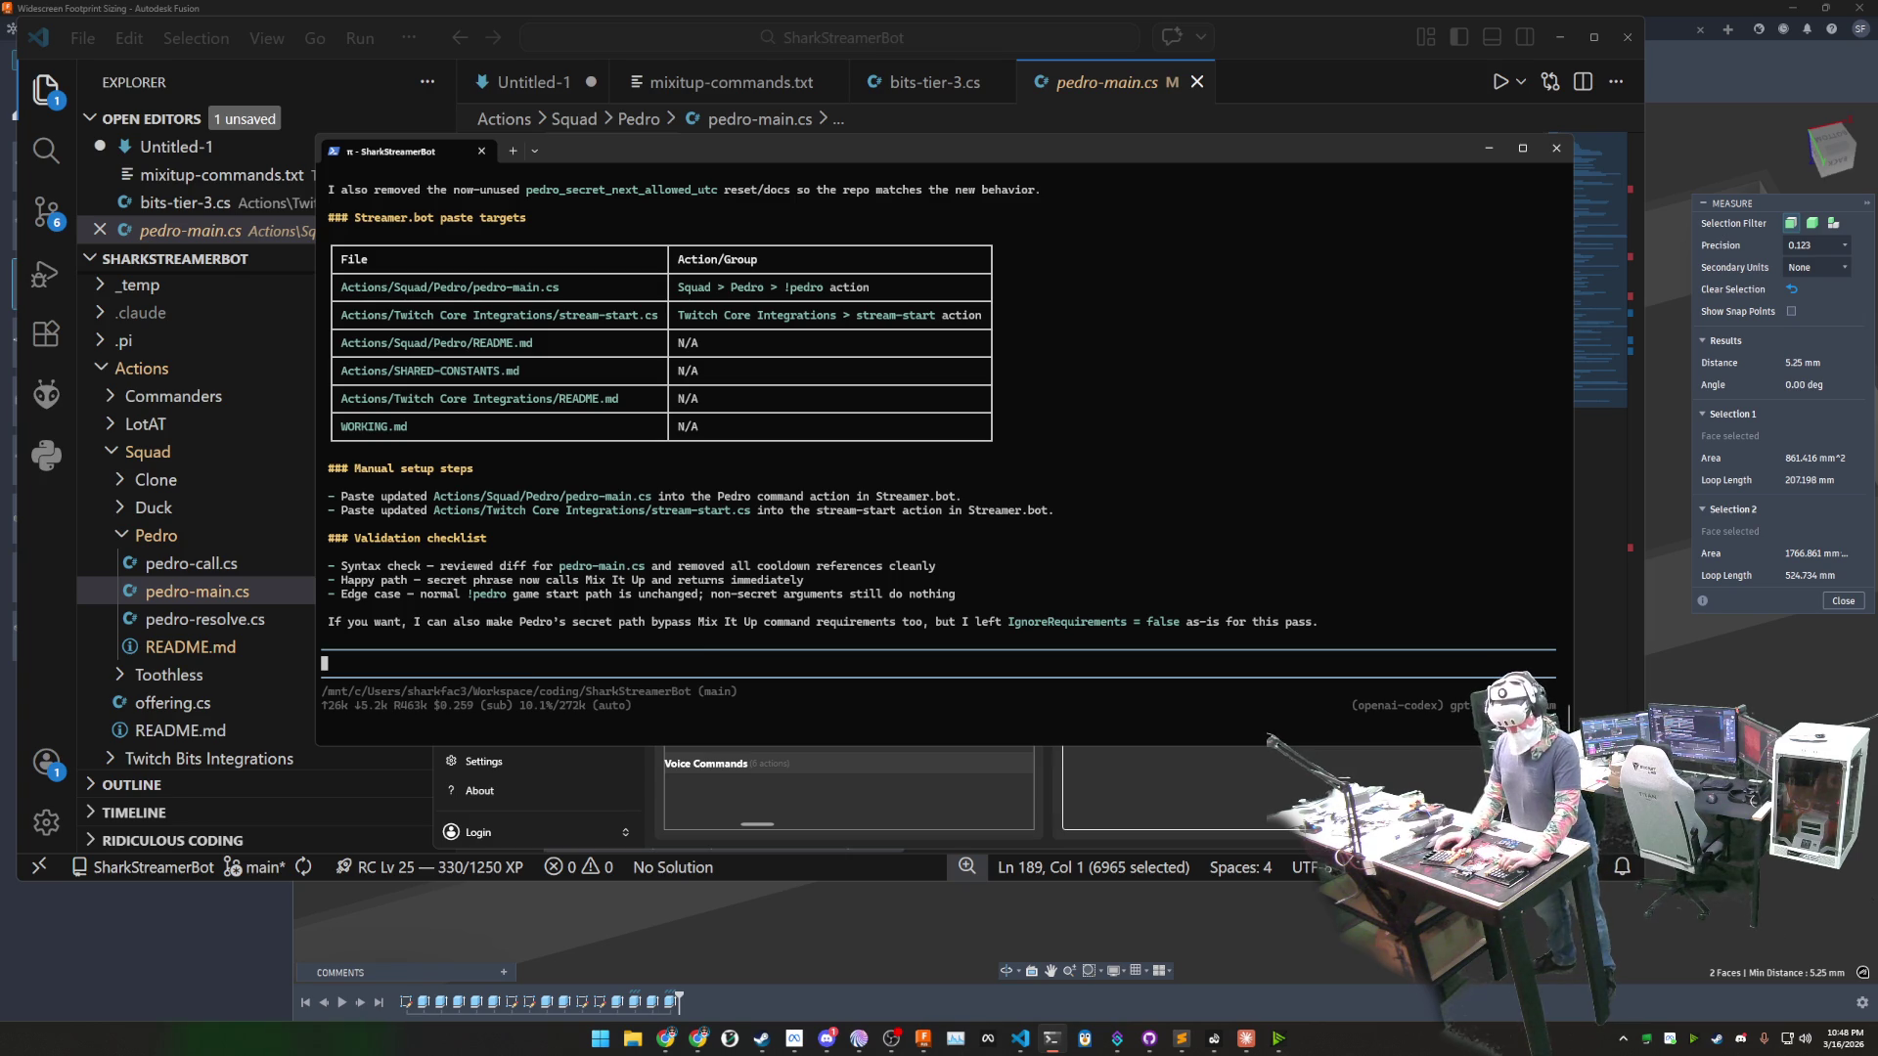
key("ctrl+c")
type("pi")
key("Return")
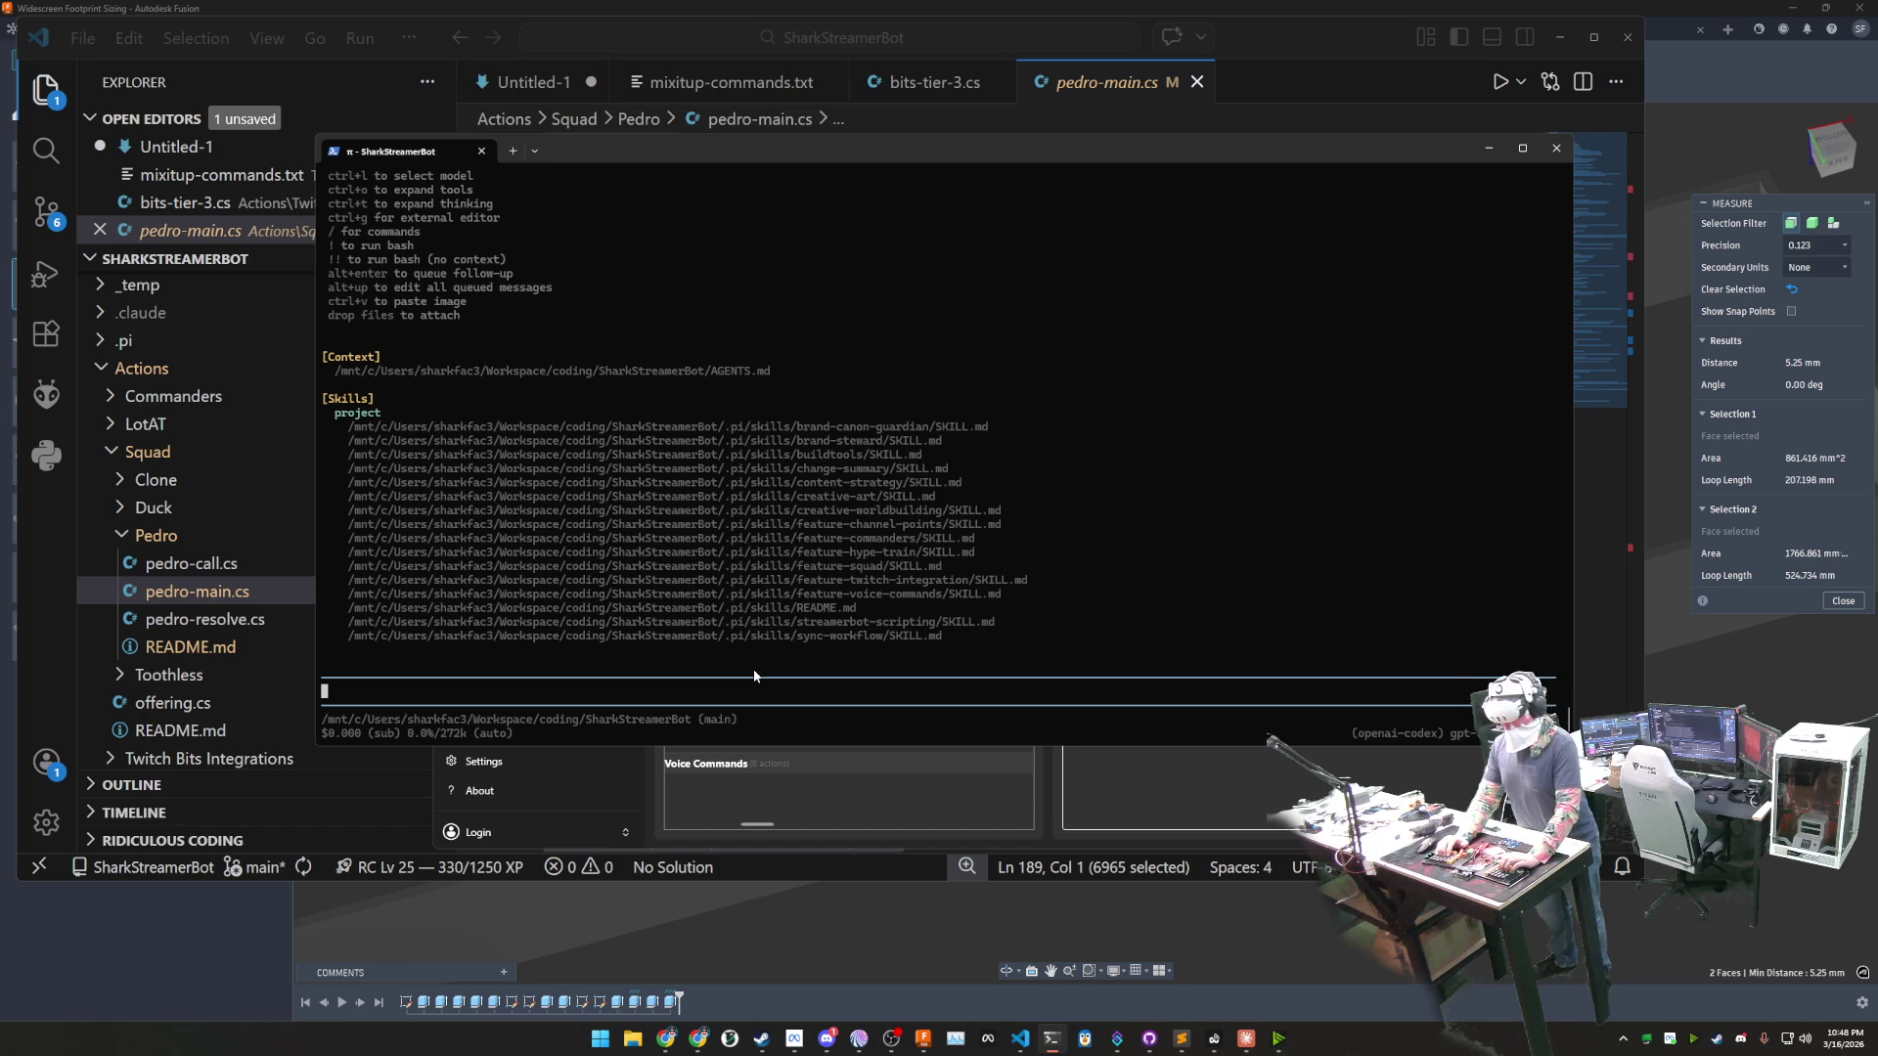
- Draft 'Our squad member pedro has' in the pi prompt, clear it, and return to VS Code
type("Our Swq")
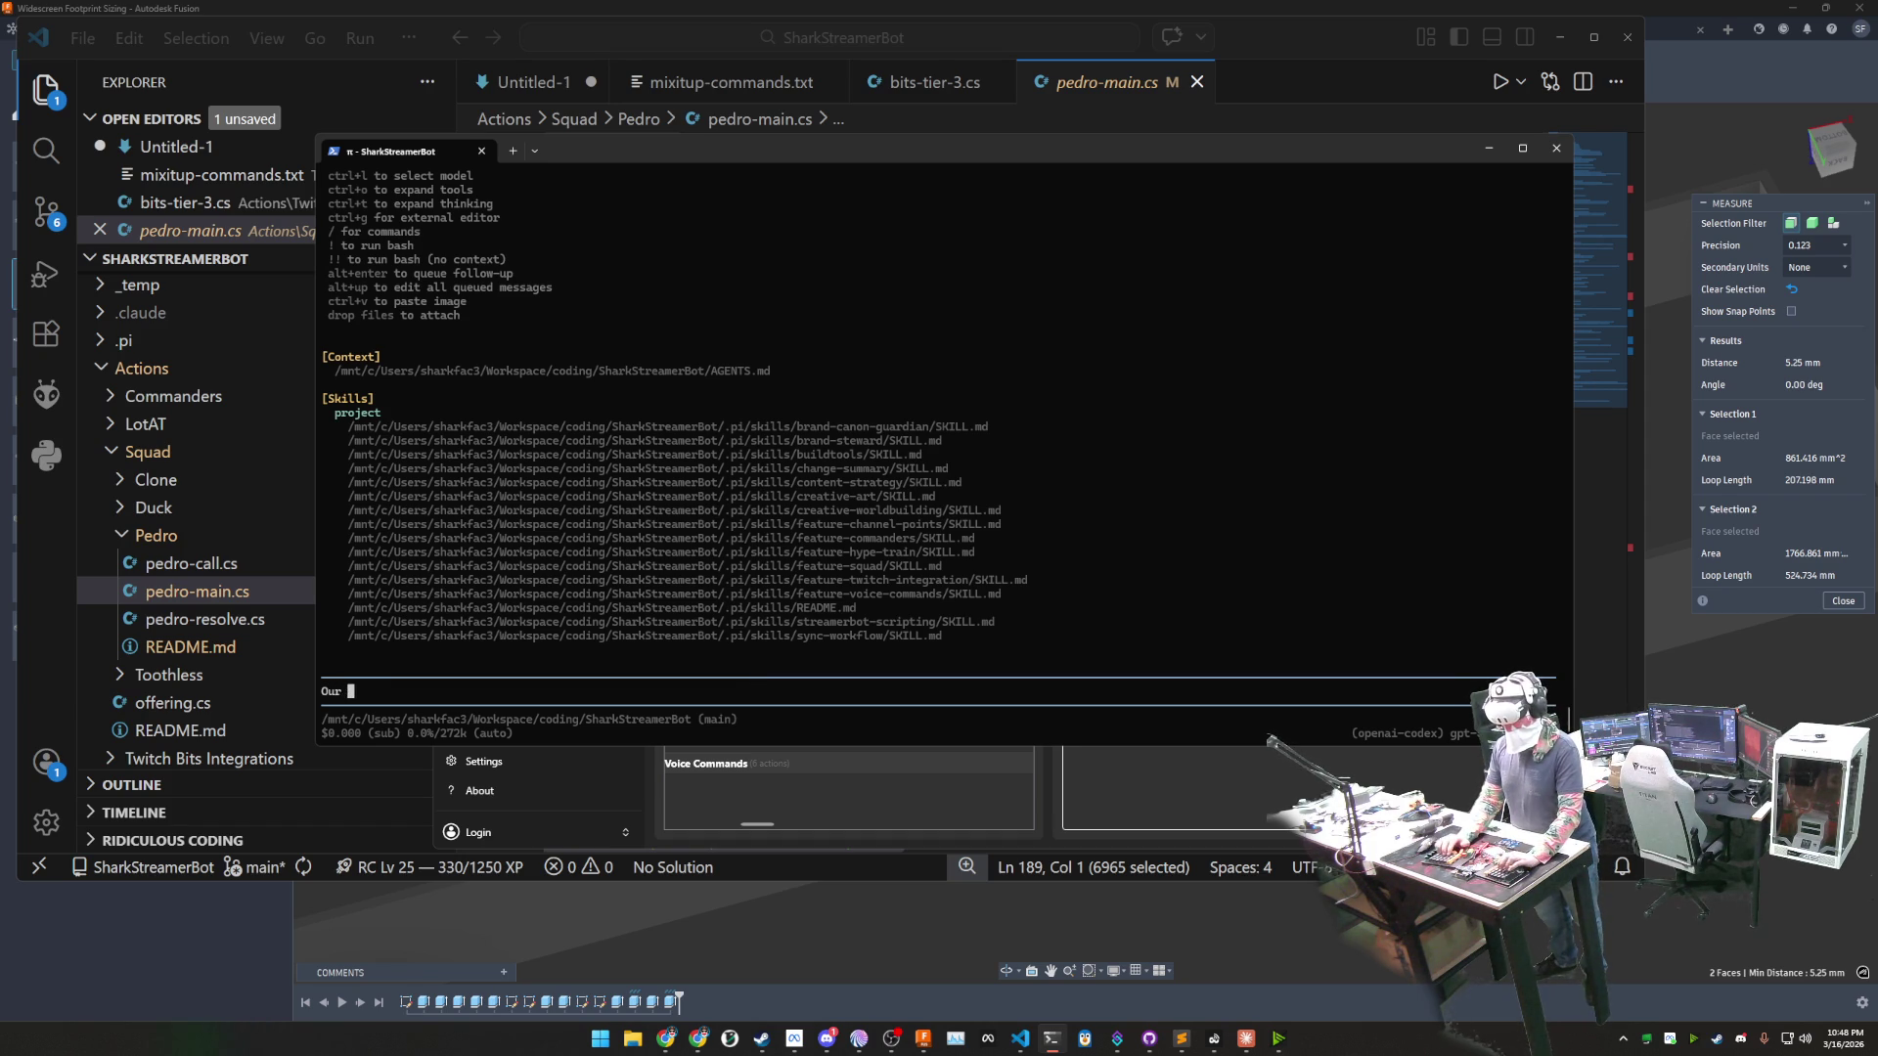
key("BackSpace")
key("BackSpace")
type("quad member pedro has")
key("Home")
key("ctrl+Right")
key("ctrl+Right")
key("ctrl+Right")
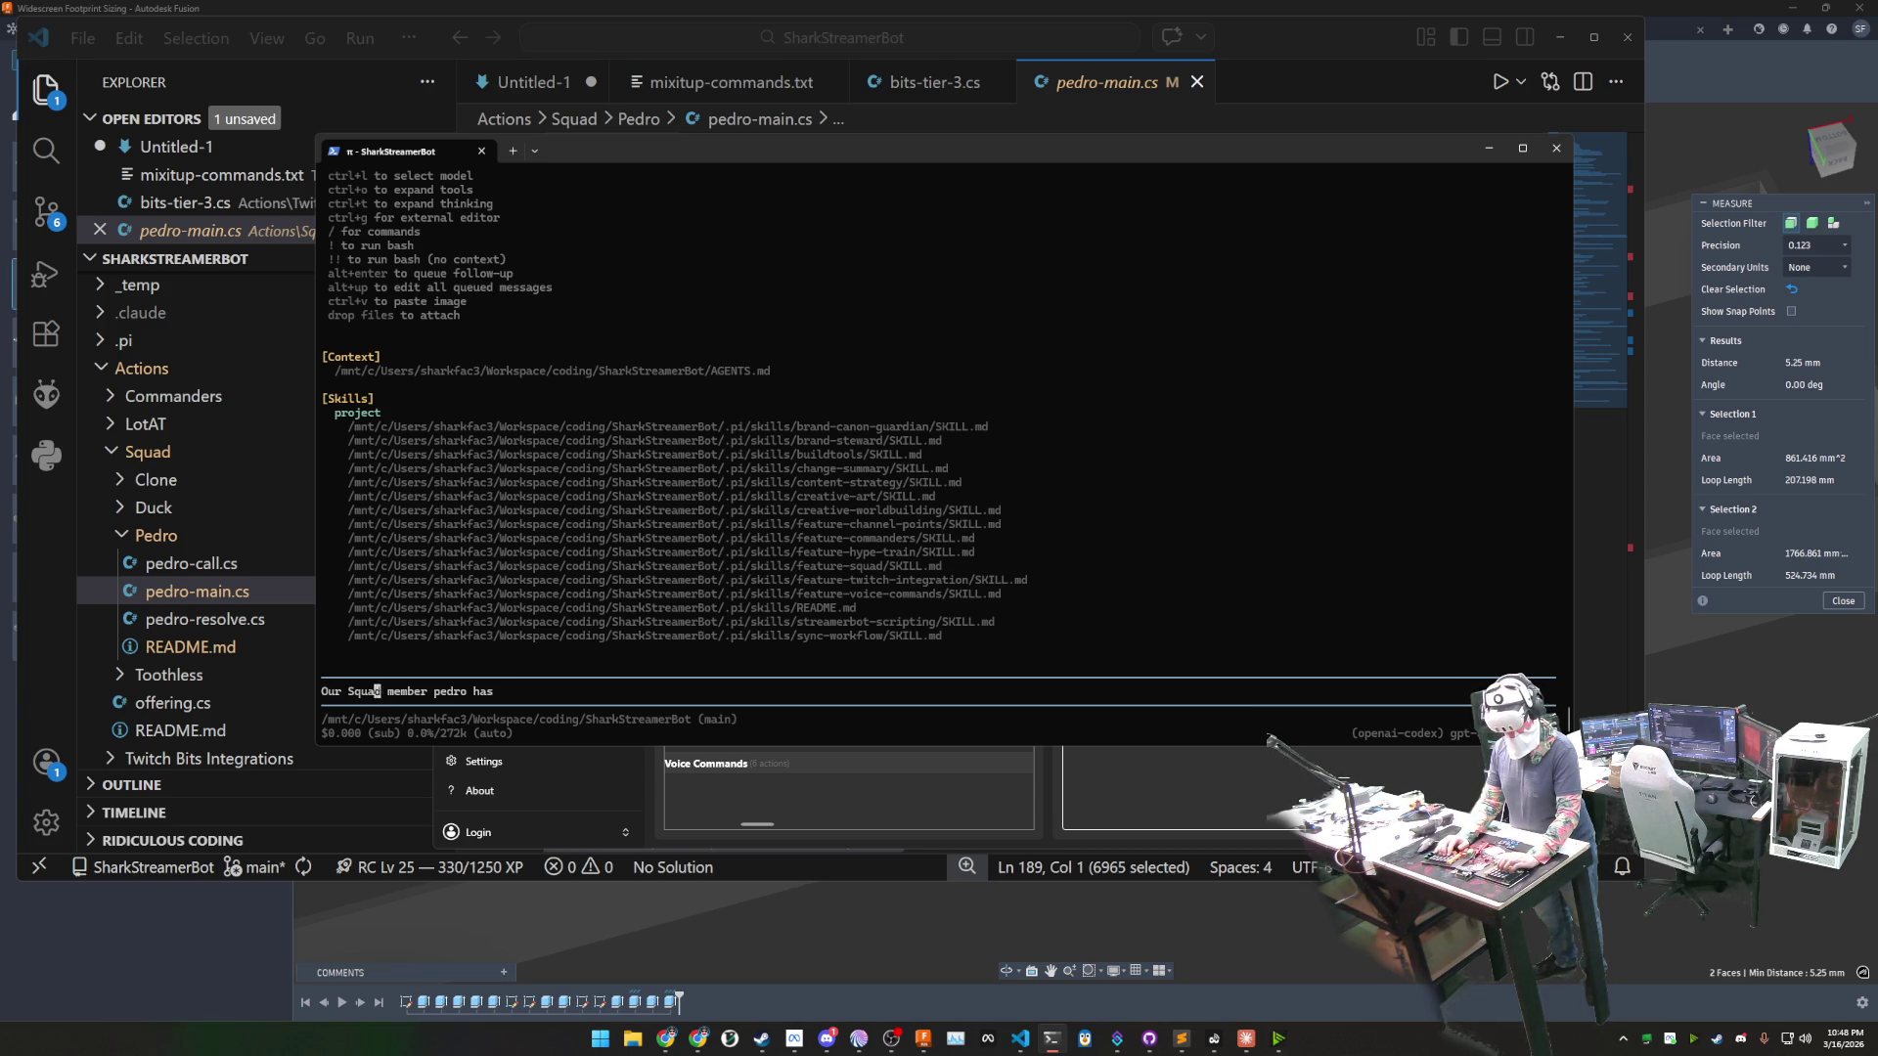
key("ctrl+BackSpace")
key("ctrl+BackSpace")
key("ctrl+BackSpace")
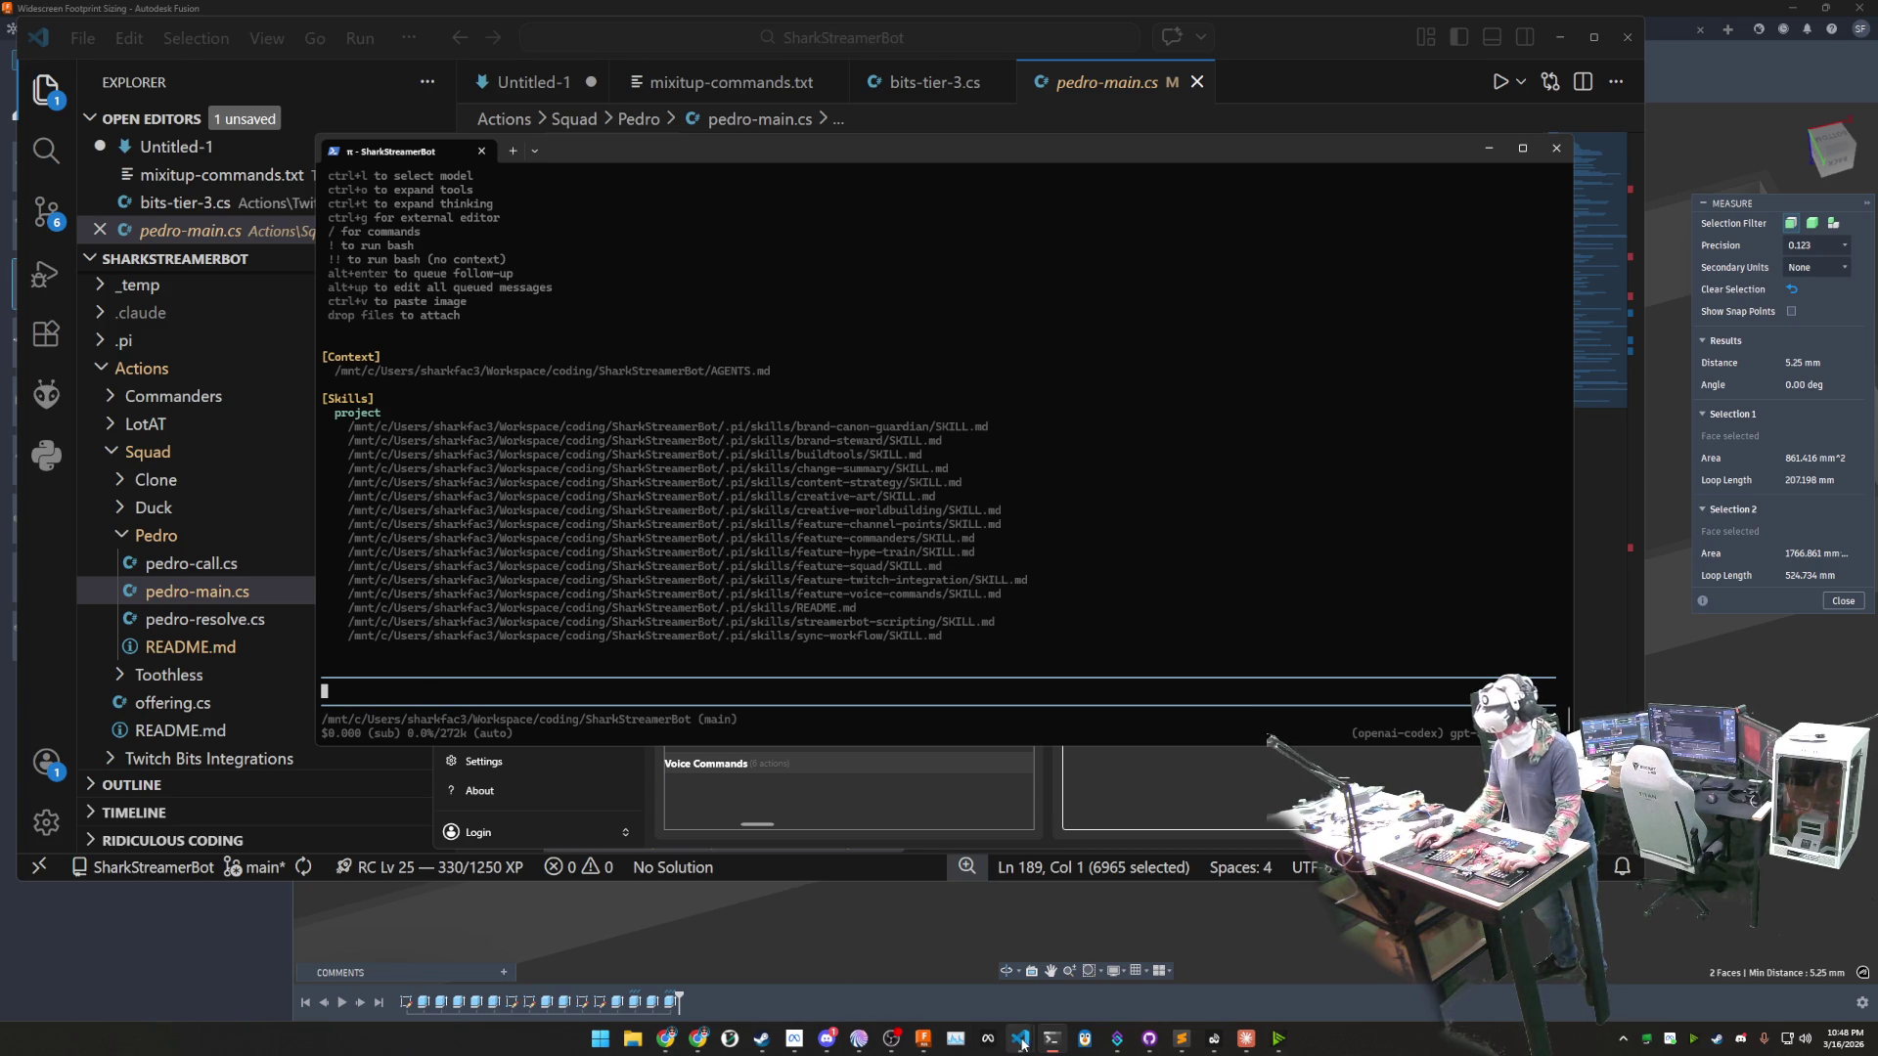
mouse_move(1020, 1038)
left_click(857, 954)
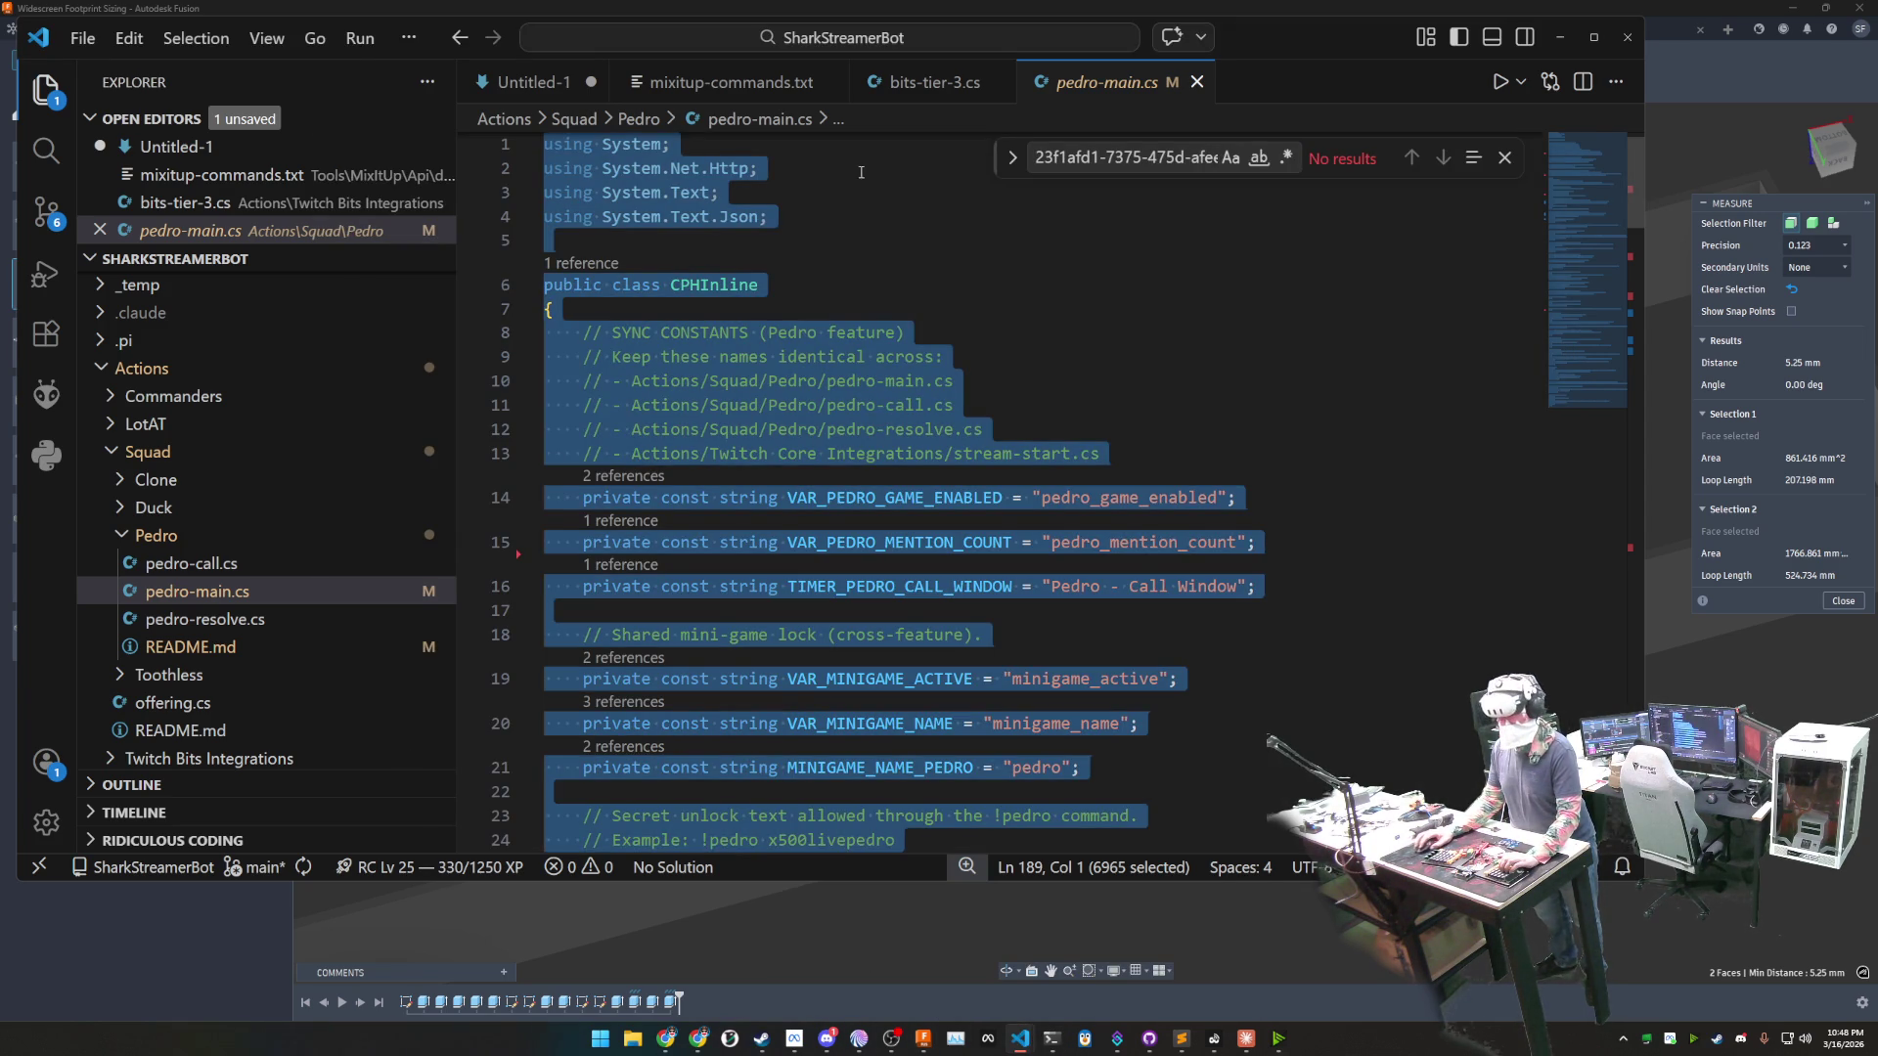
- In Untitled-1, write the opening sentence saying Pedro's code has drifted from the planned implementation
left_click(778, 168)
left_click(533, 82)
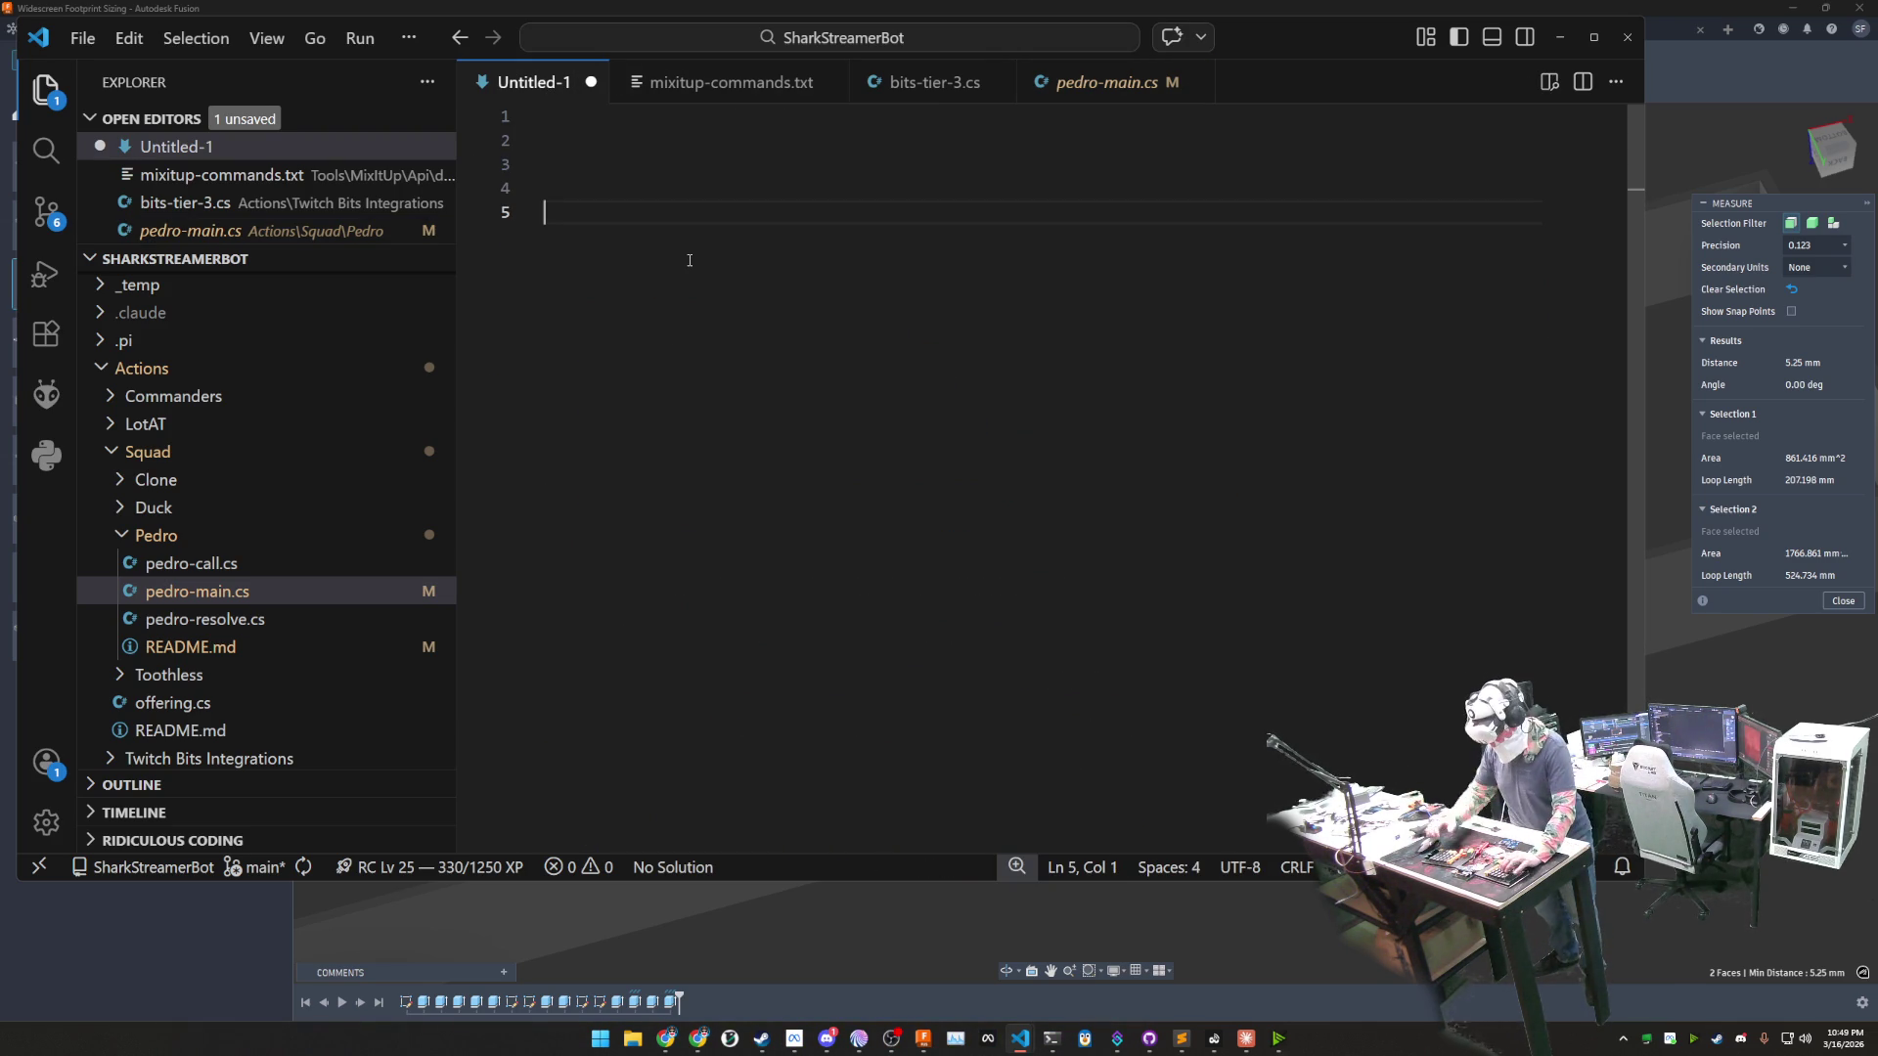
type("Ou")
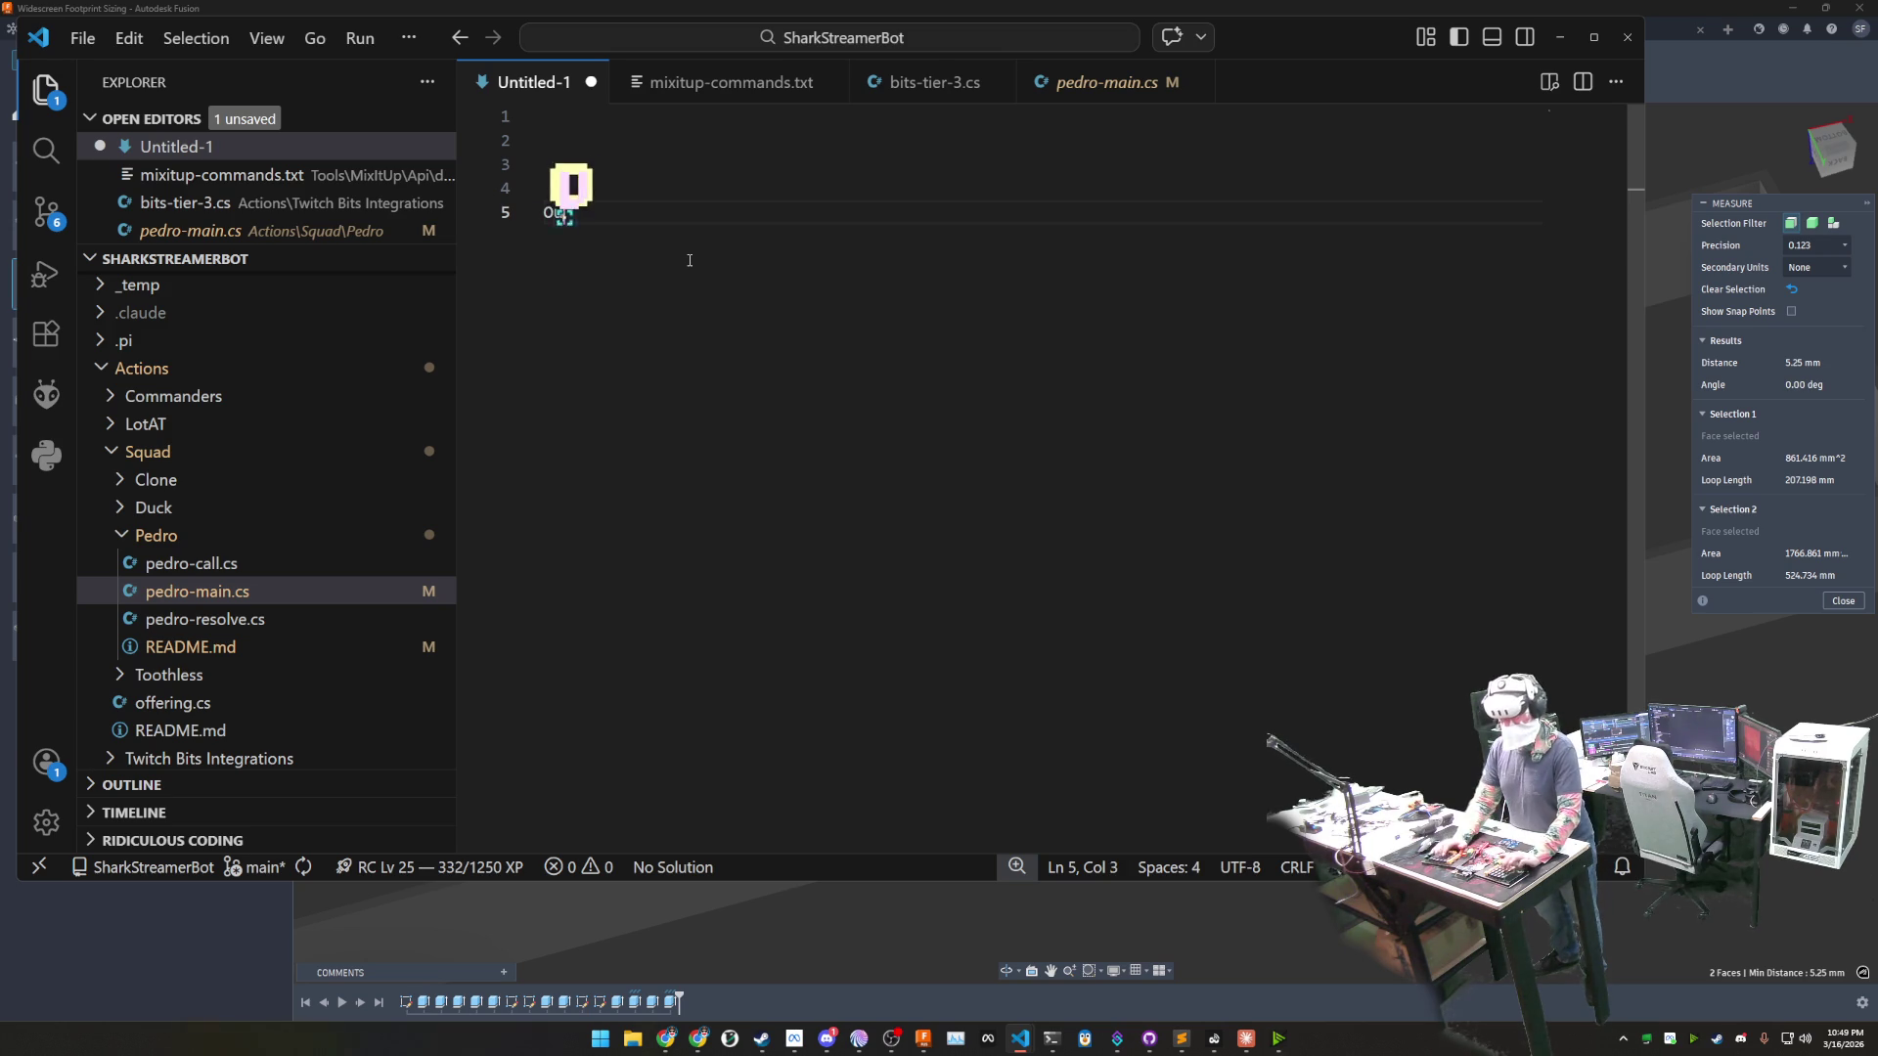
type("r sw")
key("BackSpace")
type("quad member pedro h")
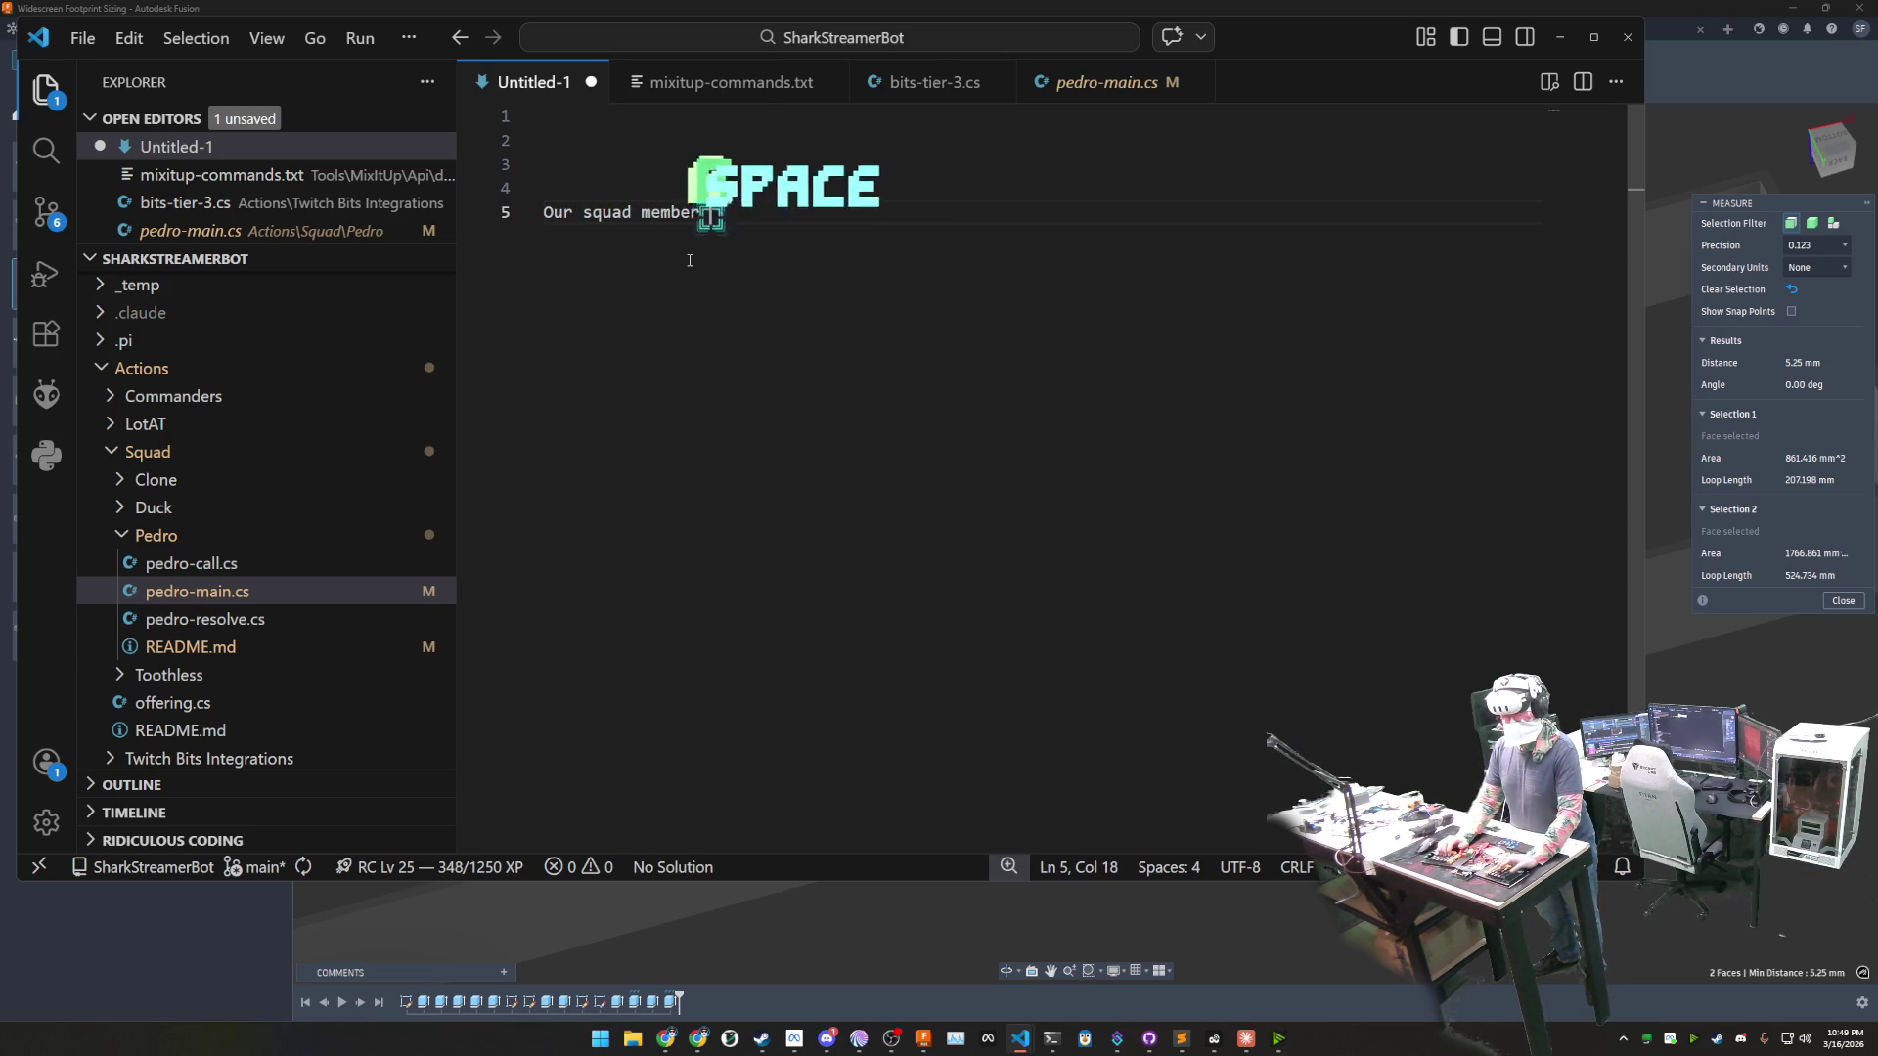
type("as had a bit of c")
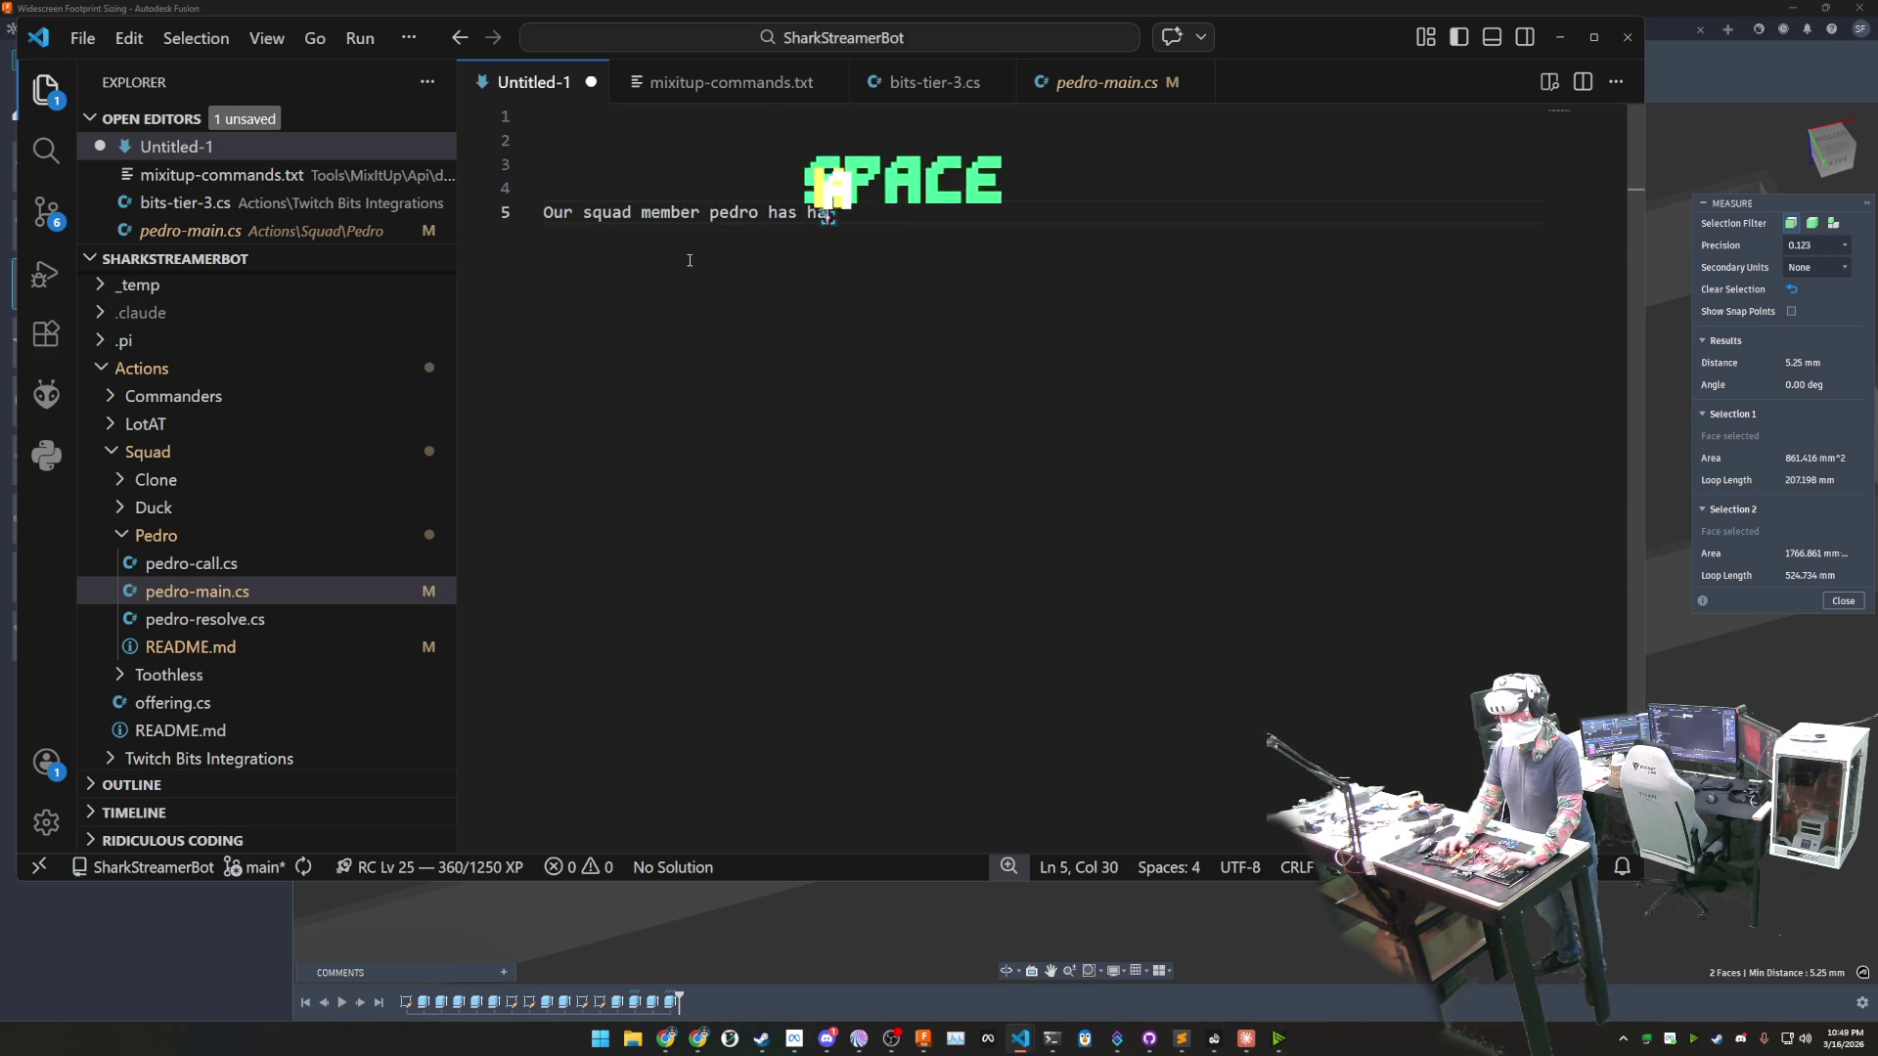
key("BackSpace")
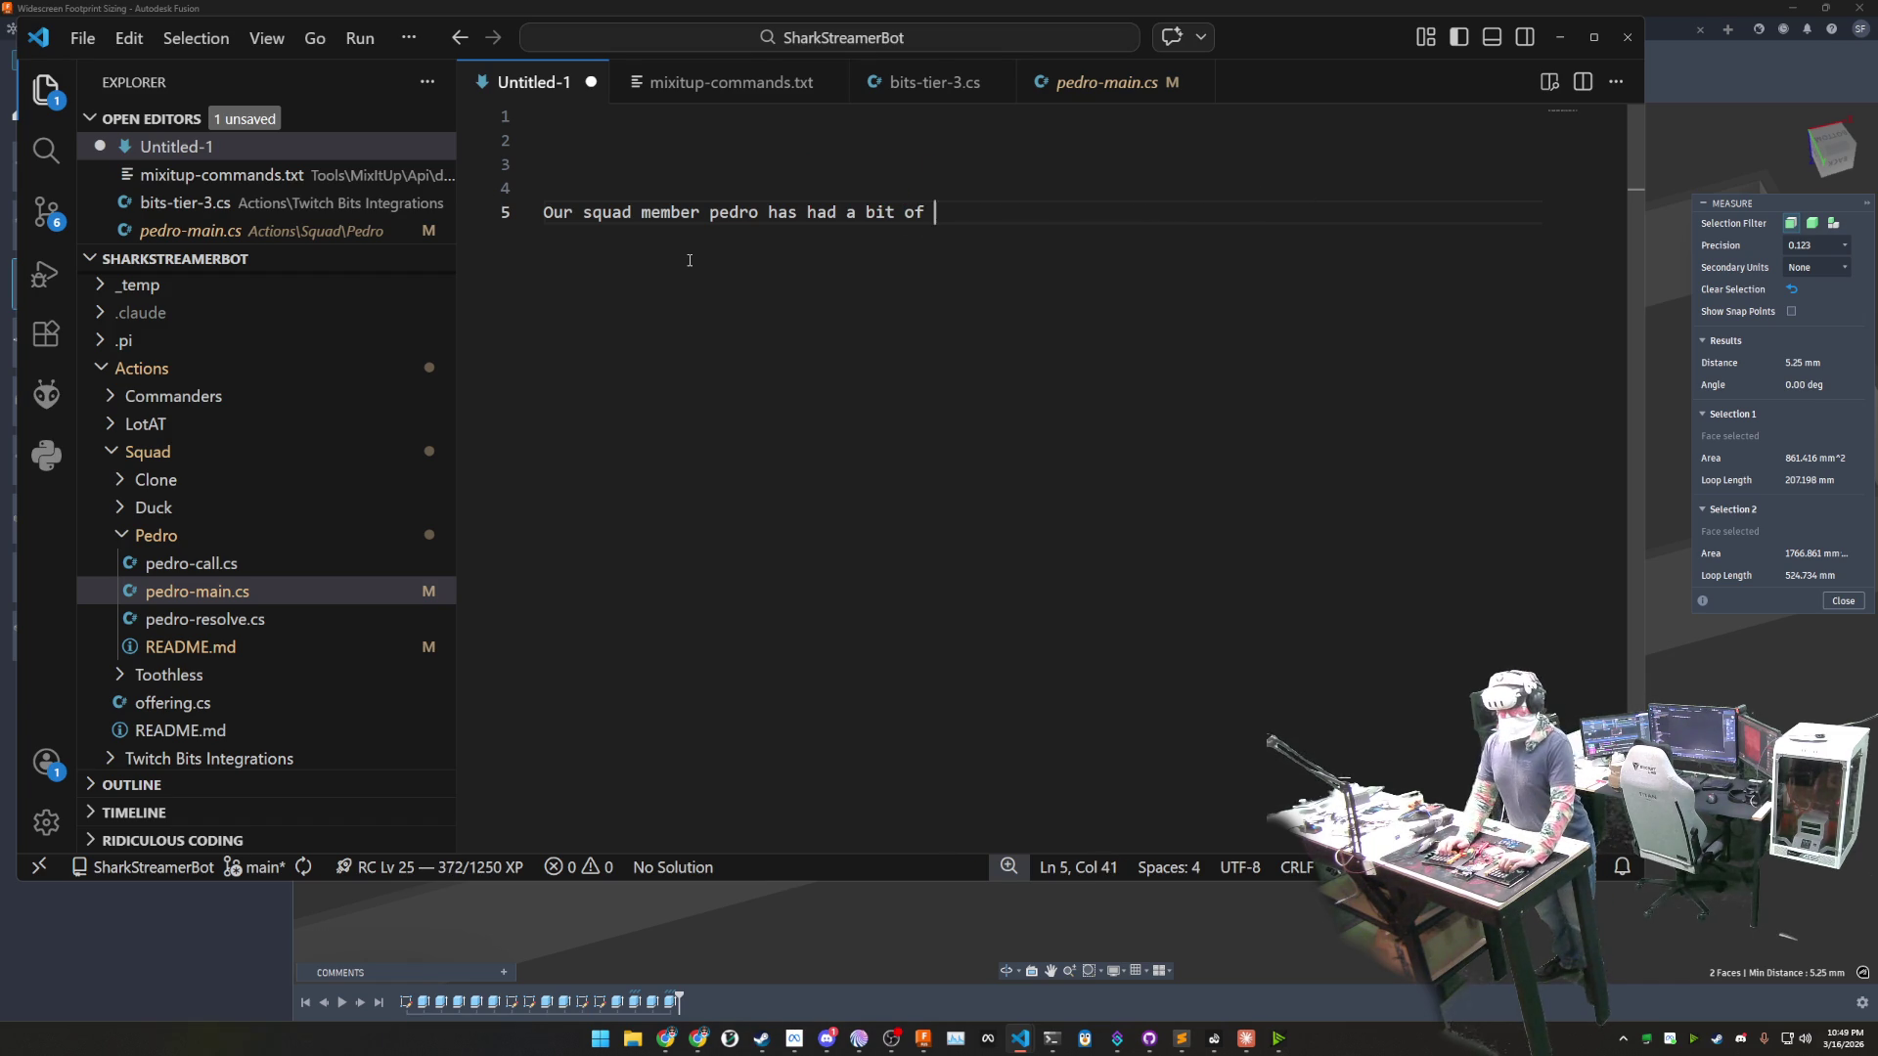
key("BackSpace")
key("BackSpace")
key("BackSpace")
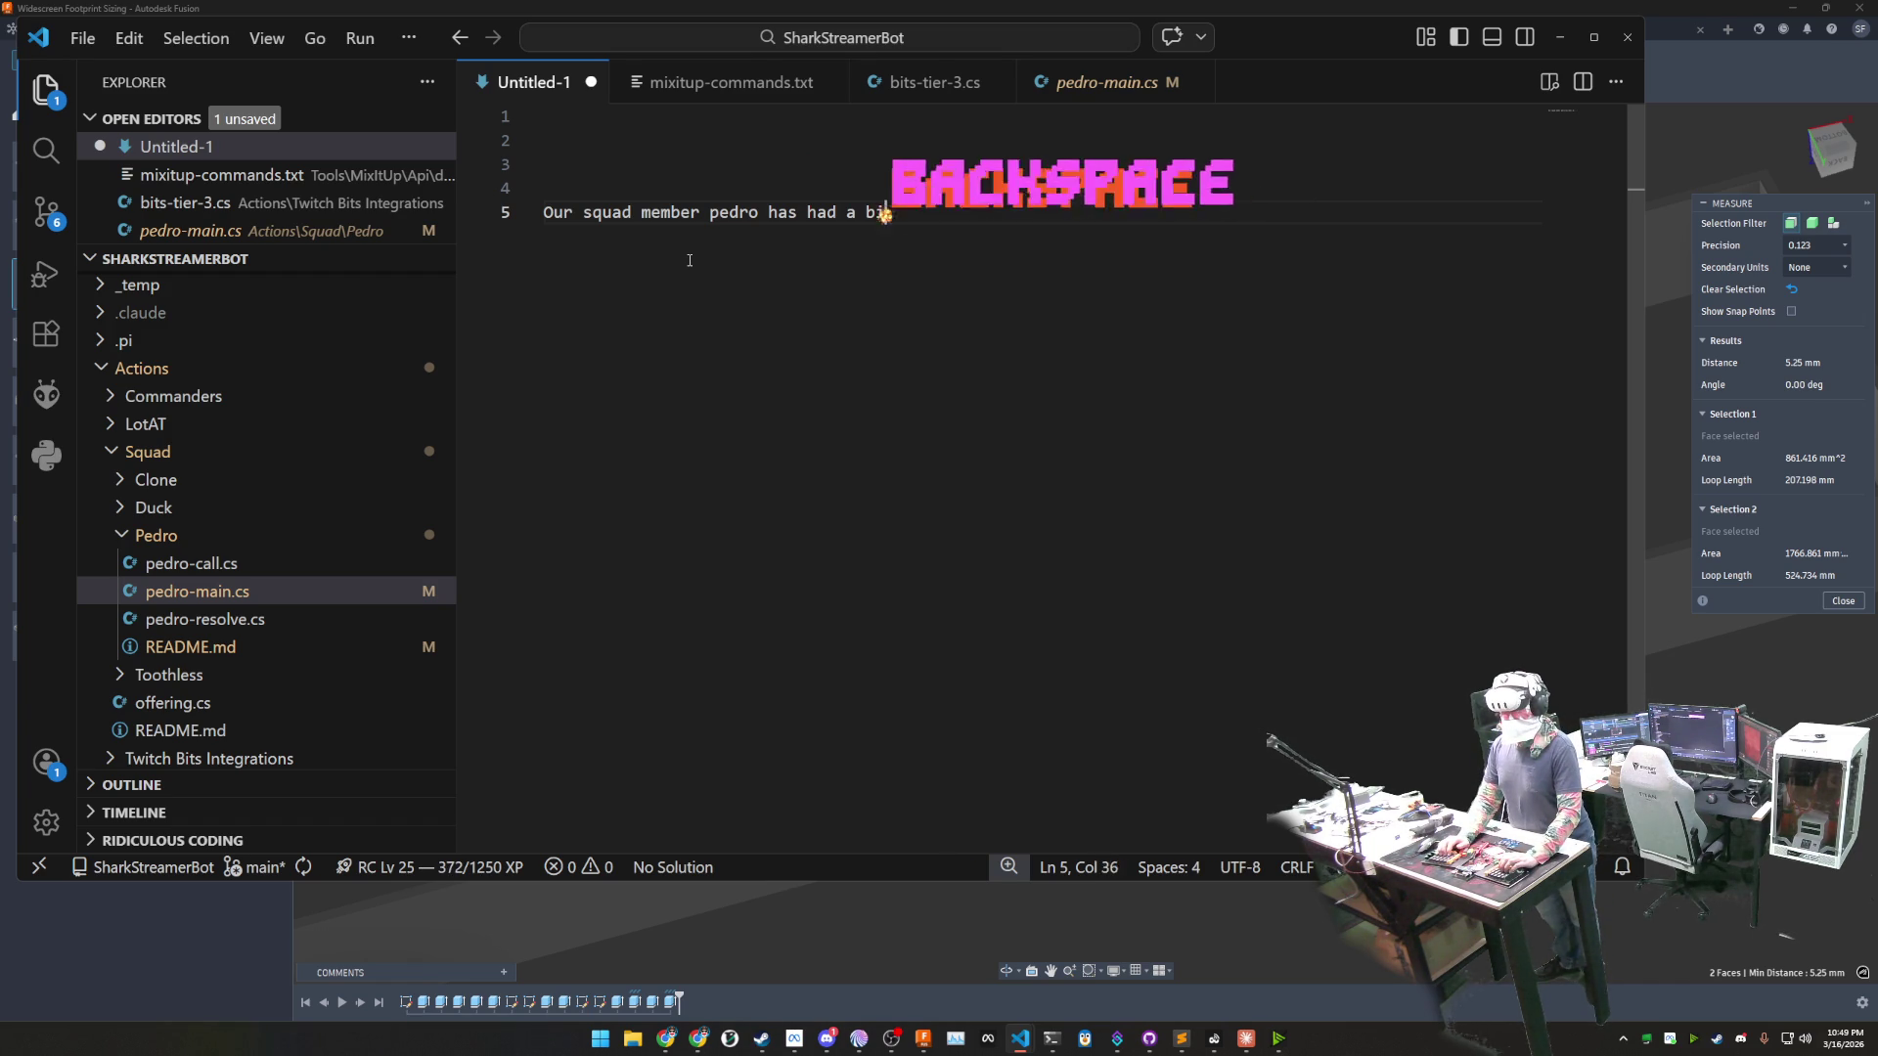
type("W")
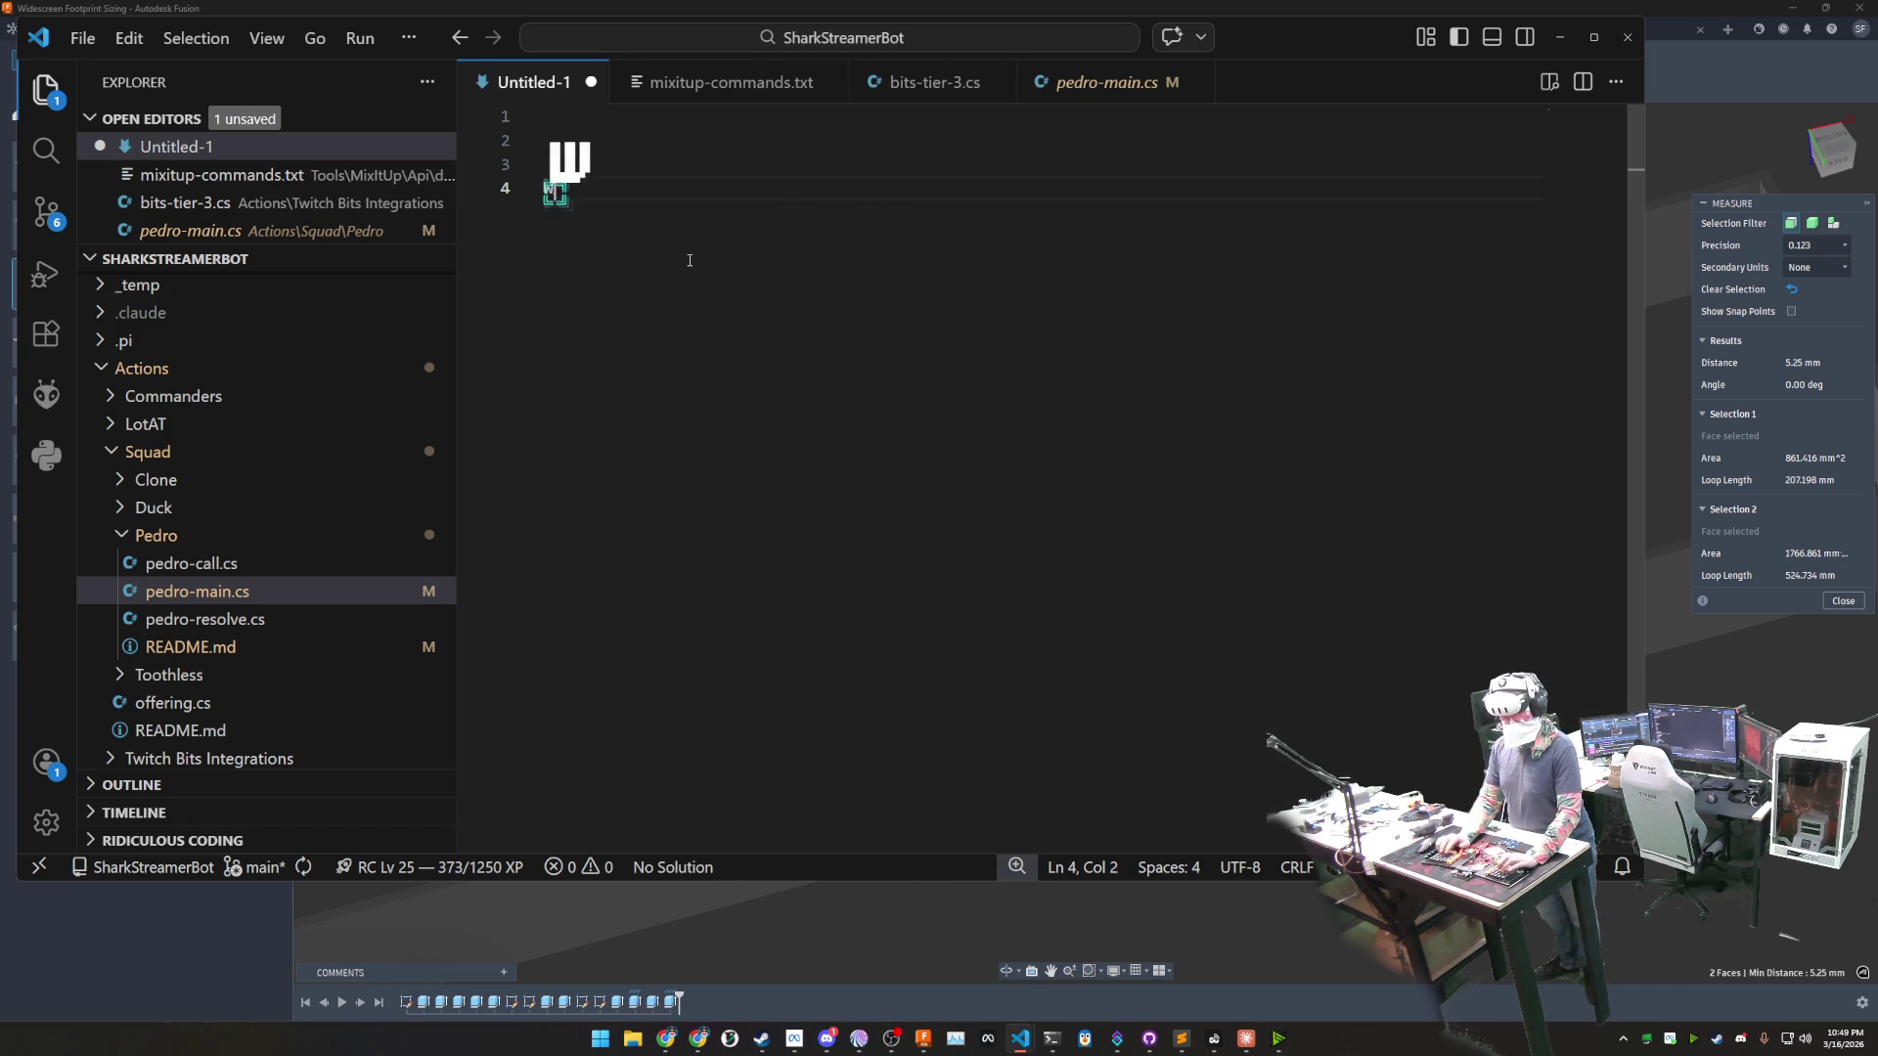
type("e have some cod")
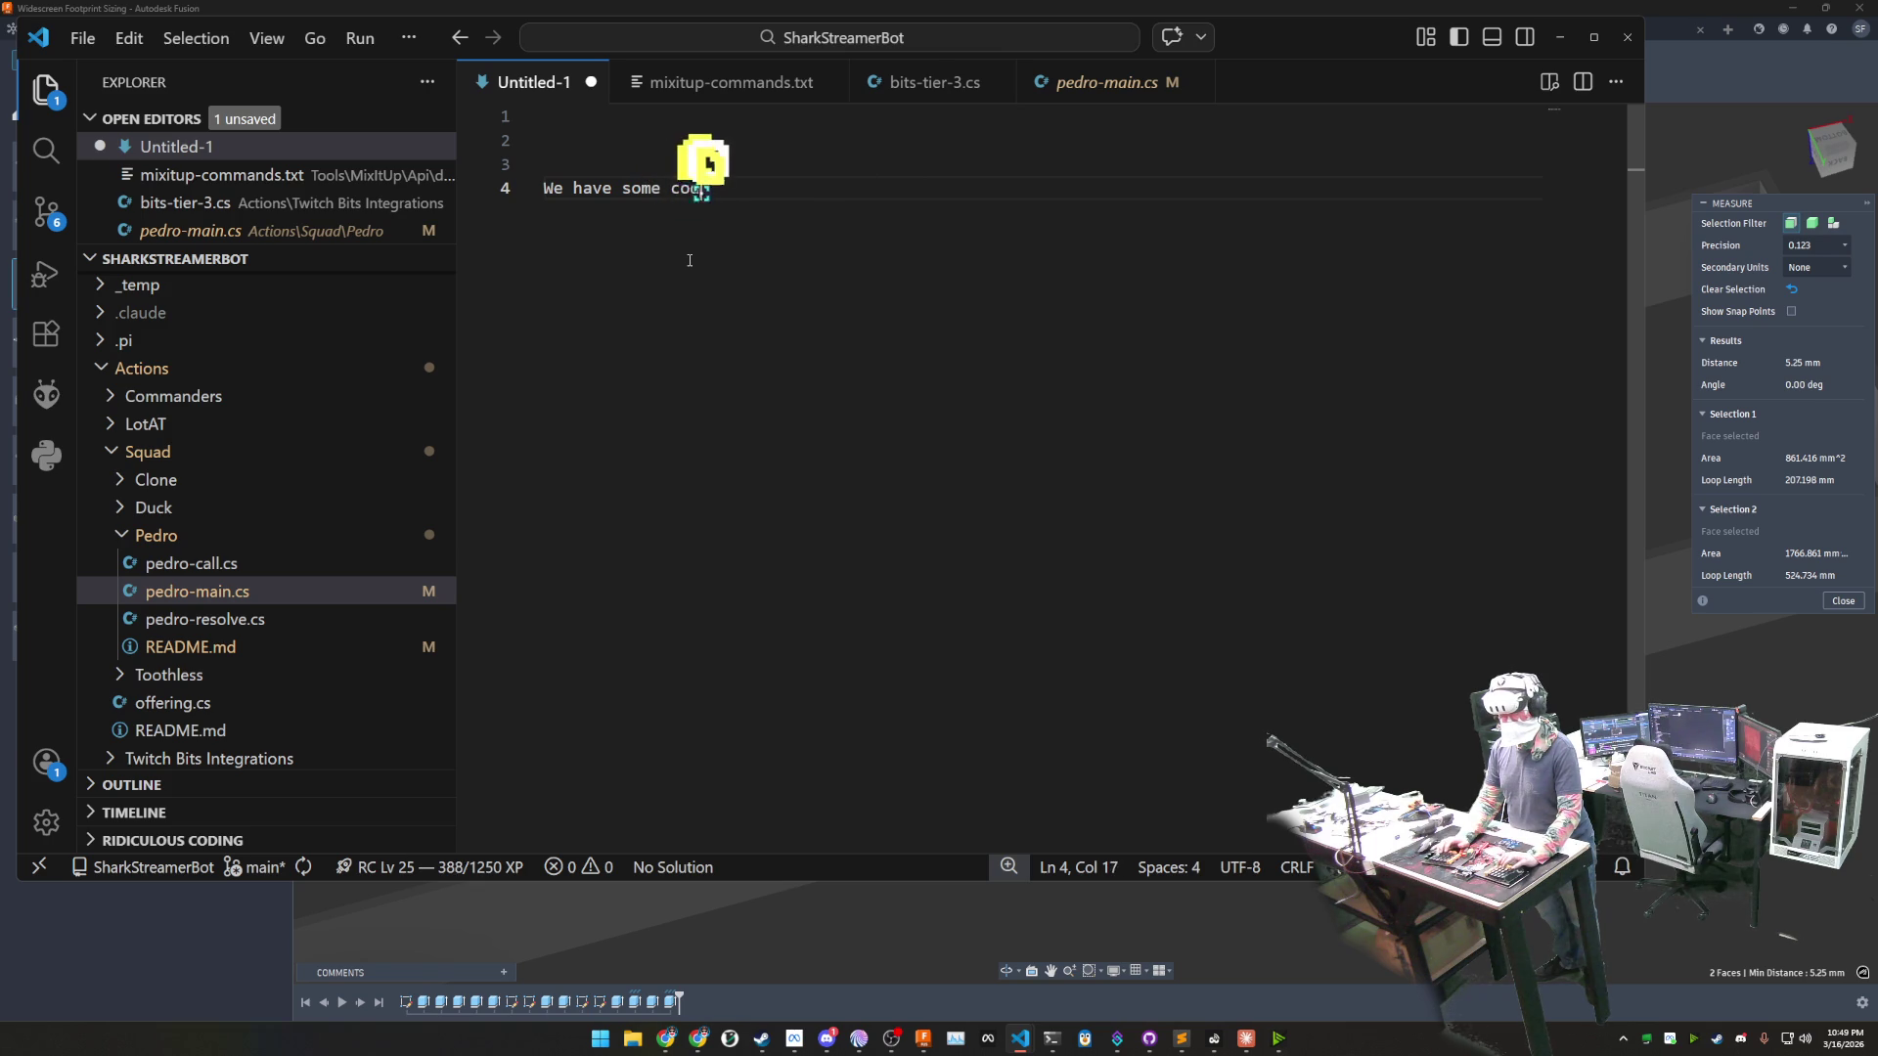
type("e for our squad ")
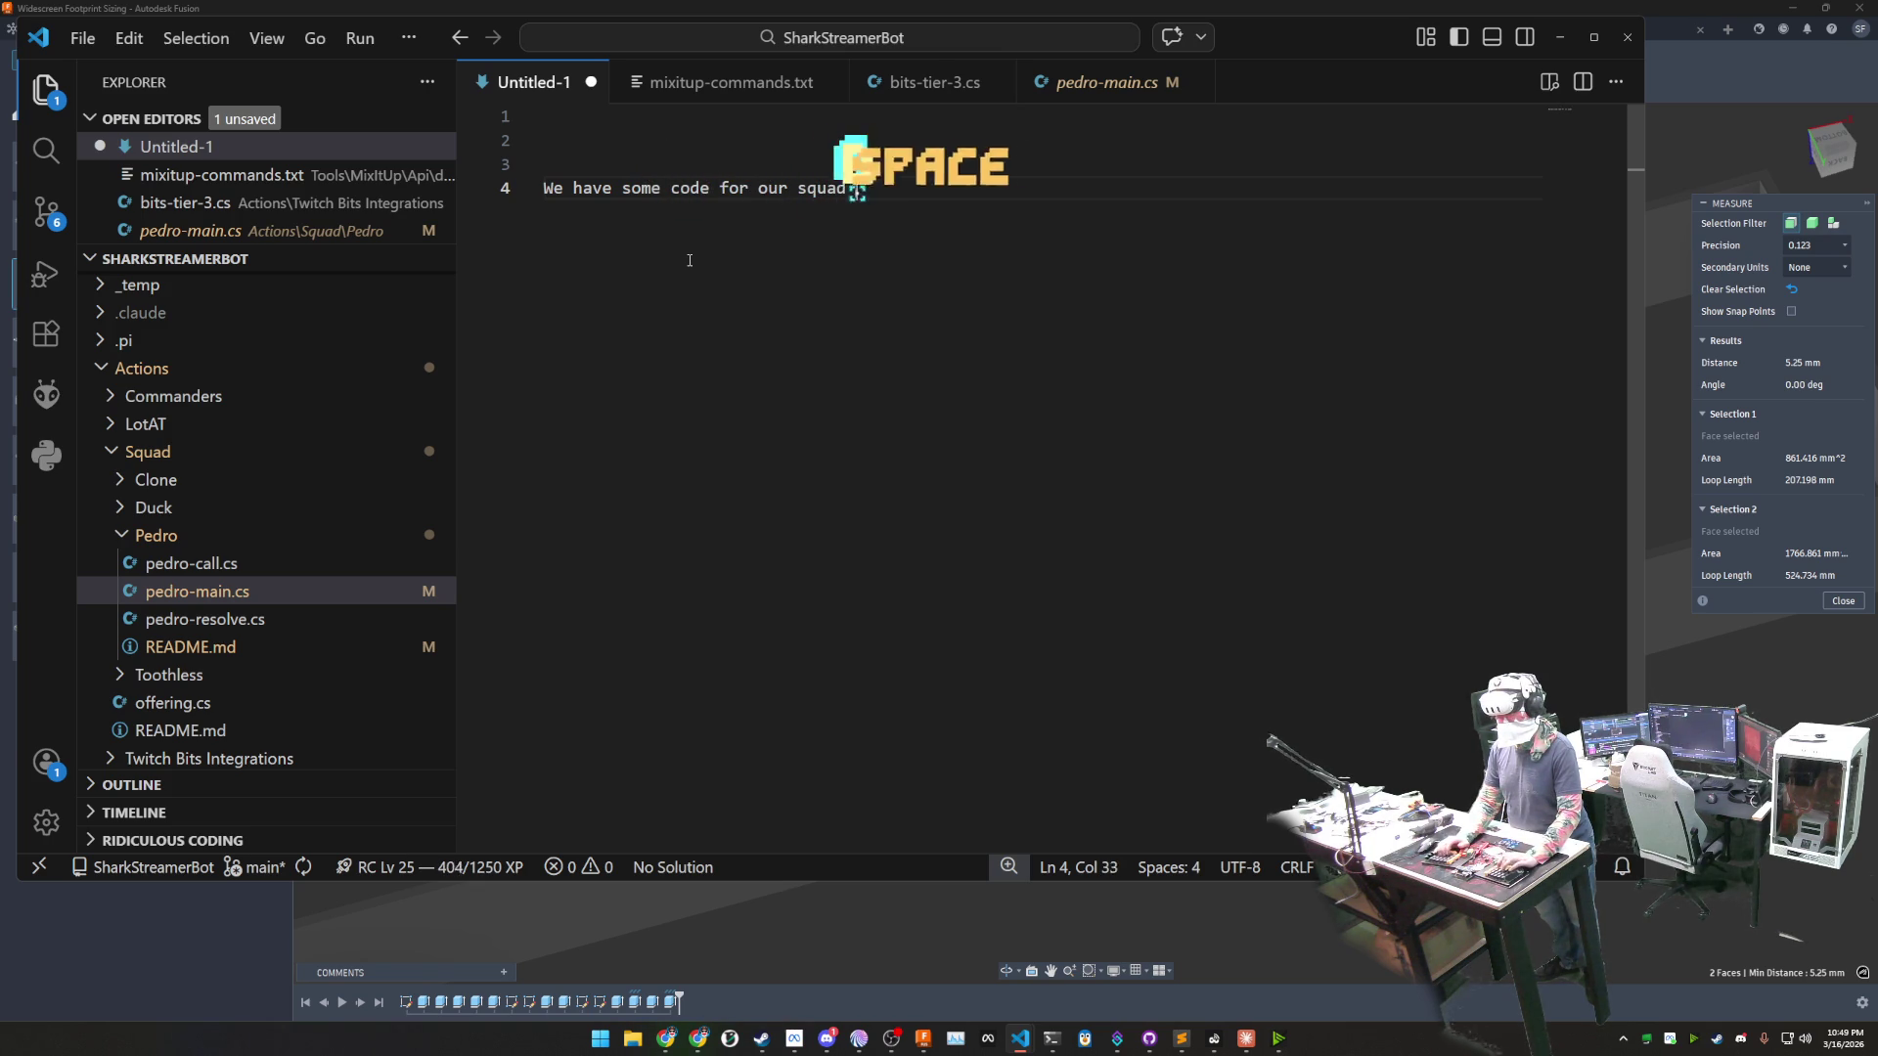
type("member pedro, whi")
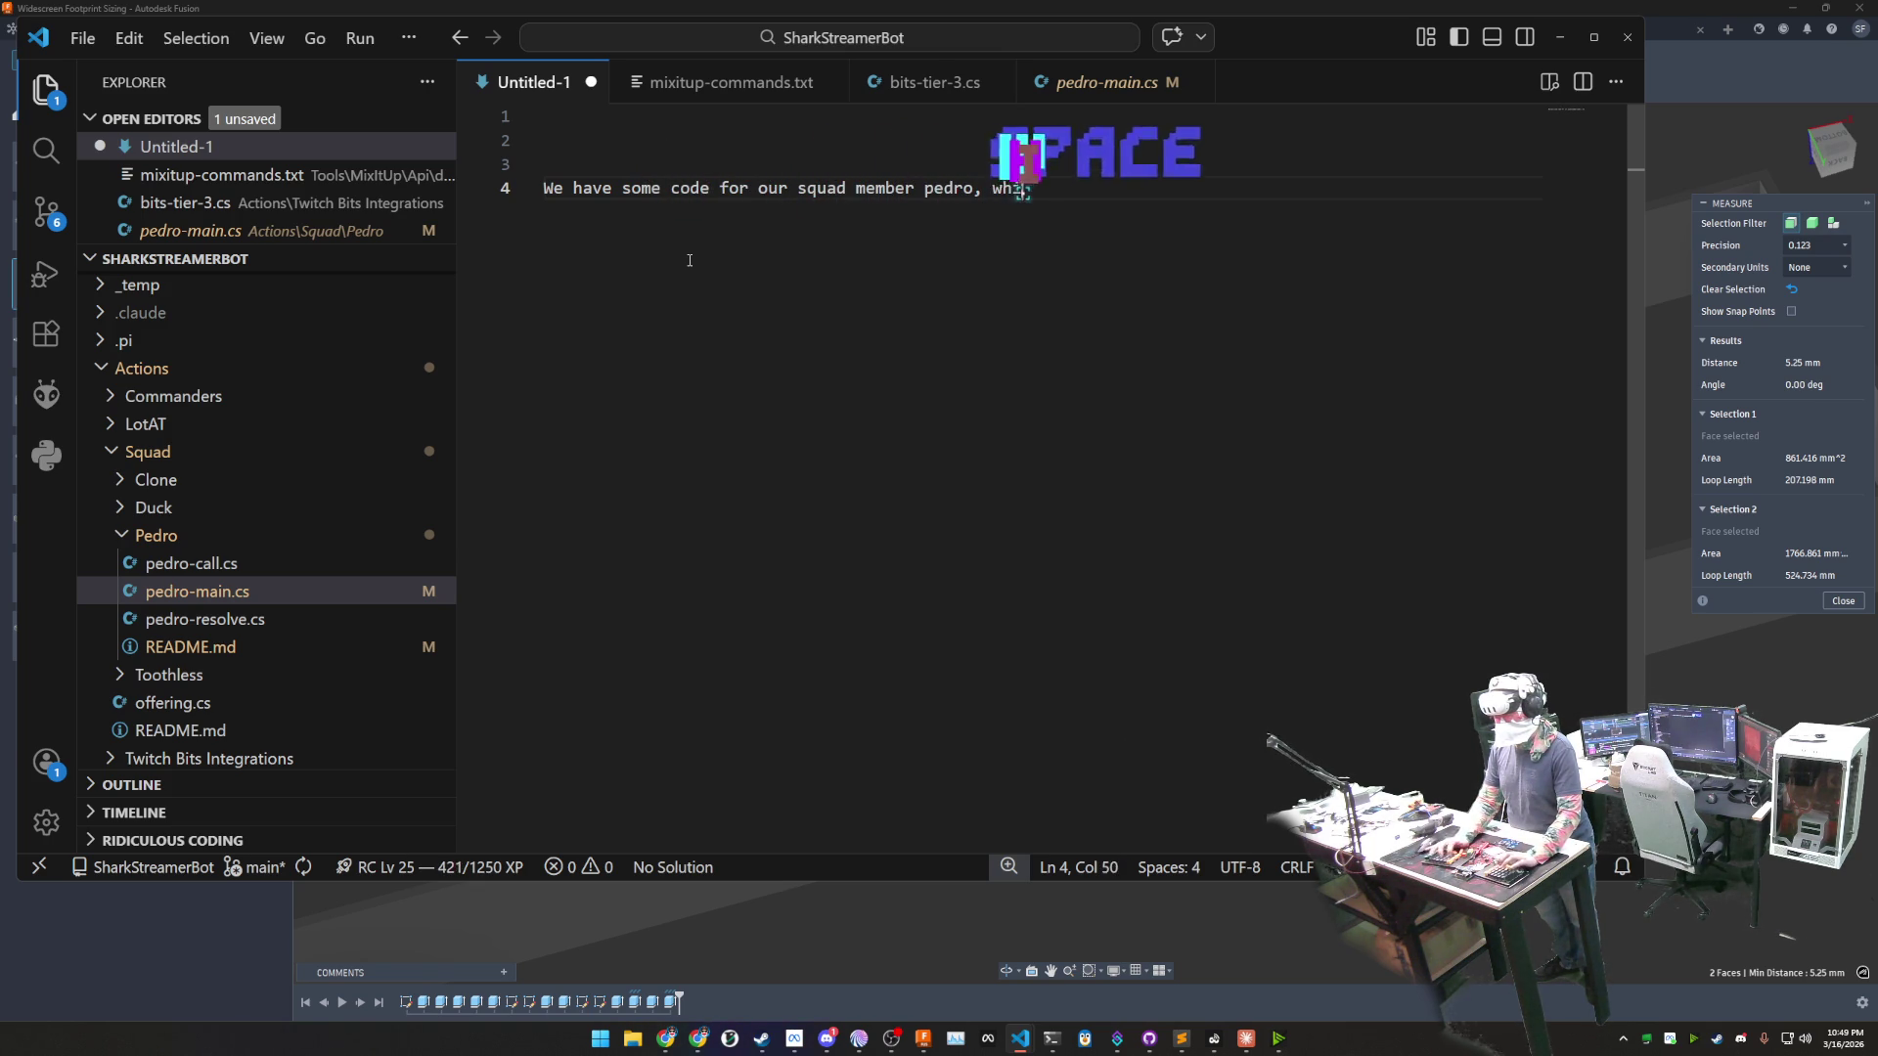
type("ch has drifted o")
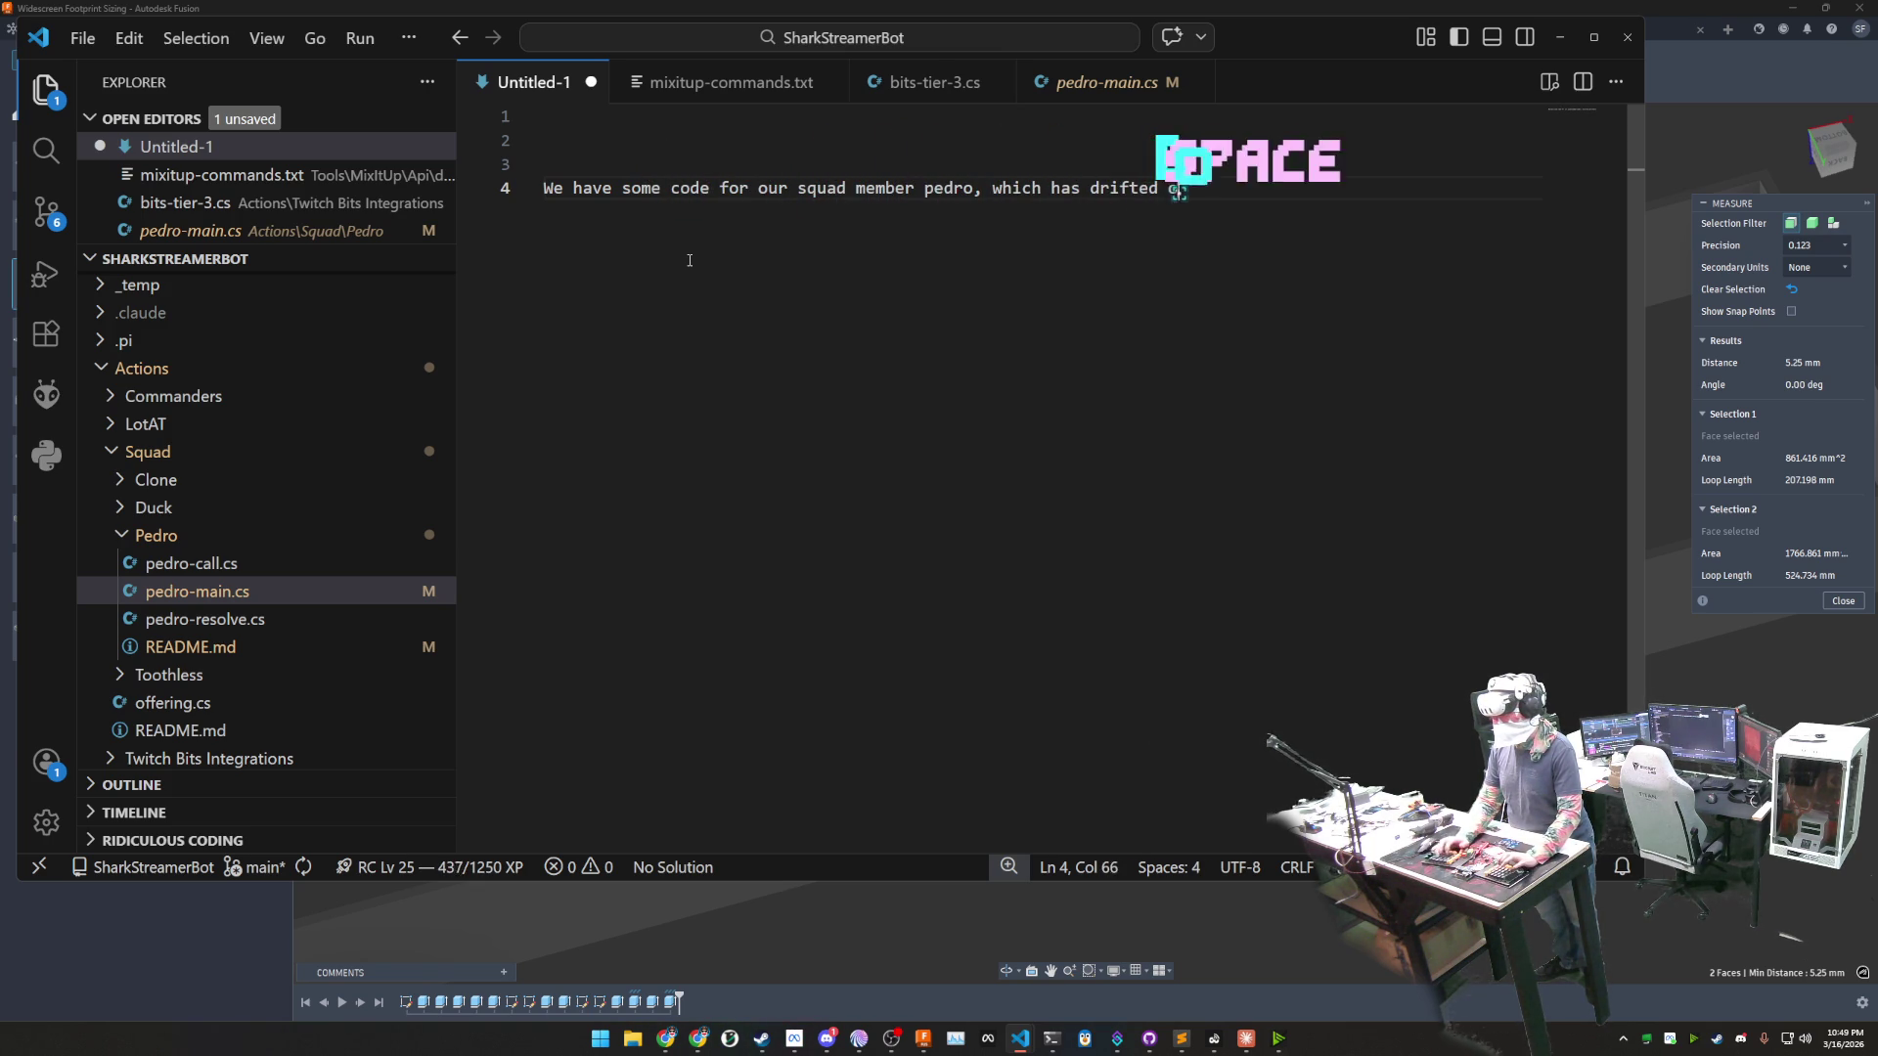
type("ff of our")
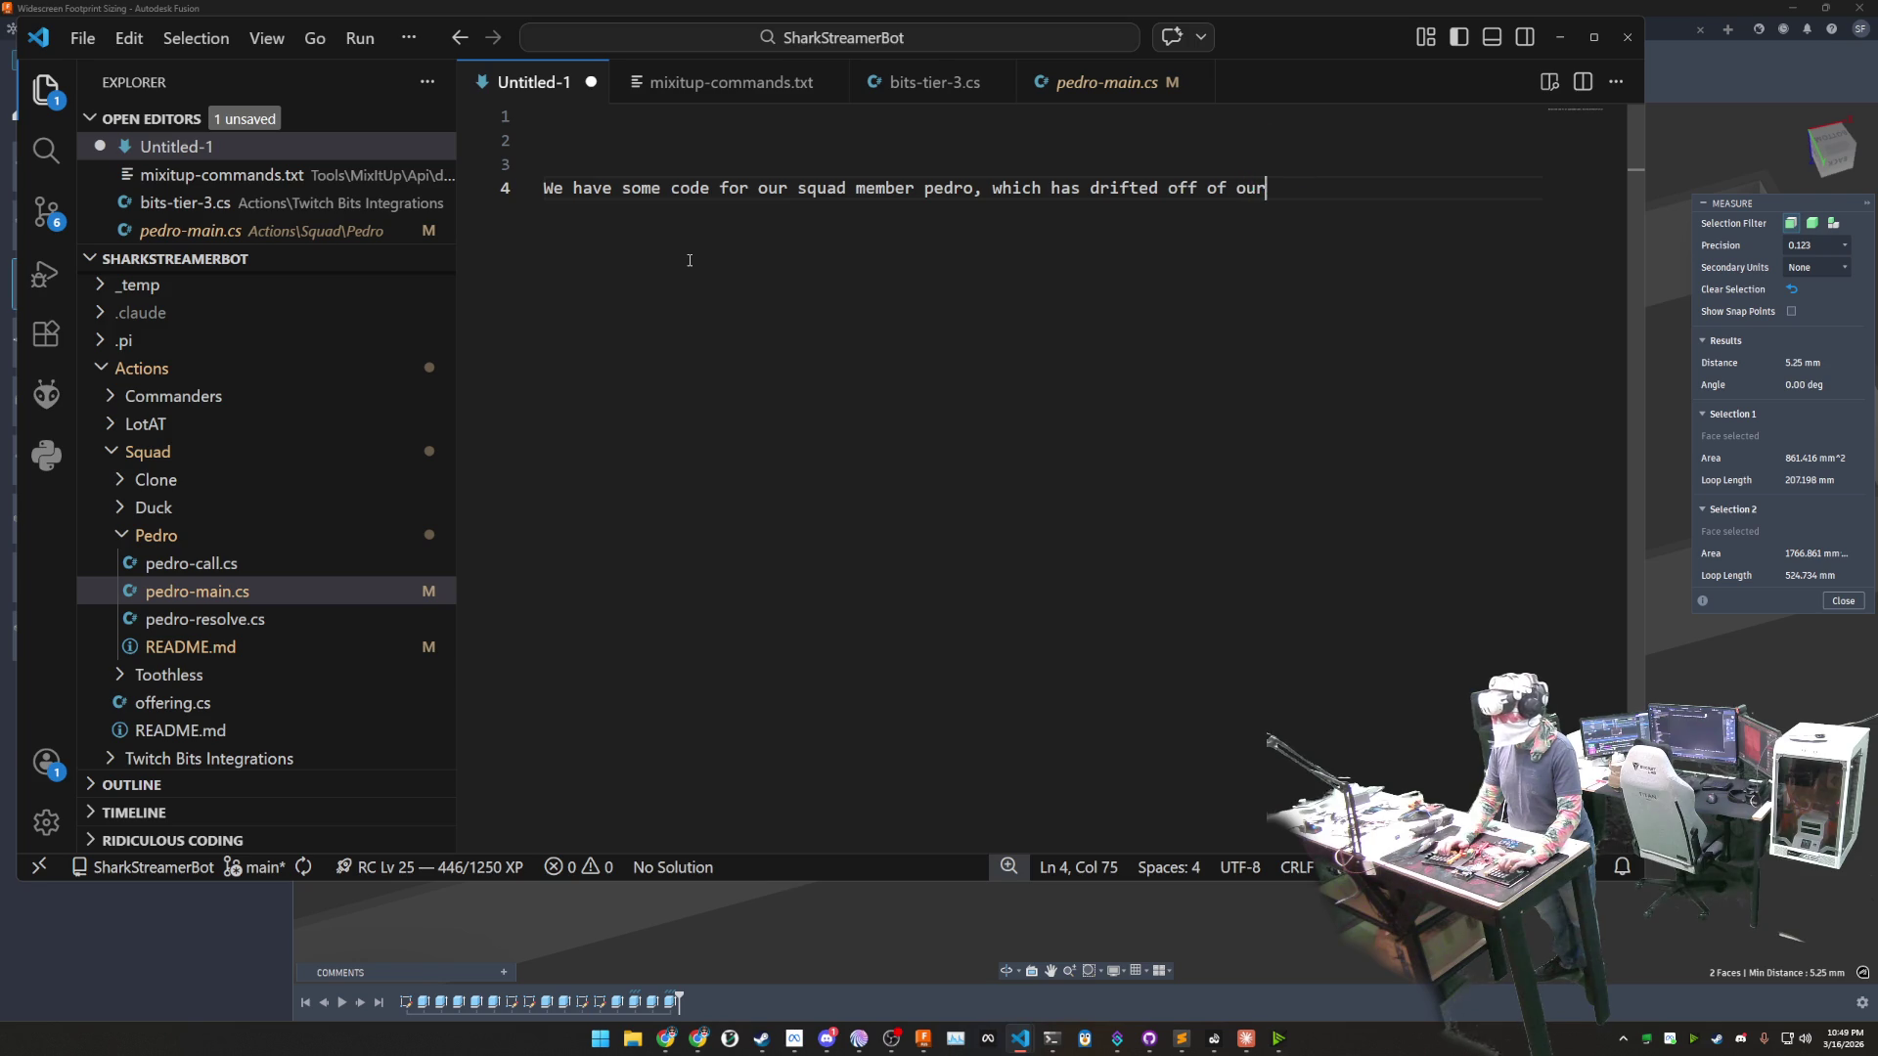
type(" planned")
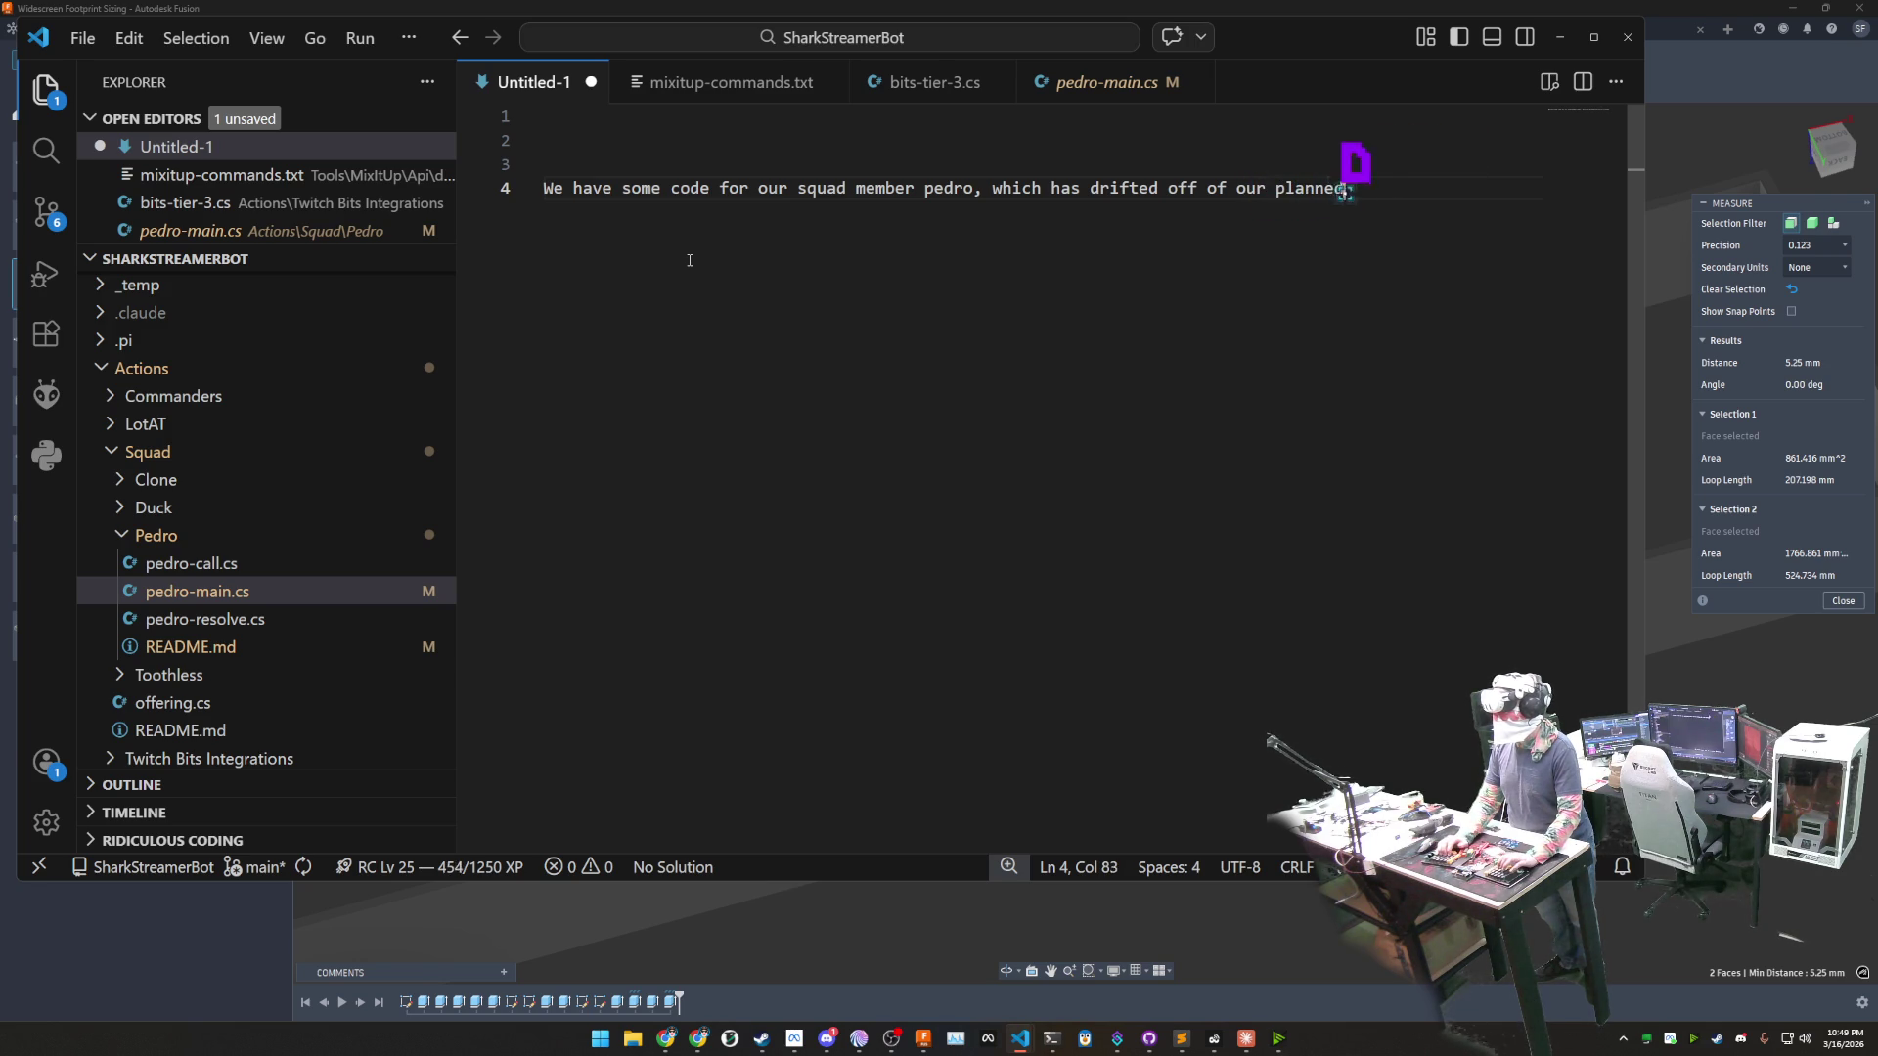
type(" implementation.")
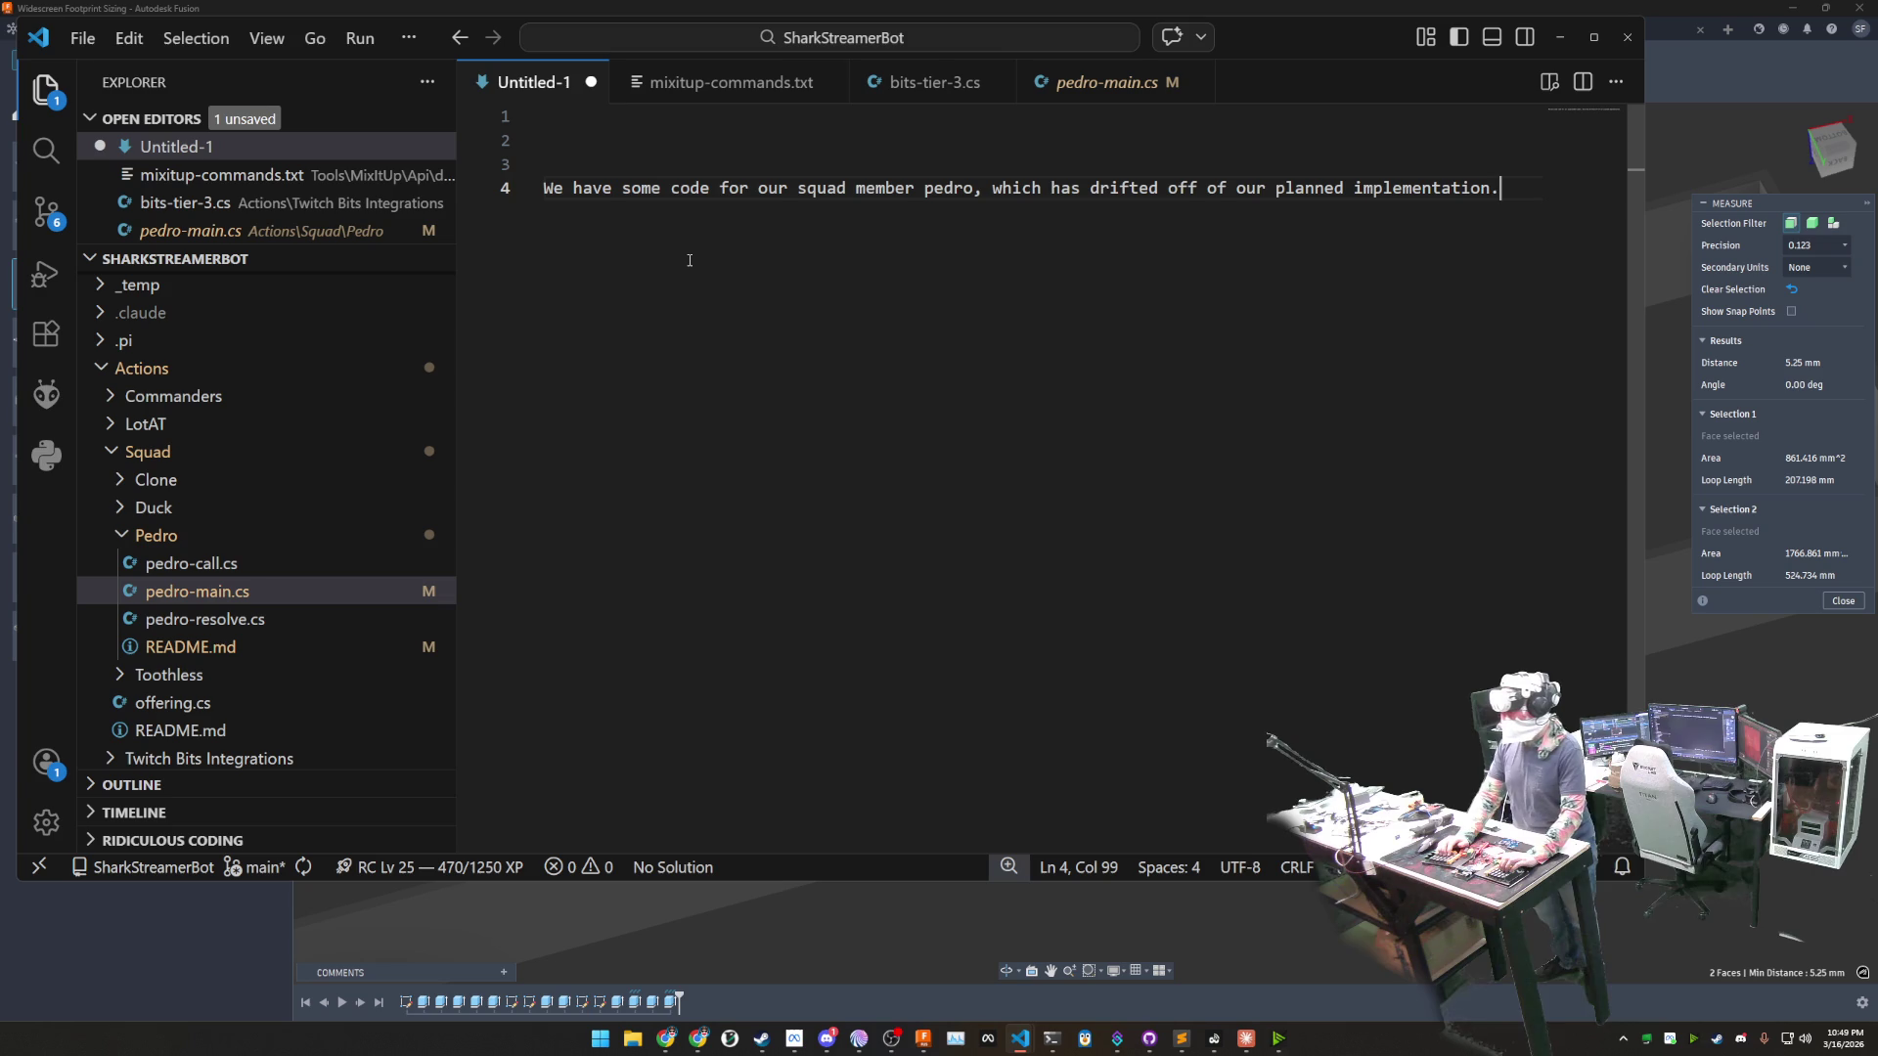
key("Return")
key("Return")
- Add that three triggers each call their own script, with the main script on '!pedro <Message text>'
type("To ma")
type("ke ped")
type("ork t")
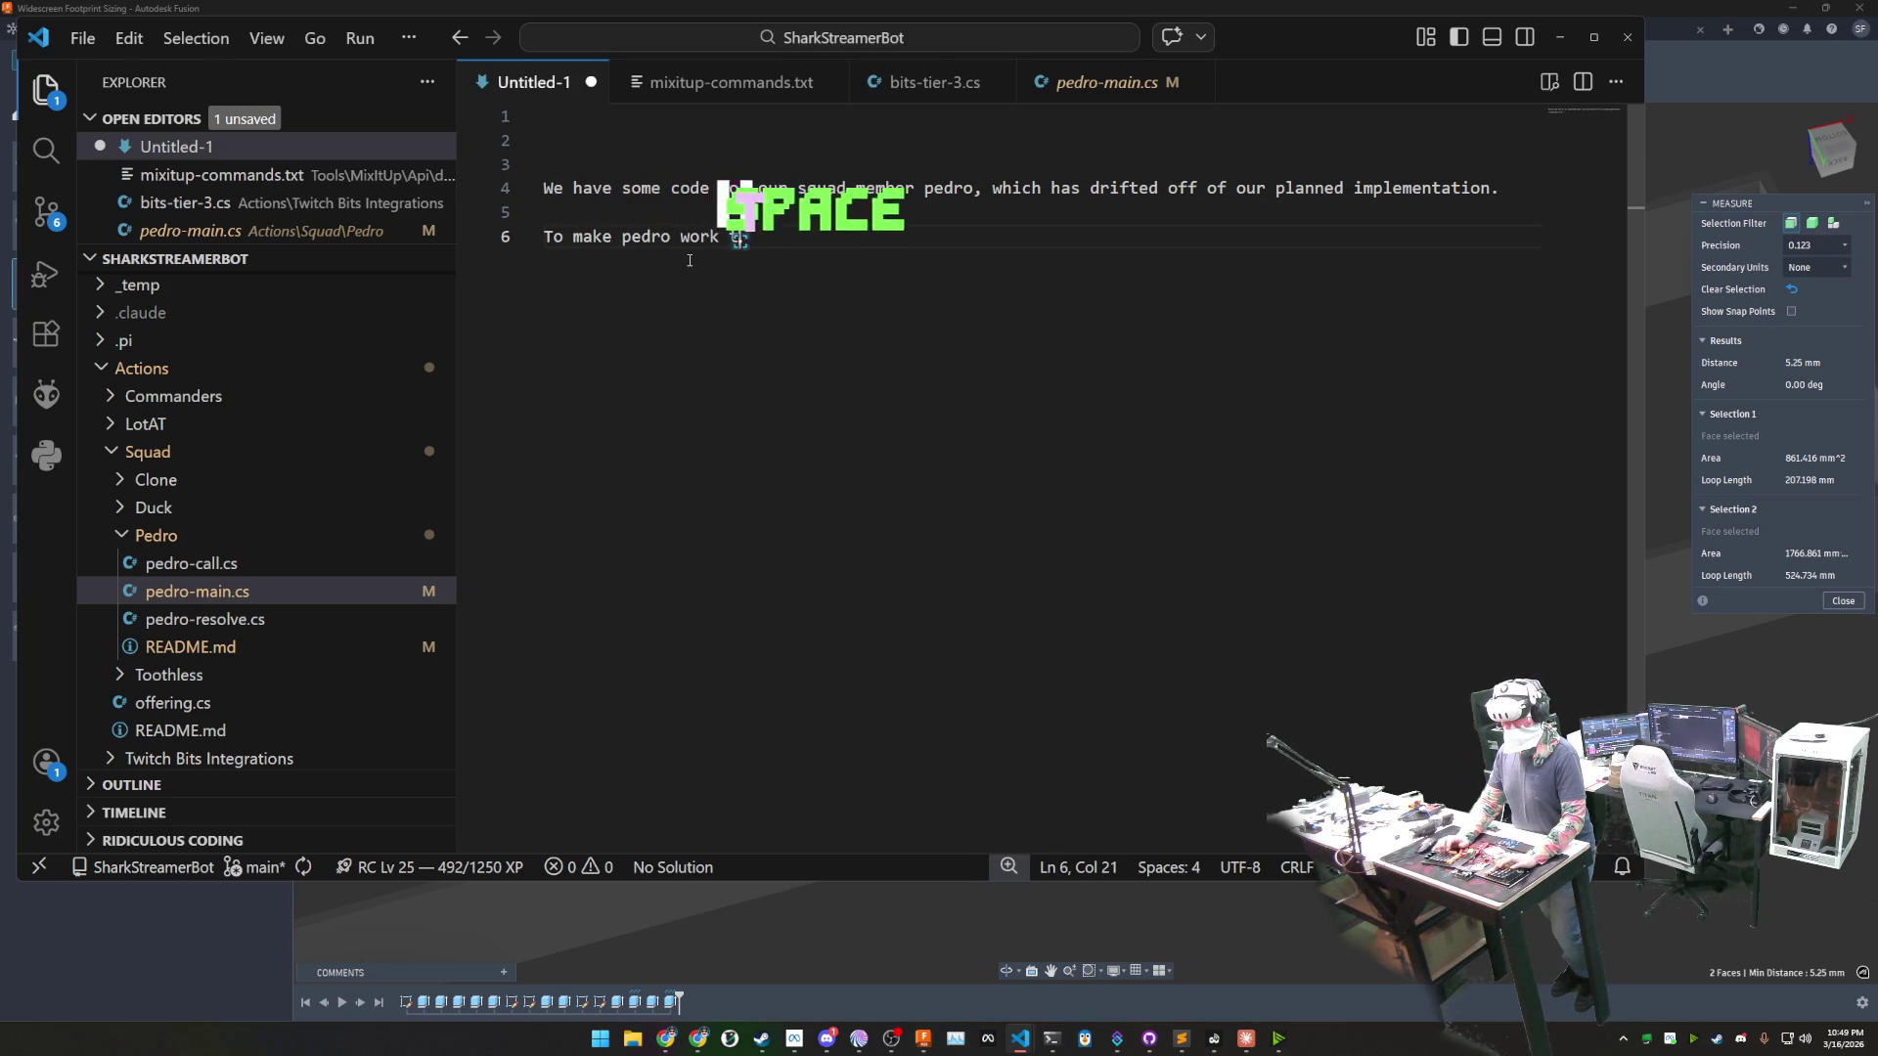
type("here are three")
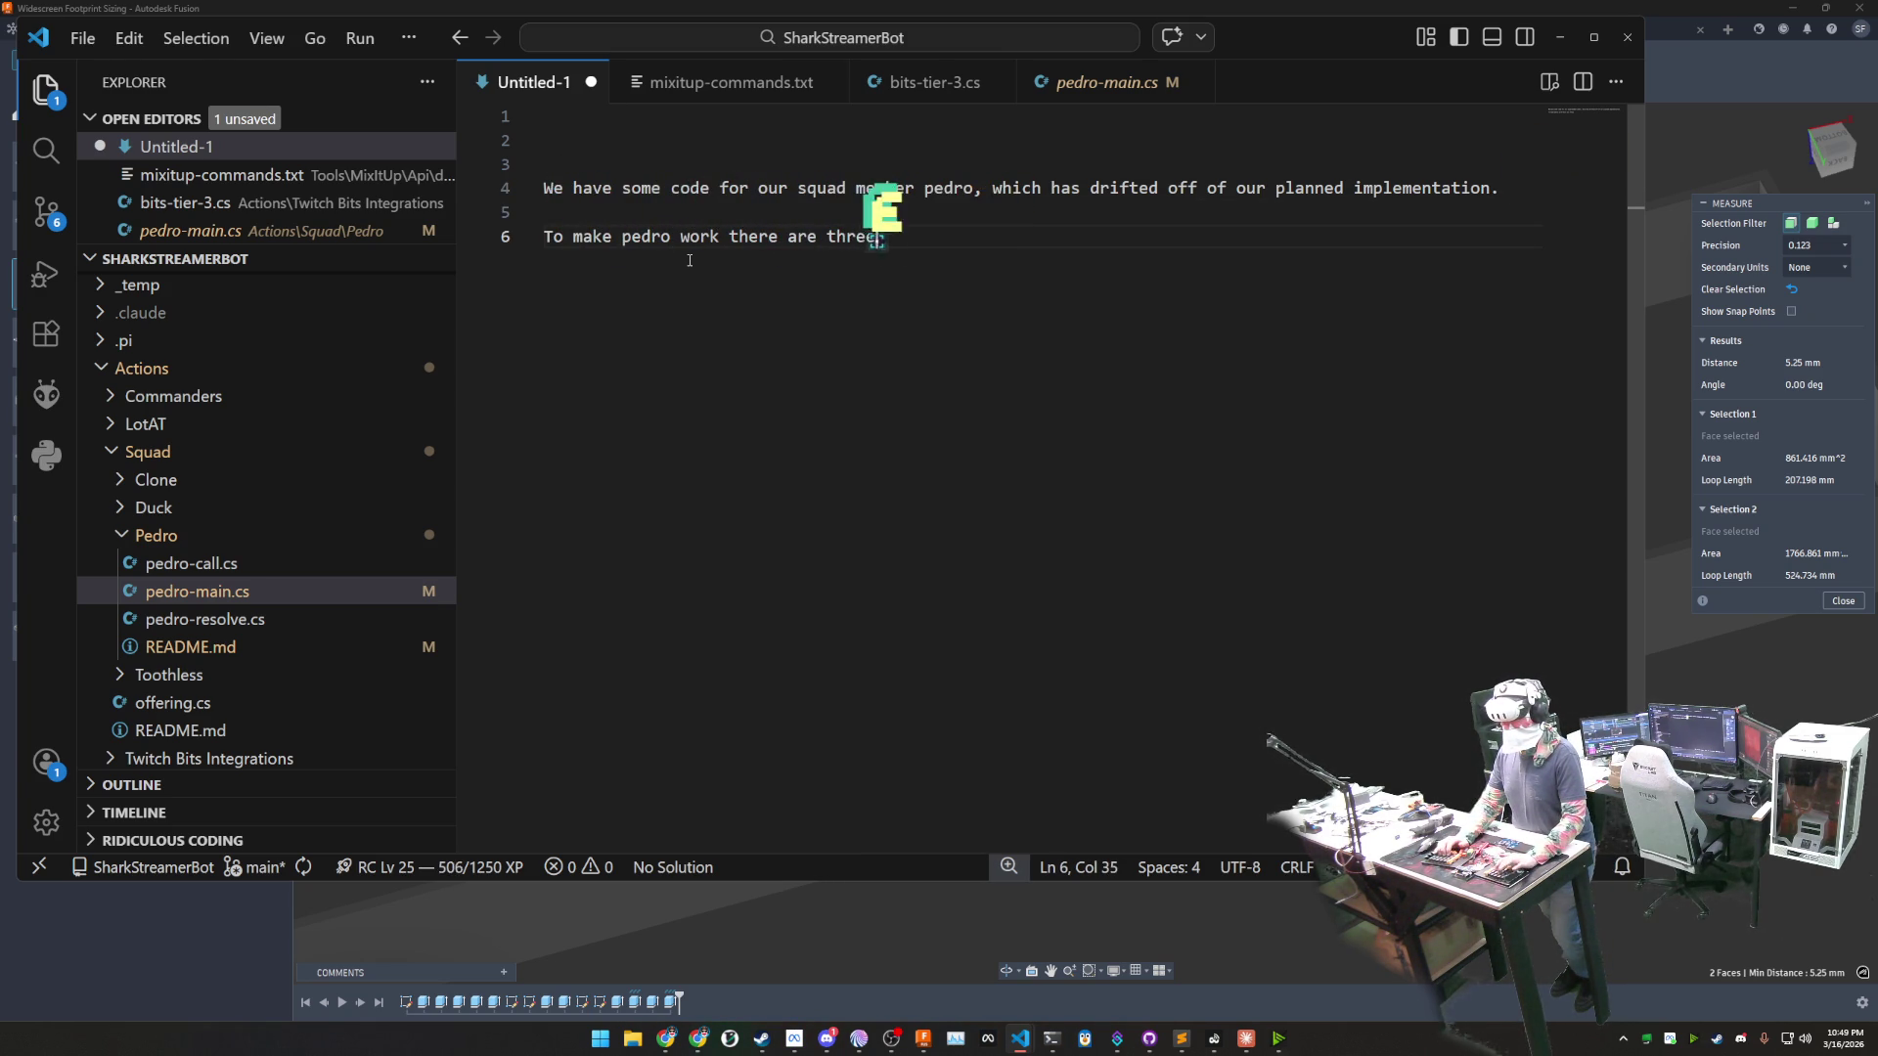
type(" triggers:w")
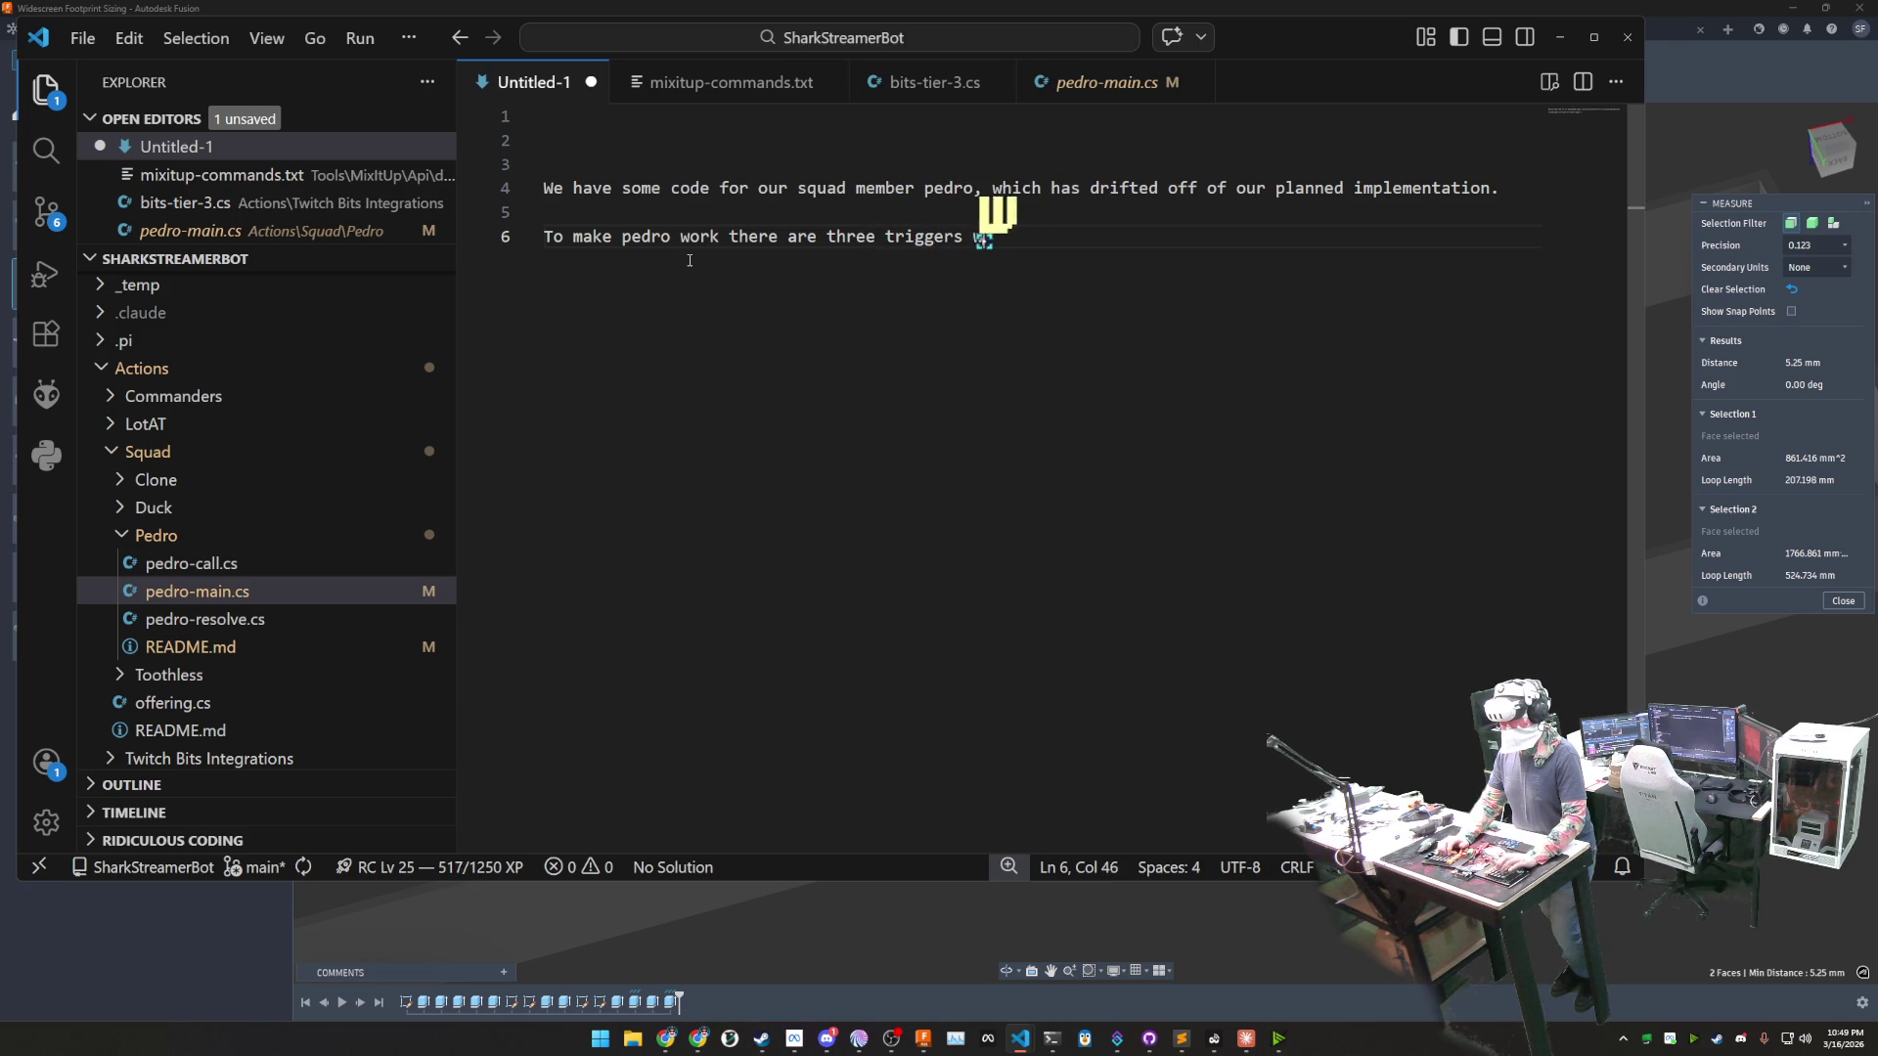
type("hich each call their own s")
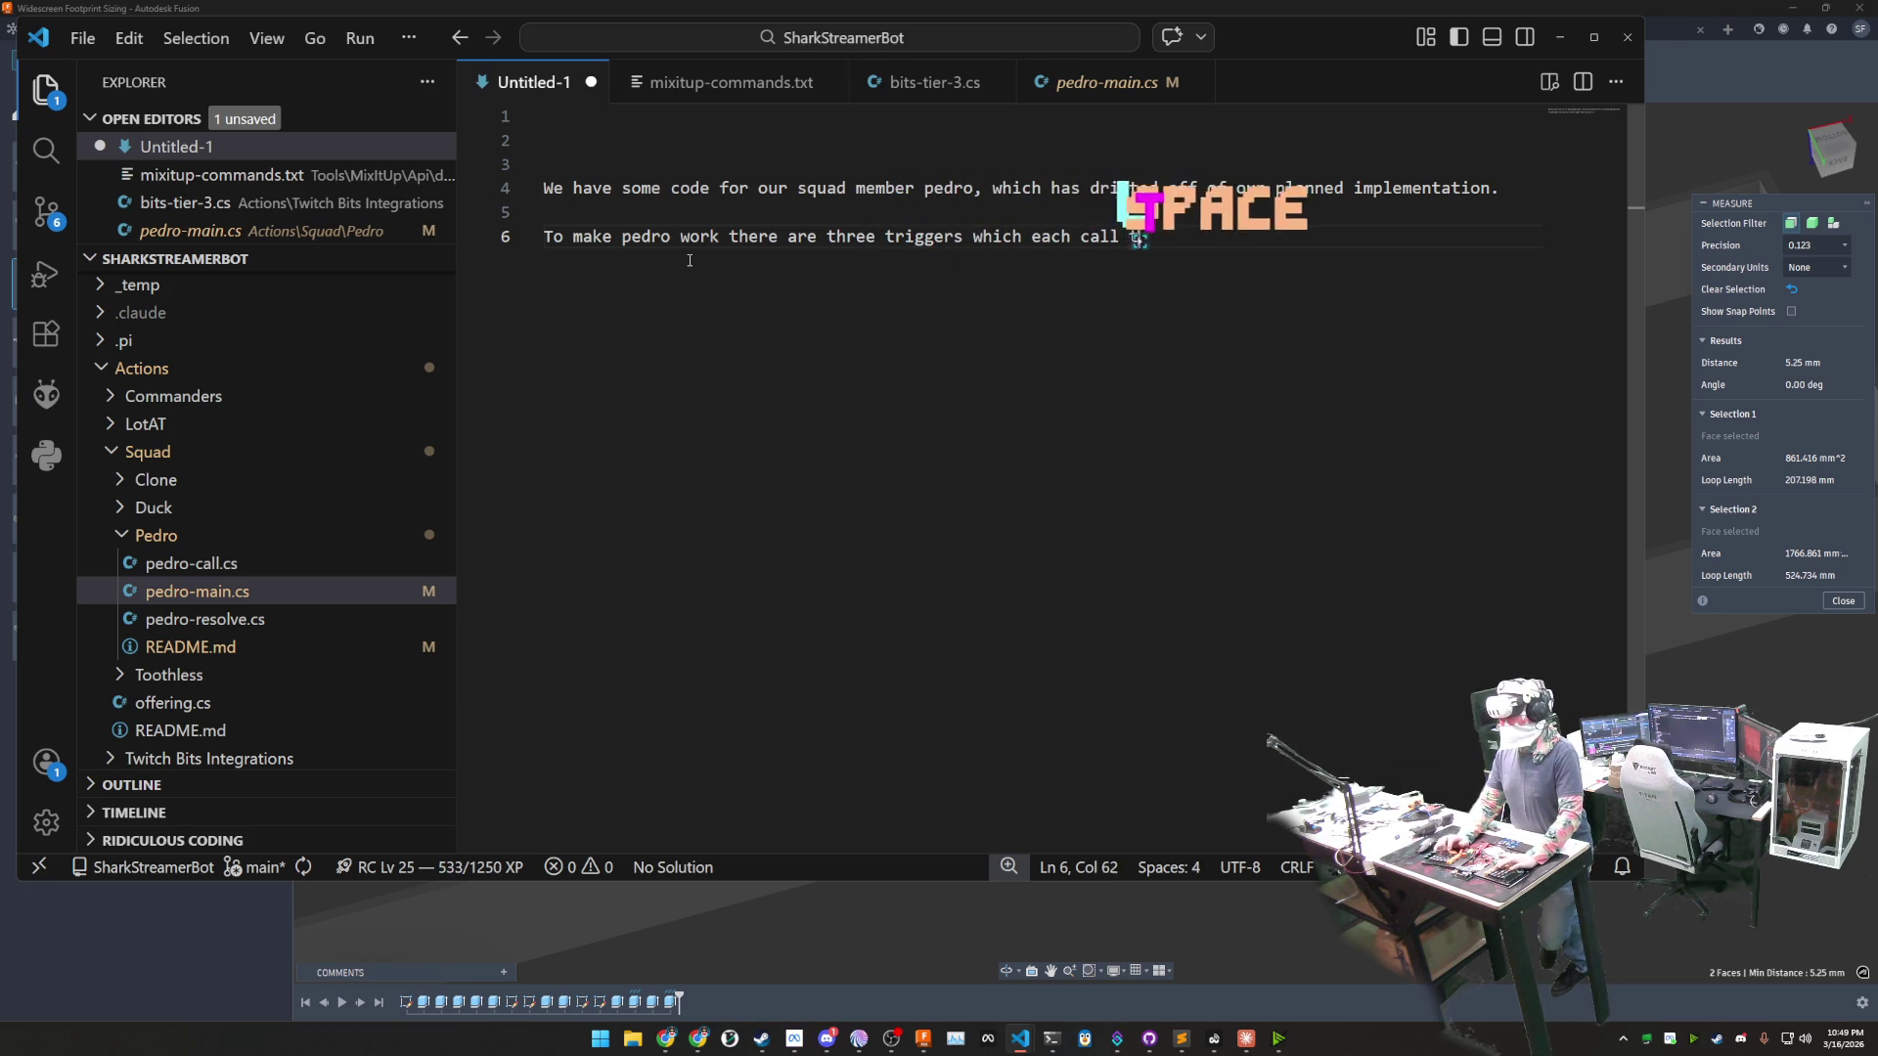
type("cript")
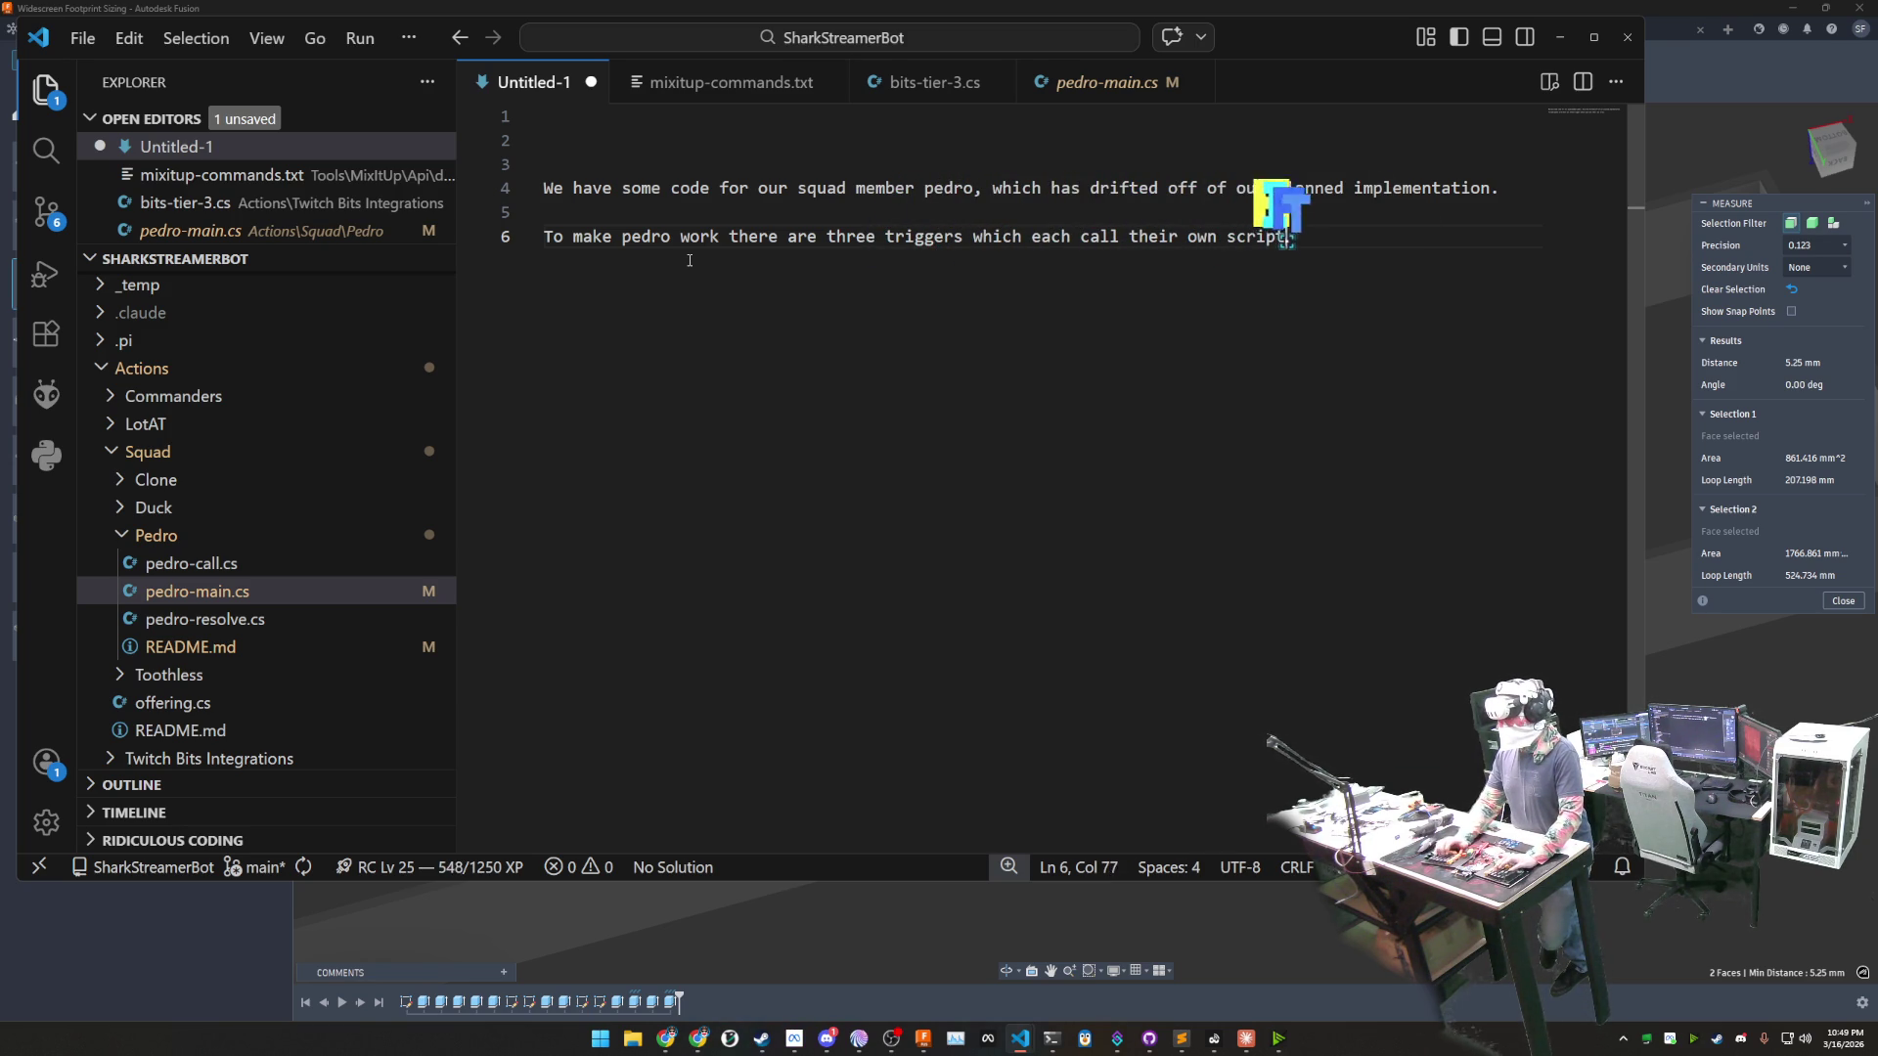
type(". There is t")
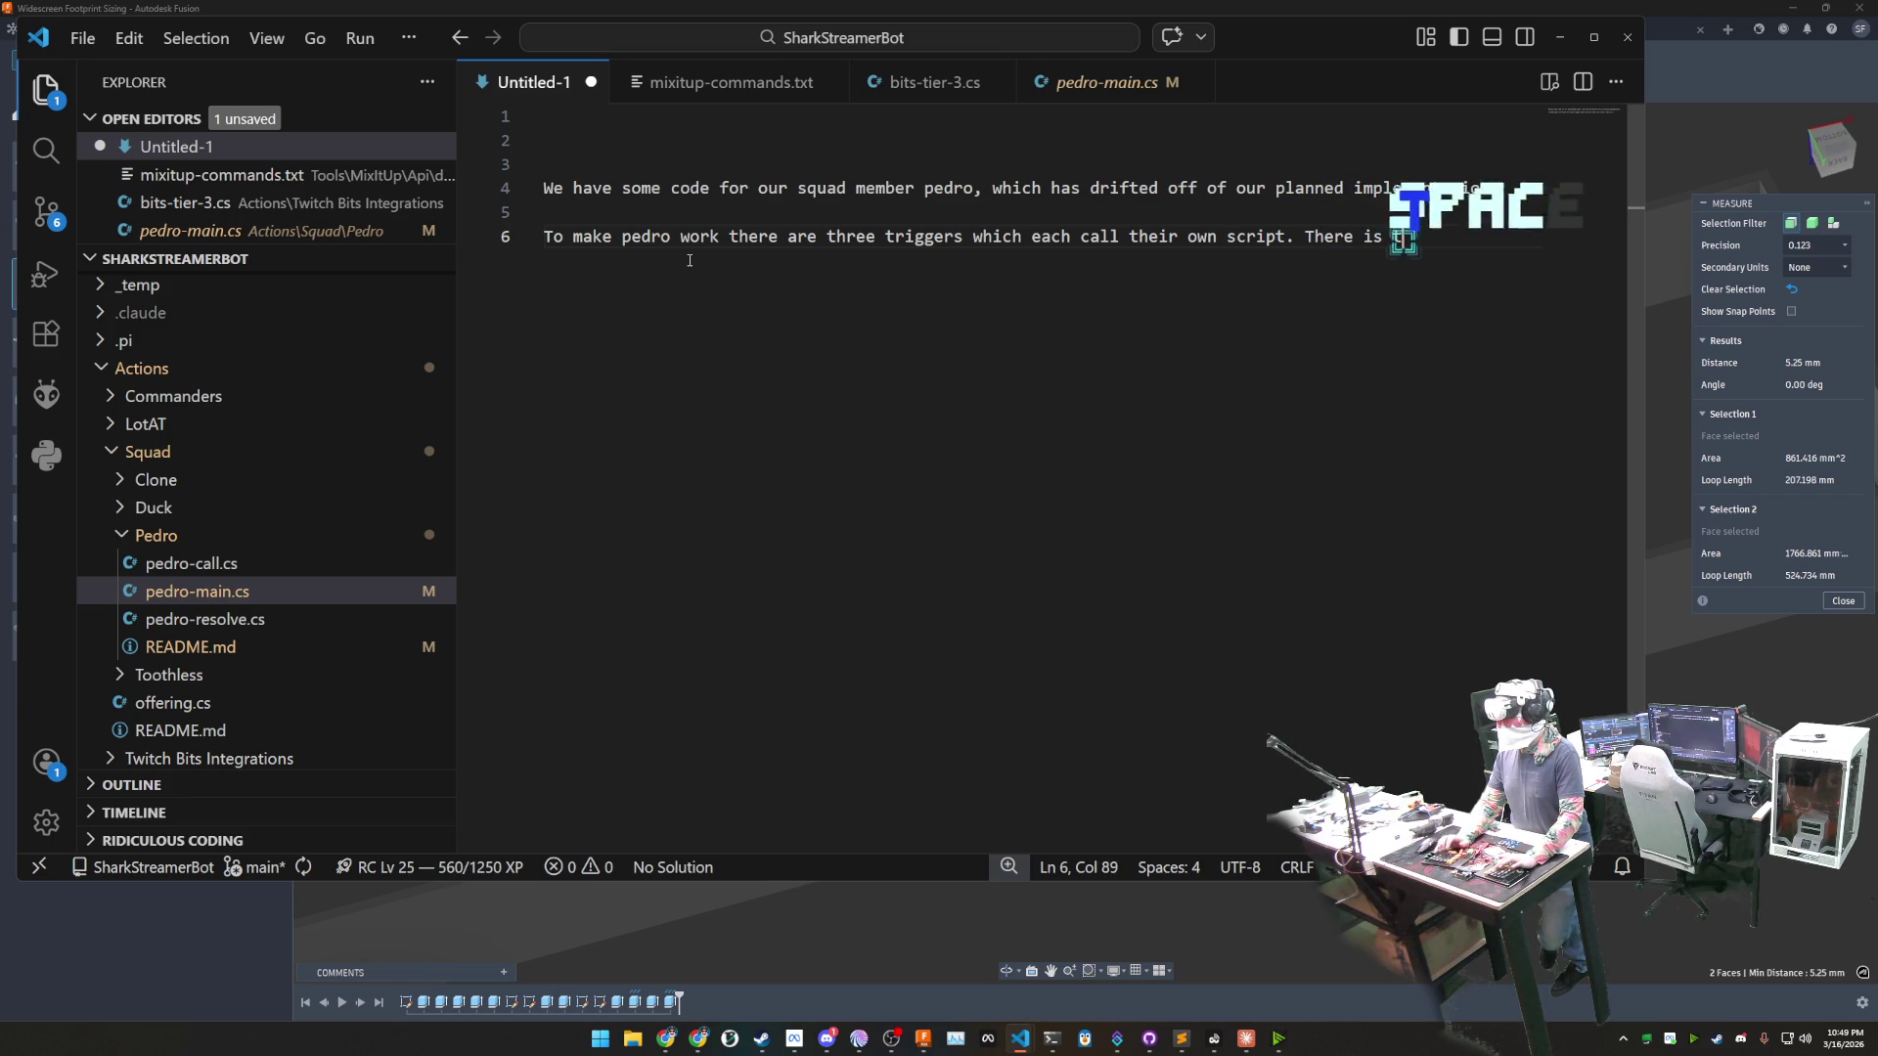
type("he main scrip")
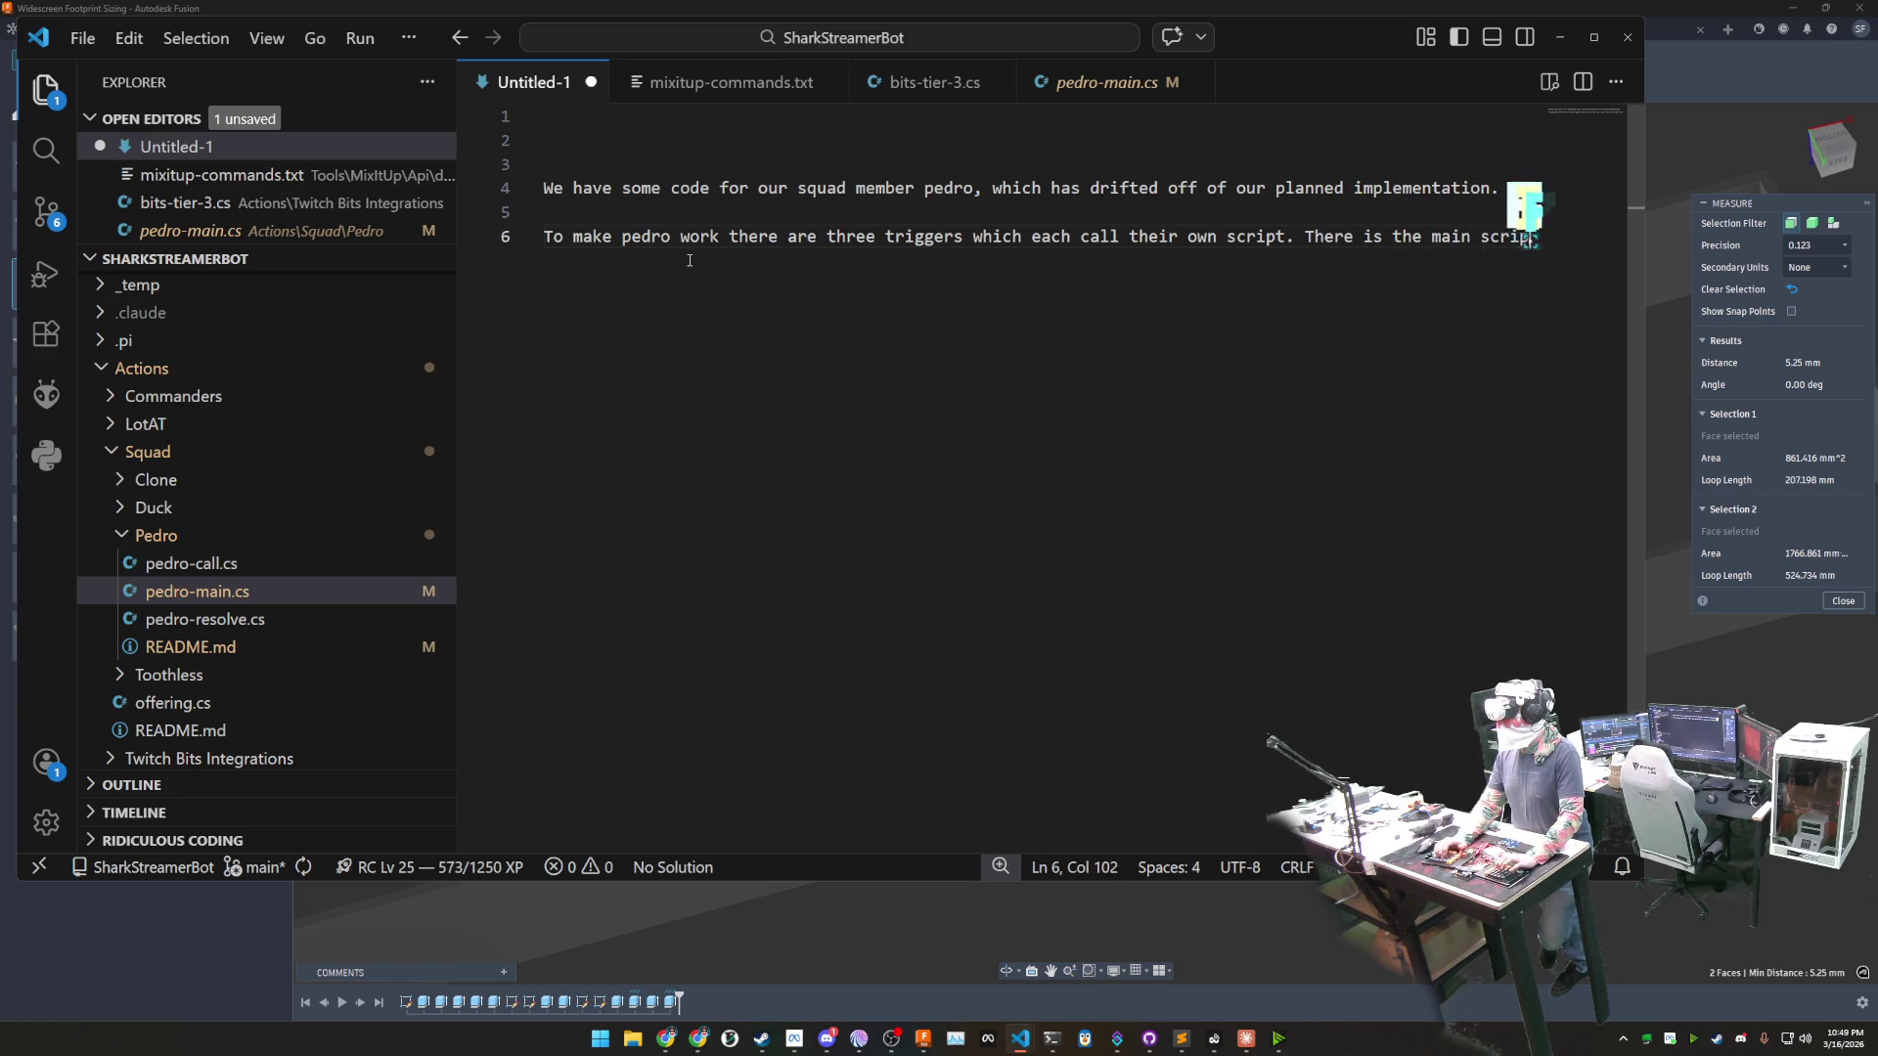
type("t (pedro-main.cs)")
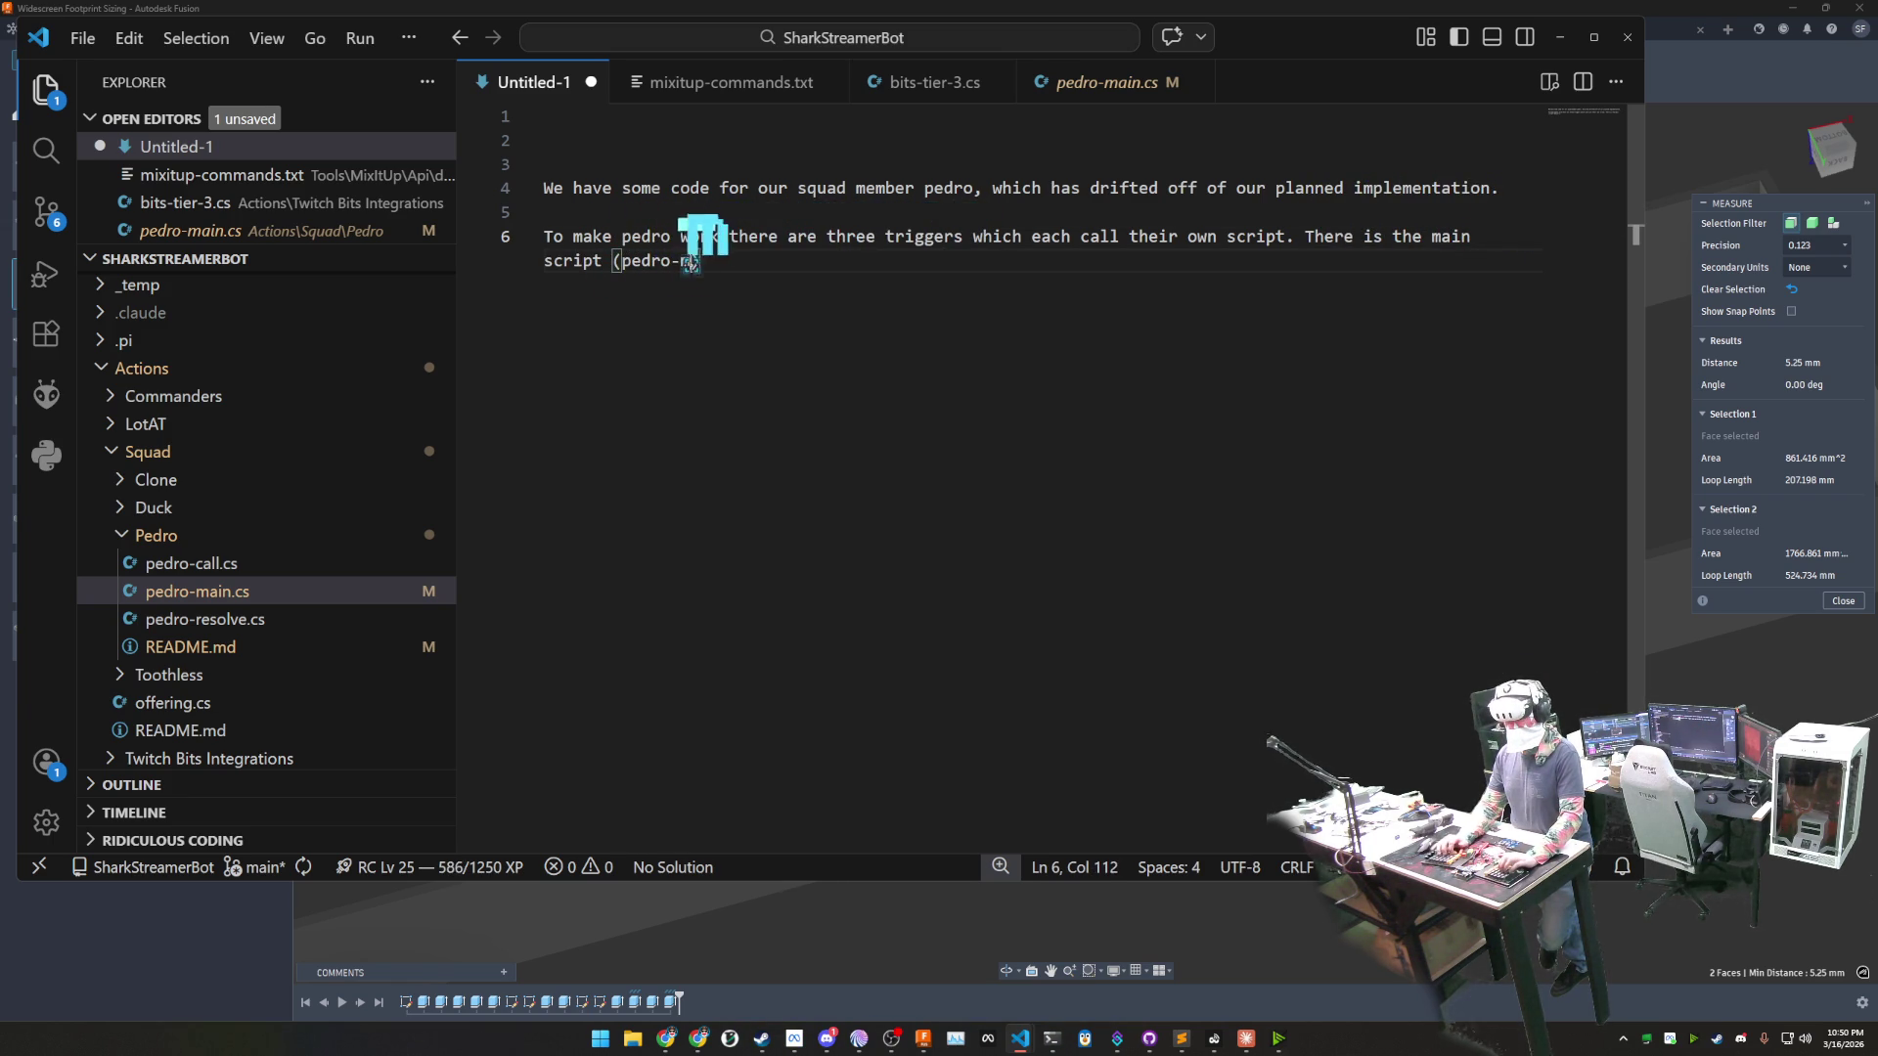
type(" which gets called whenever a user types !pe")
type("dro")
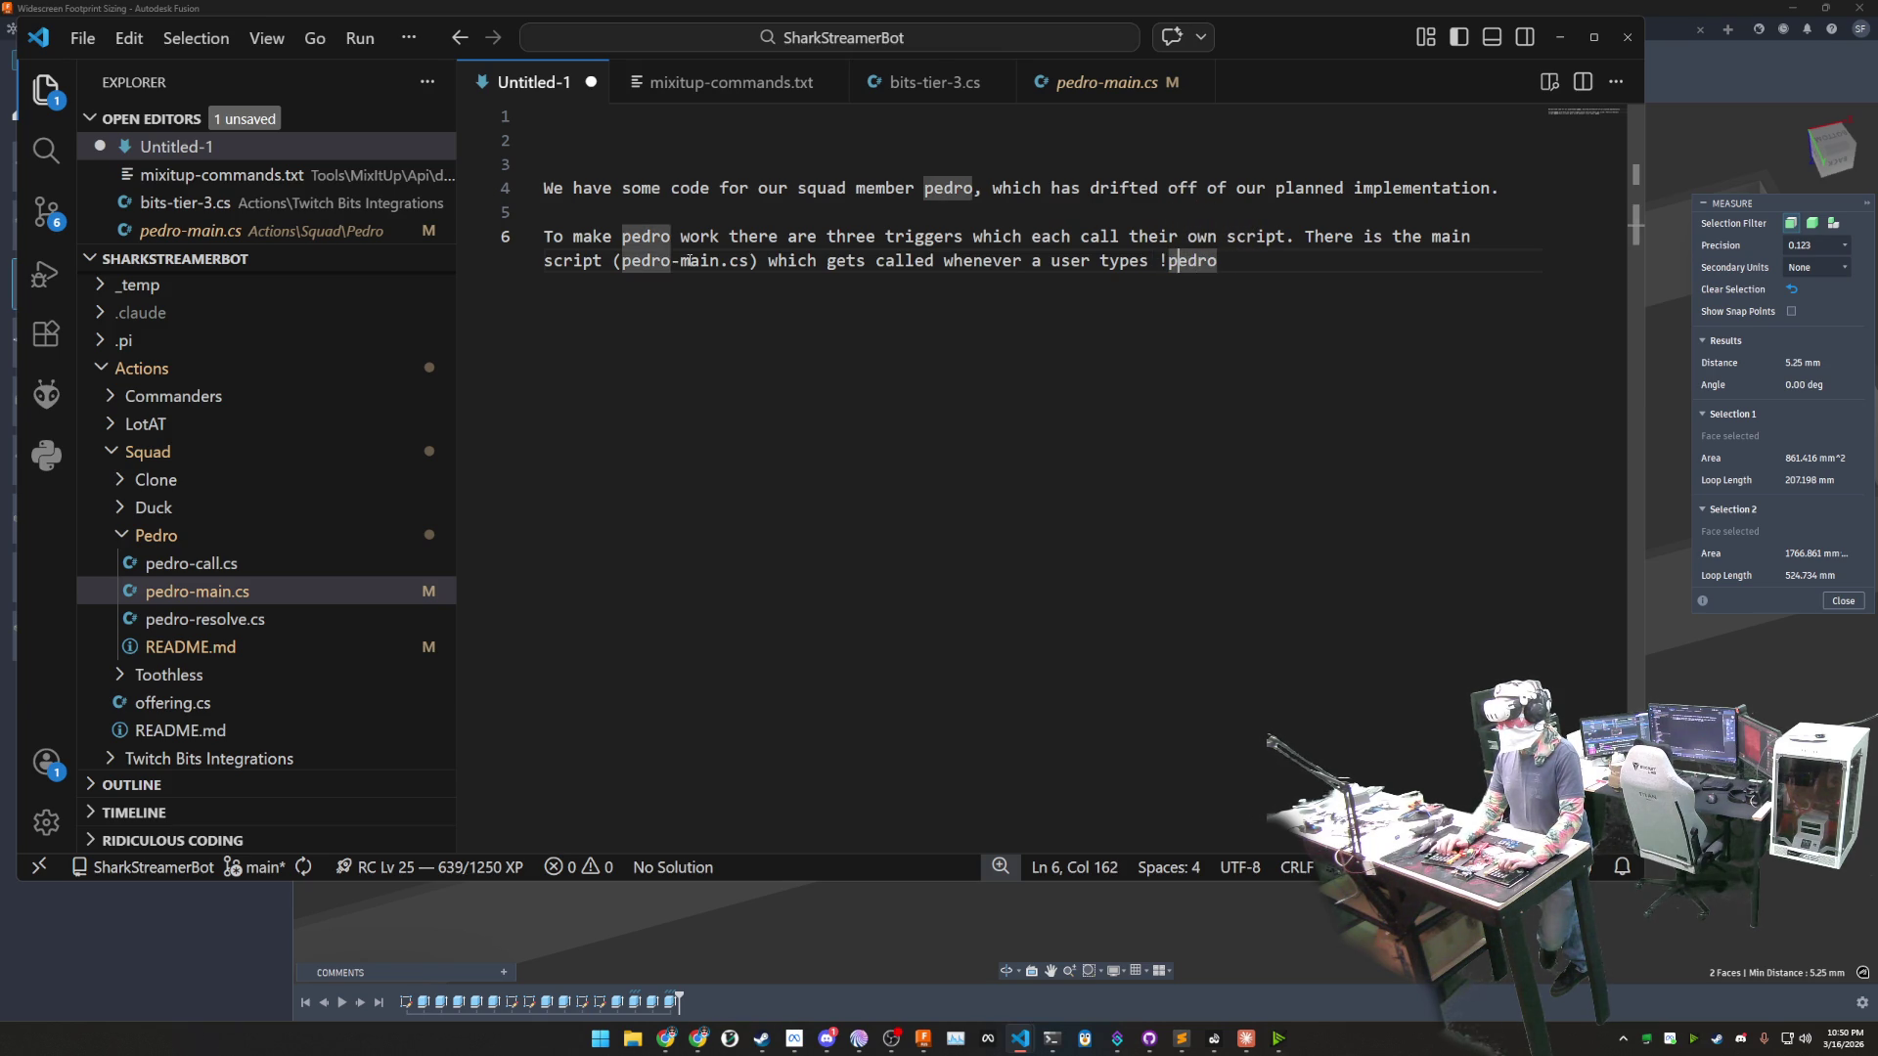
key("Left")
key("Left")
type("'")
key("Right")
key("Right")
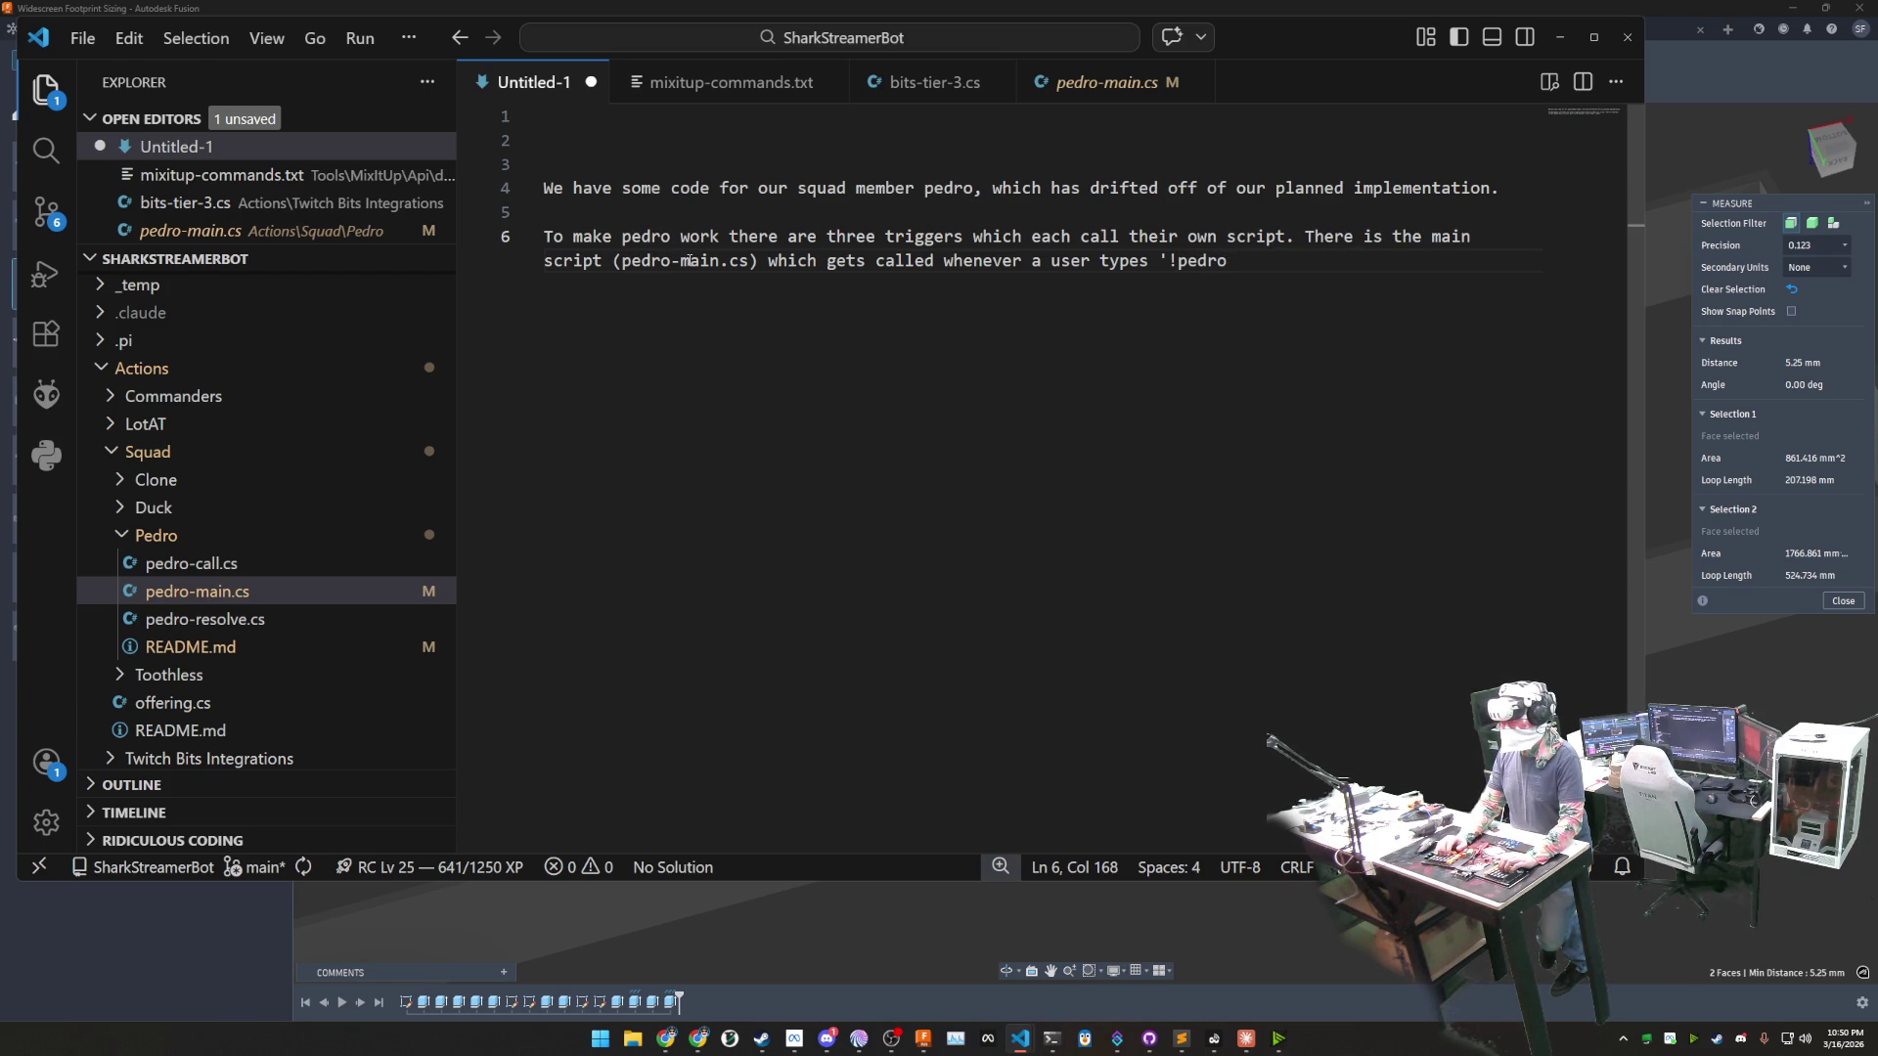
type("<M>")
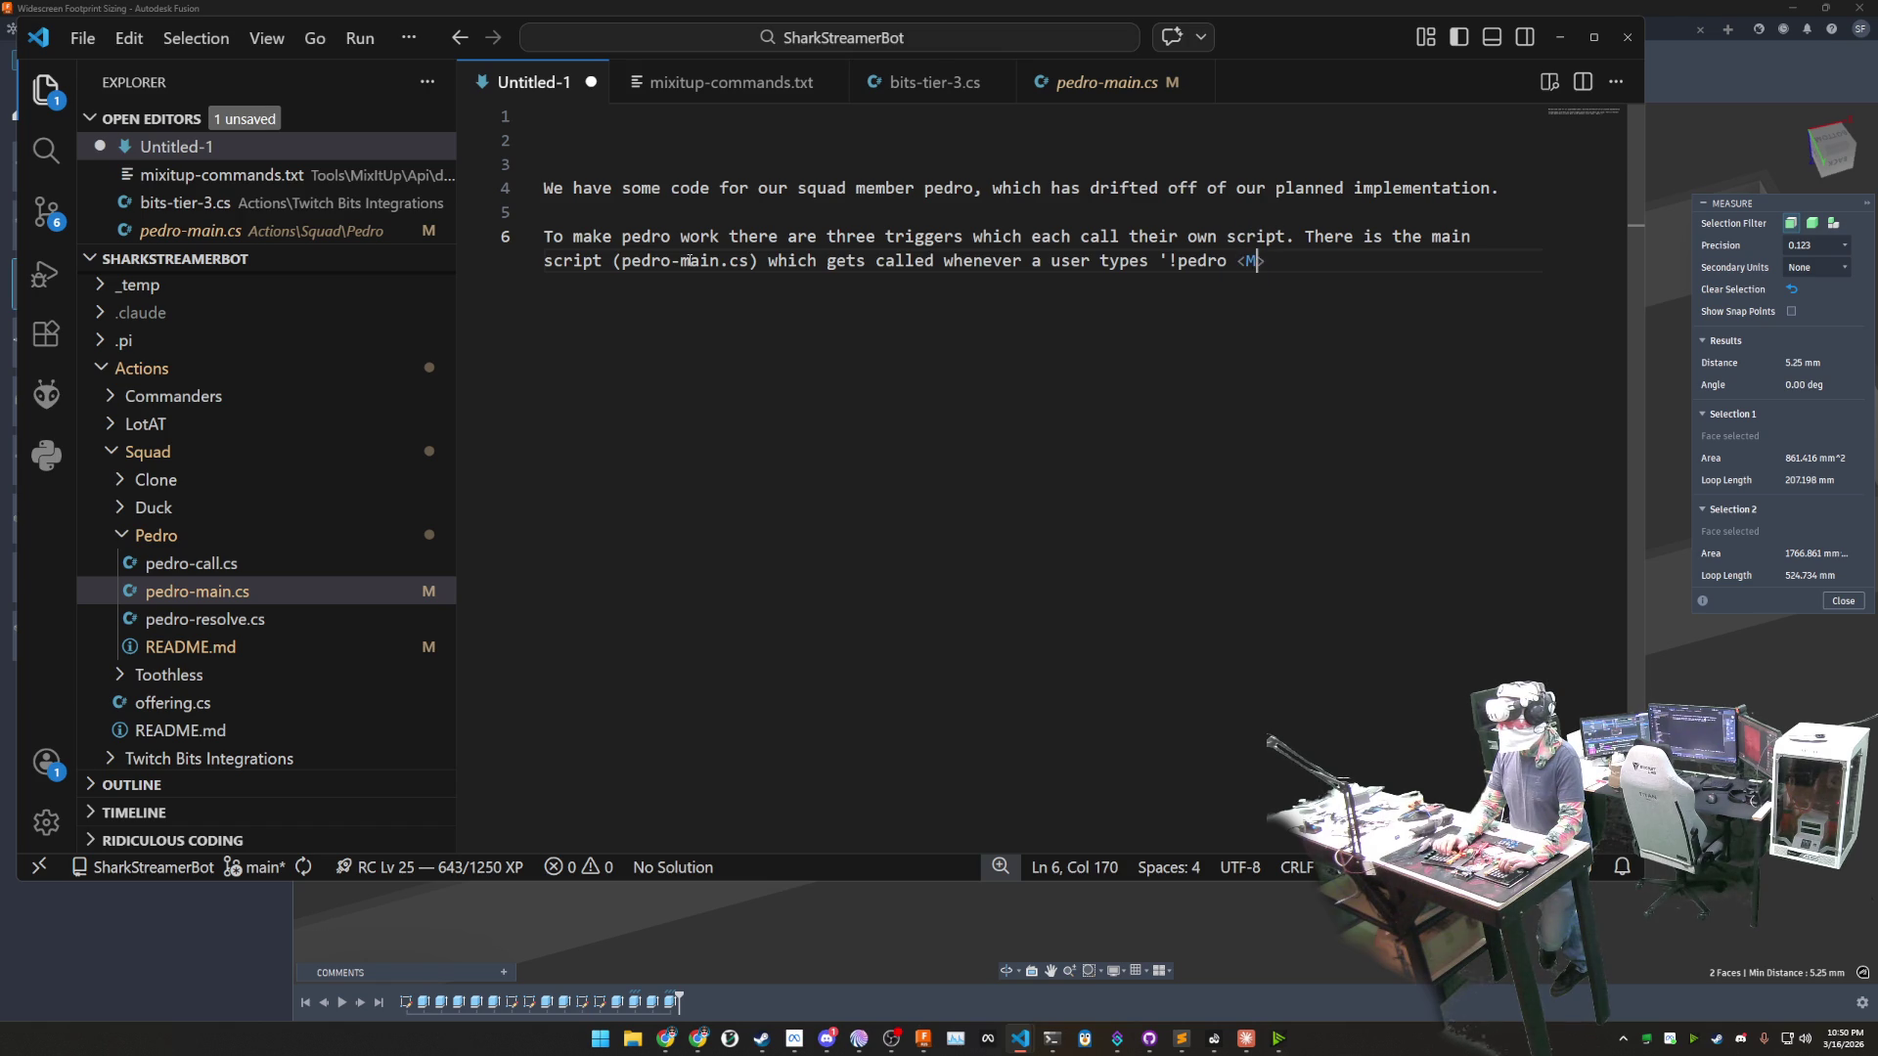
type("essage text")
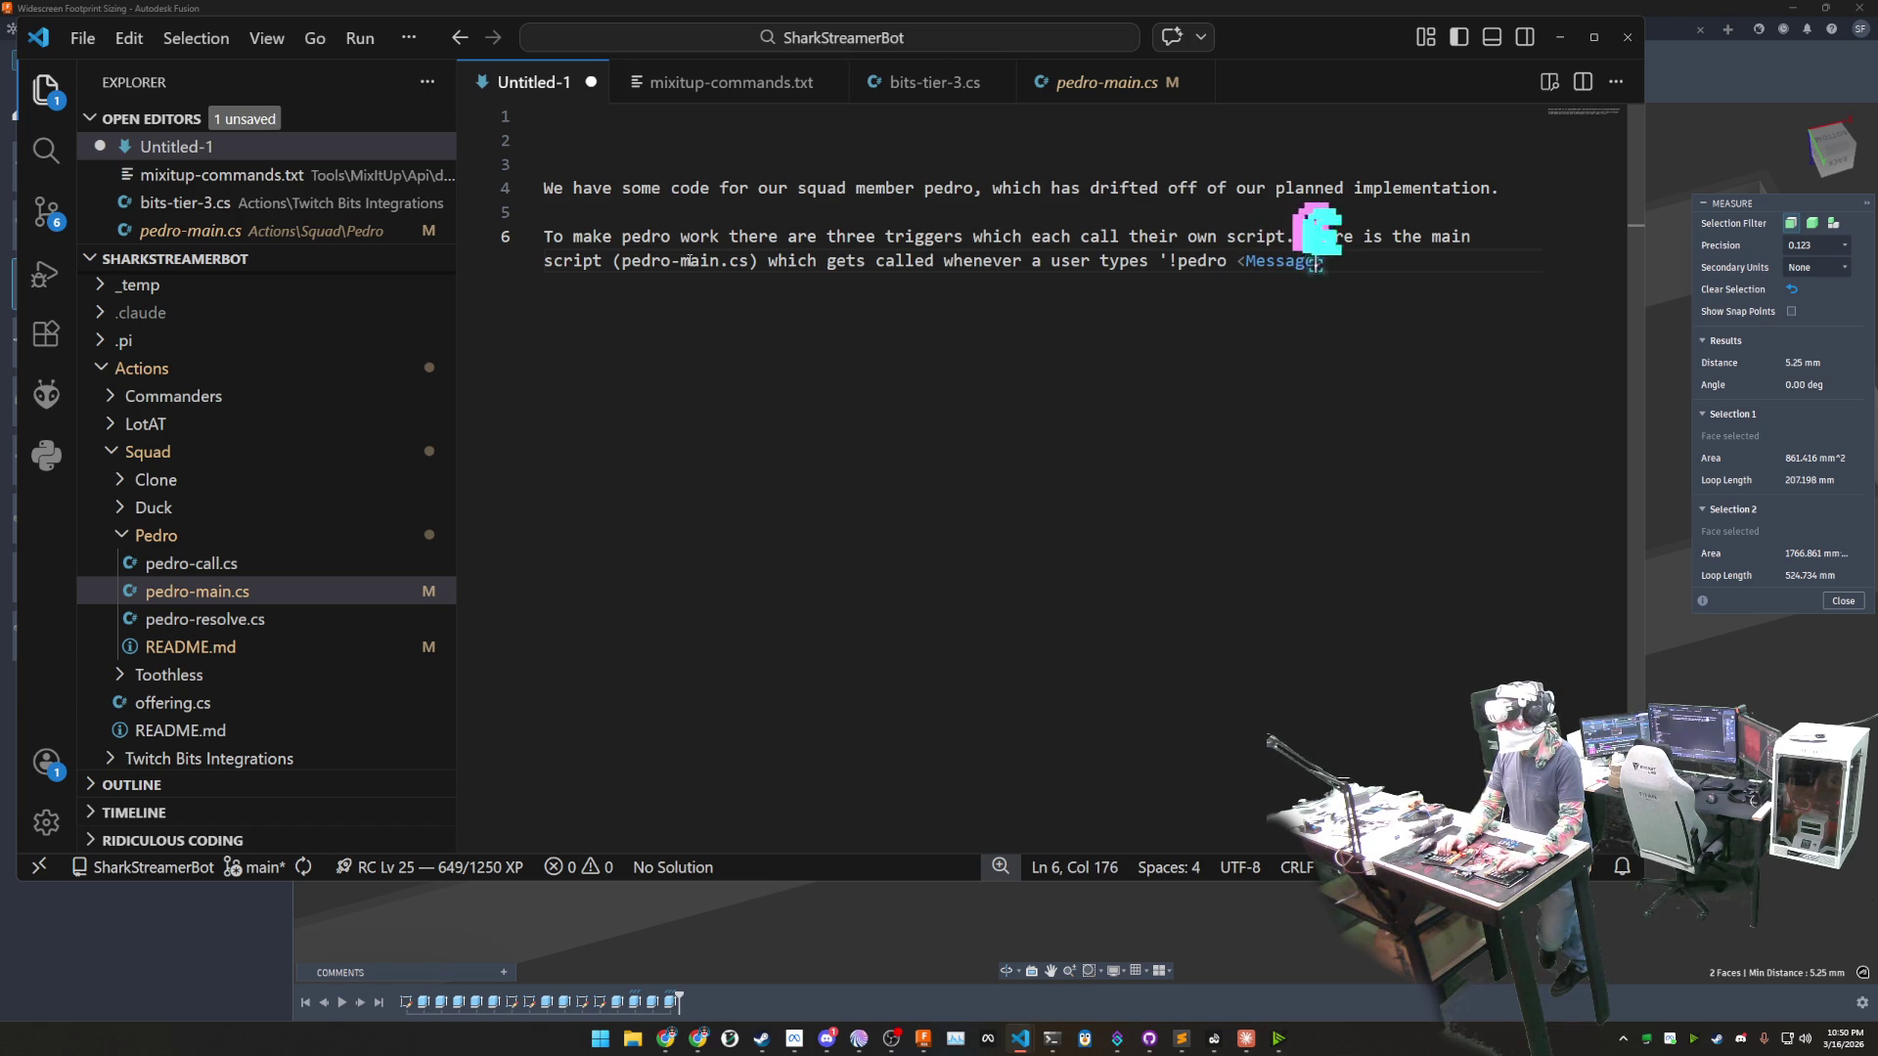
type(">")
type("[")
type(" where")
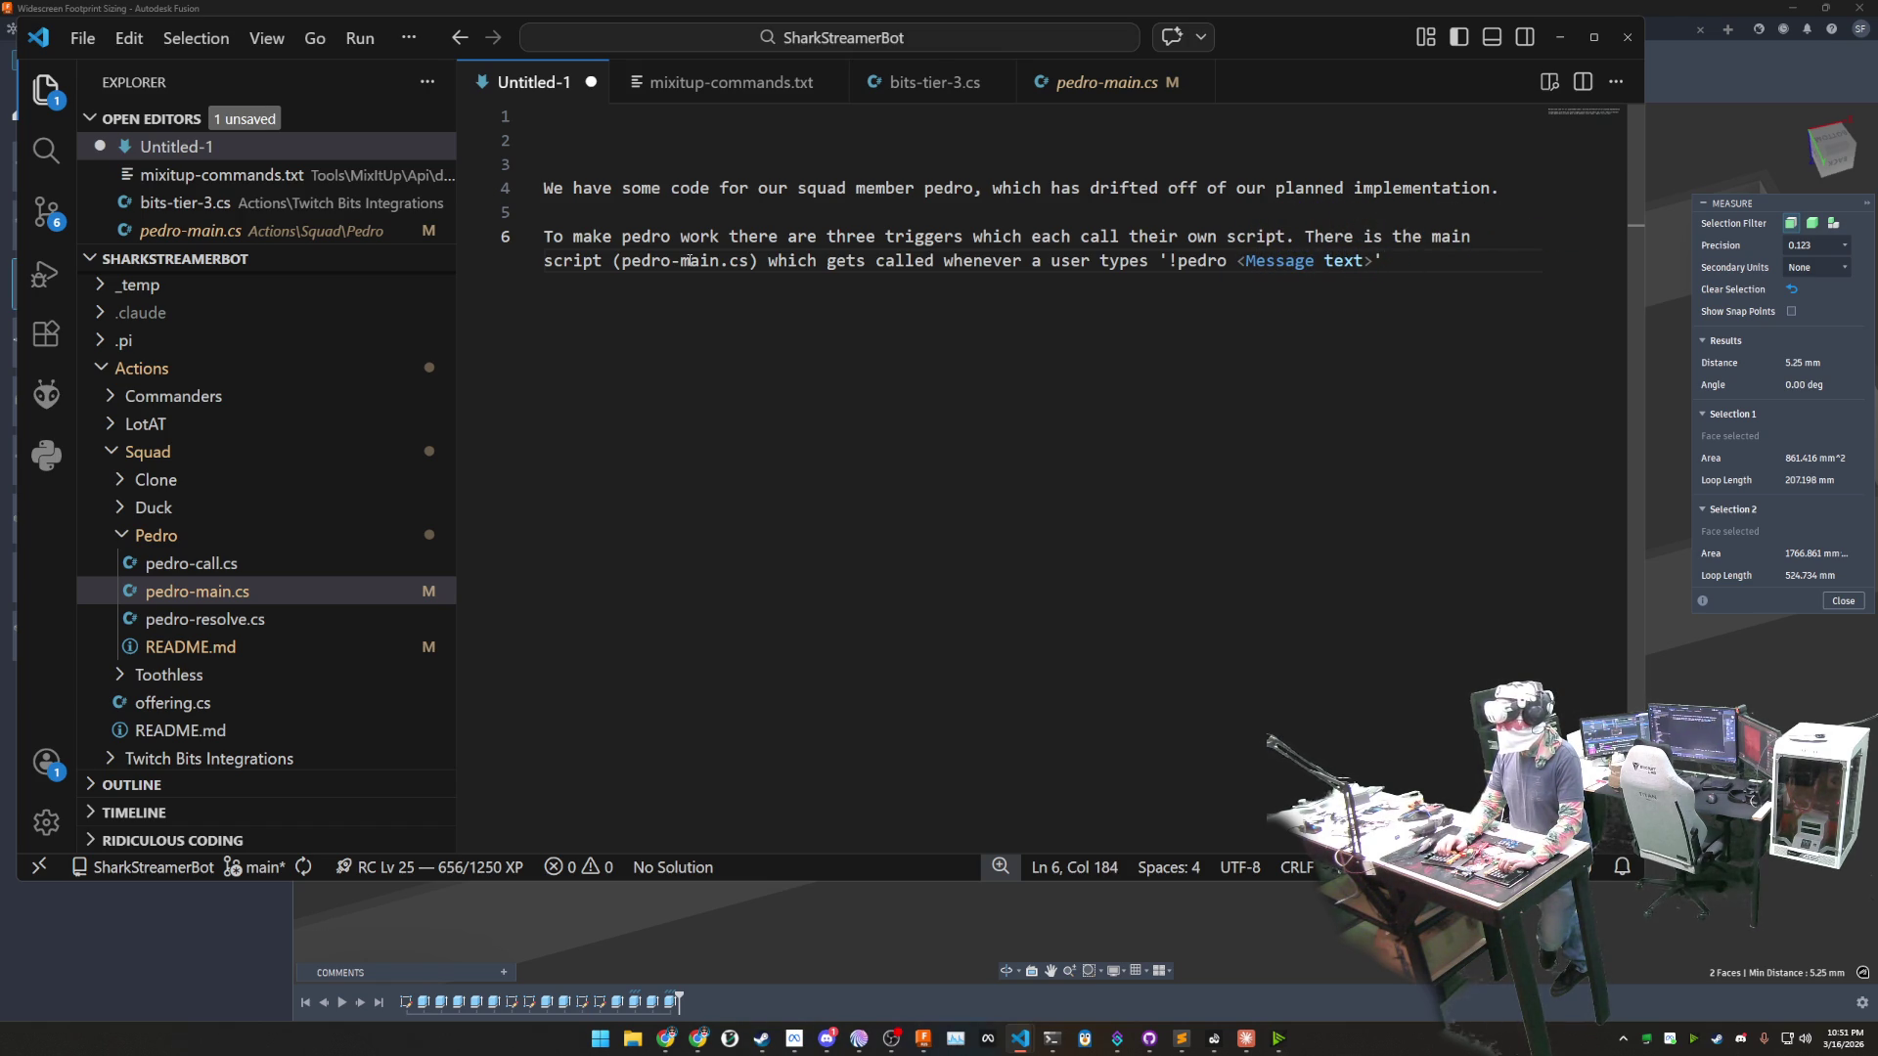
key("BackSpace")
key("BackSpace")
key("BackSpace")
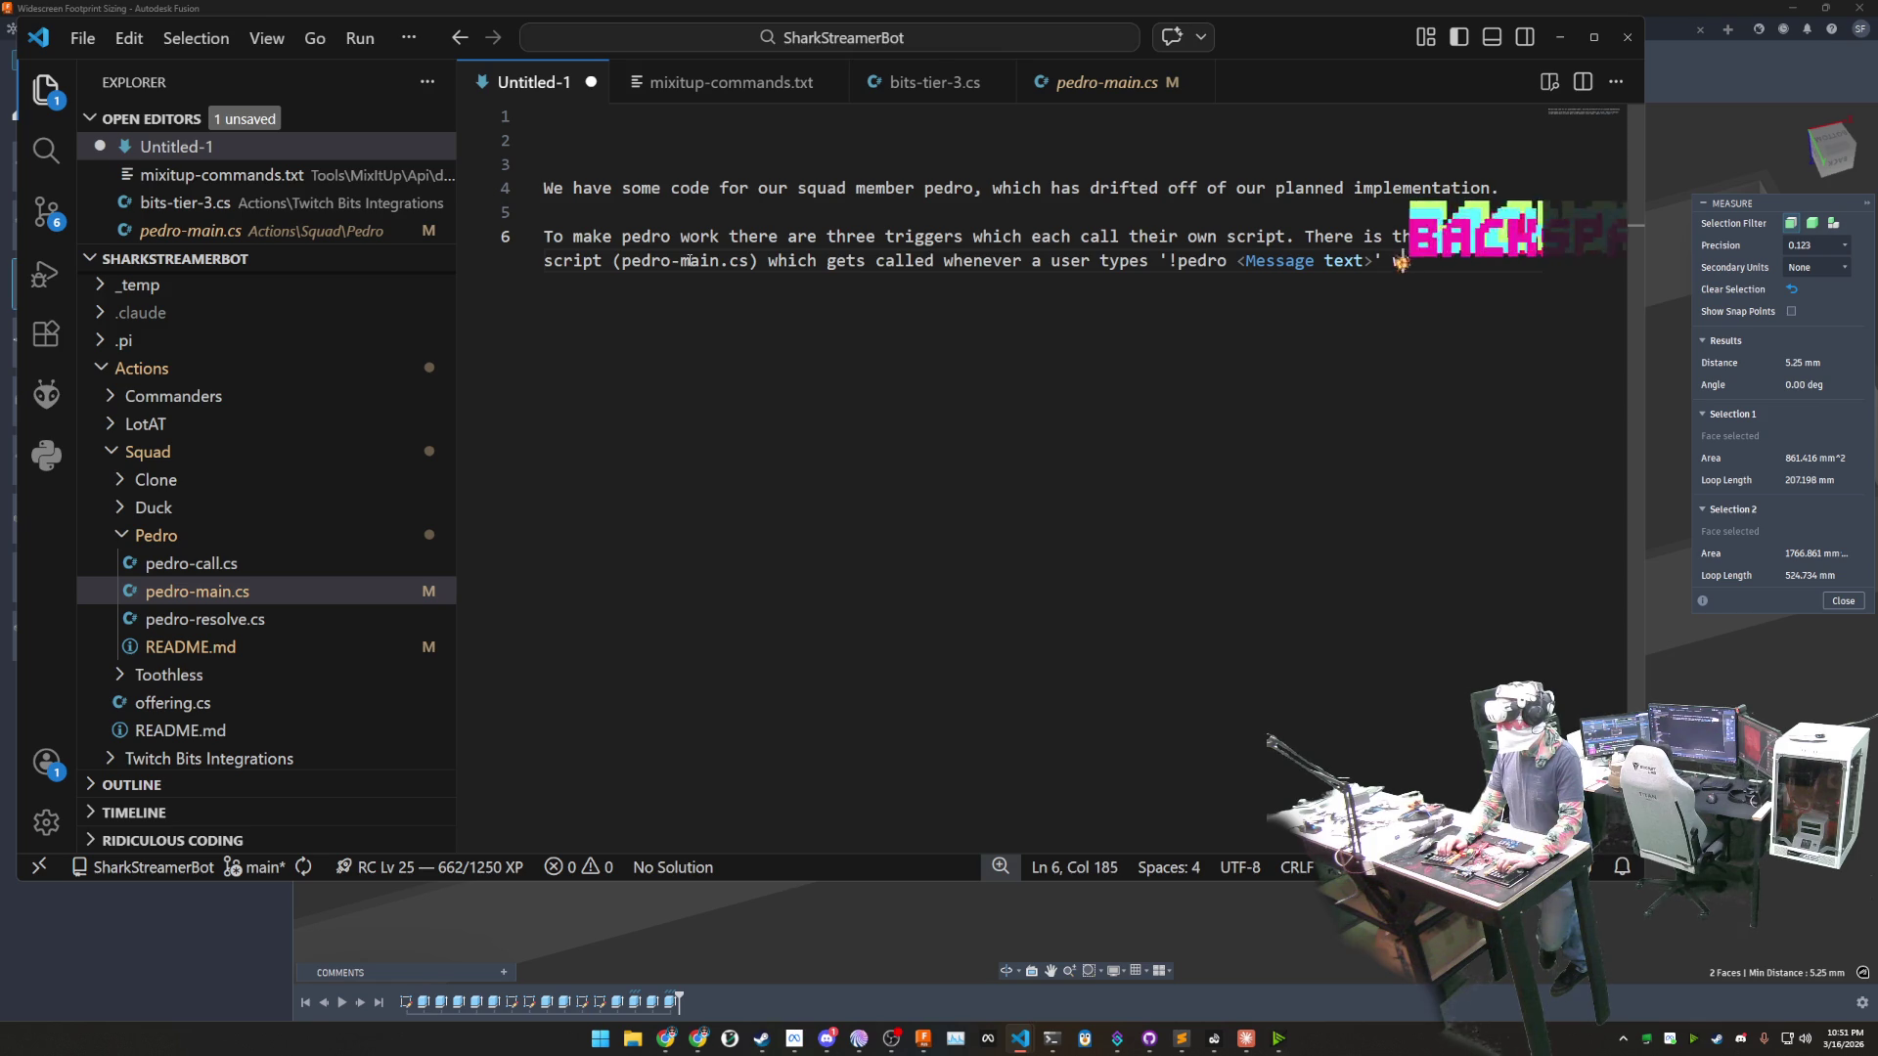
type(".")
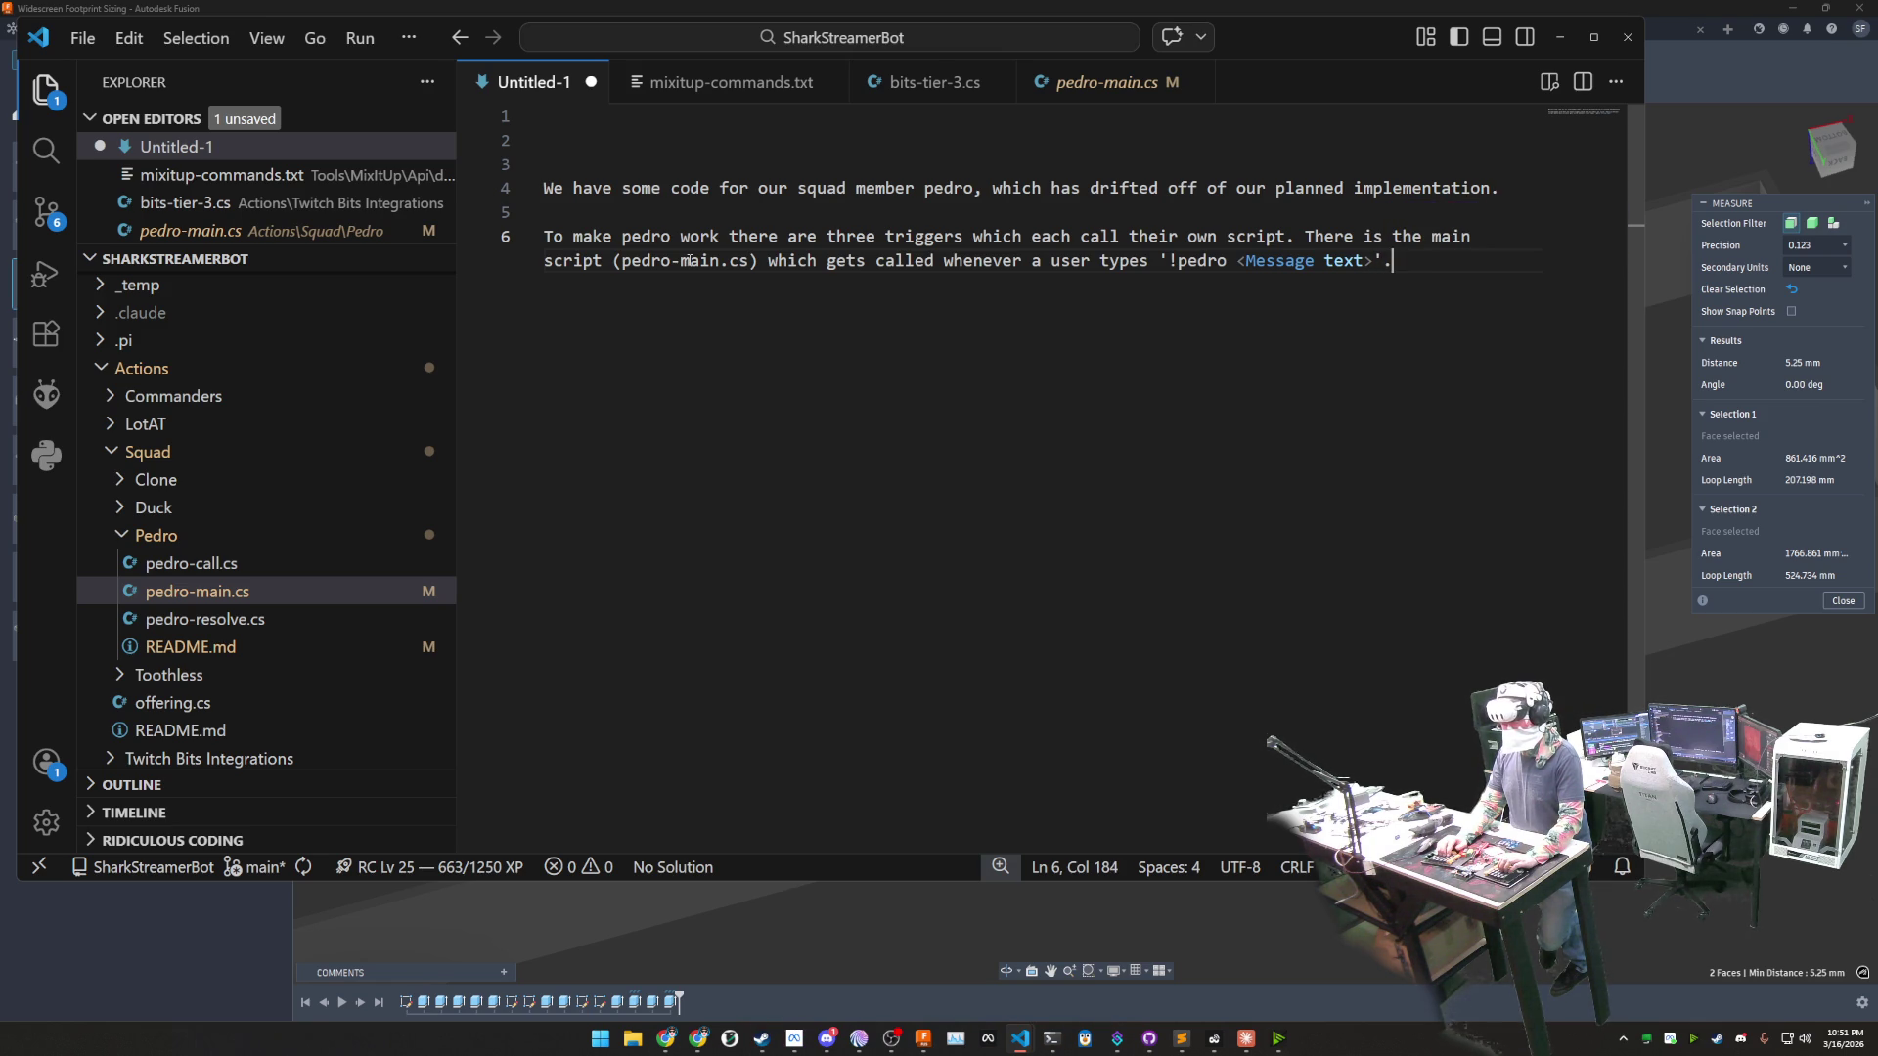
type(" There is the")
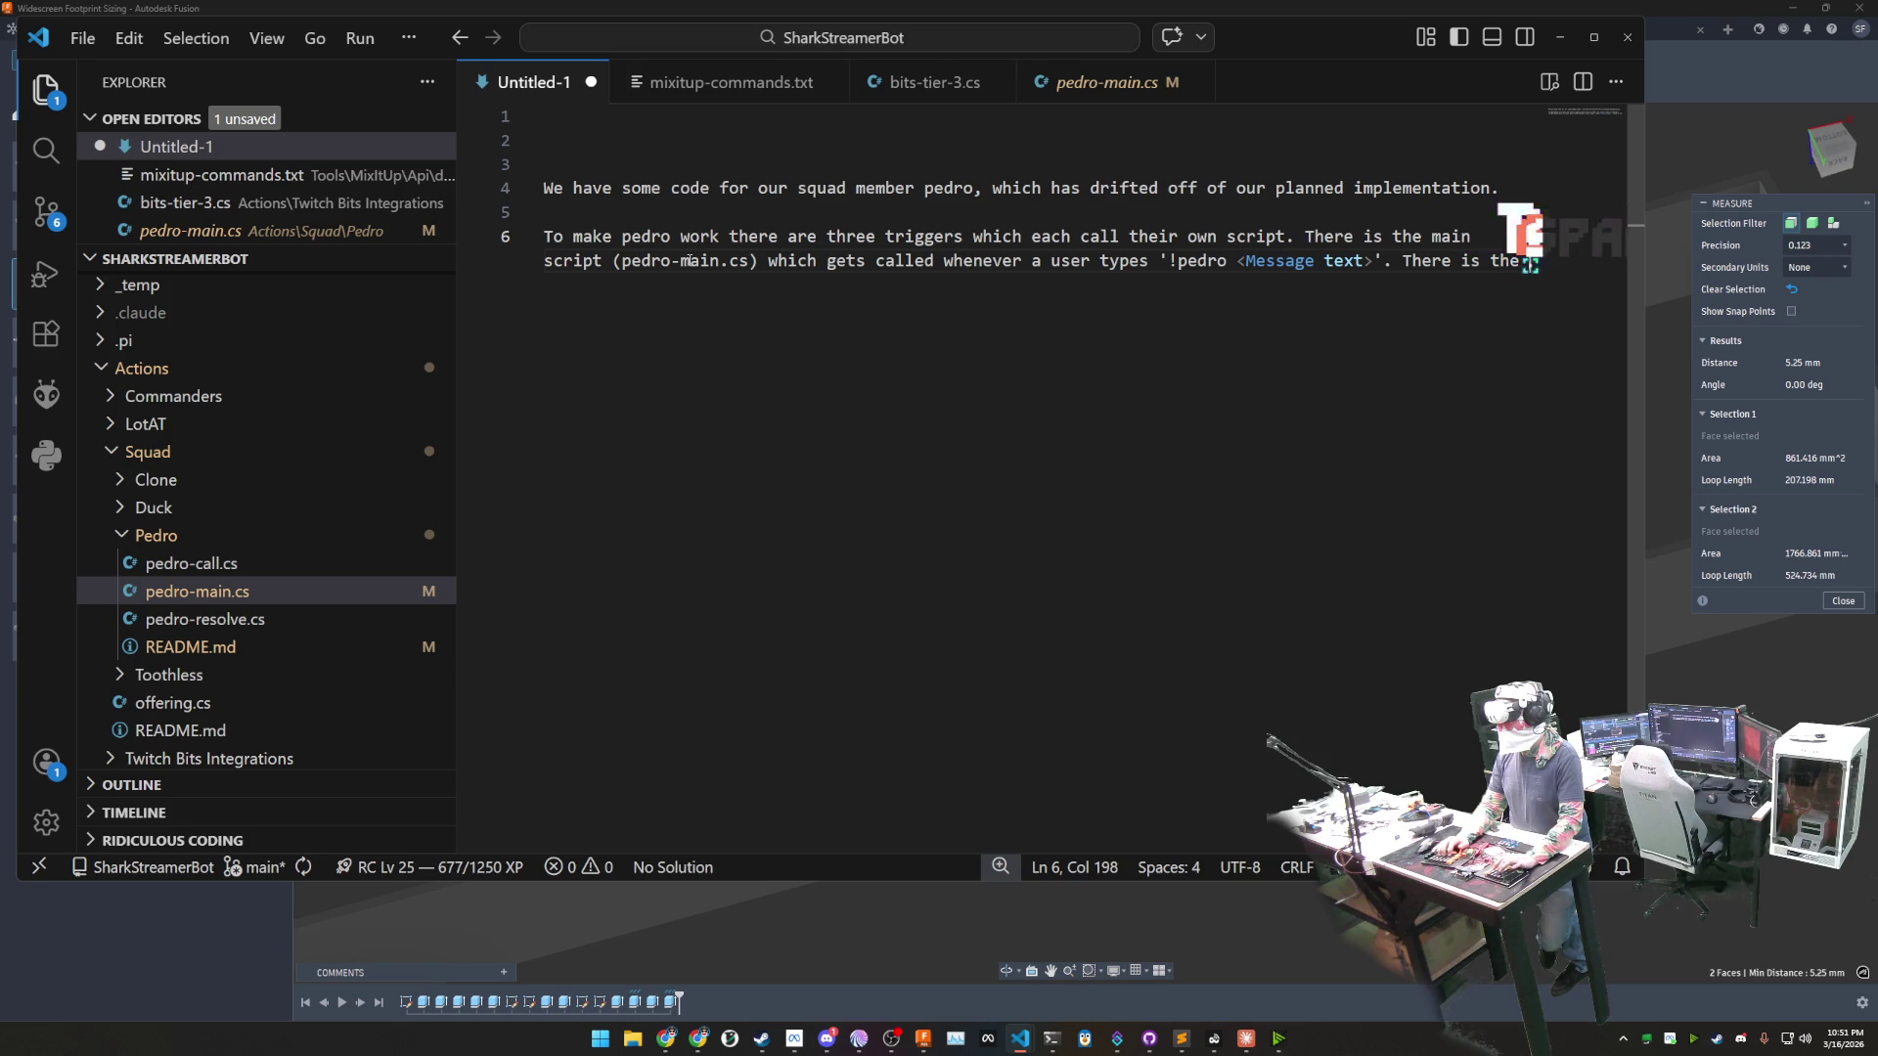
type(" 'call")
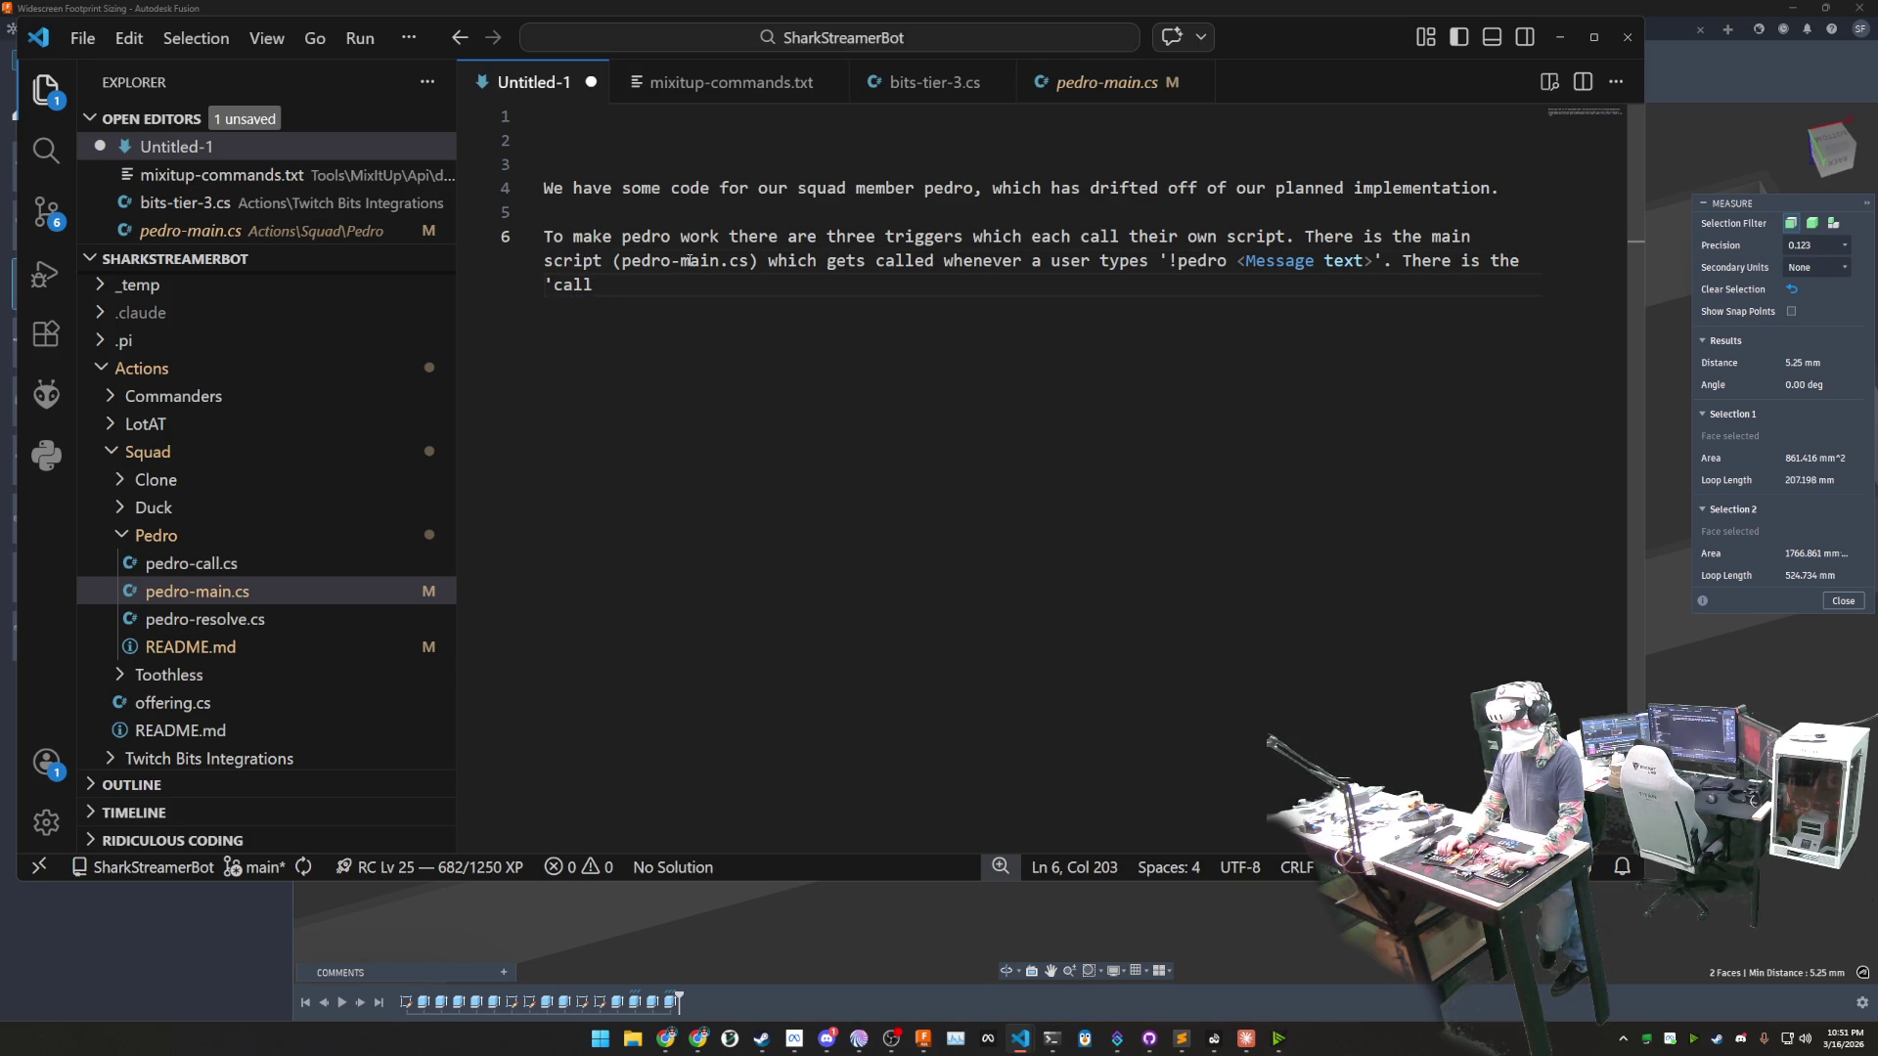
key("BackSpace")
key("BackSpace")
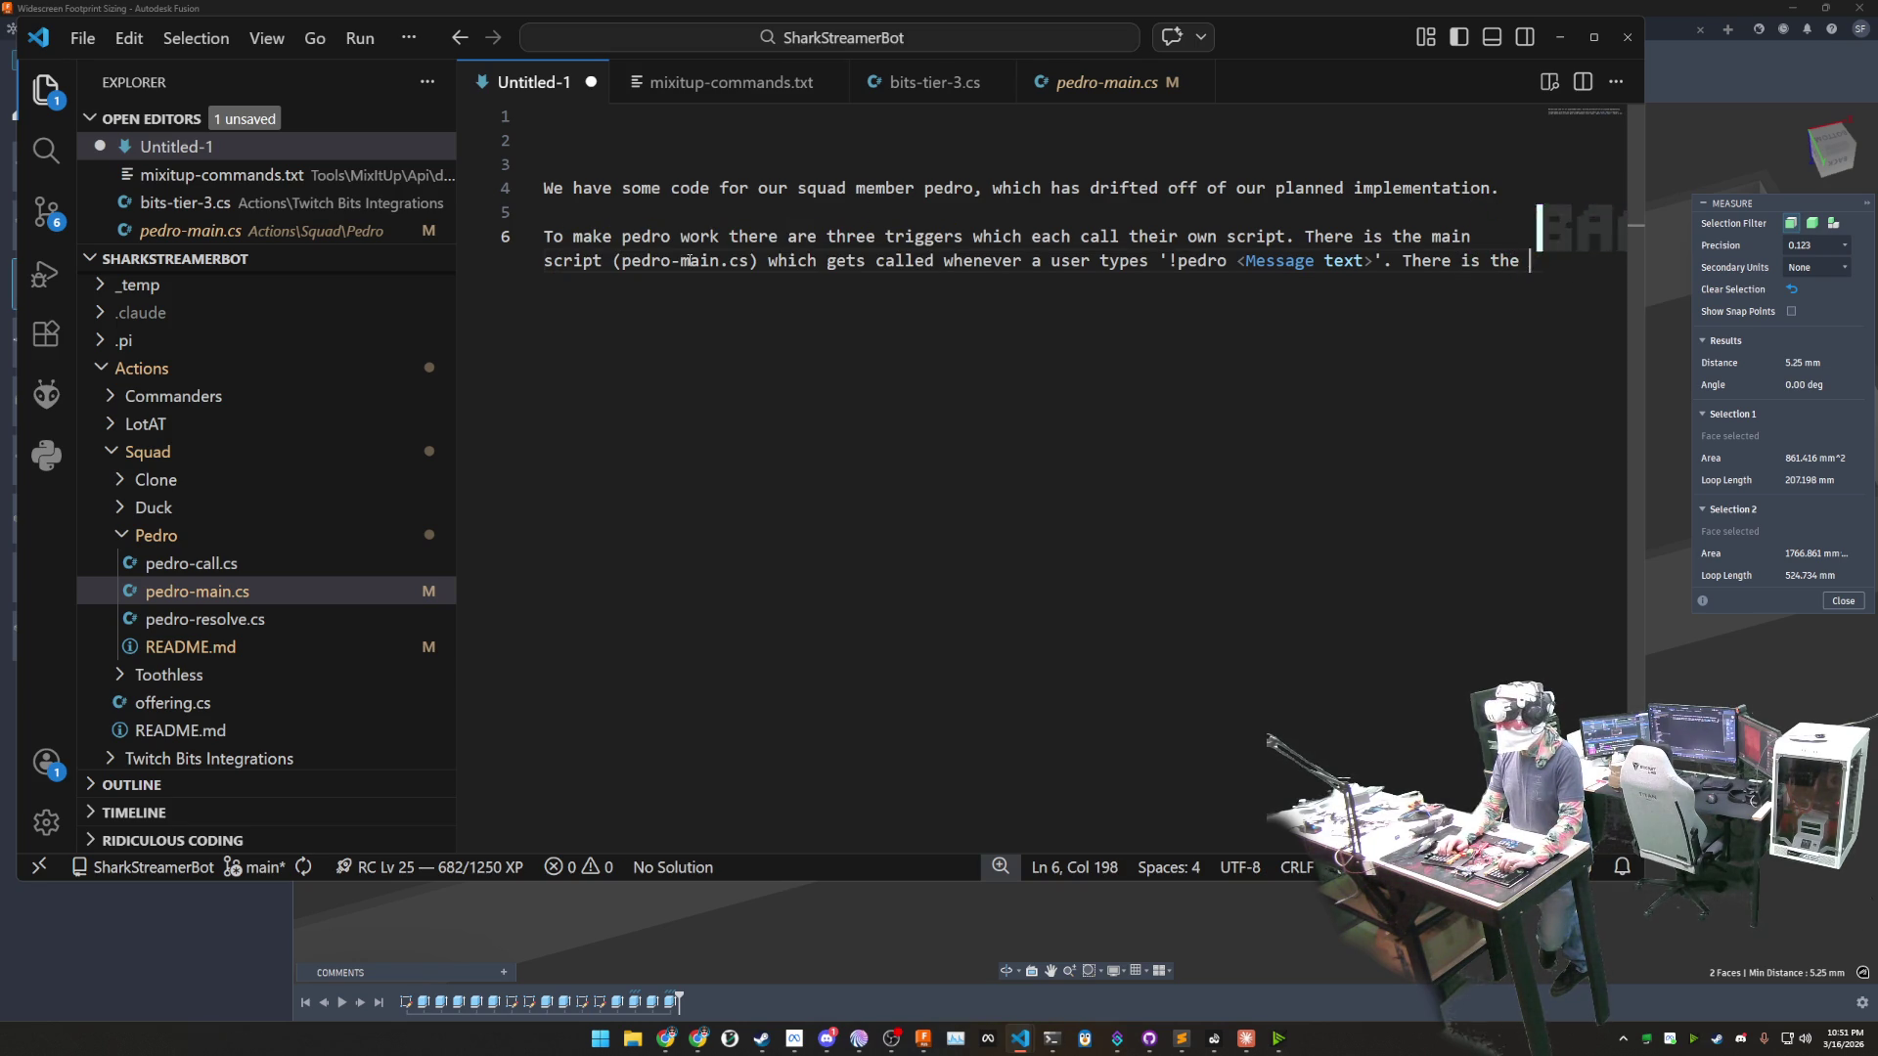
- Describe pedro-call.cs as running on any message containing 'pedro', then begin the resolve.cs sentence
type("cal script '")
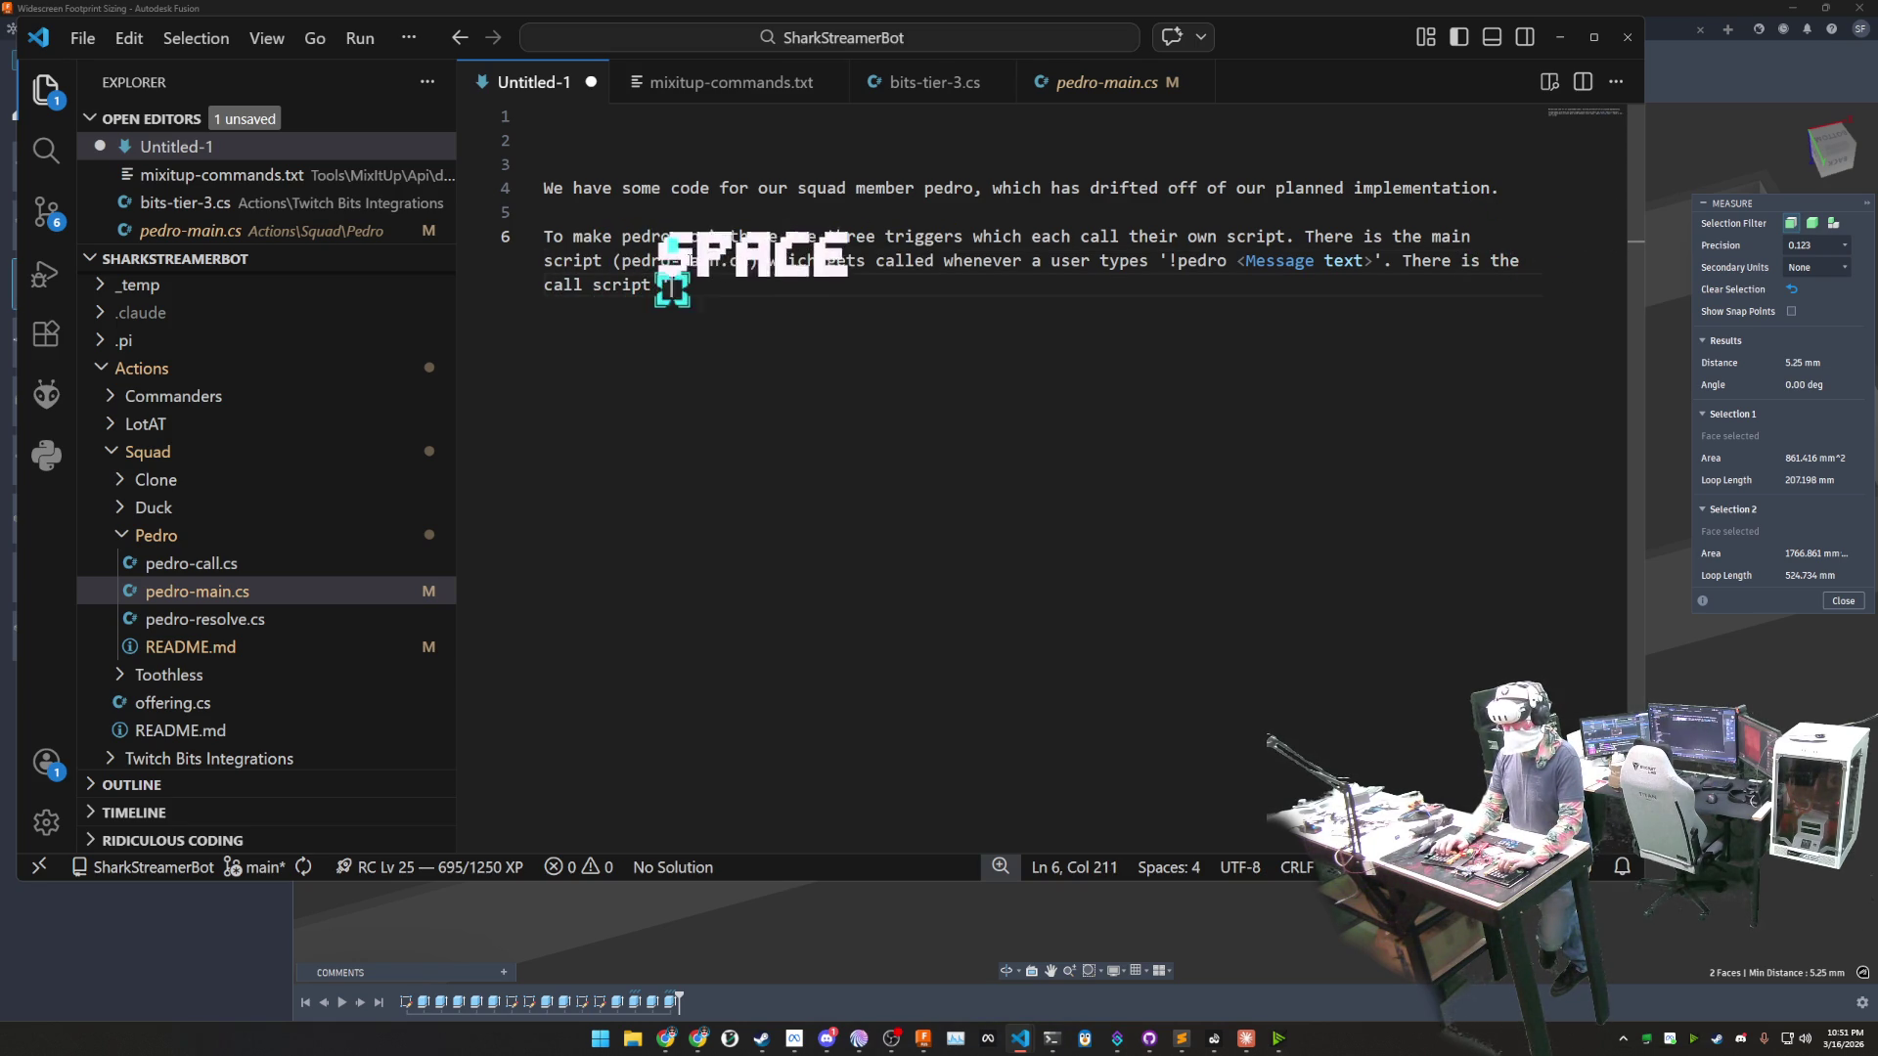
key("BackSpace")
type("(pedr")
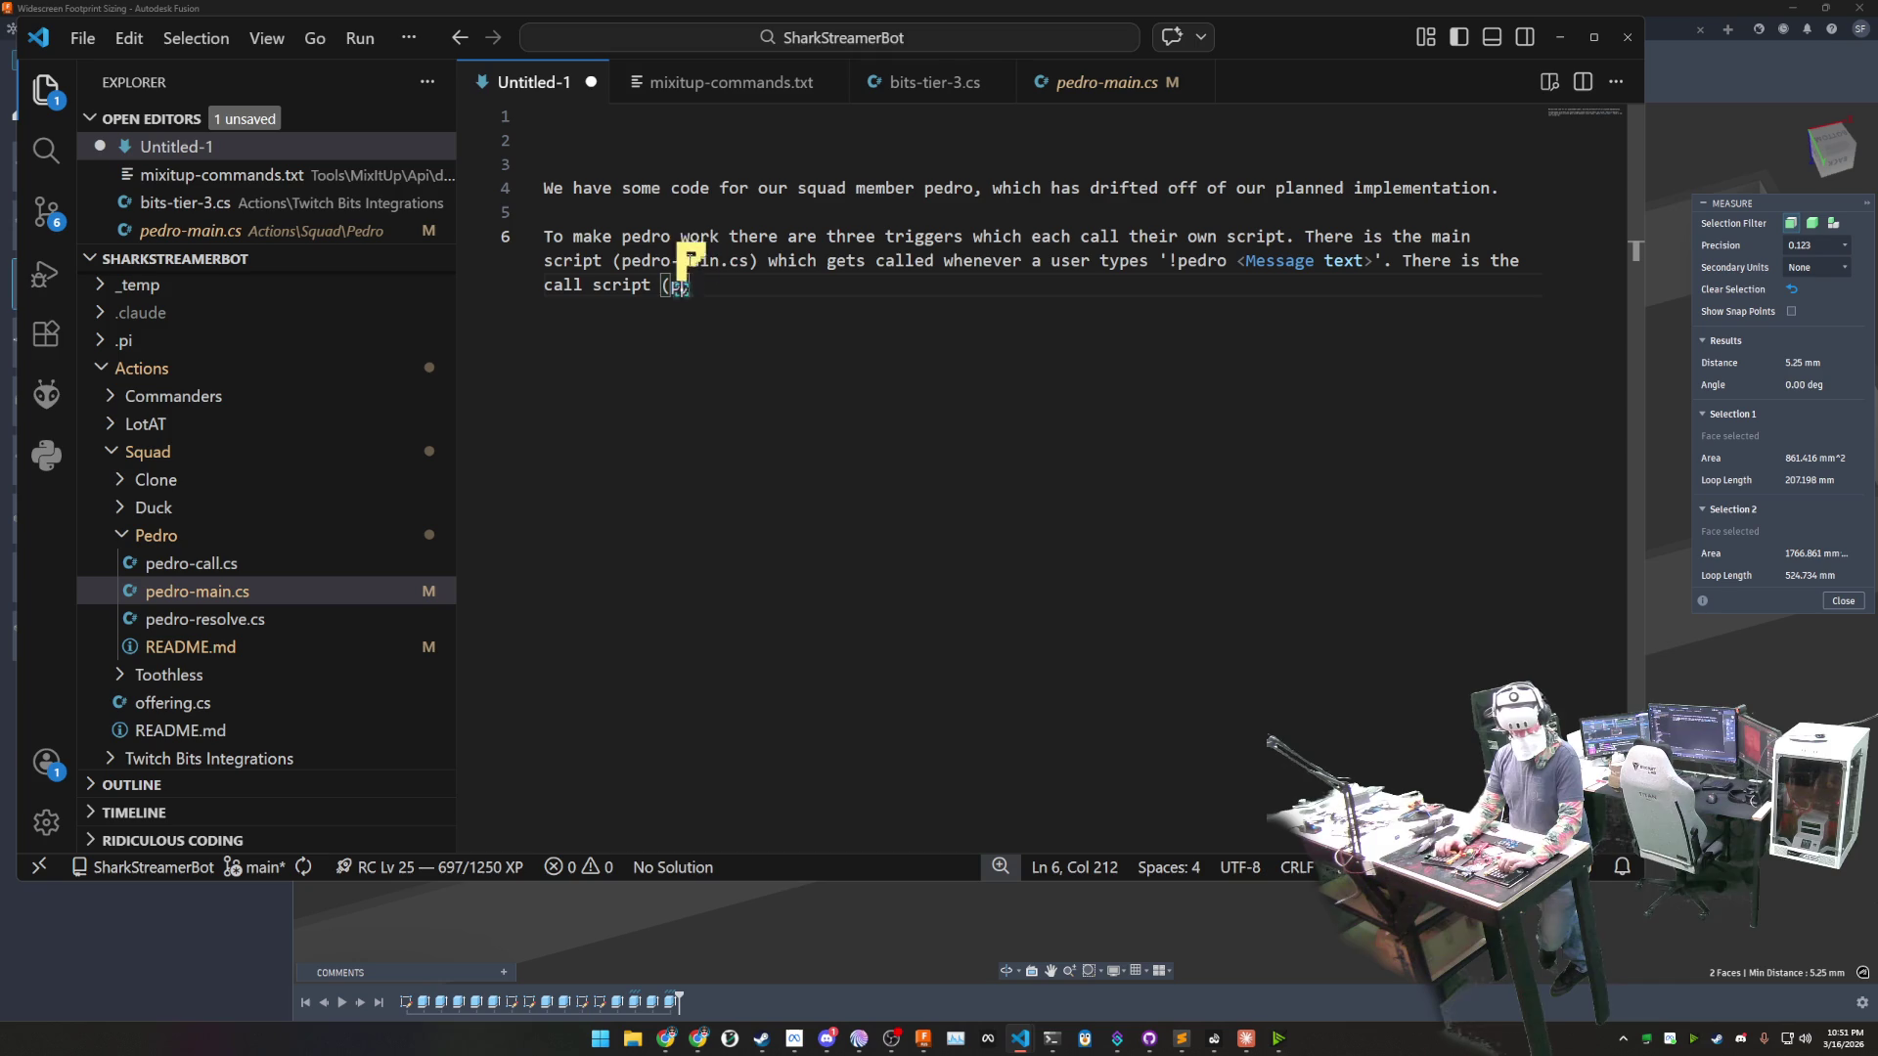
type("o-call.")
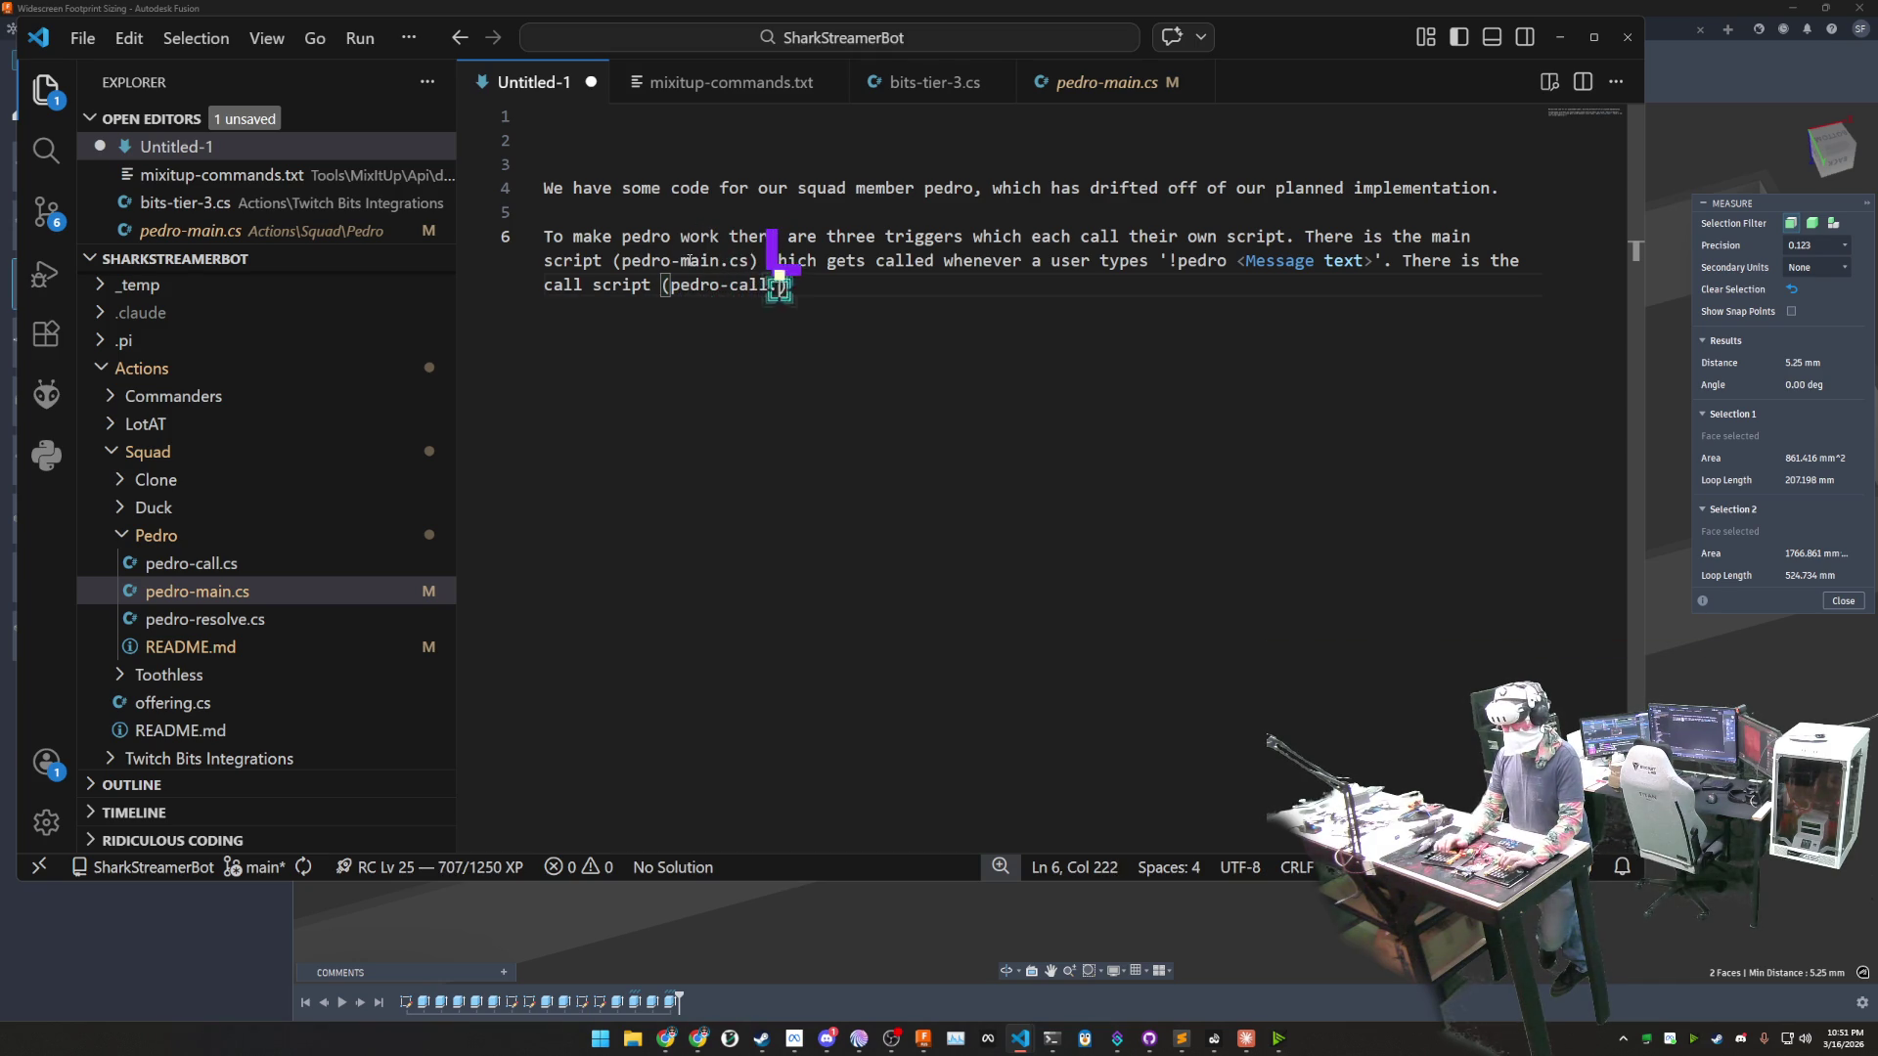
type("cs) whi")
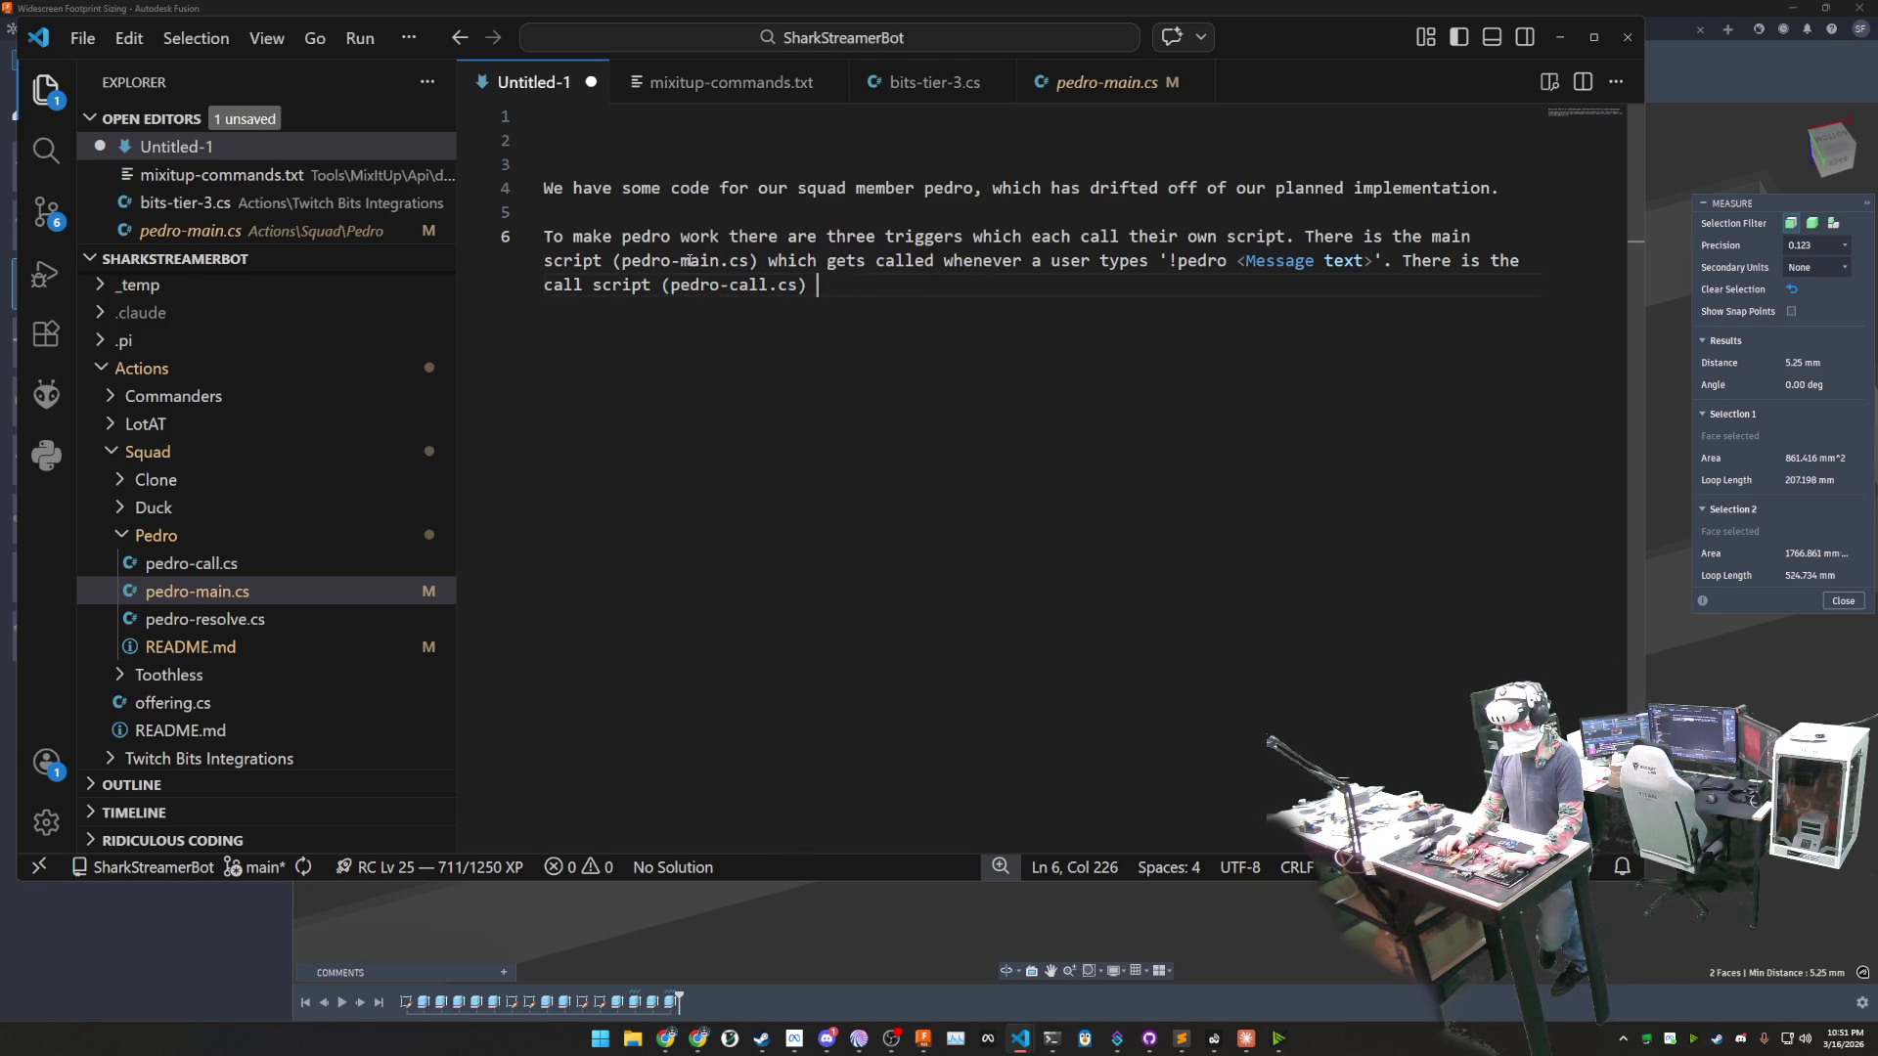
type("ch is")
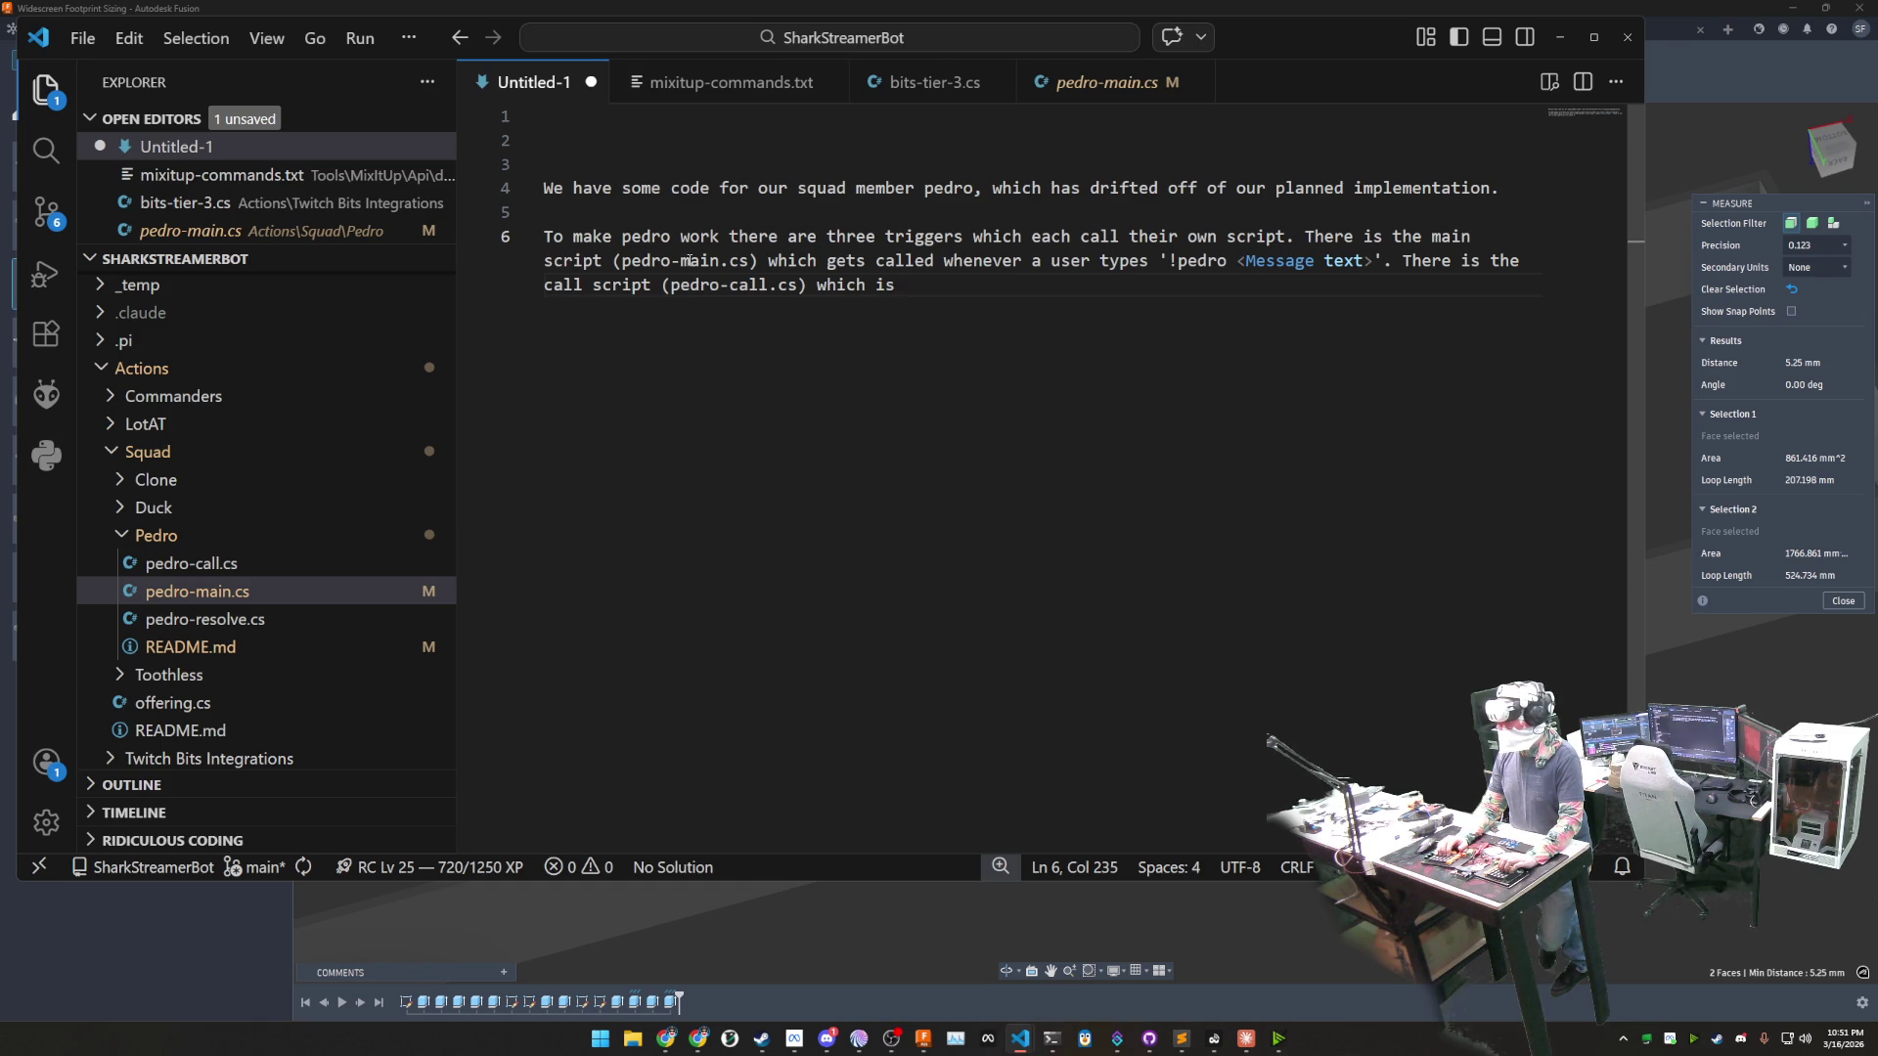
type("caled")
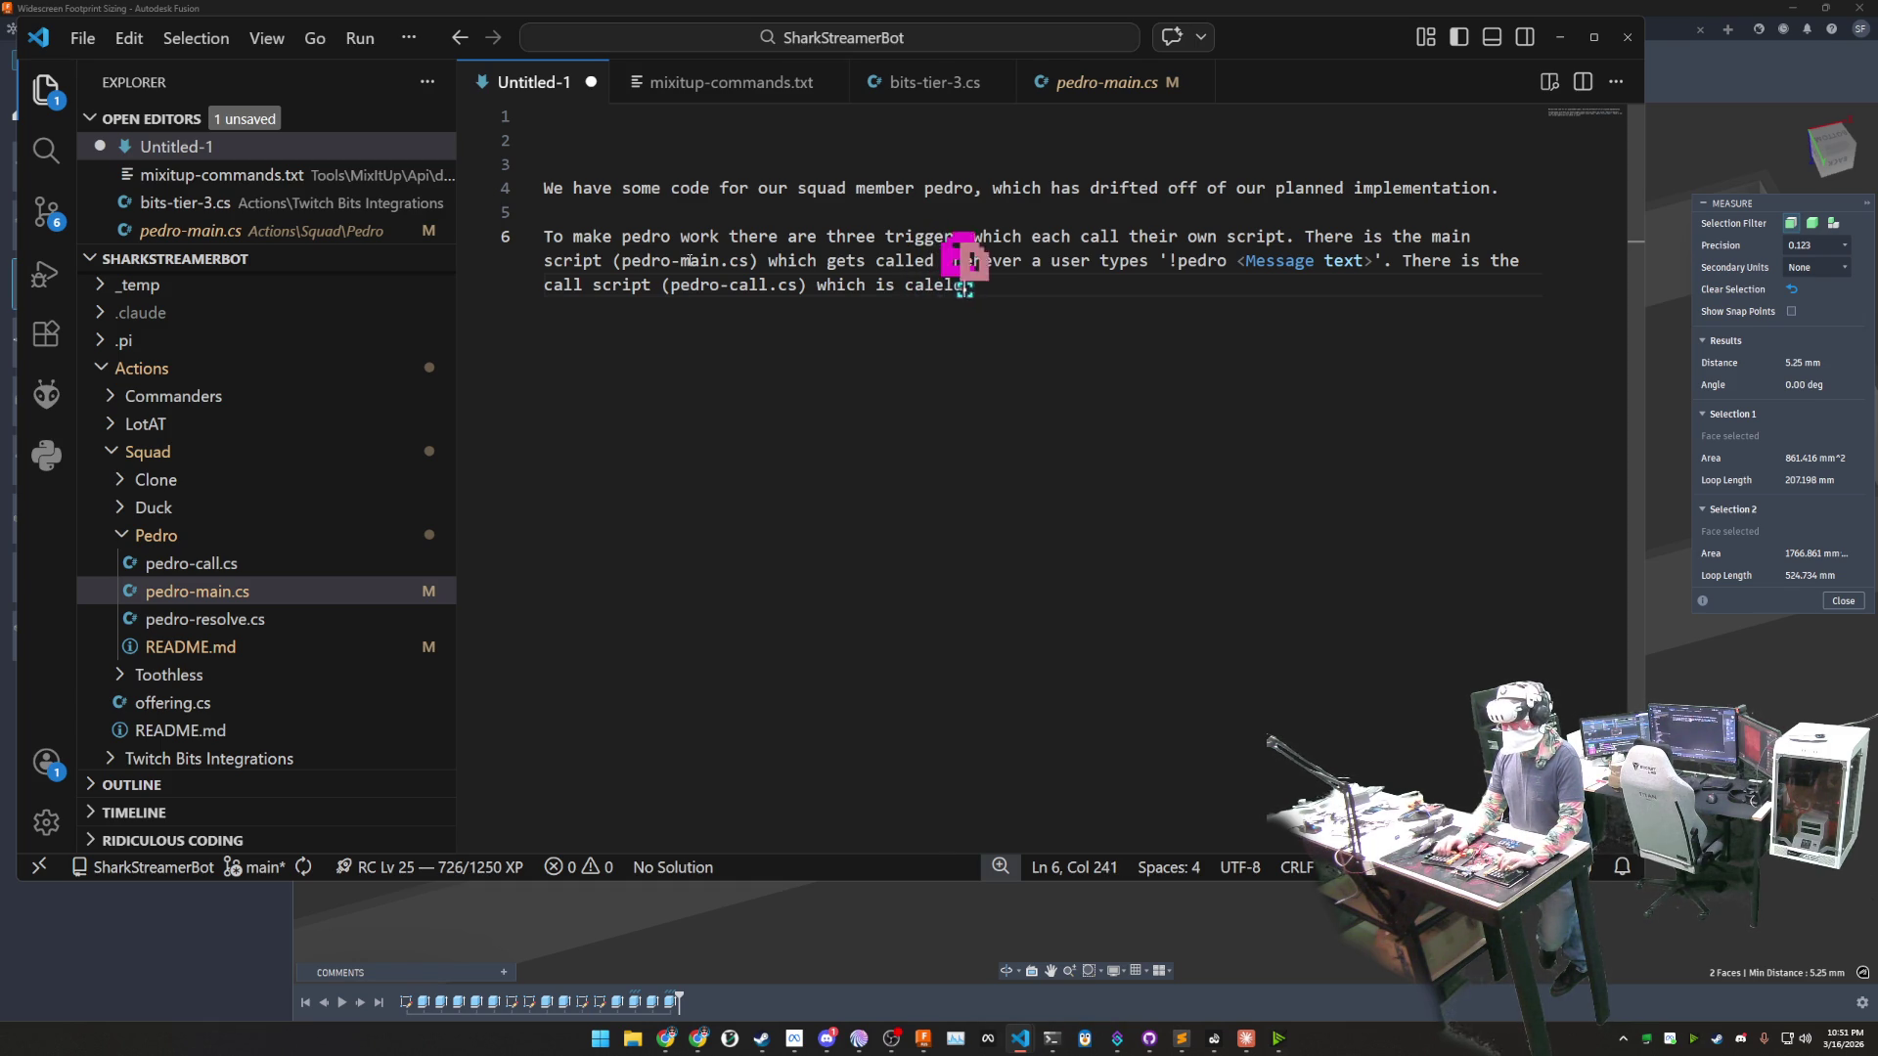
key("BackSpace")
key("BackSpace")
type("led")
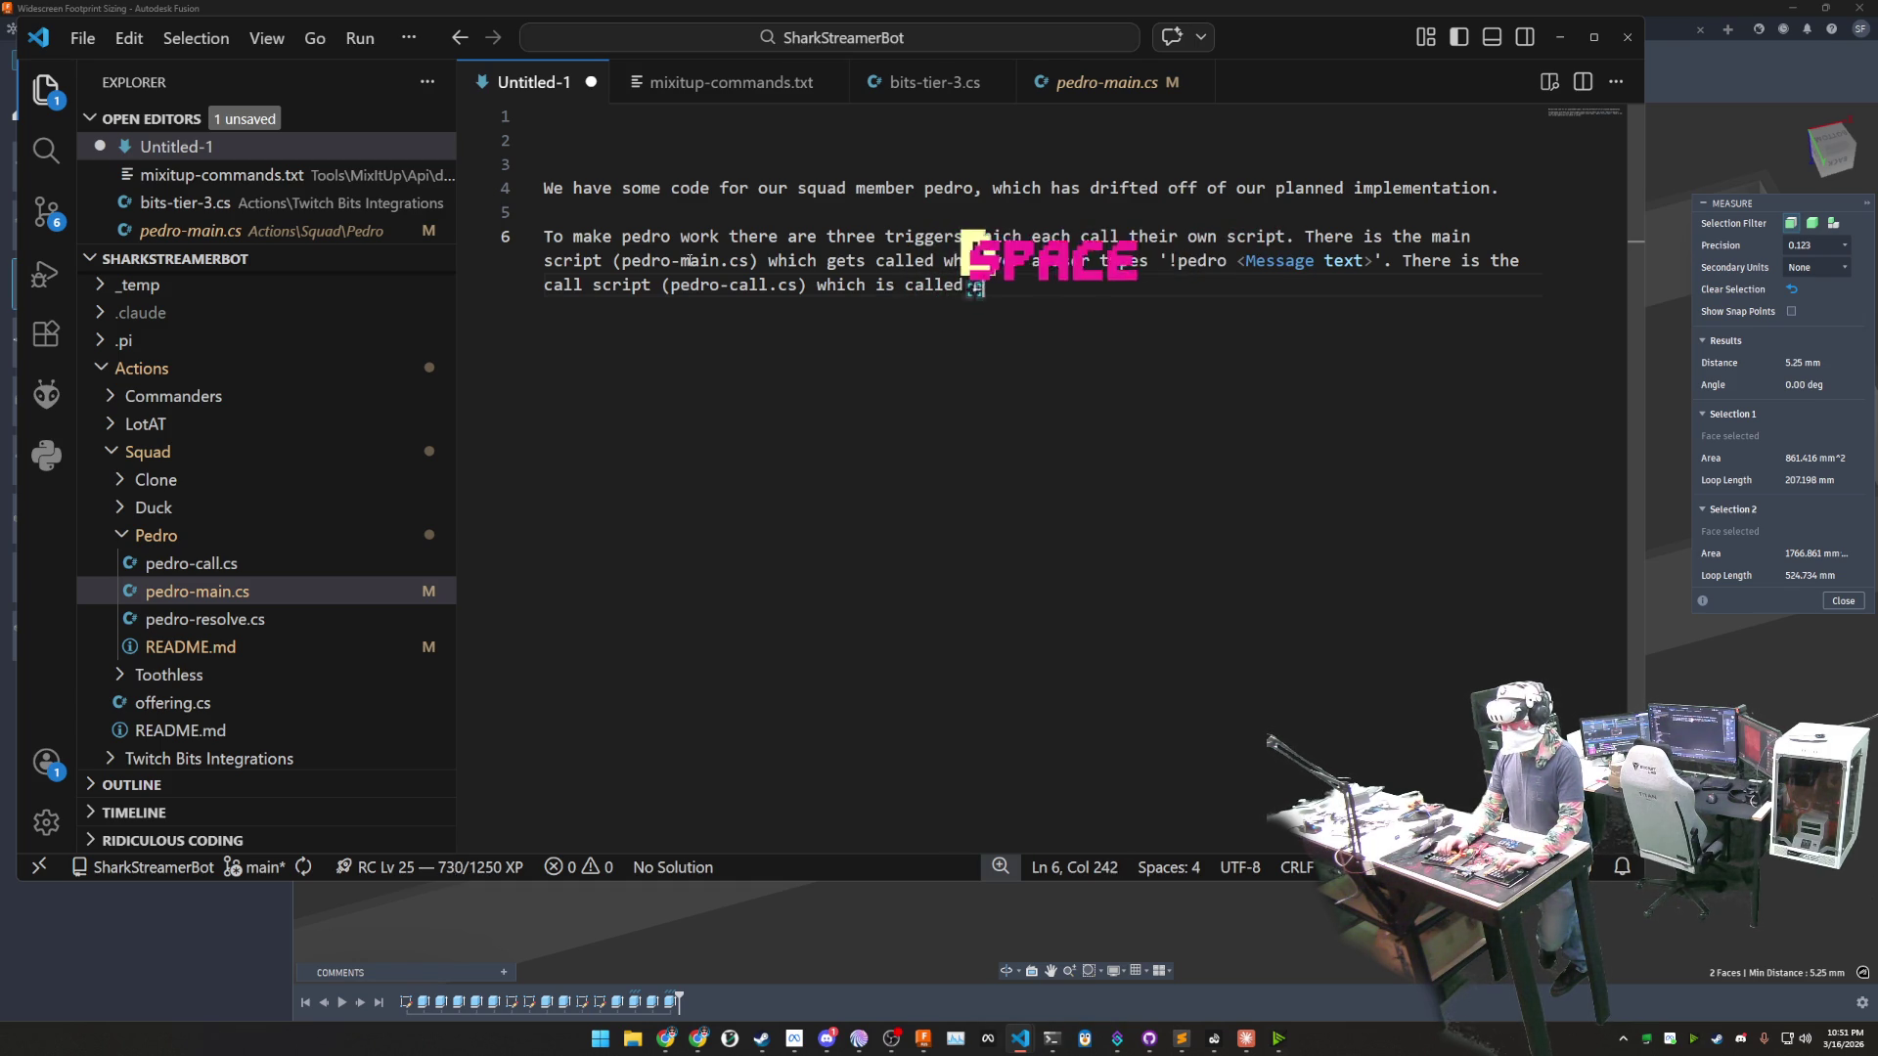
type(" every time a us")
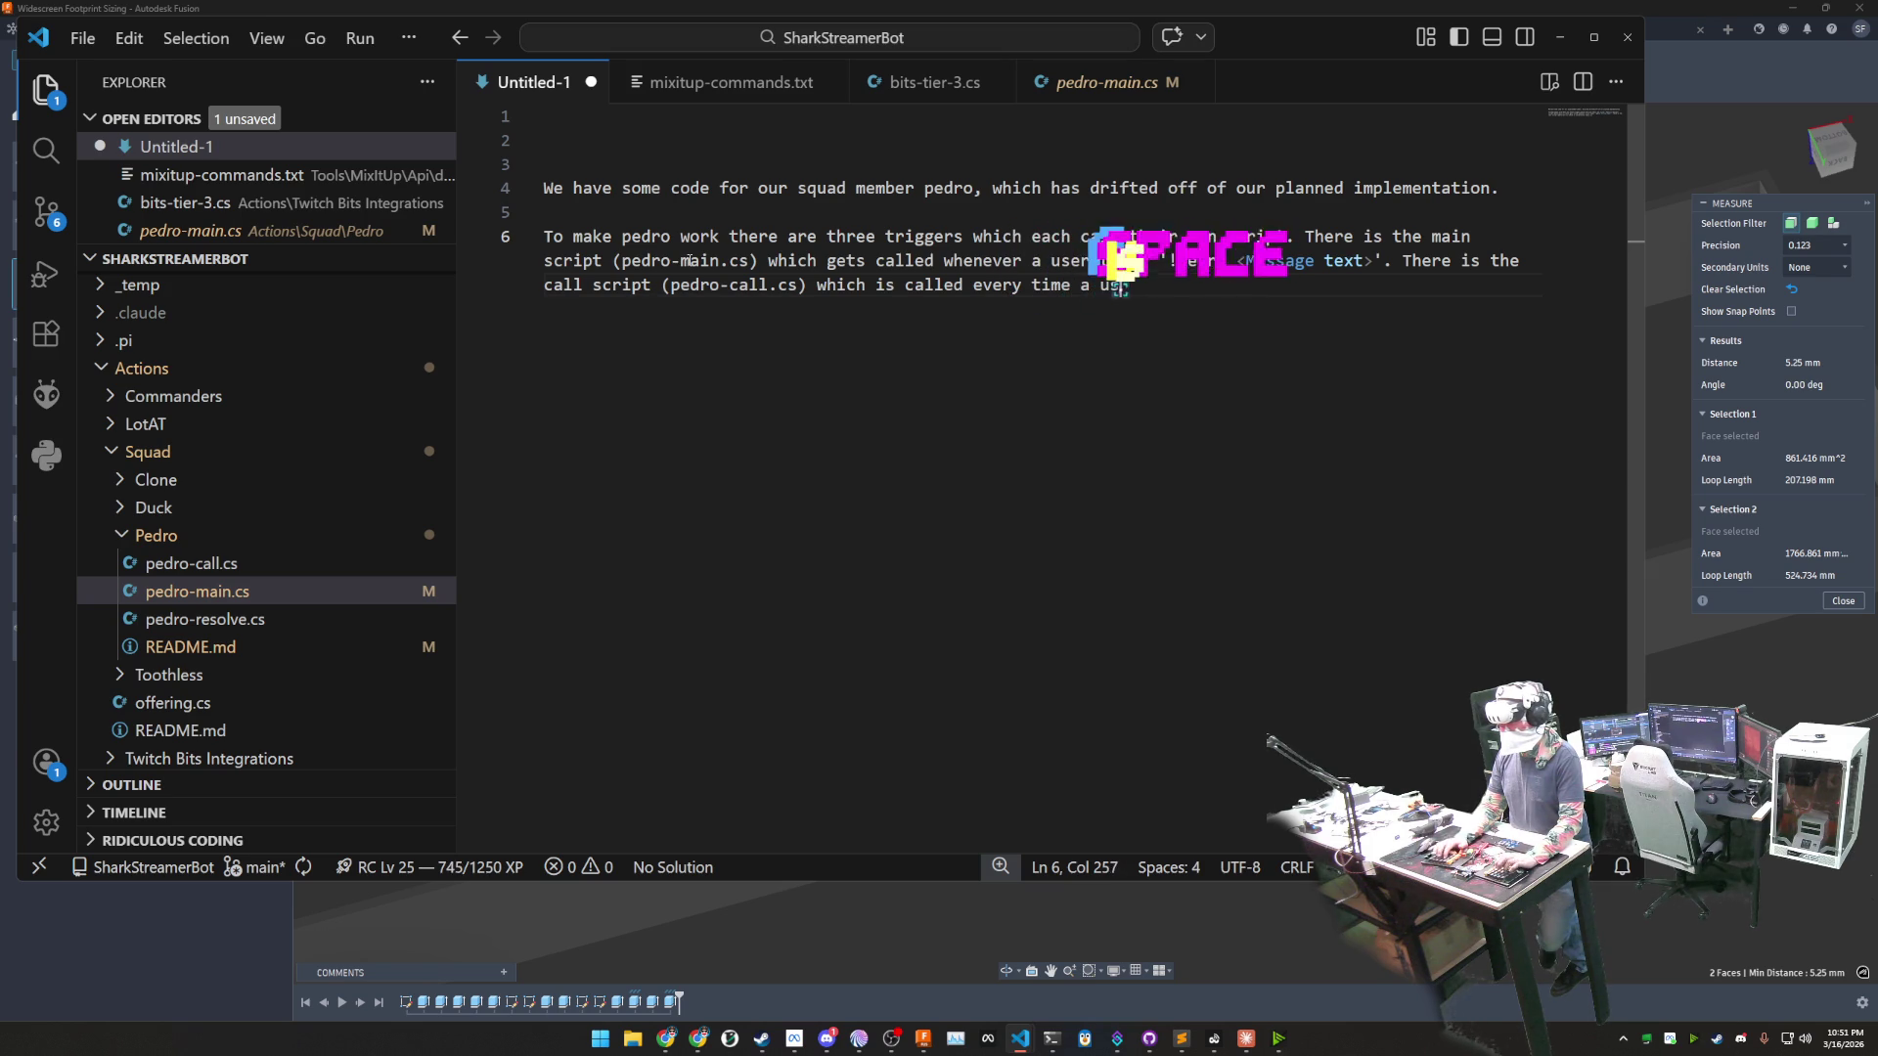
type("er types a mess")
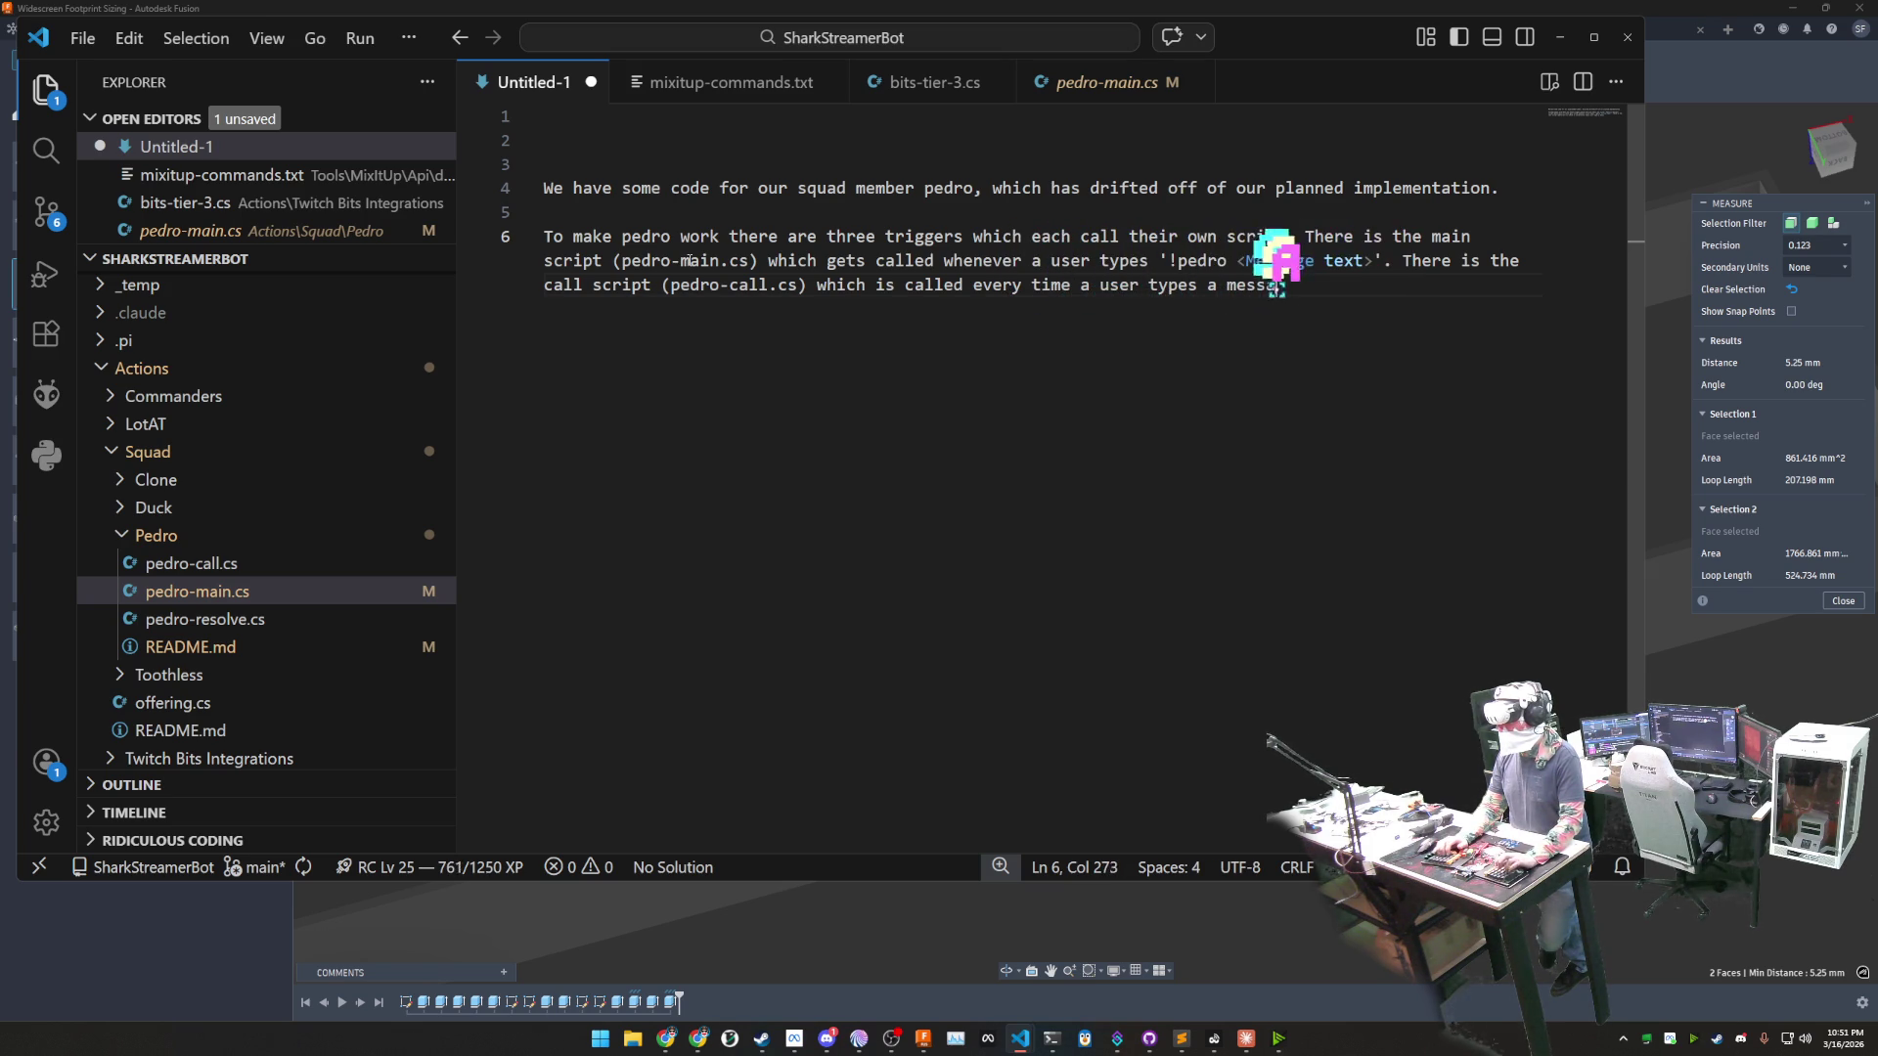
type("age that contains ")
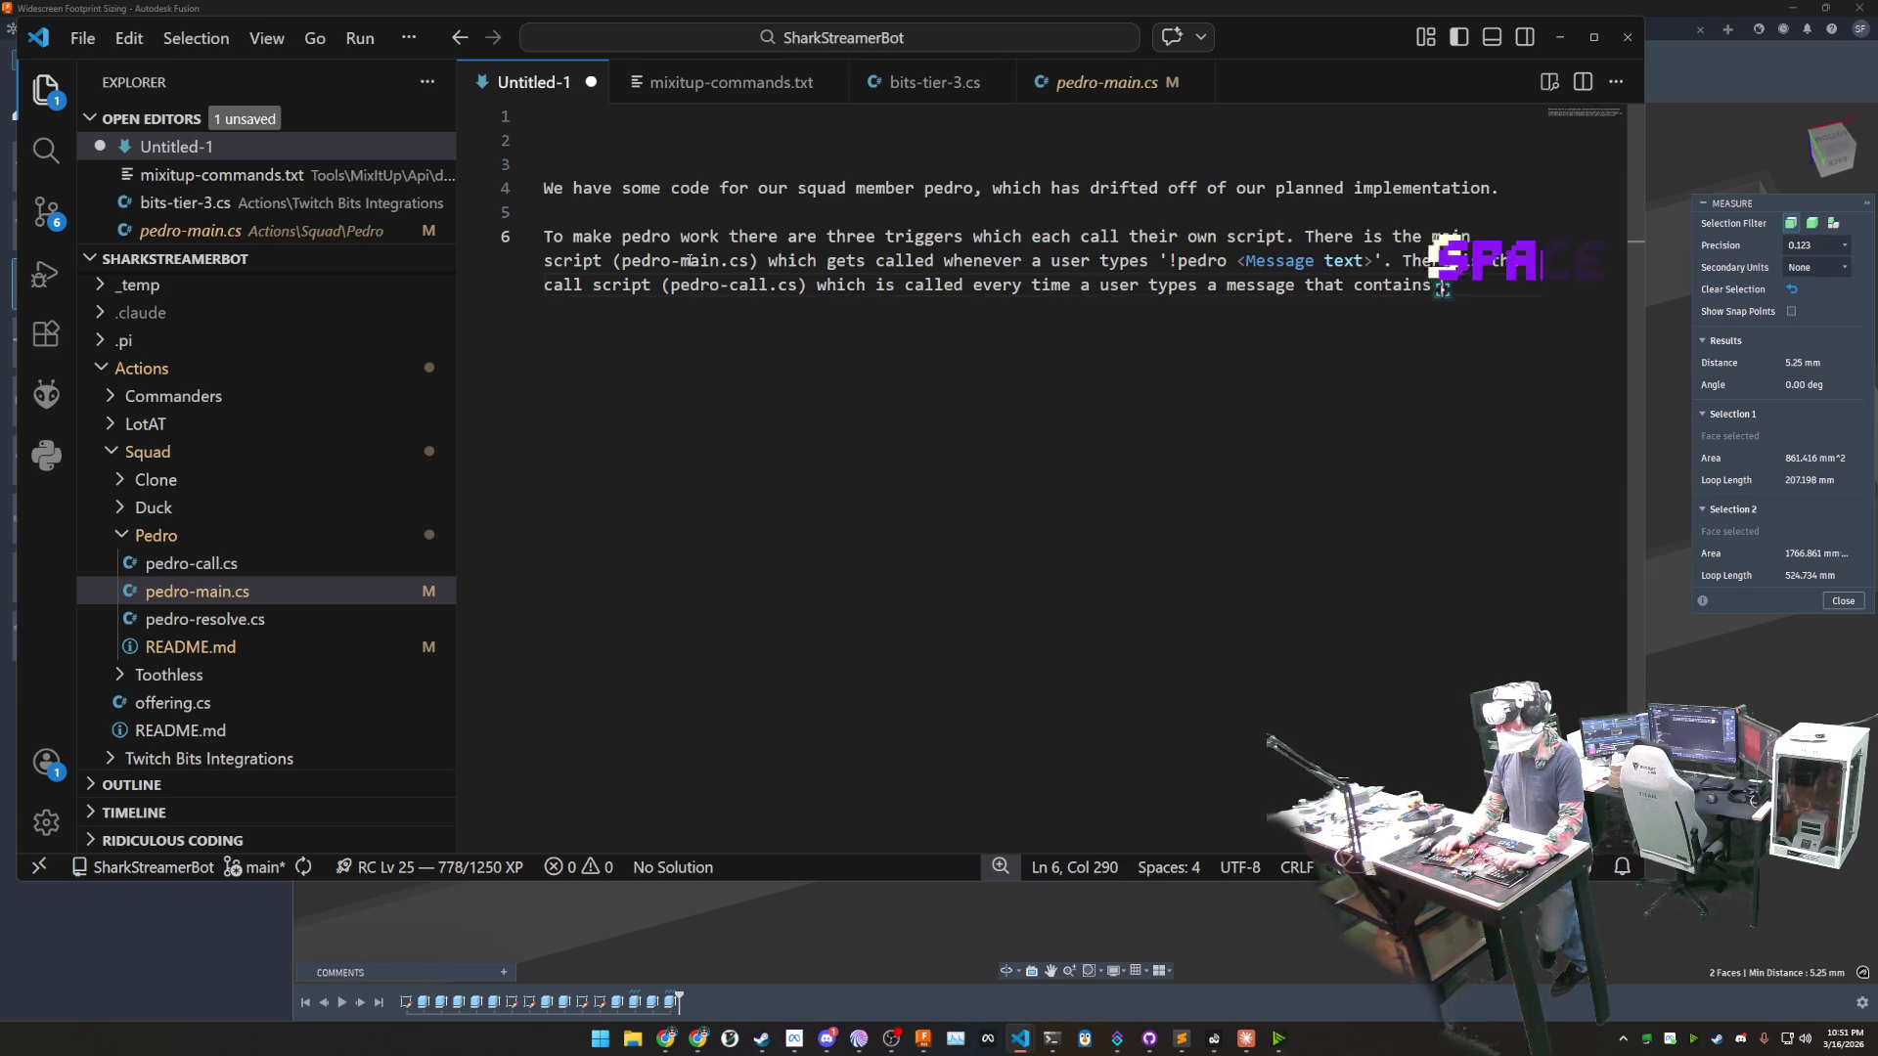
type("the word")
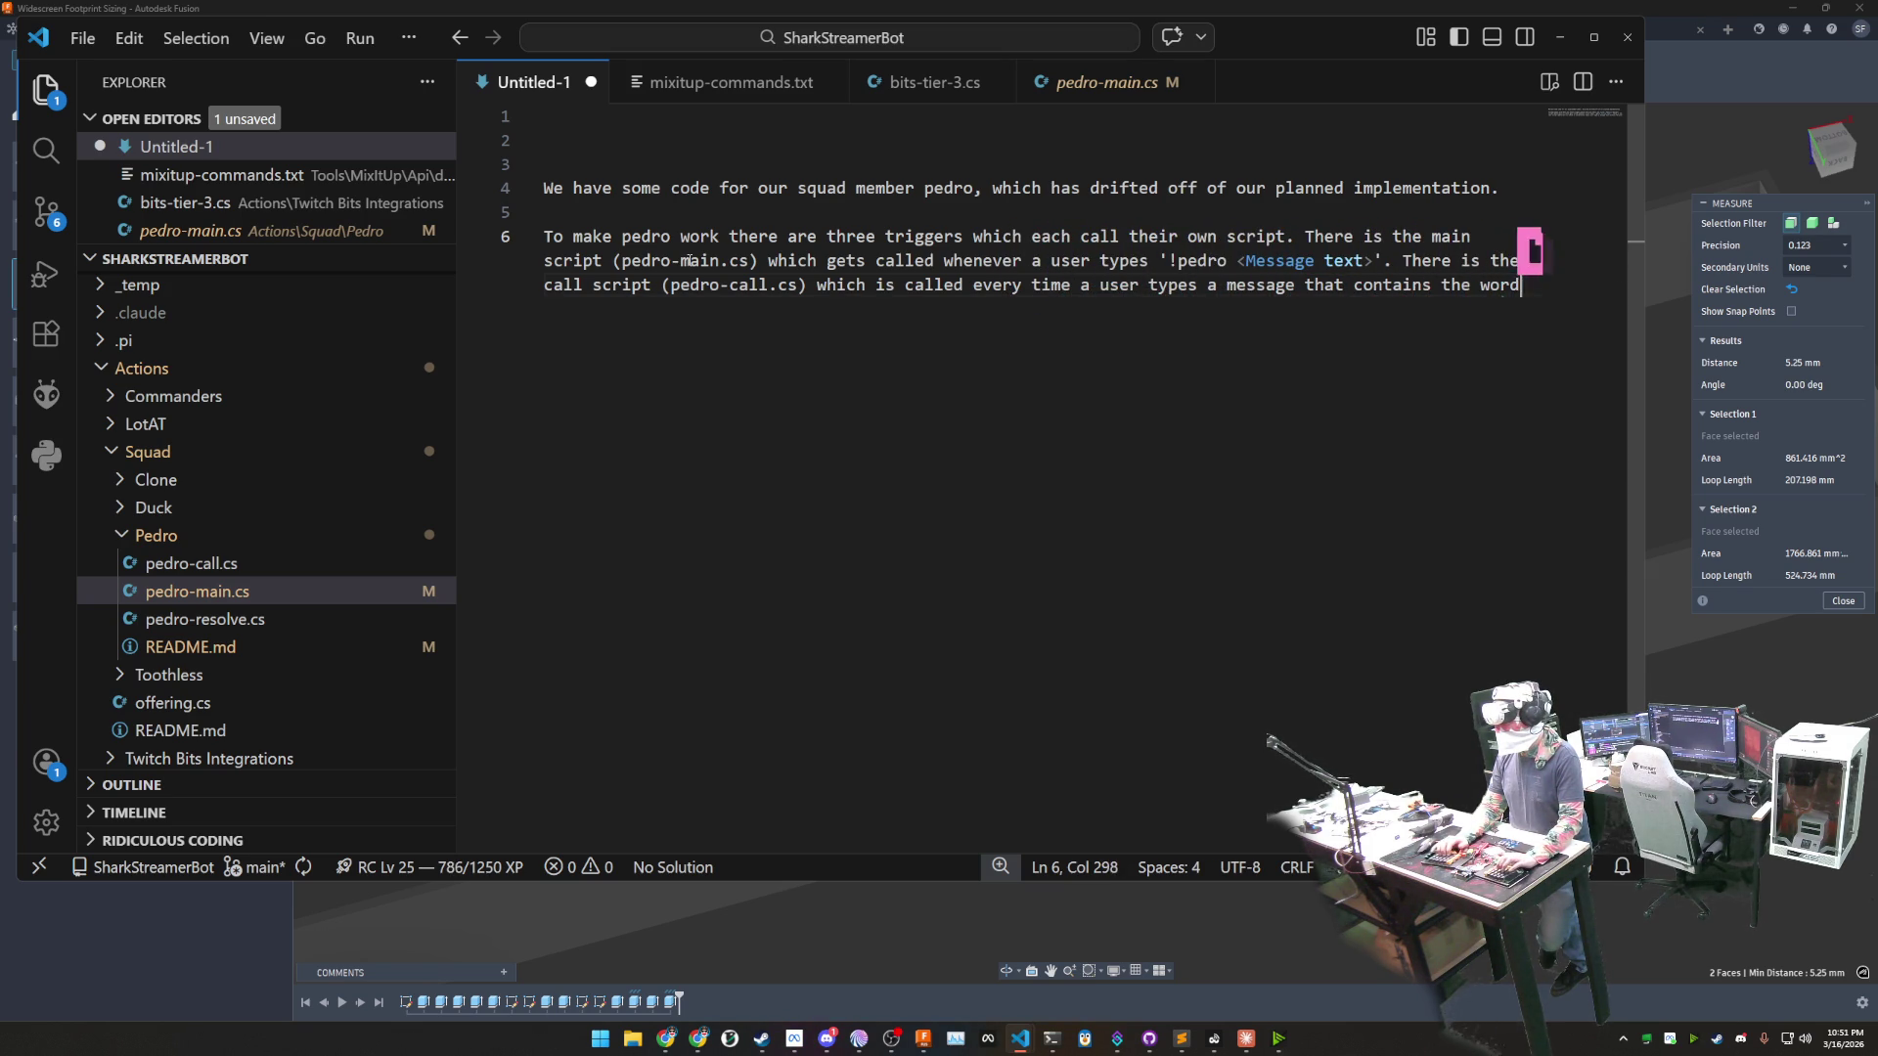
type(" 'pedro'")
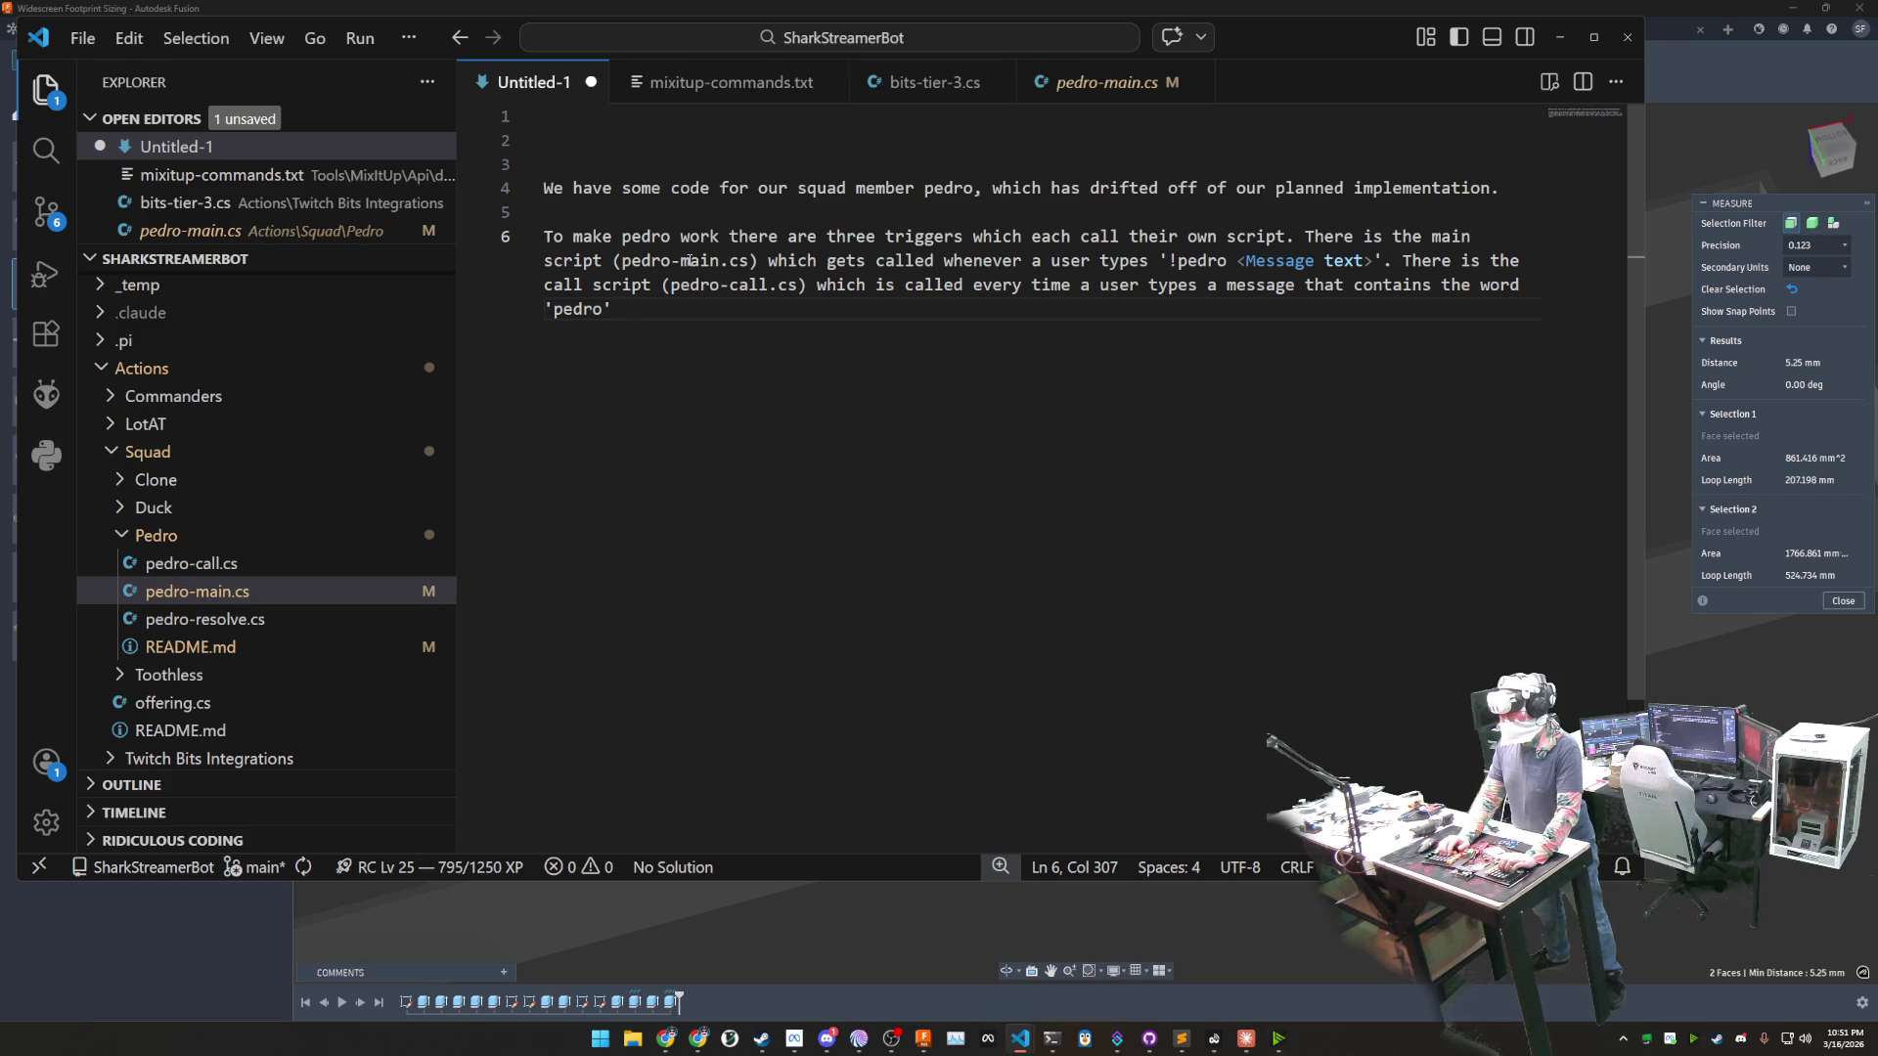
key("BackSpace")
type(".")
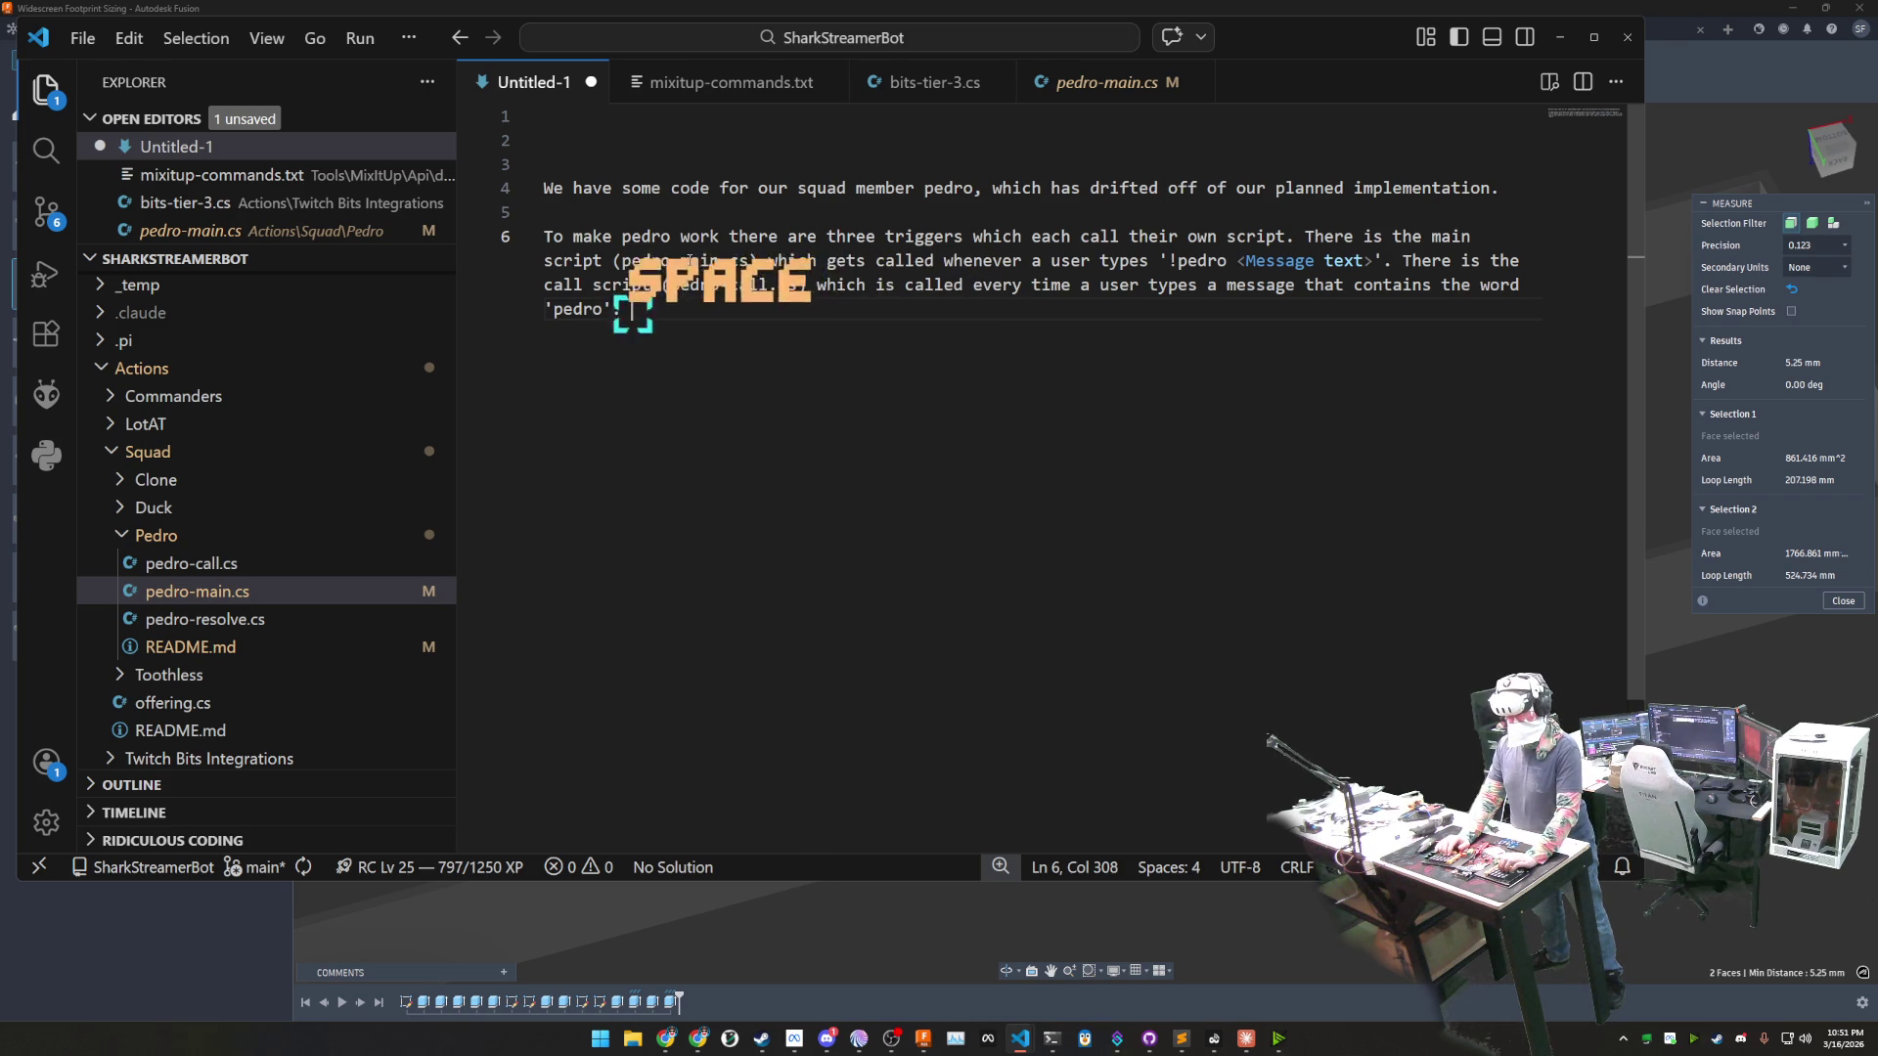
type(" Lastly ")
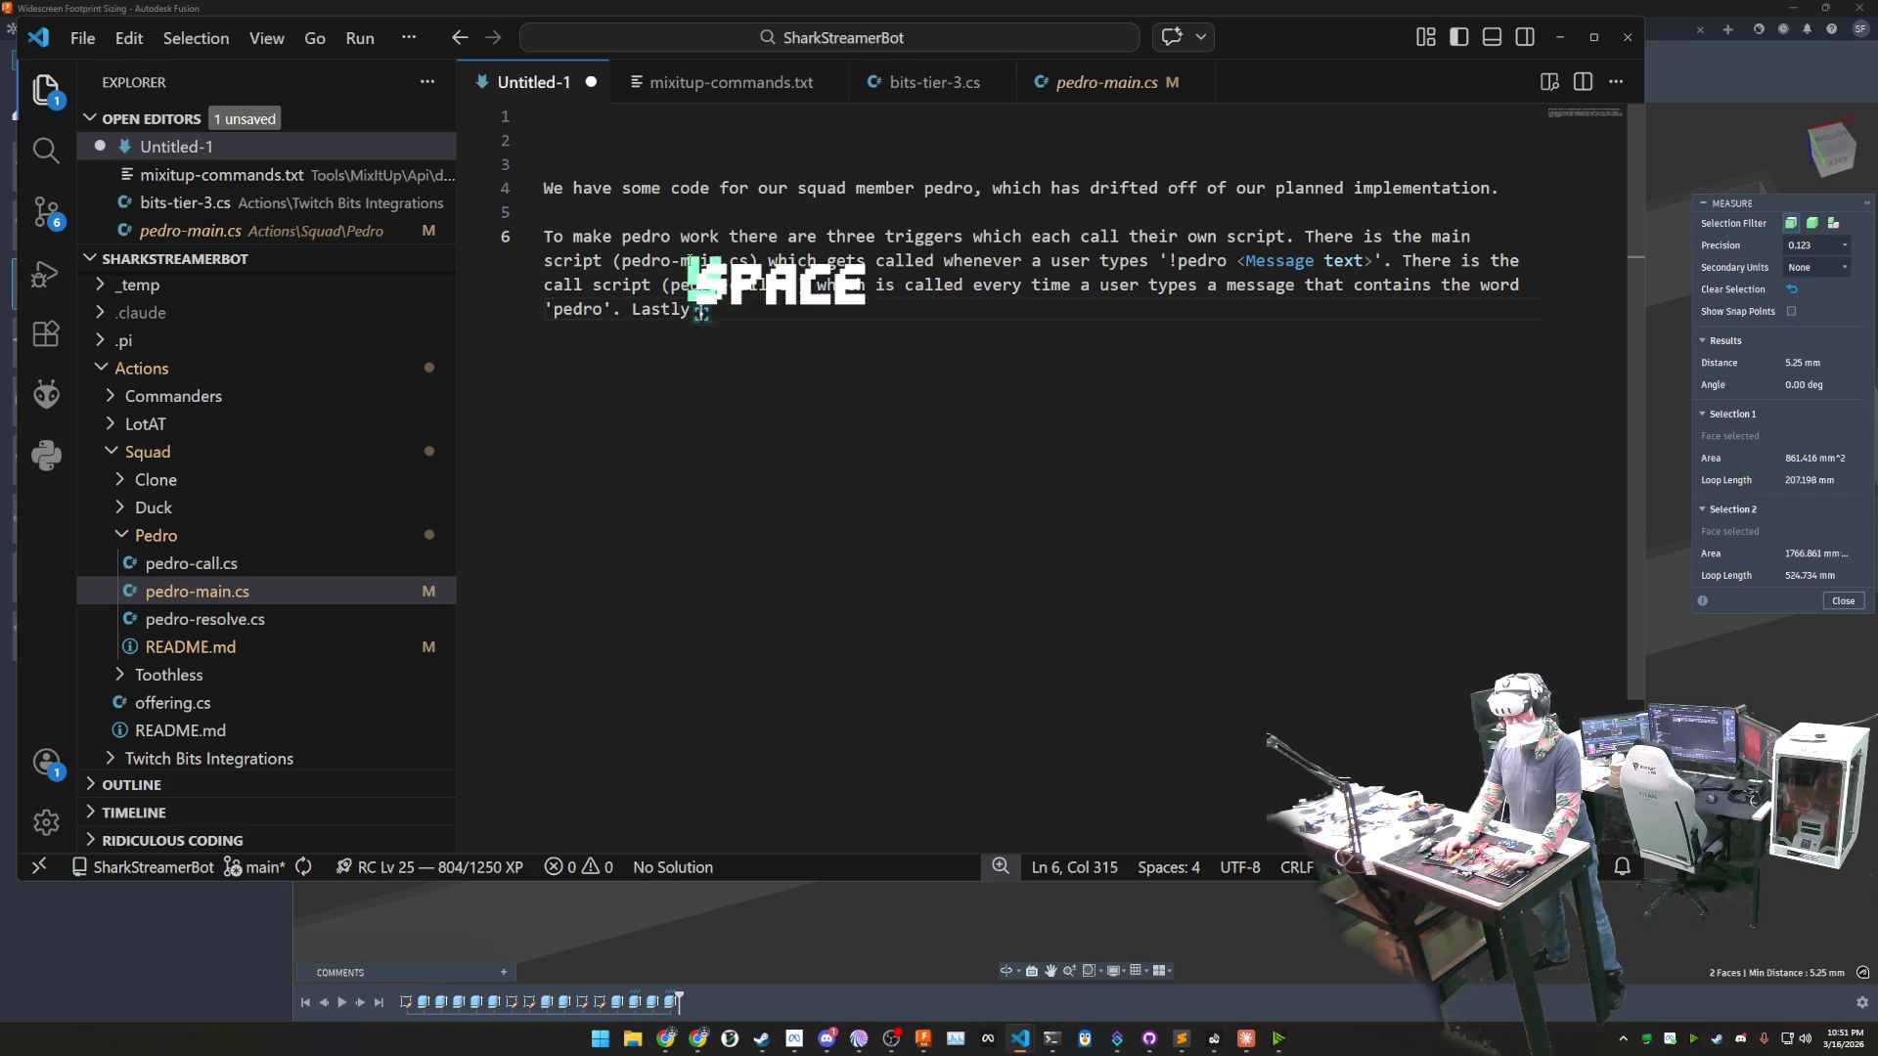
type("there is the ")
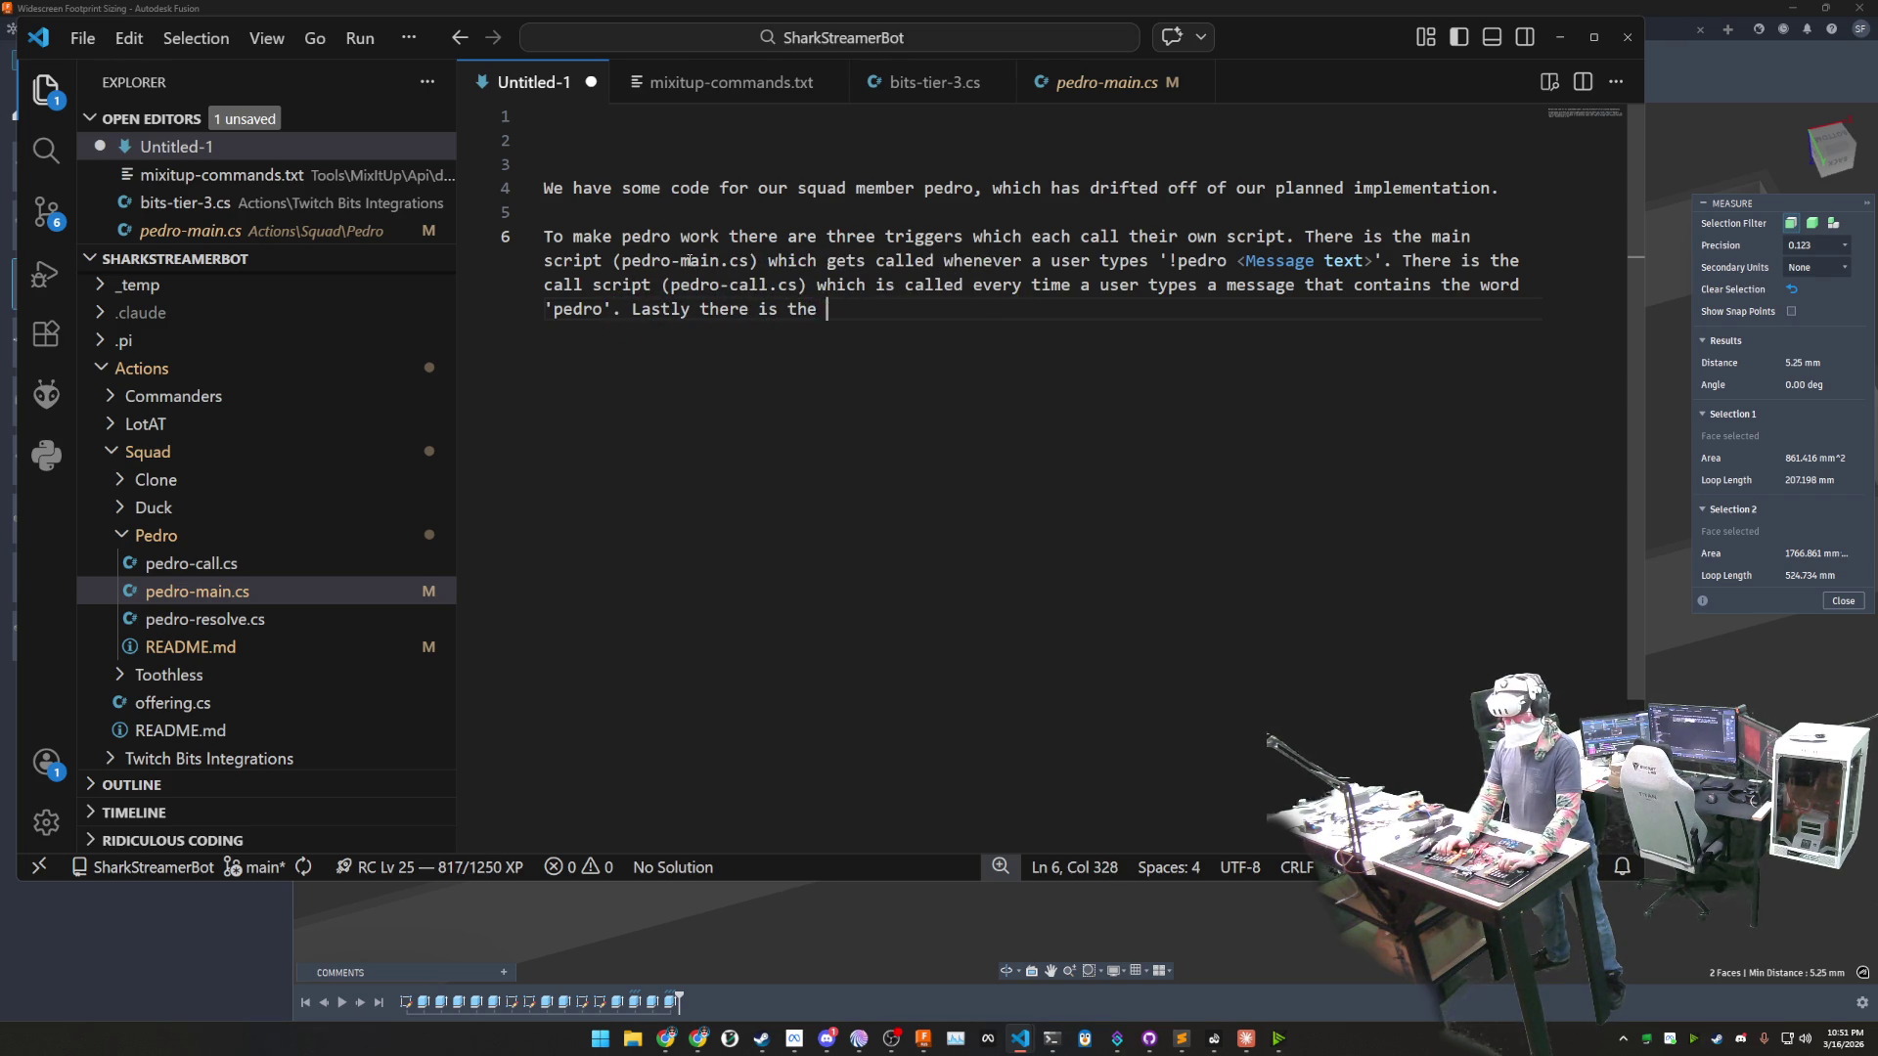
type("resolve script ()")
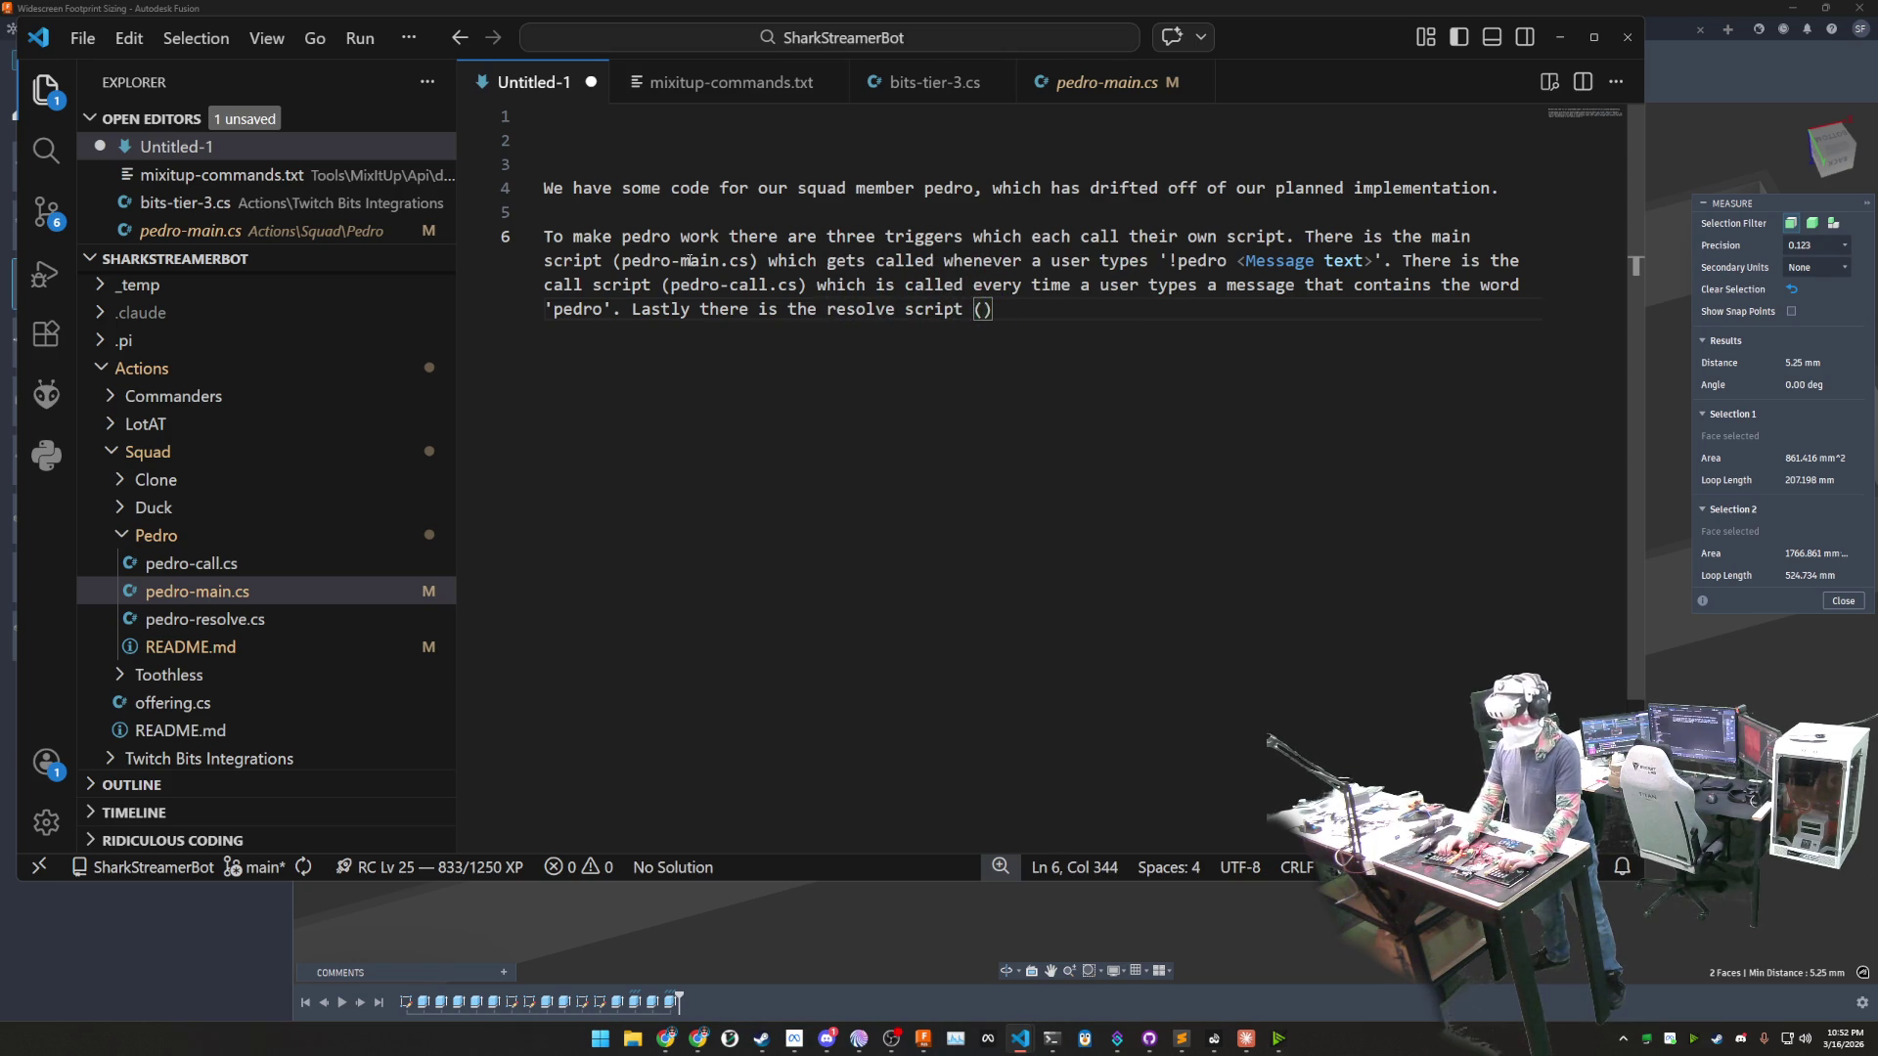
type("resolve.cs")
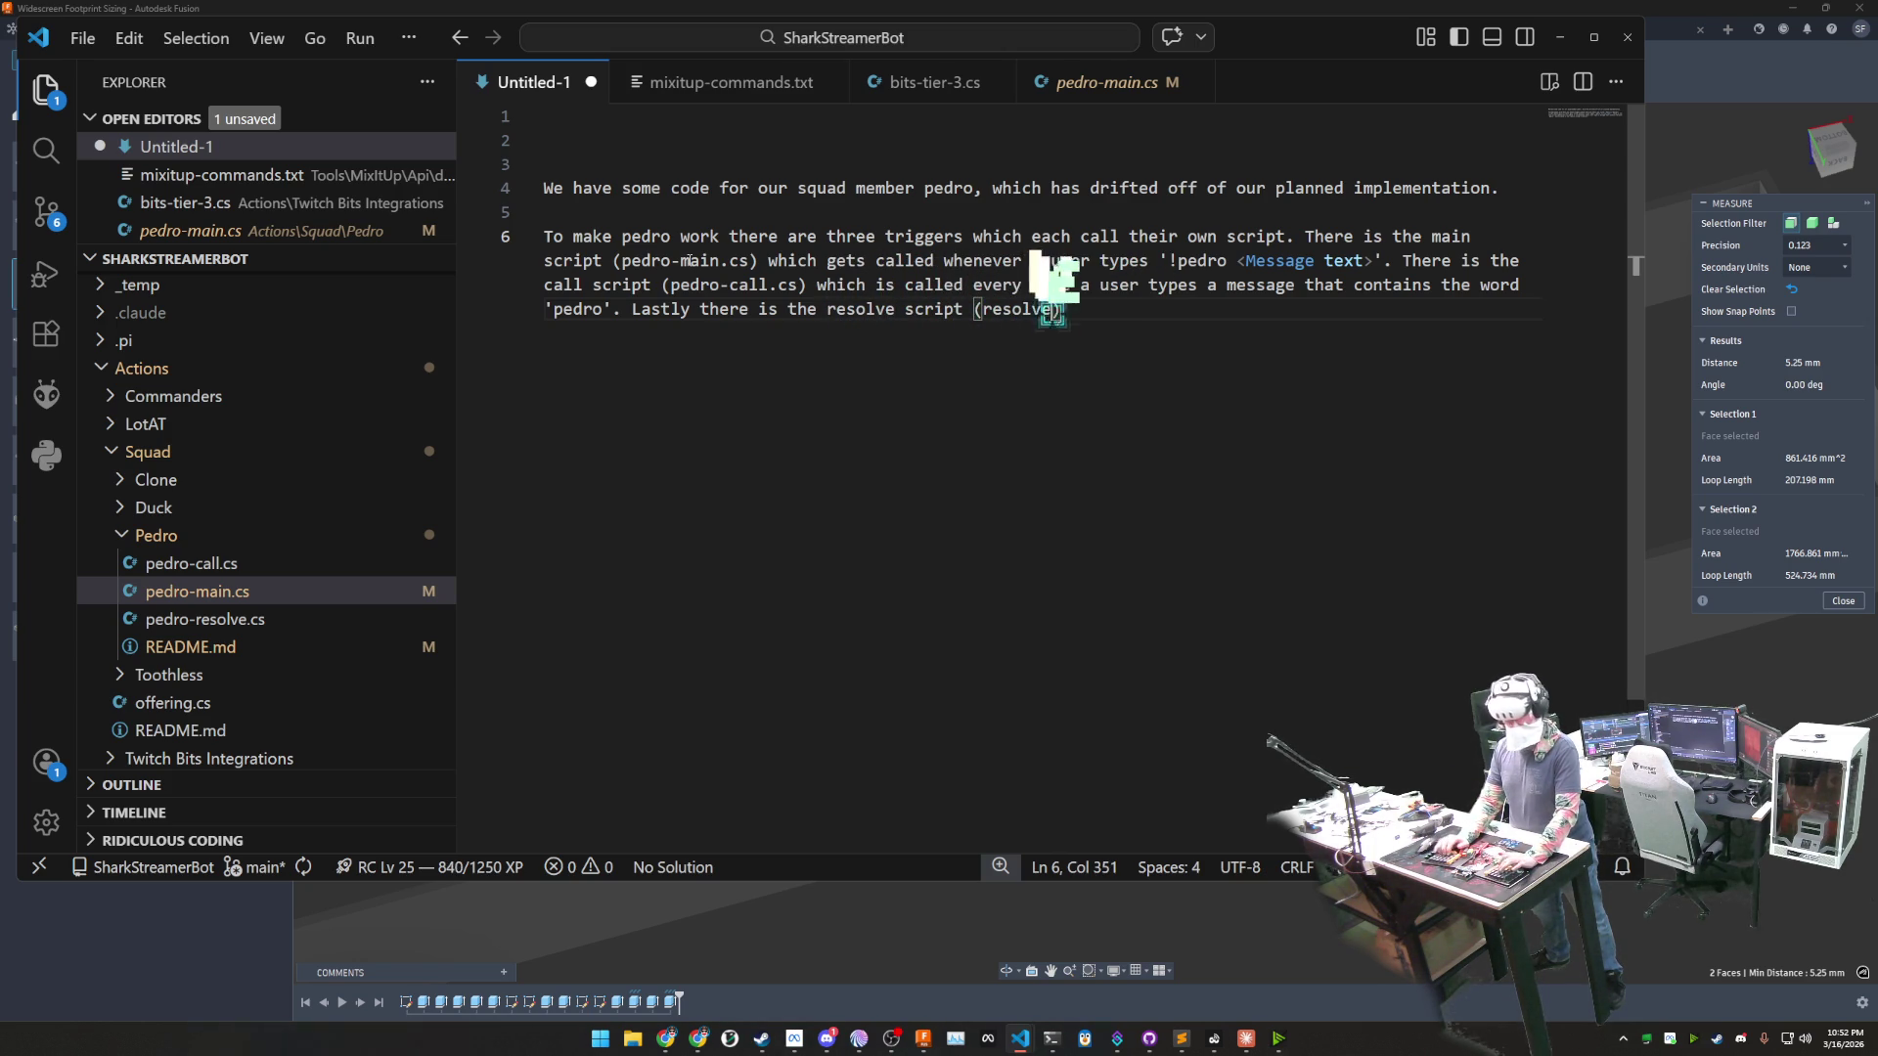
type(") which gets ca")
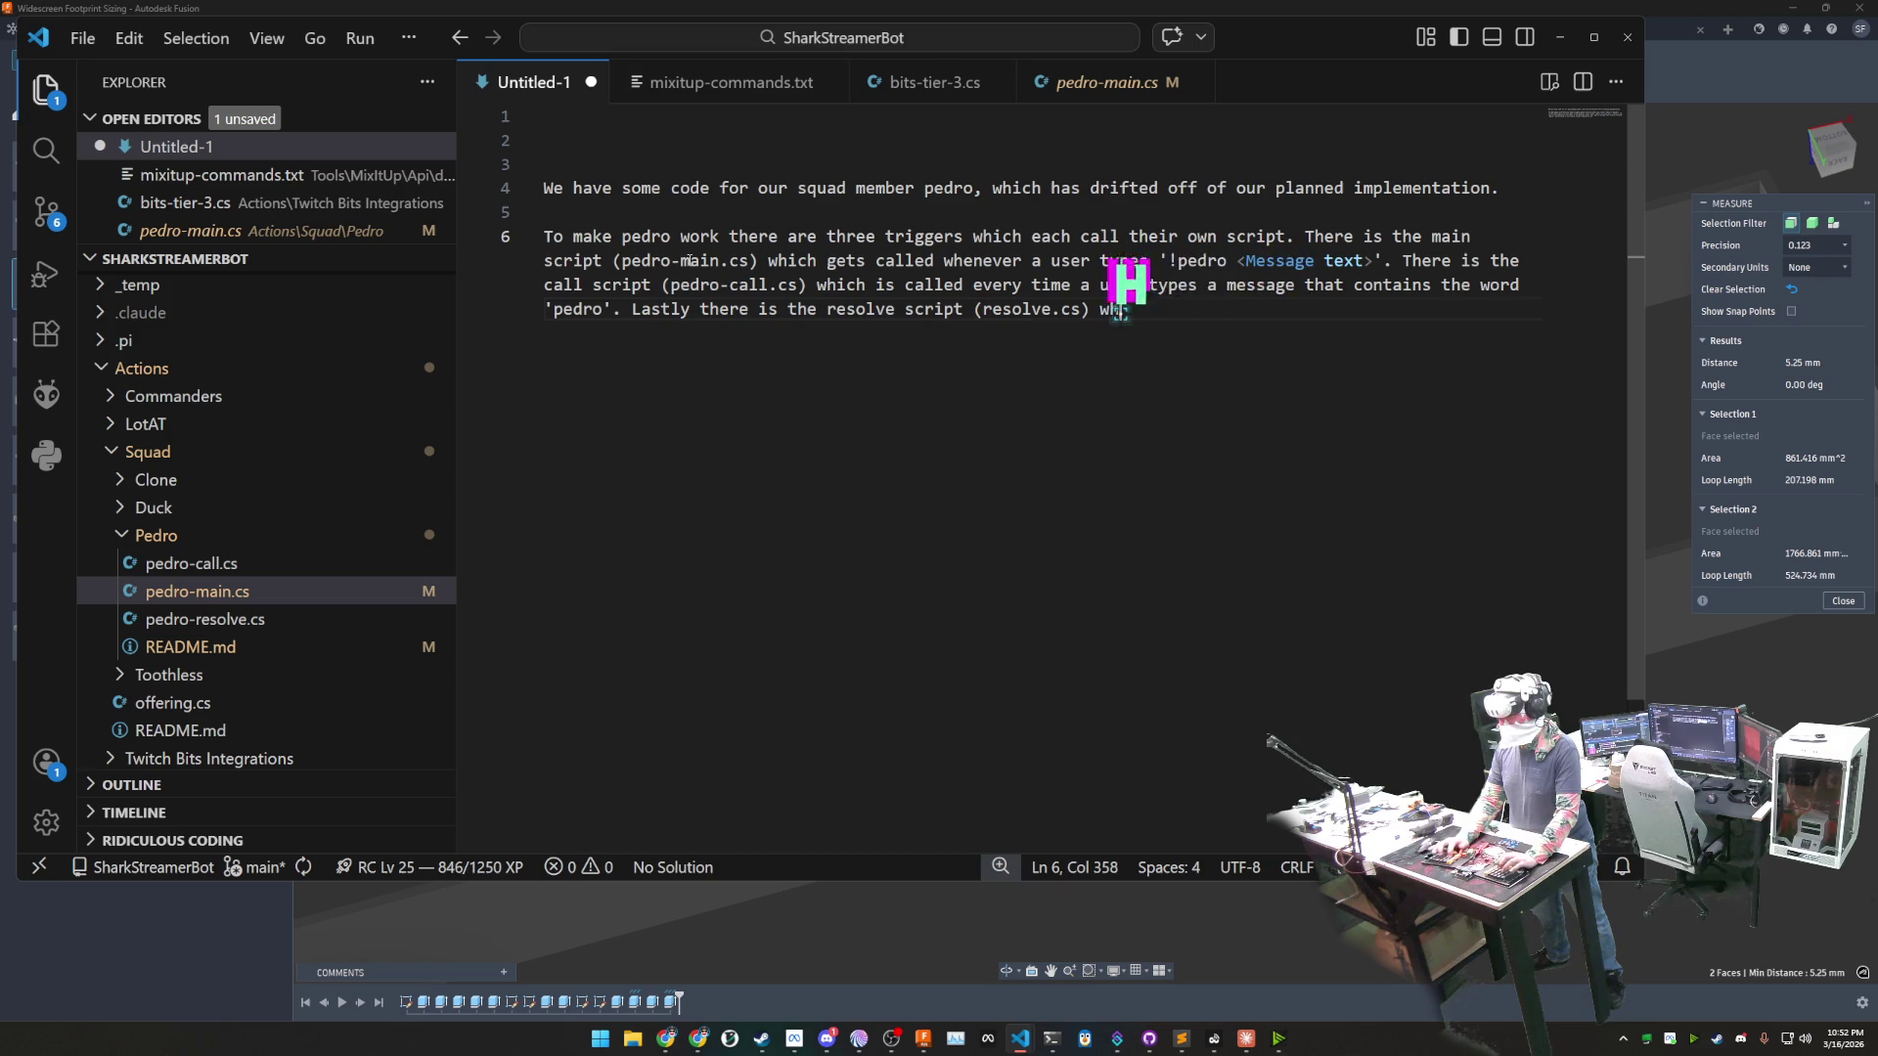
type("lled ")
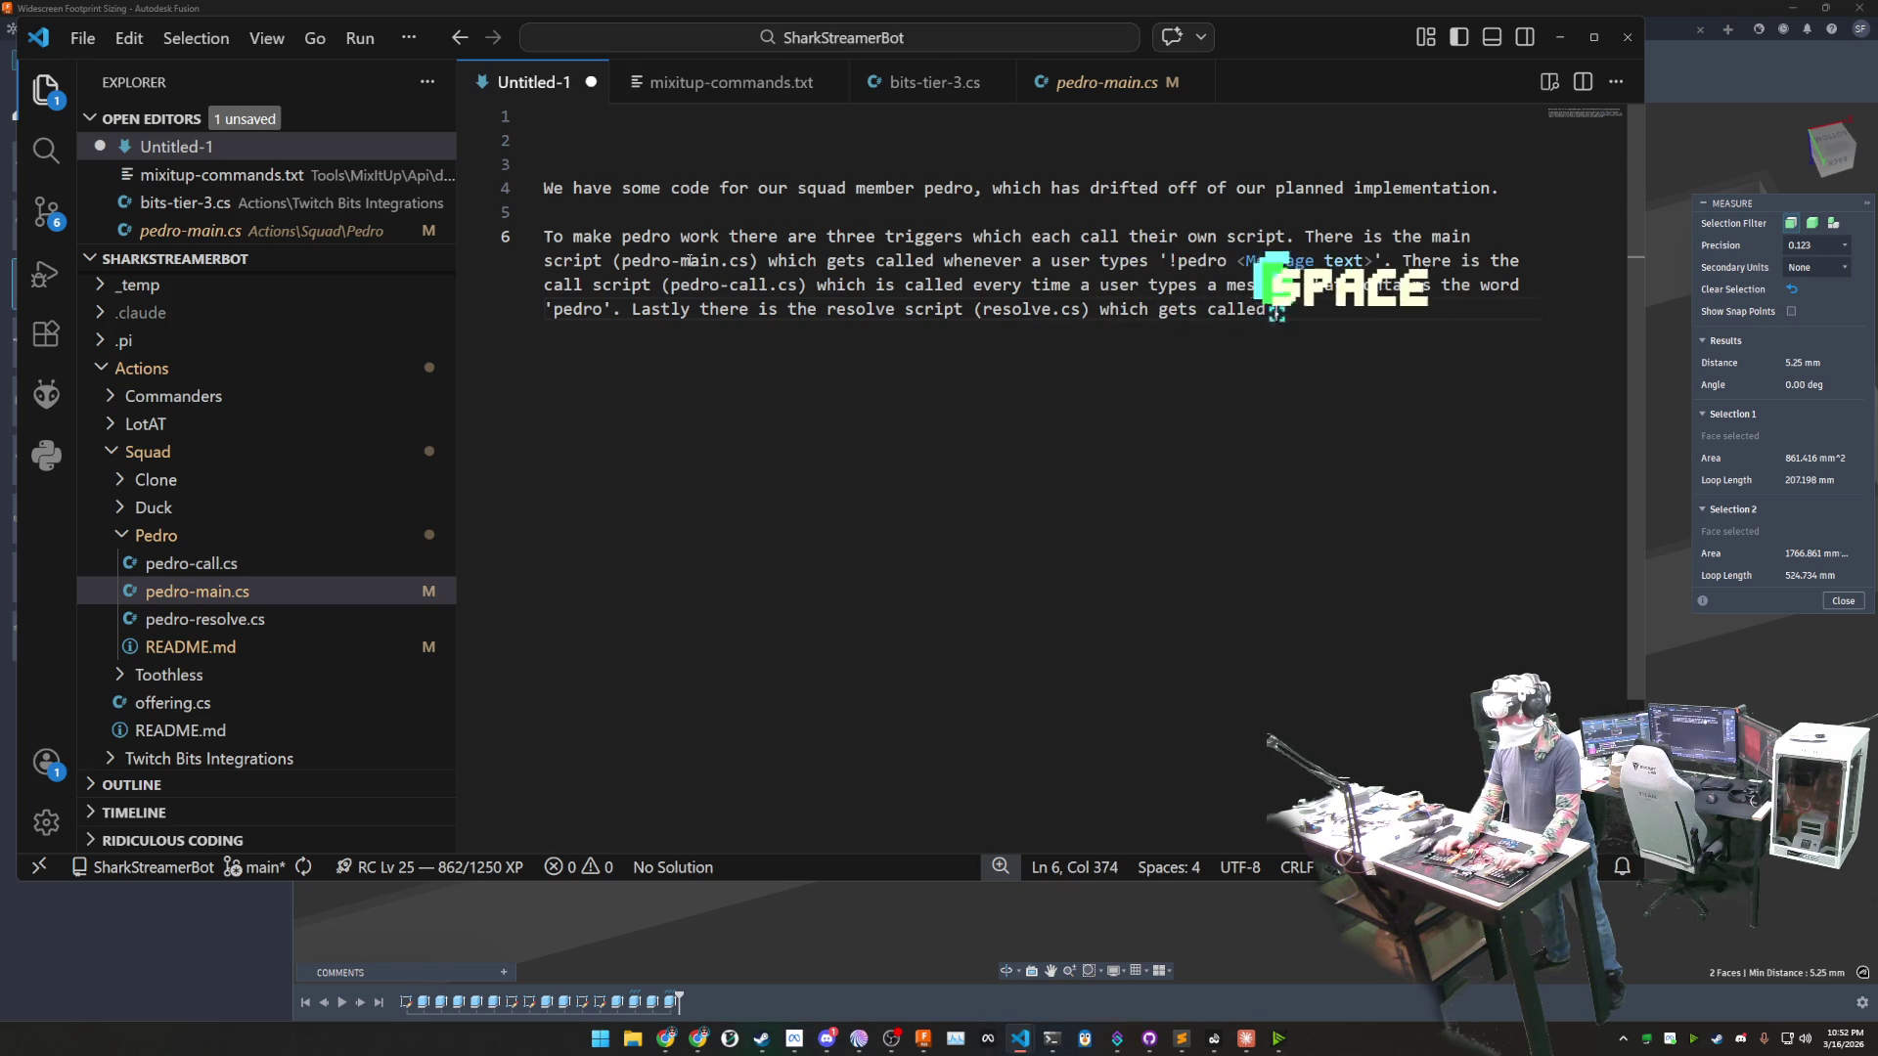
type("after the")
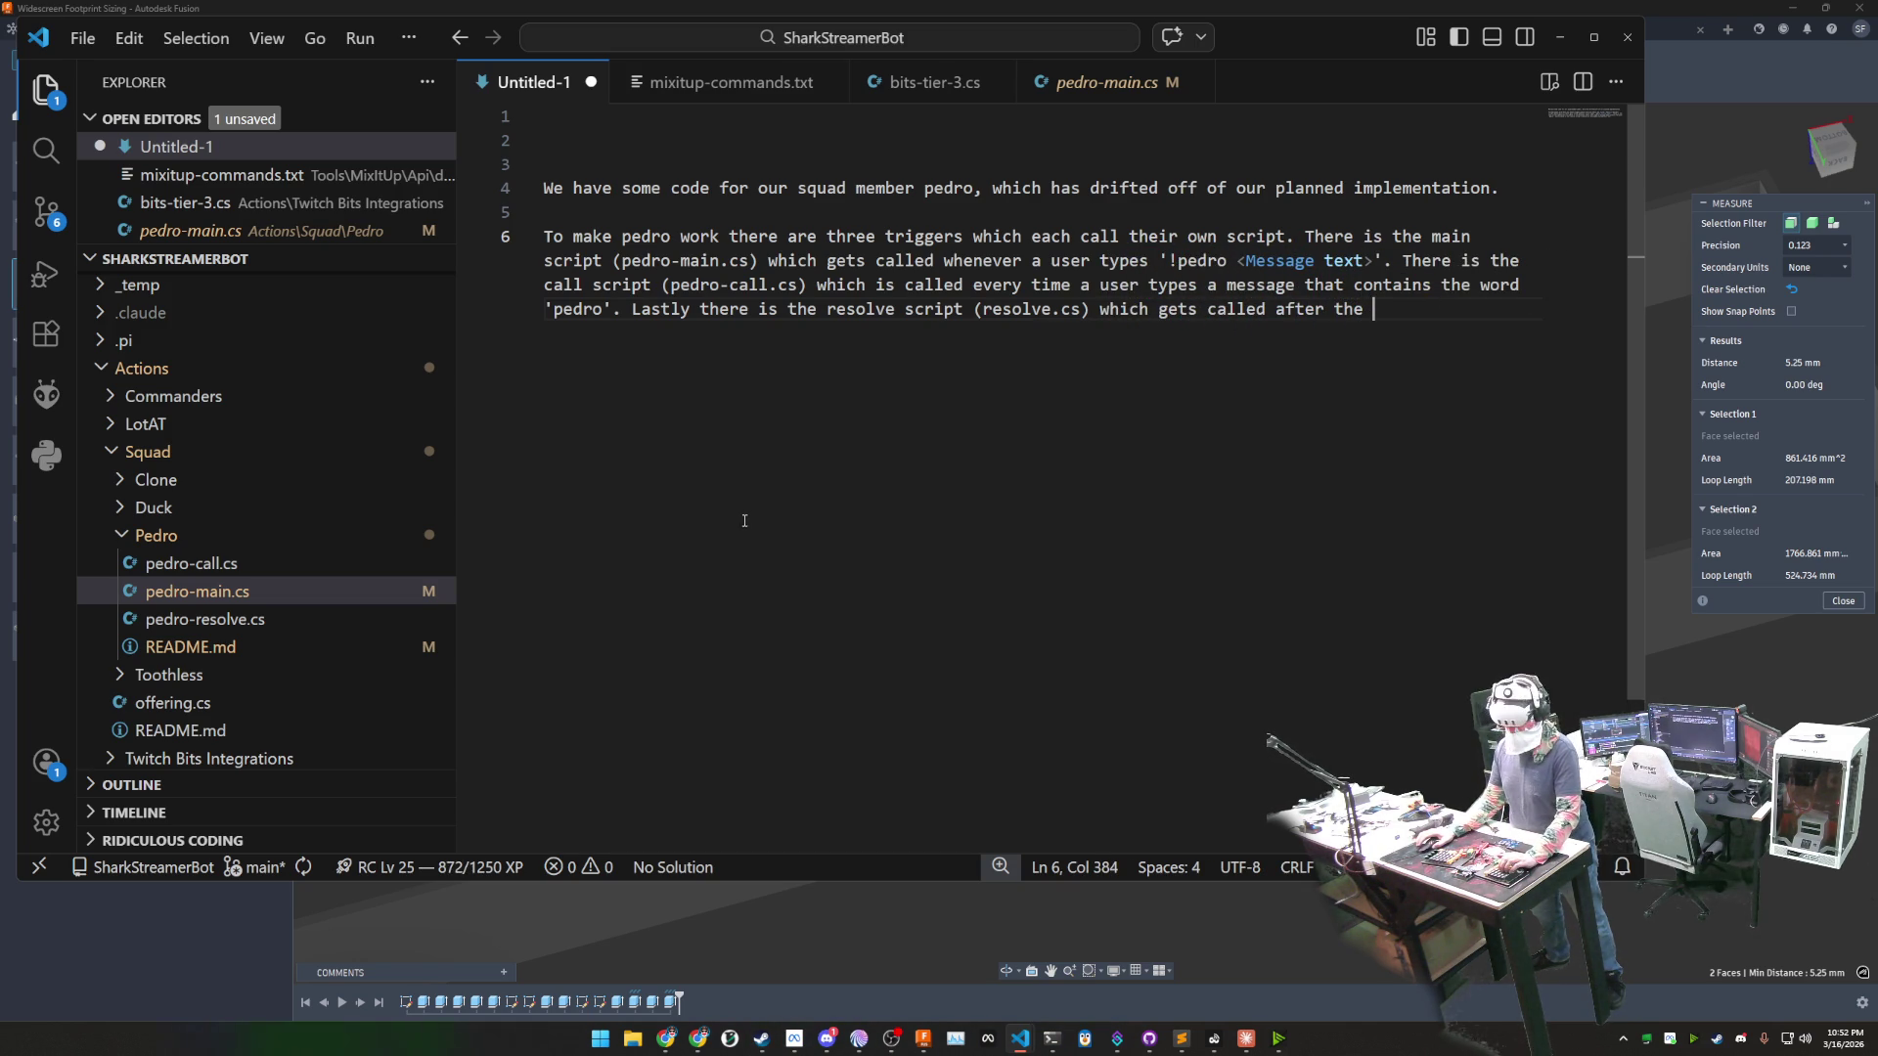
- Open pedro-resolve.cs and select the 'Pedro - Call Window' timer name in its header comment
left_click(260, 620)
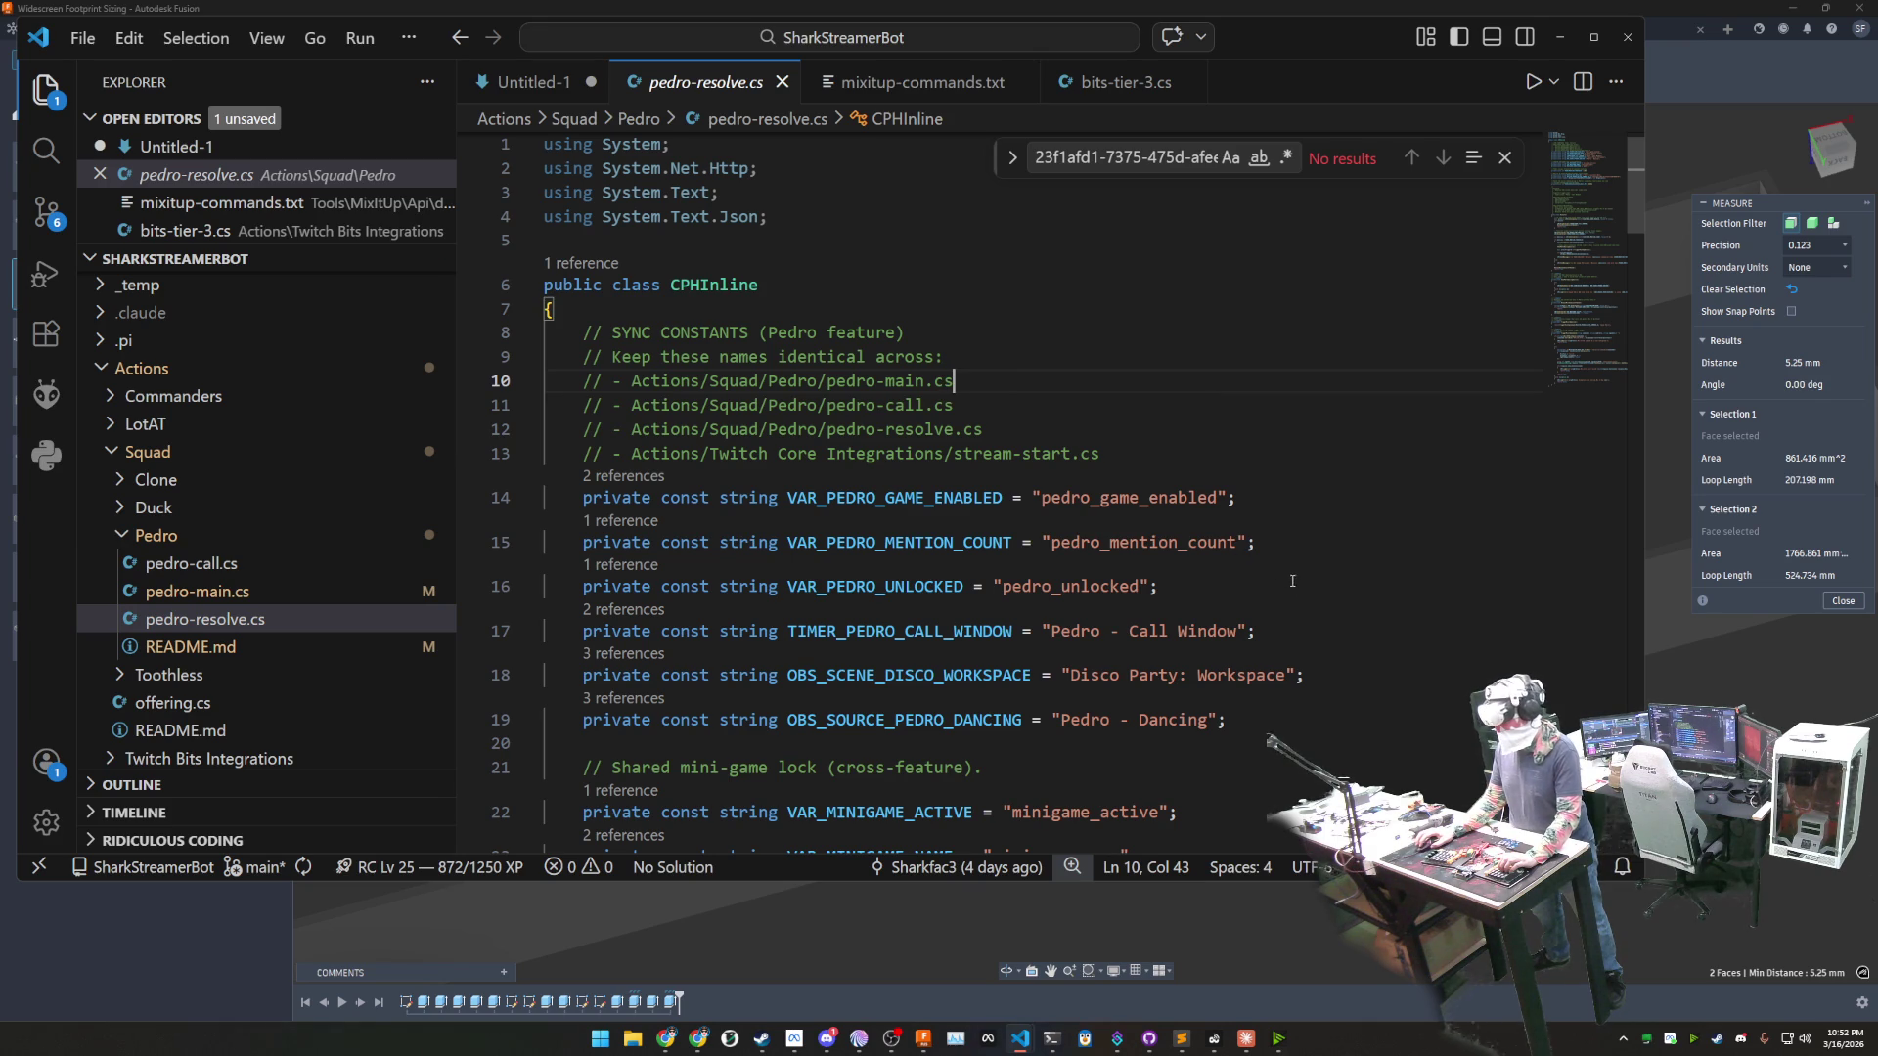
left_click(1312, 738)
scroll(1291, 734, "down", 2)
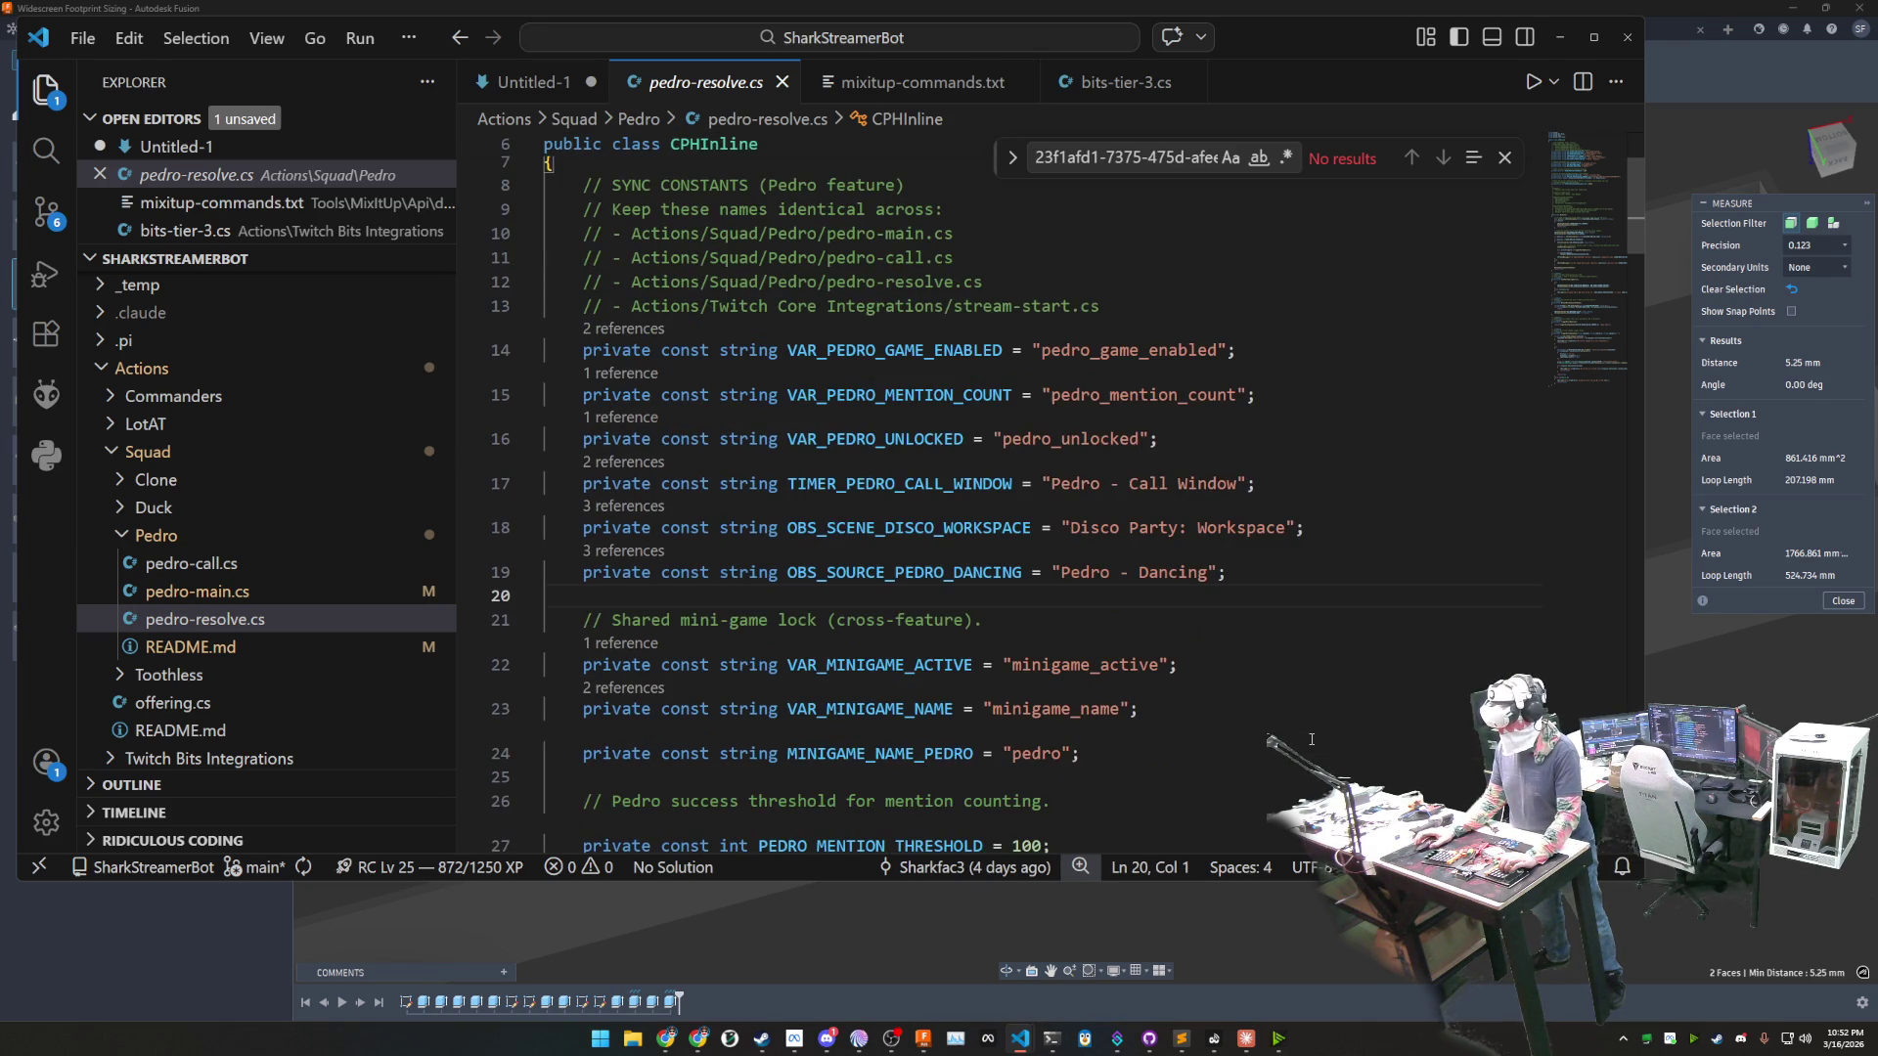
scroll(1276, 729, "down", 2)
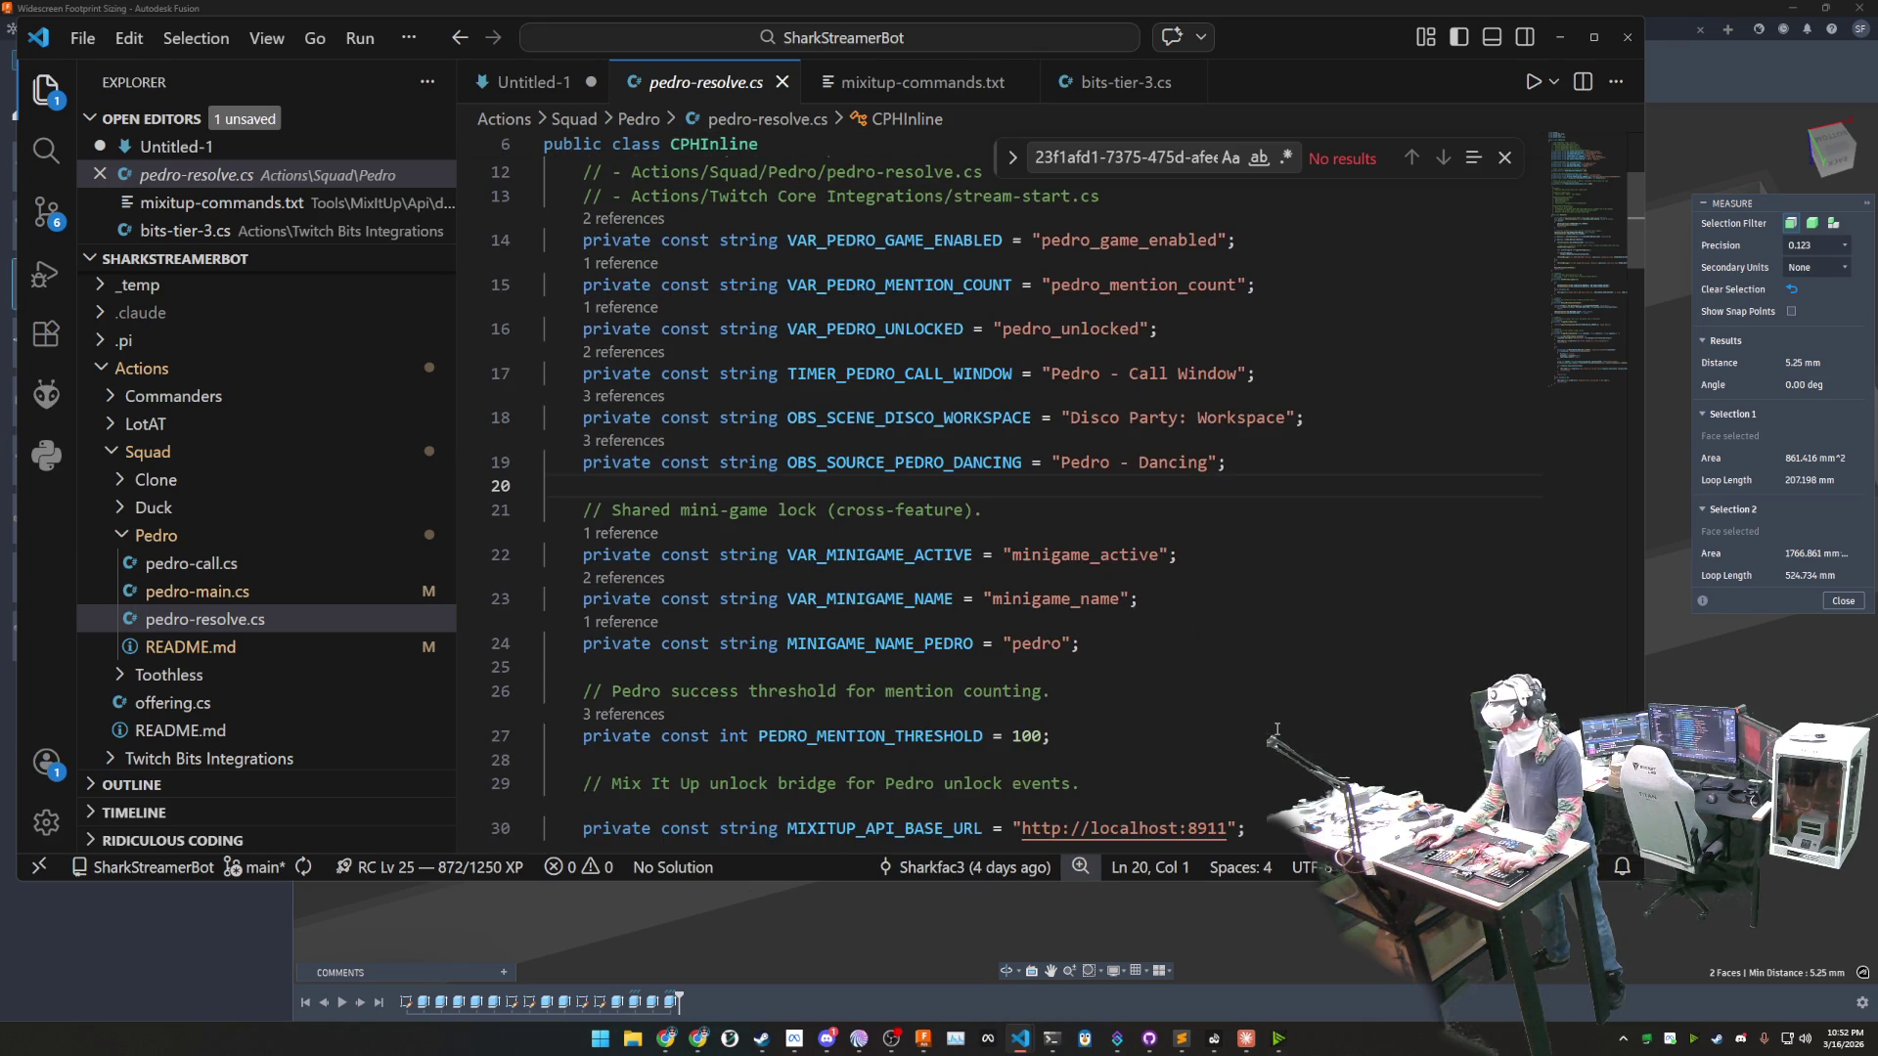
scroll(1185, 694, "down", 3)
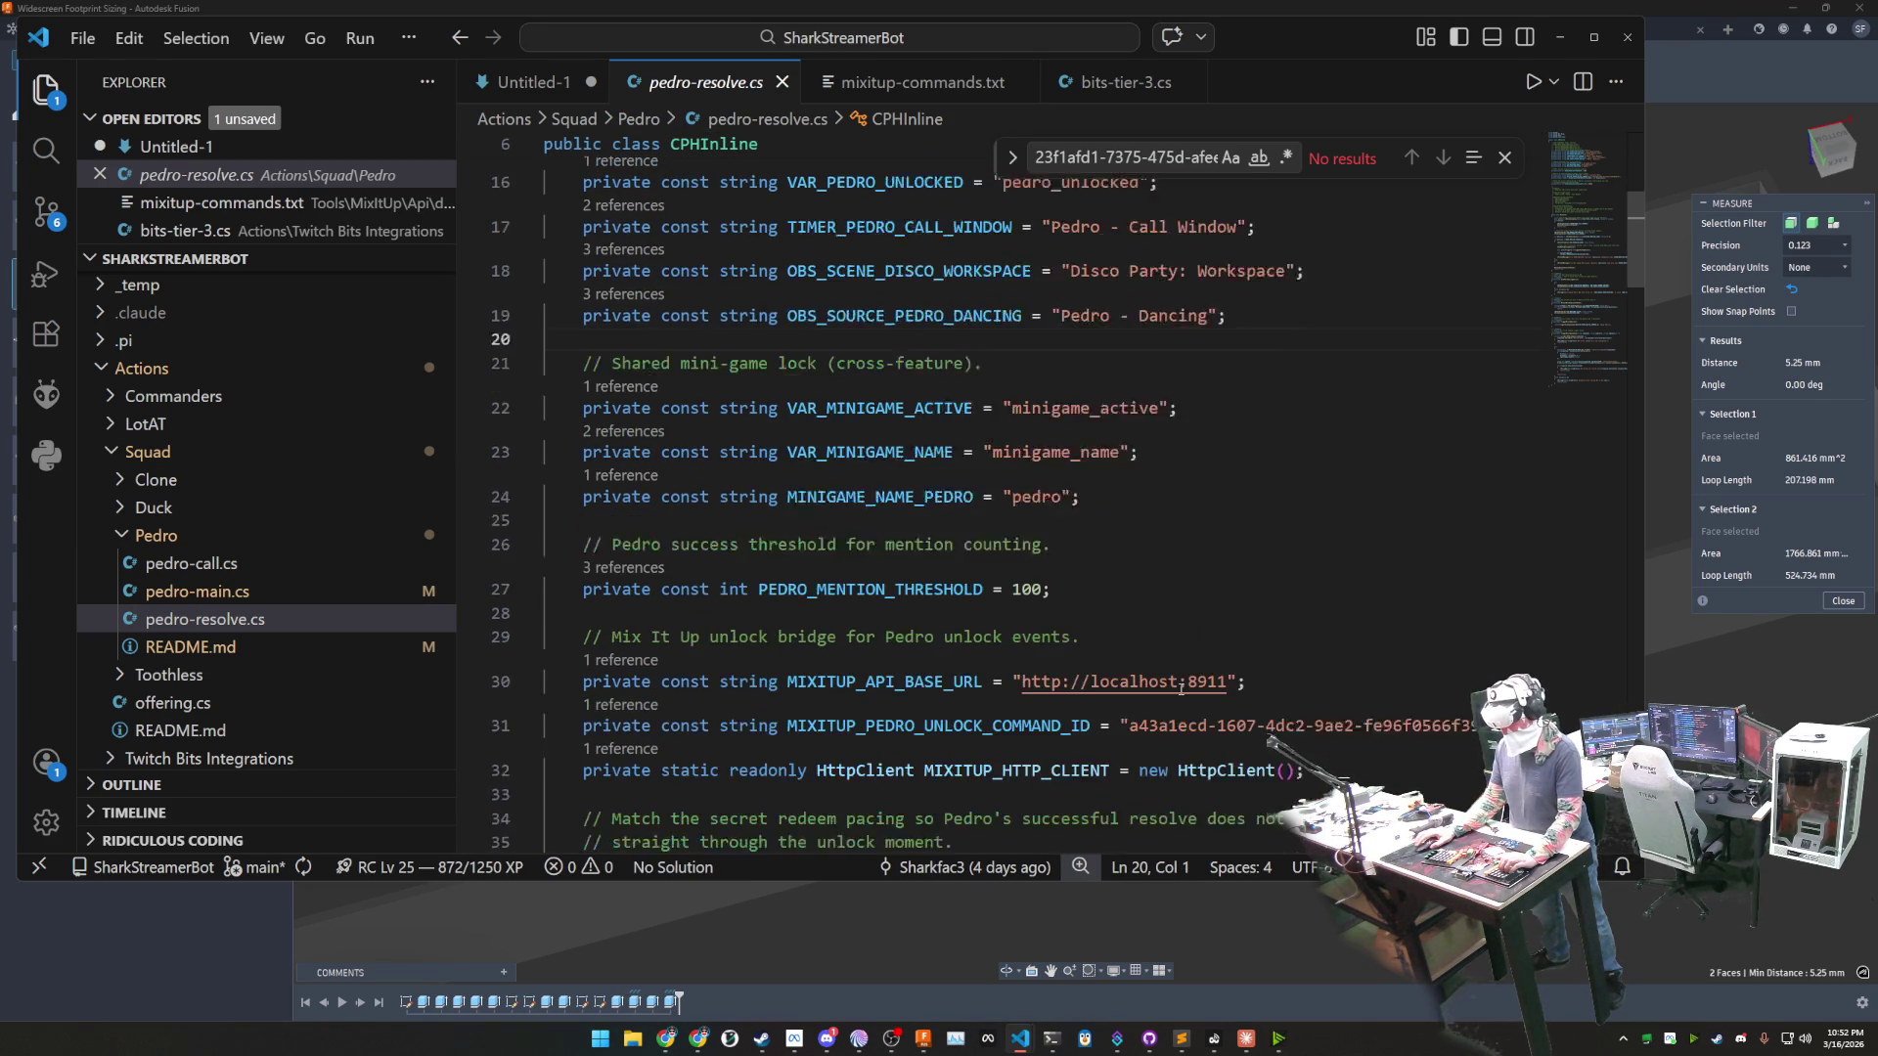
scroll(998, 695, "down", 3)
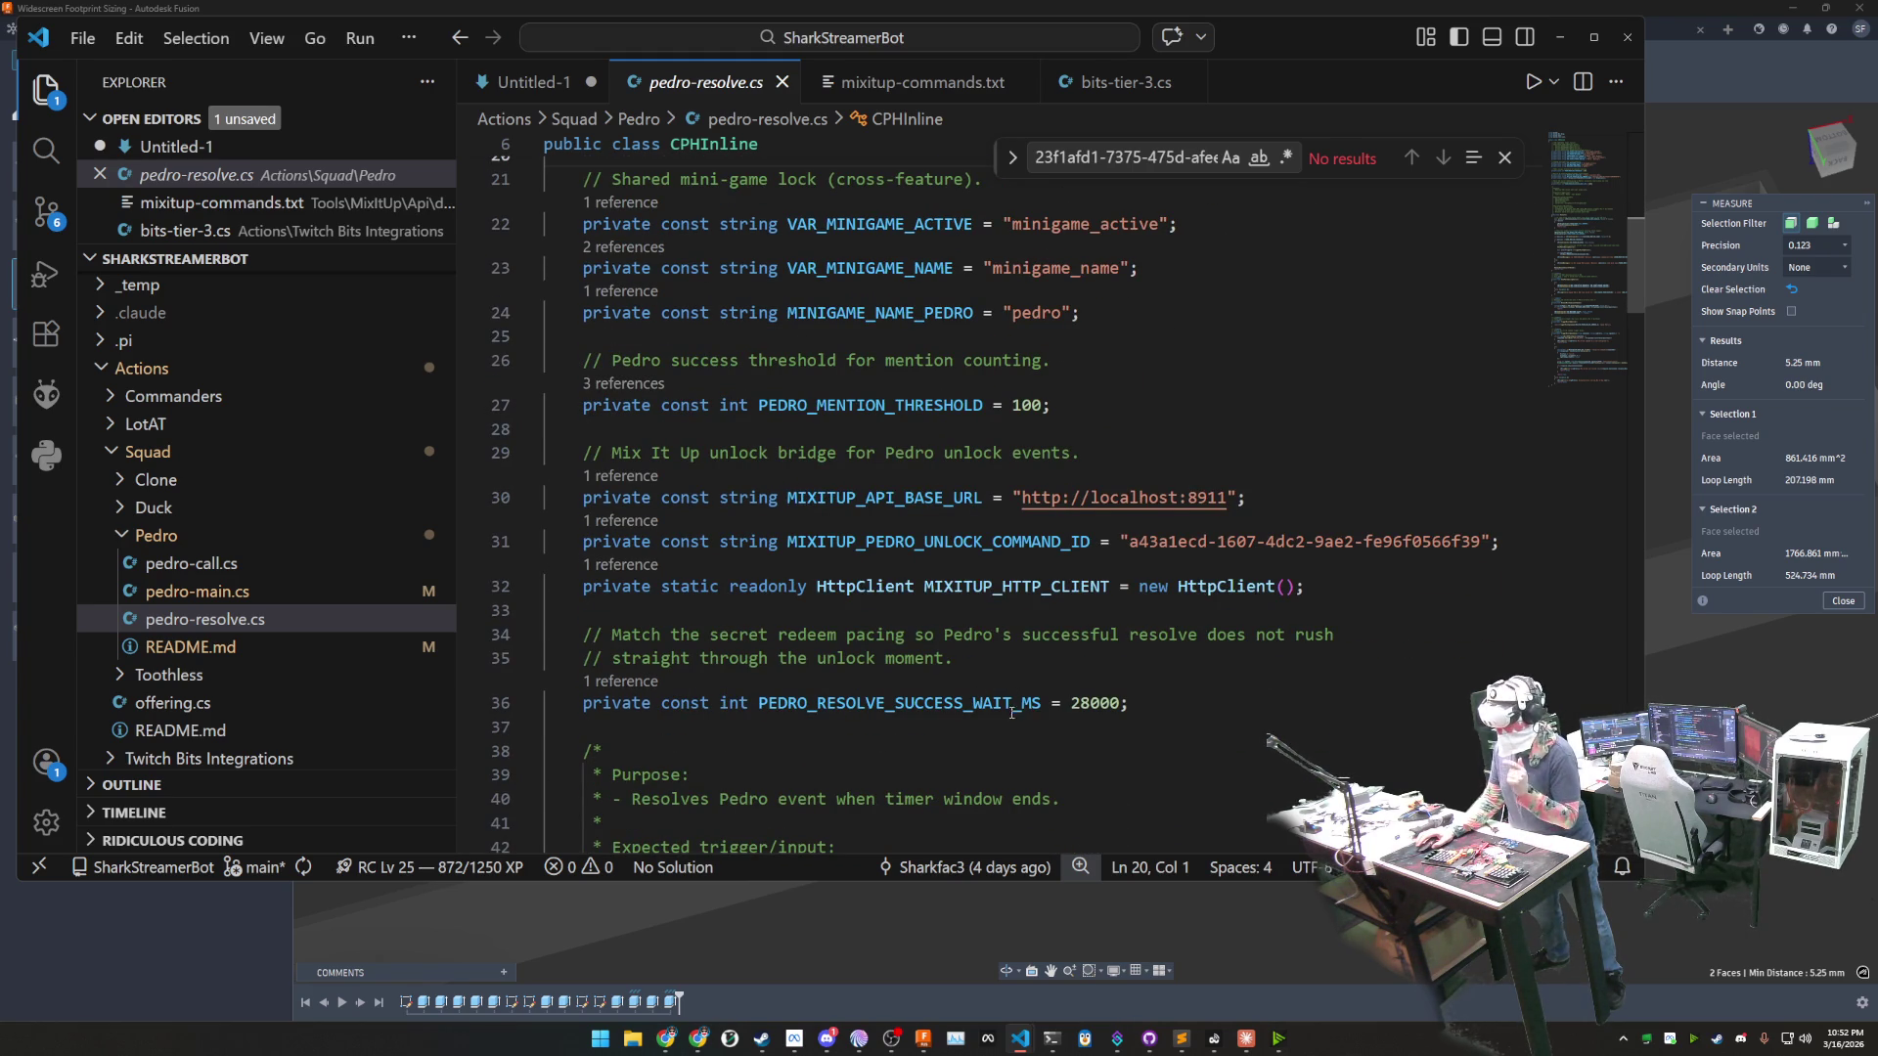
scroll(1002, 738, "down", 6)
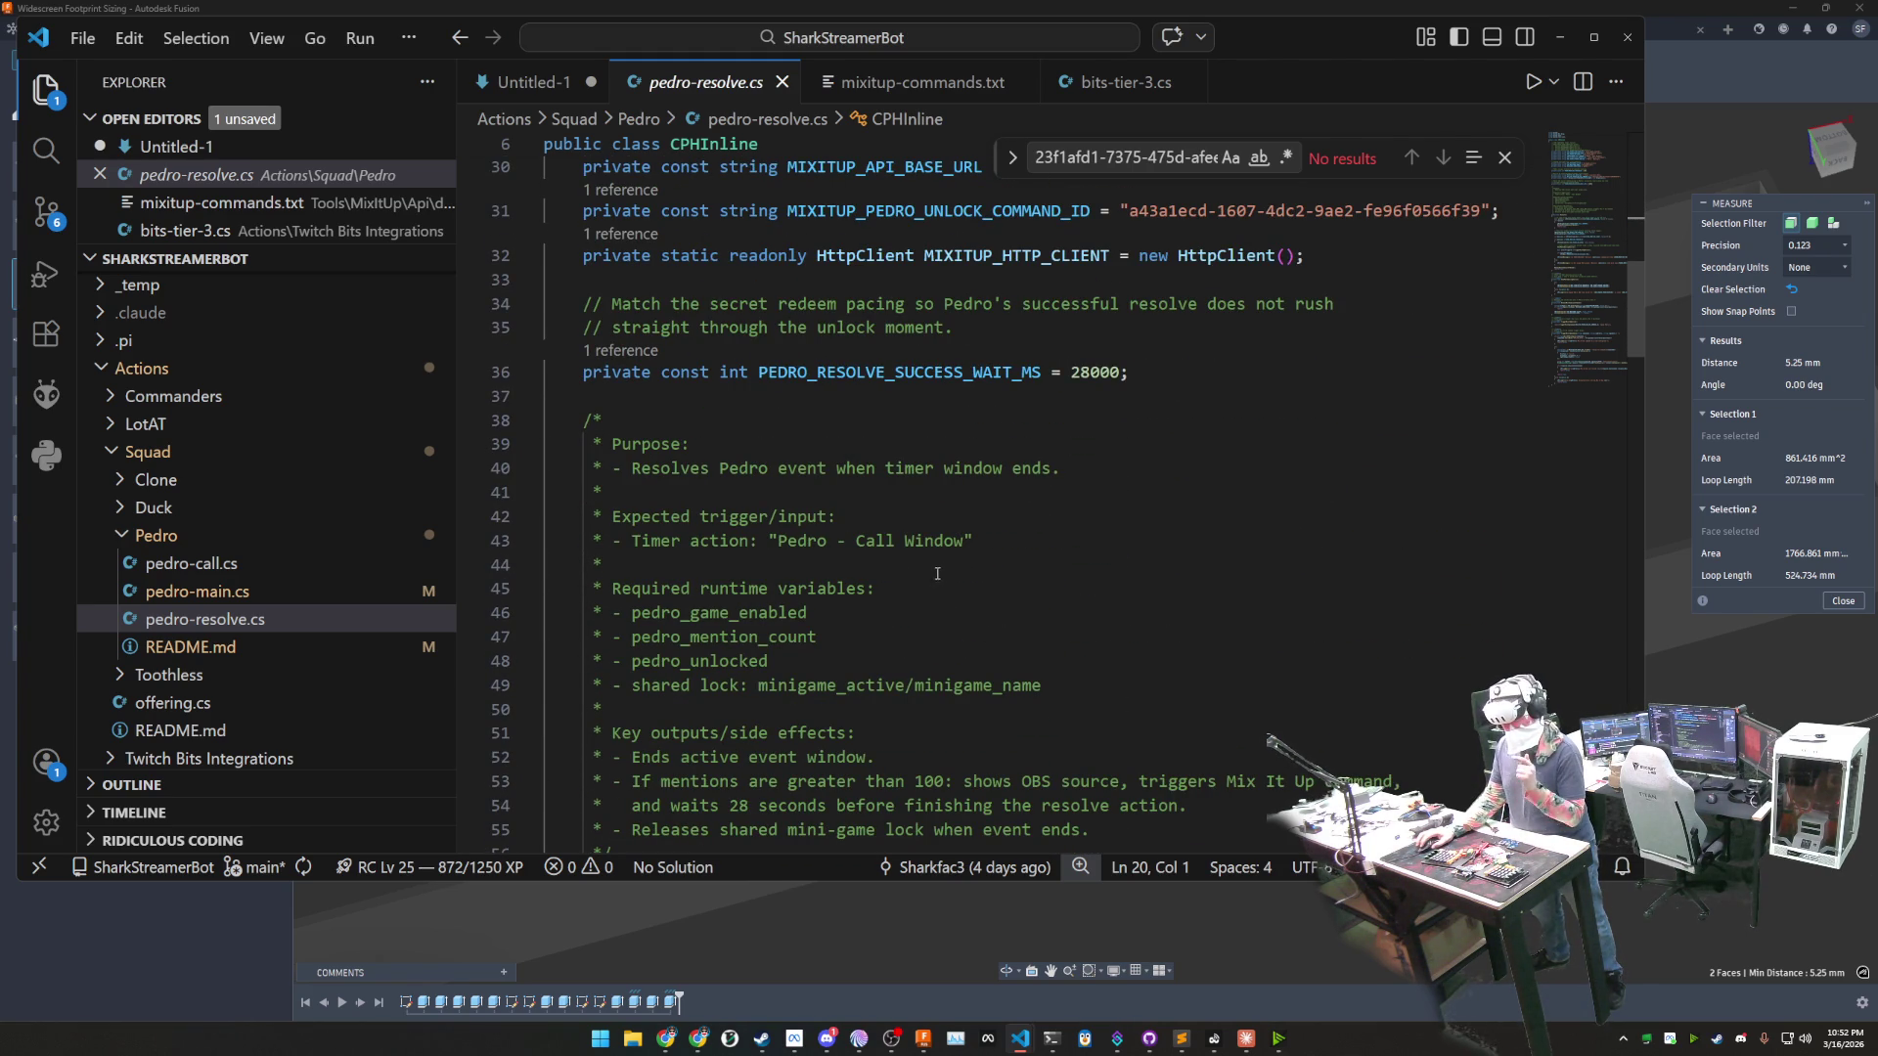
left_click_drag(964, 540, 791, 540)
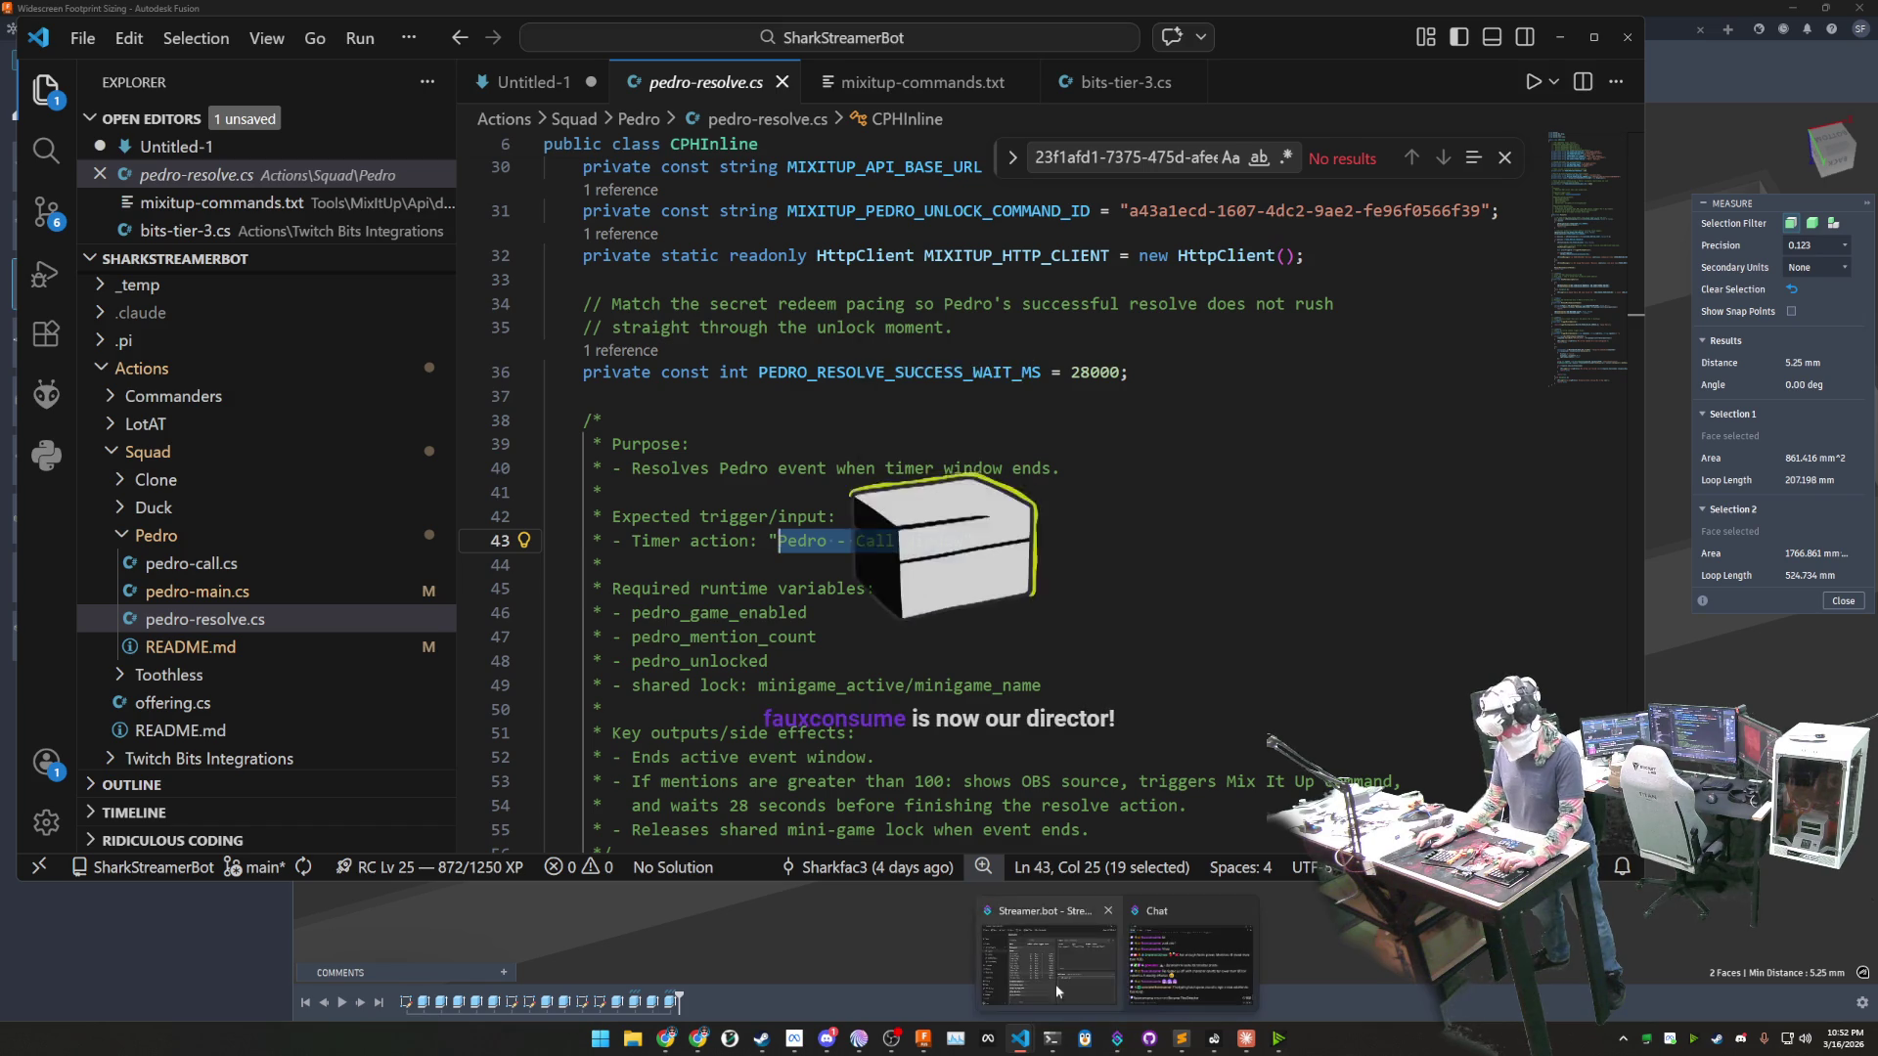
left_click(1117, 1038)
left_click(744, 599)
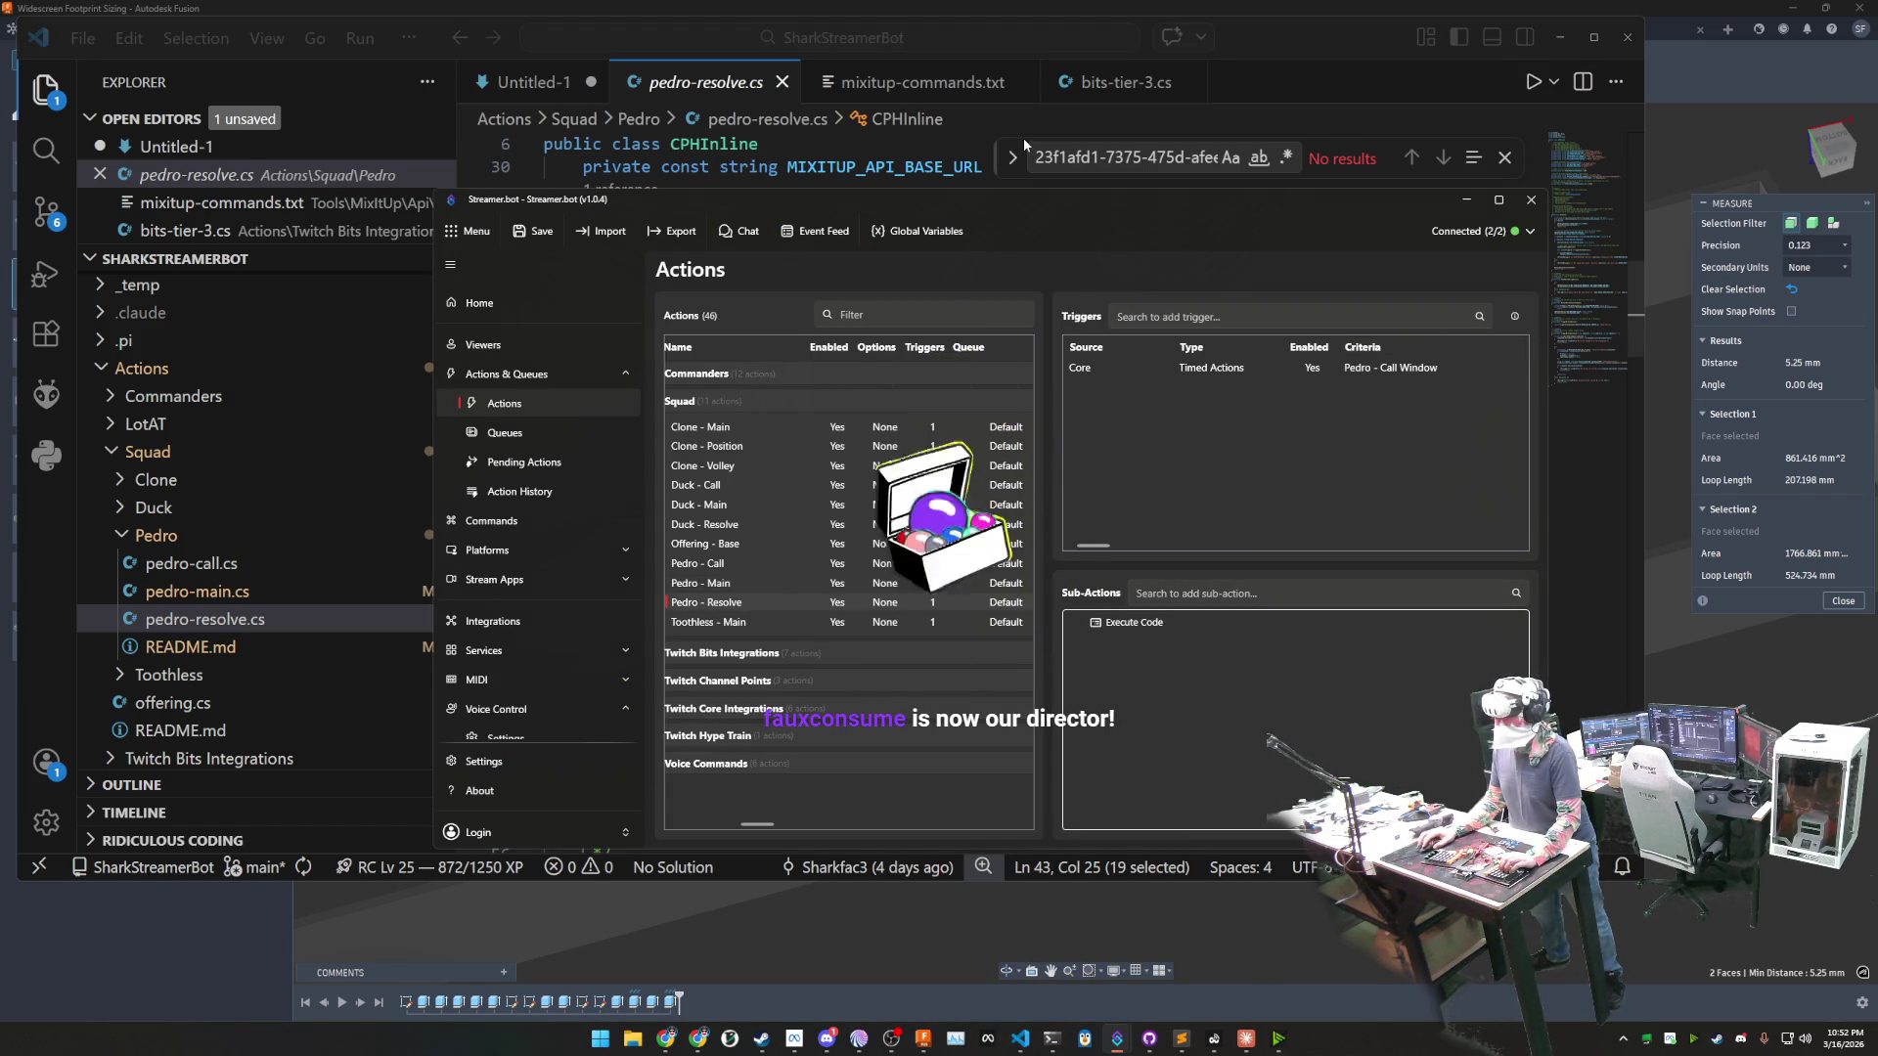
left_click(688, 88)
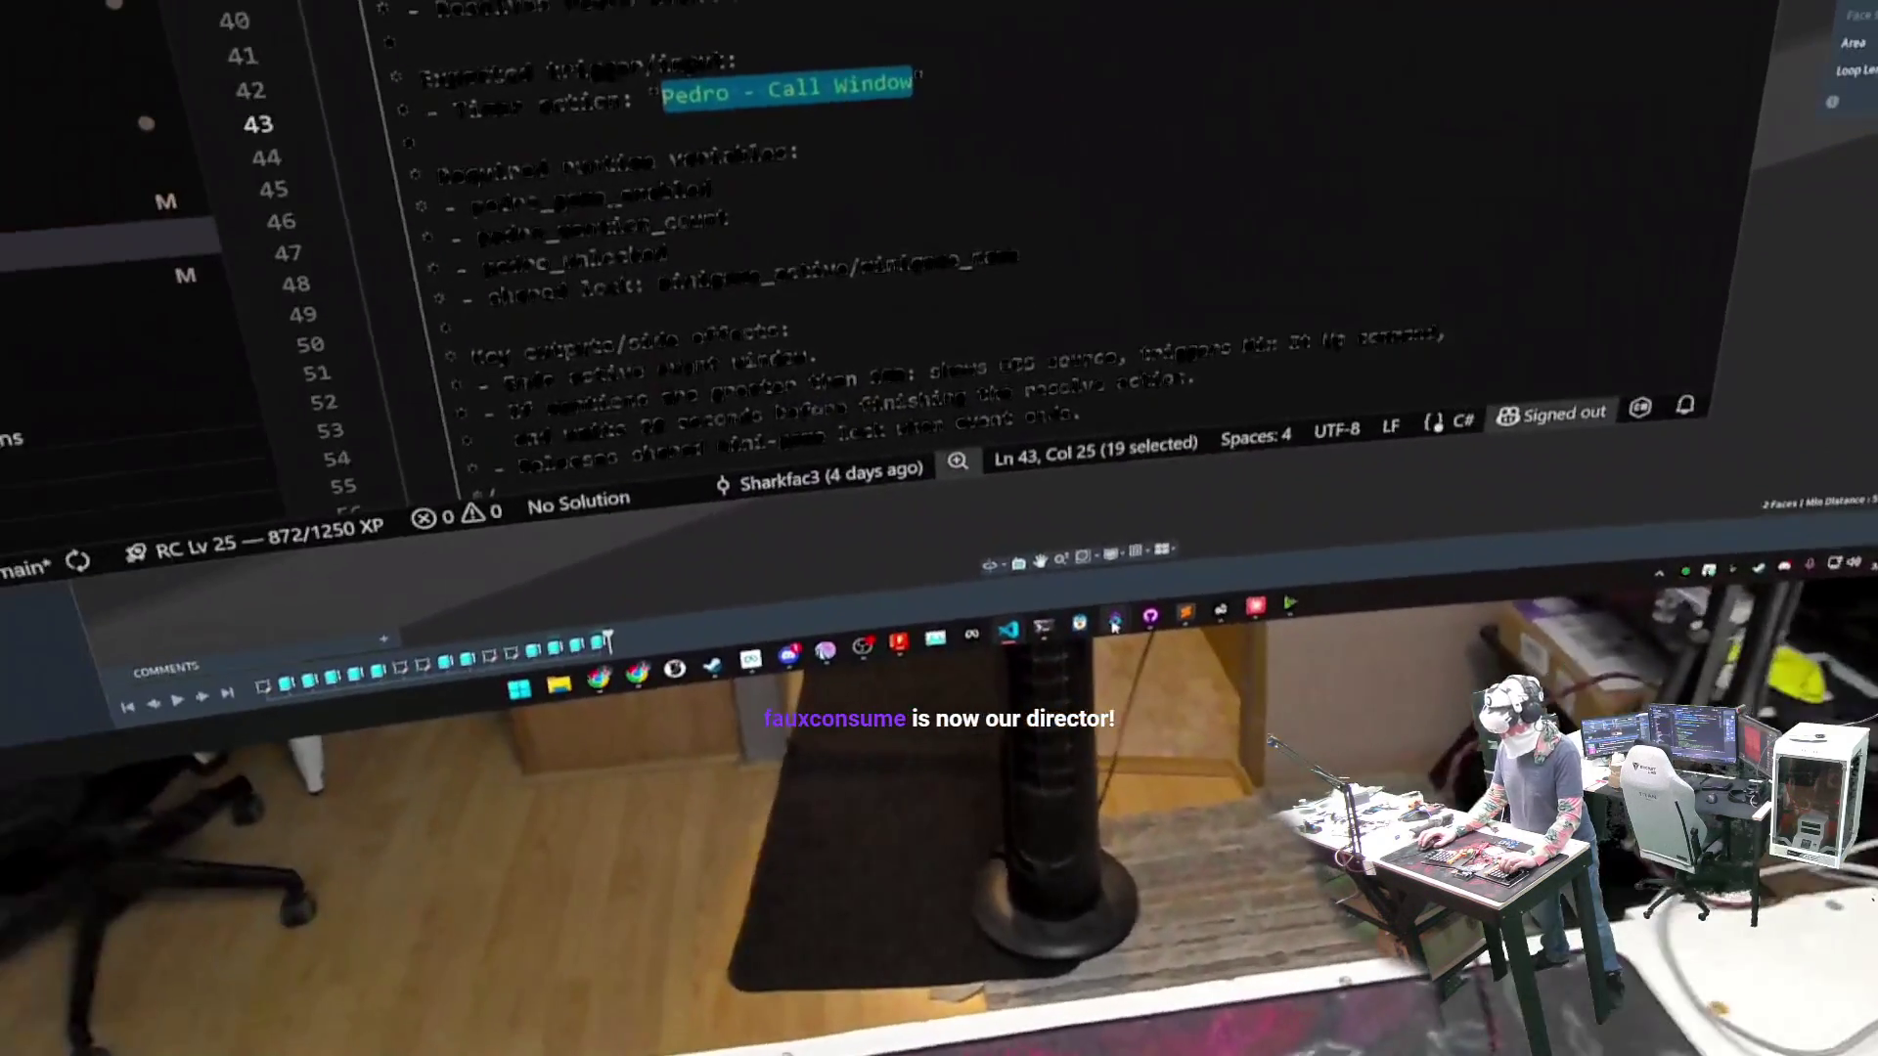
mouse_move(1115, 645)
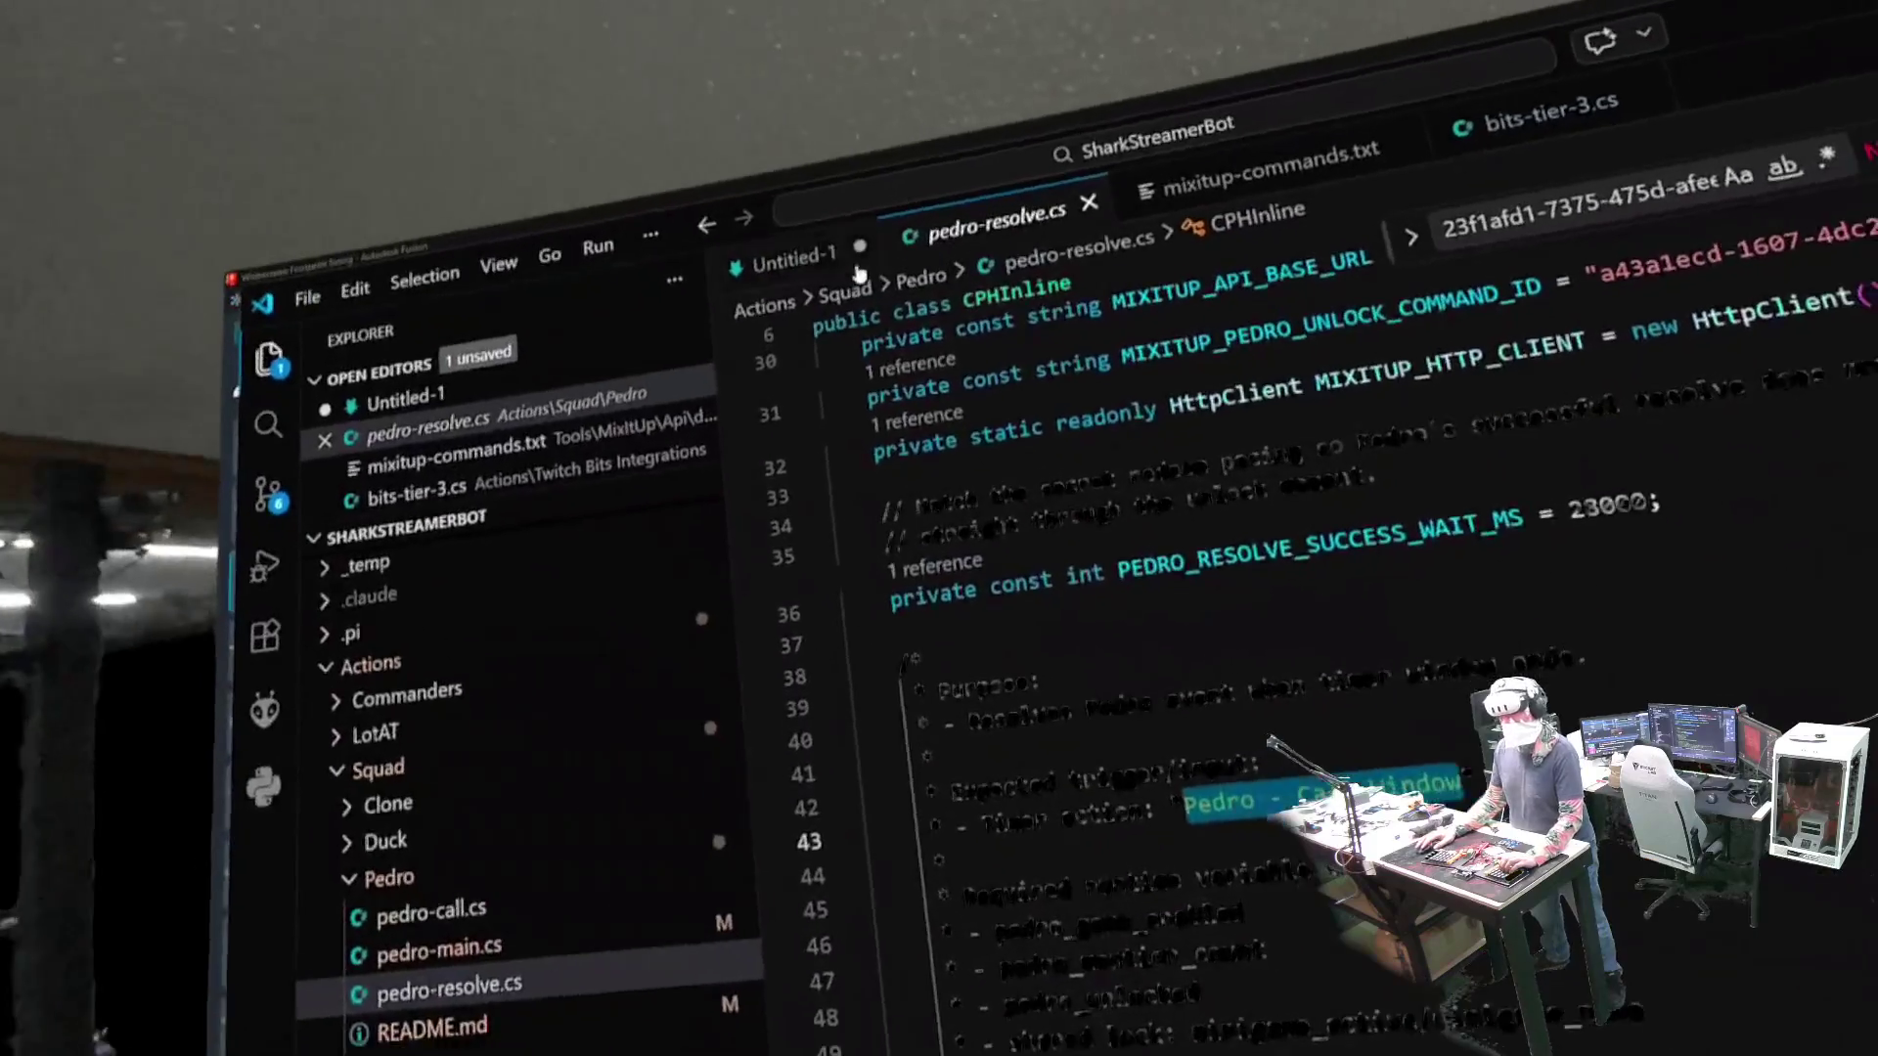
key("ctrl+Tab")
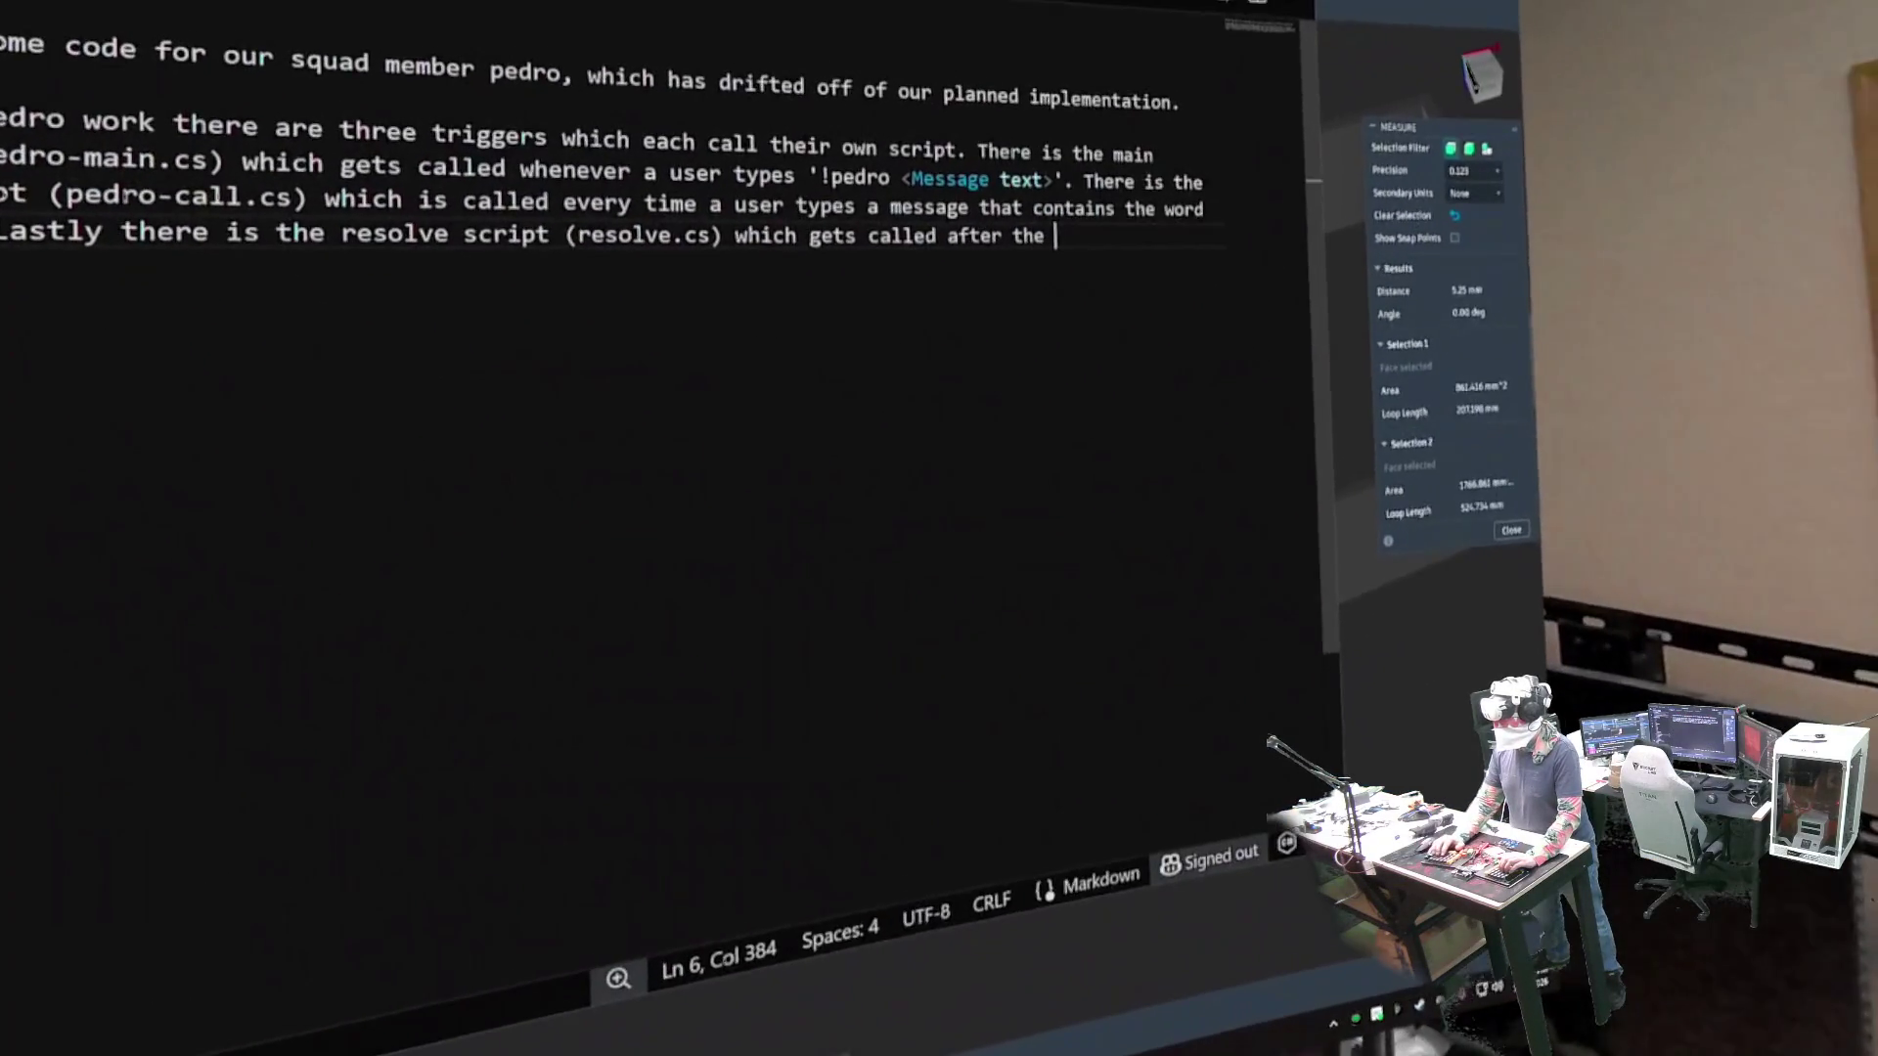
- Finish the resolve sentence: it runs after the 'Pedro - Call Window' timer finishes; start a new paragraph
type("Pedro - Call")
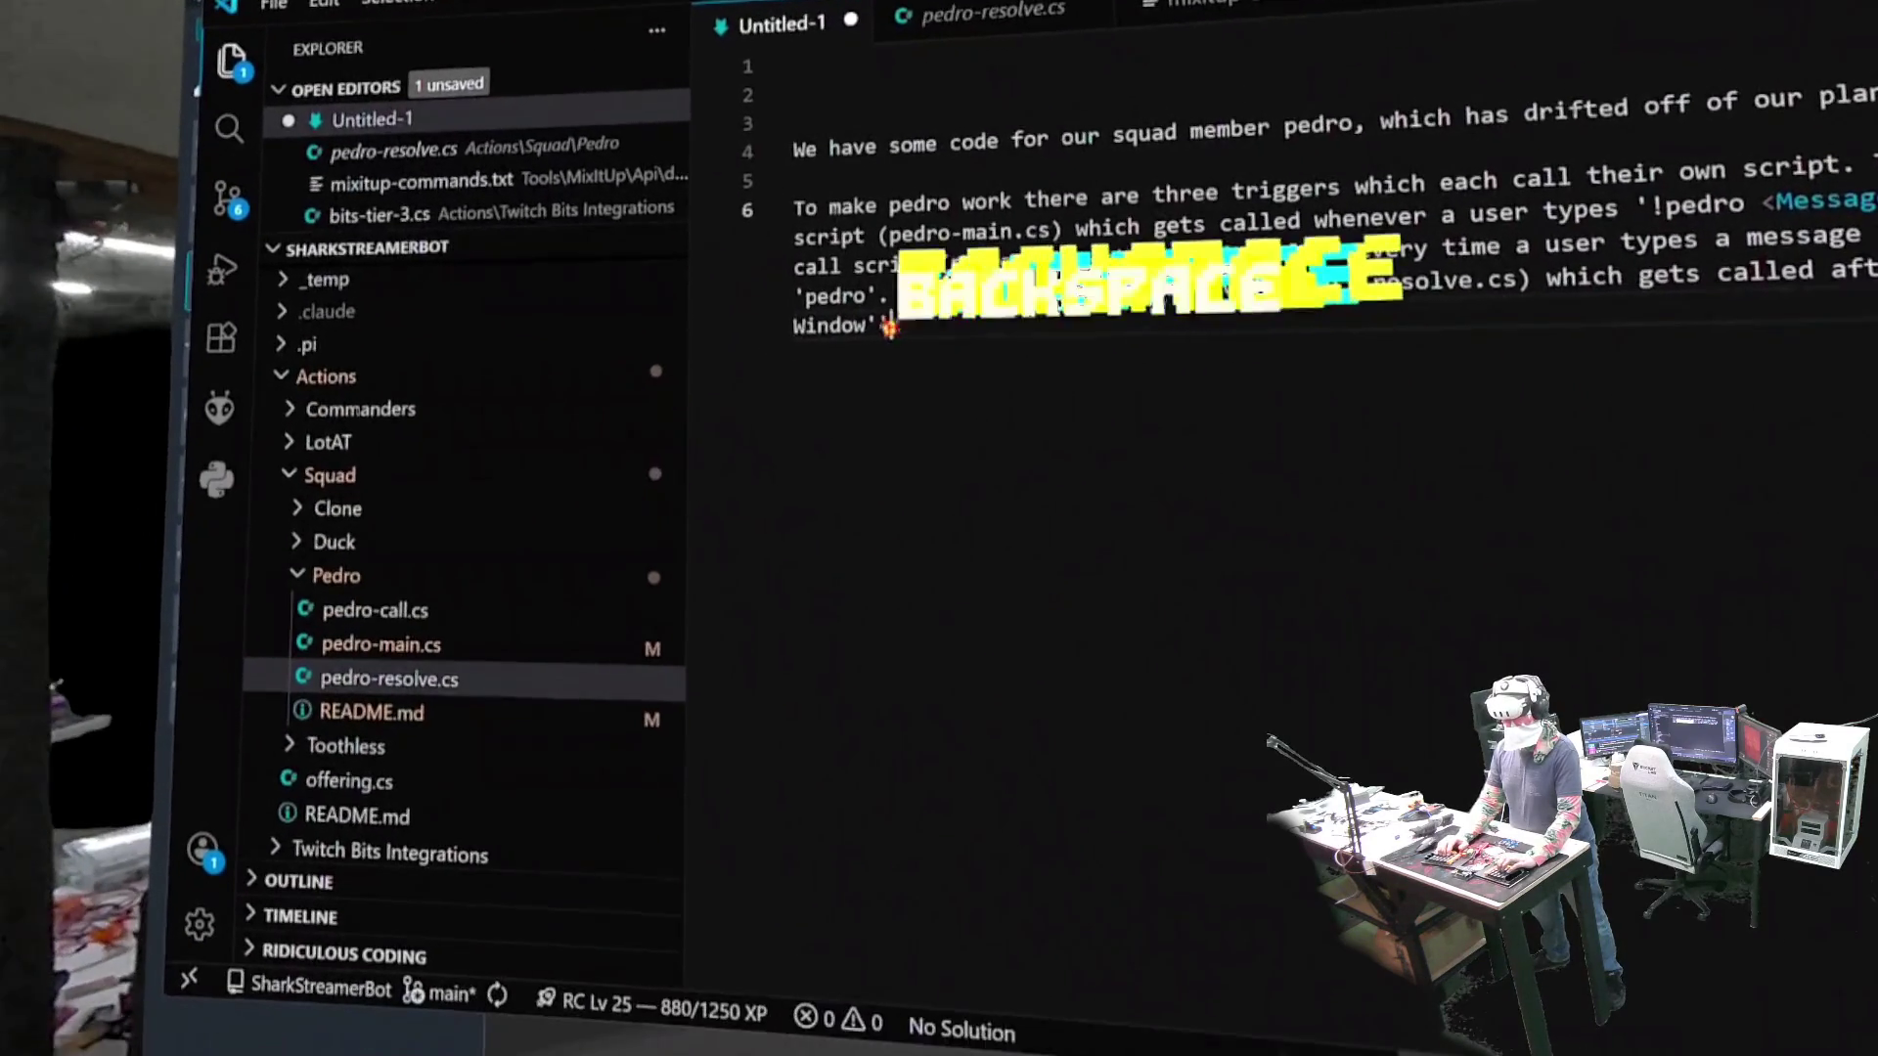
type("f")
key("BackSpace")
type("t")
key("BackSpace")
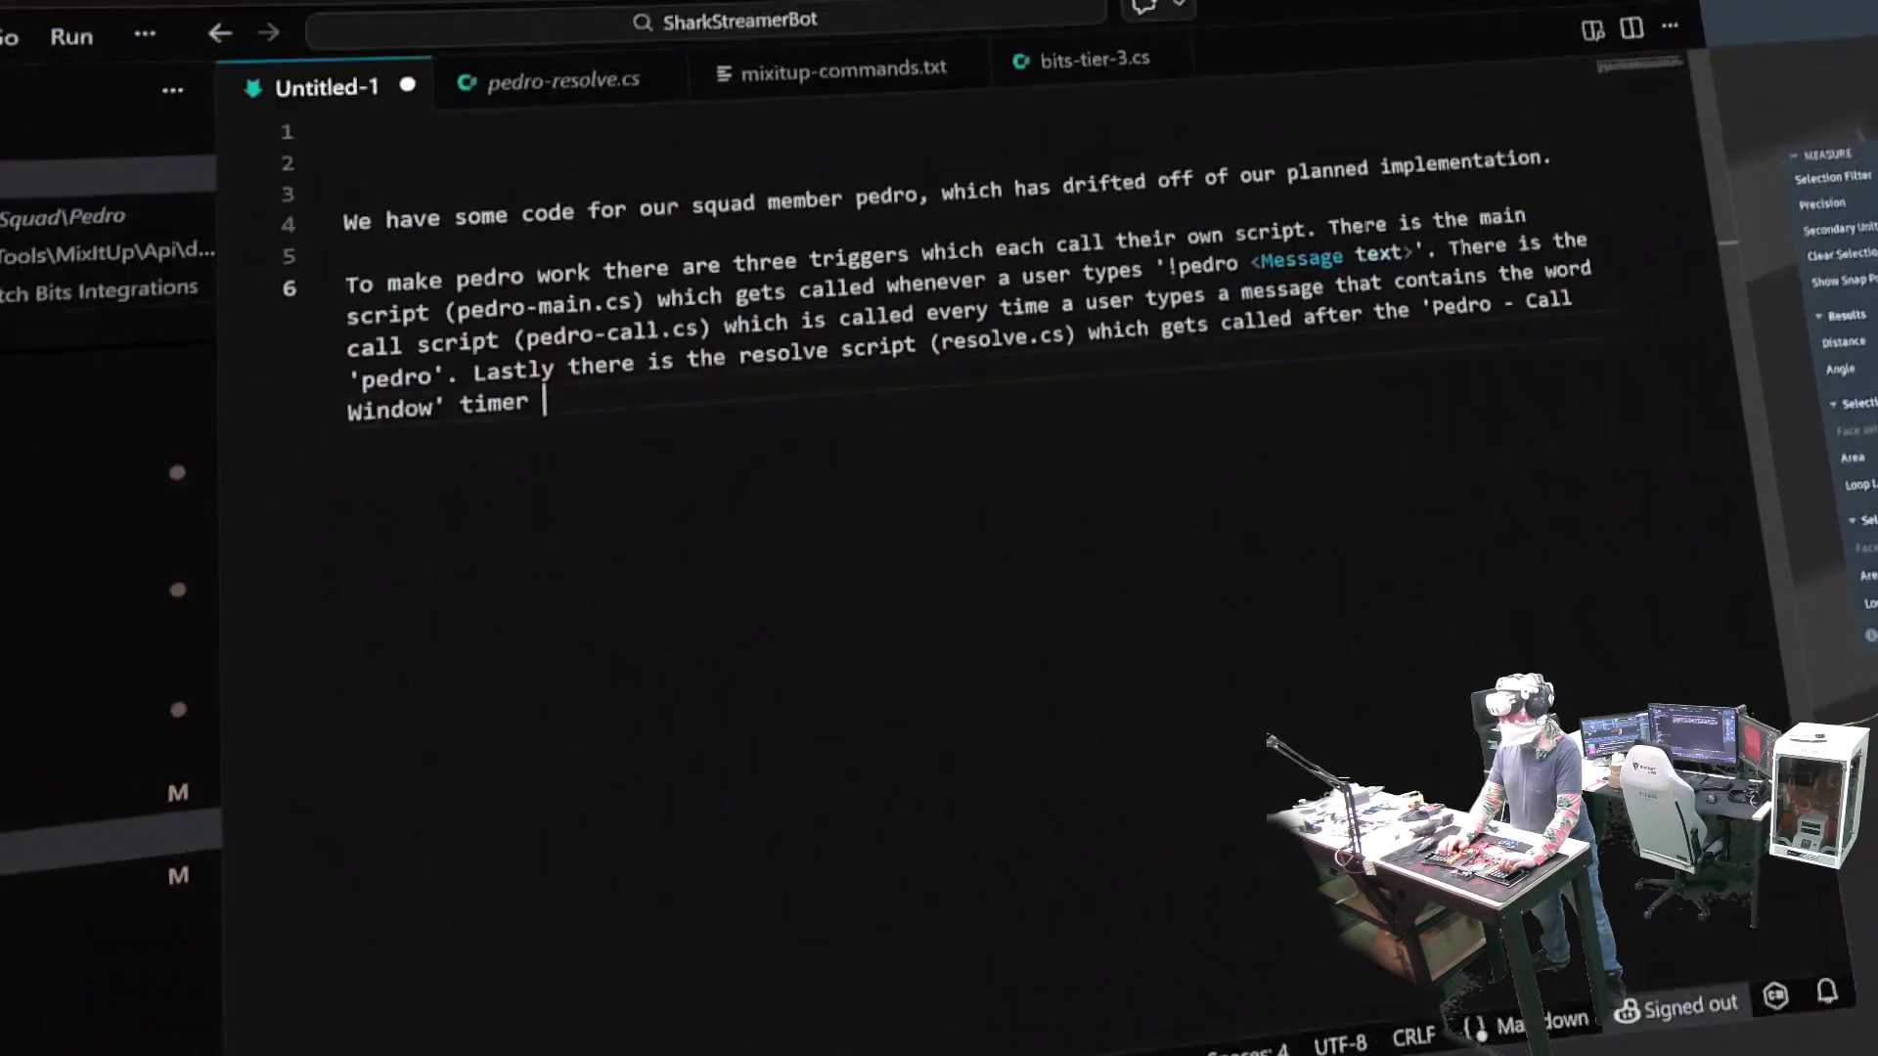
type("fini")
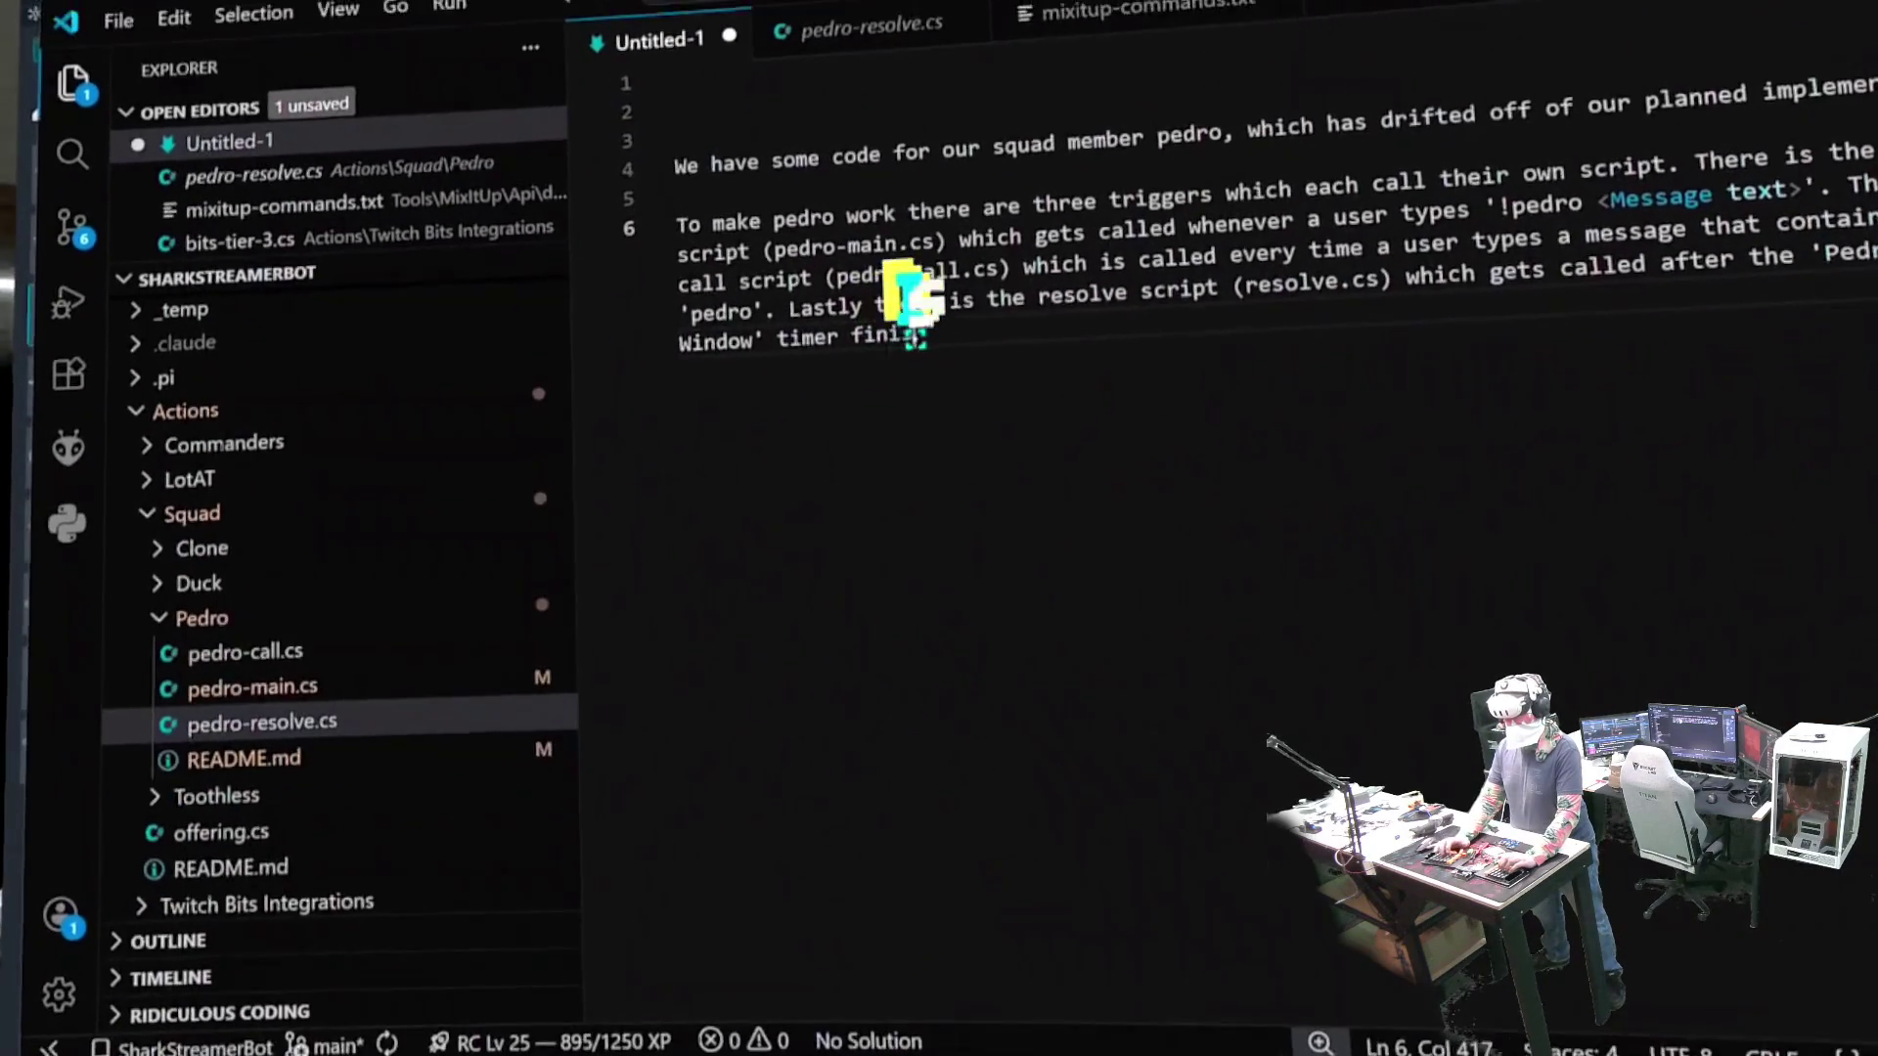
type("shes and causes a ")
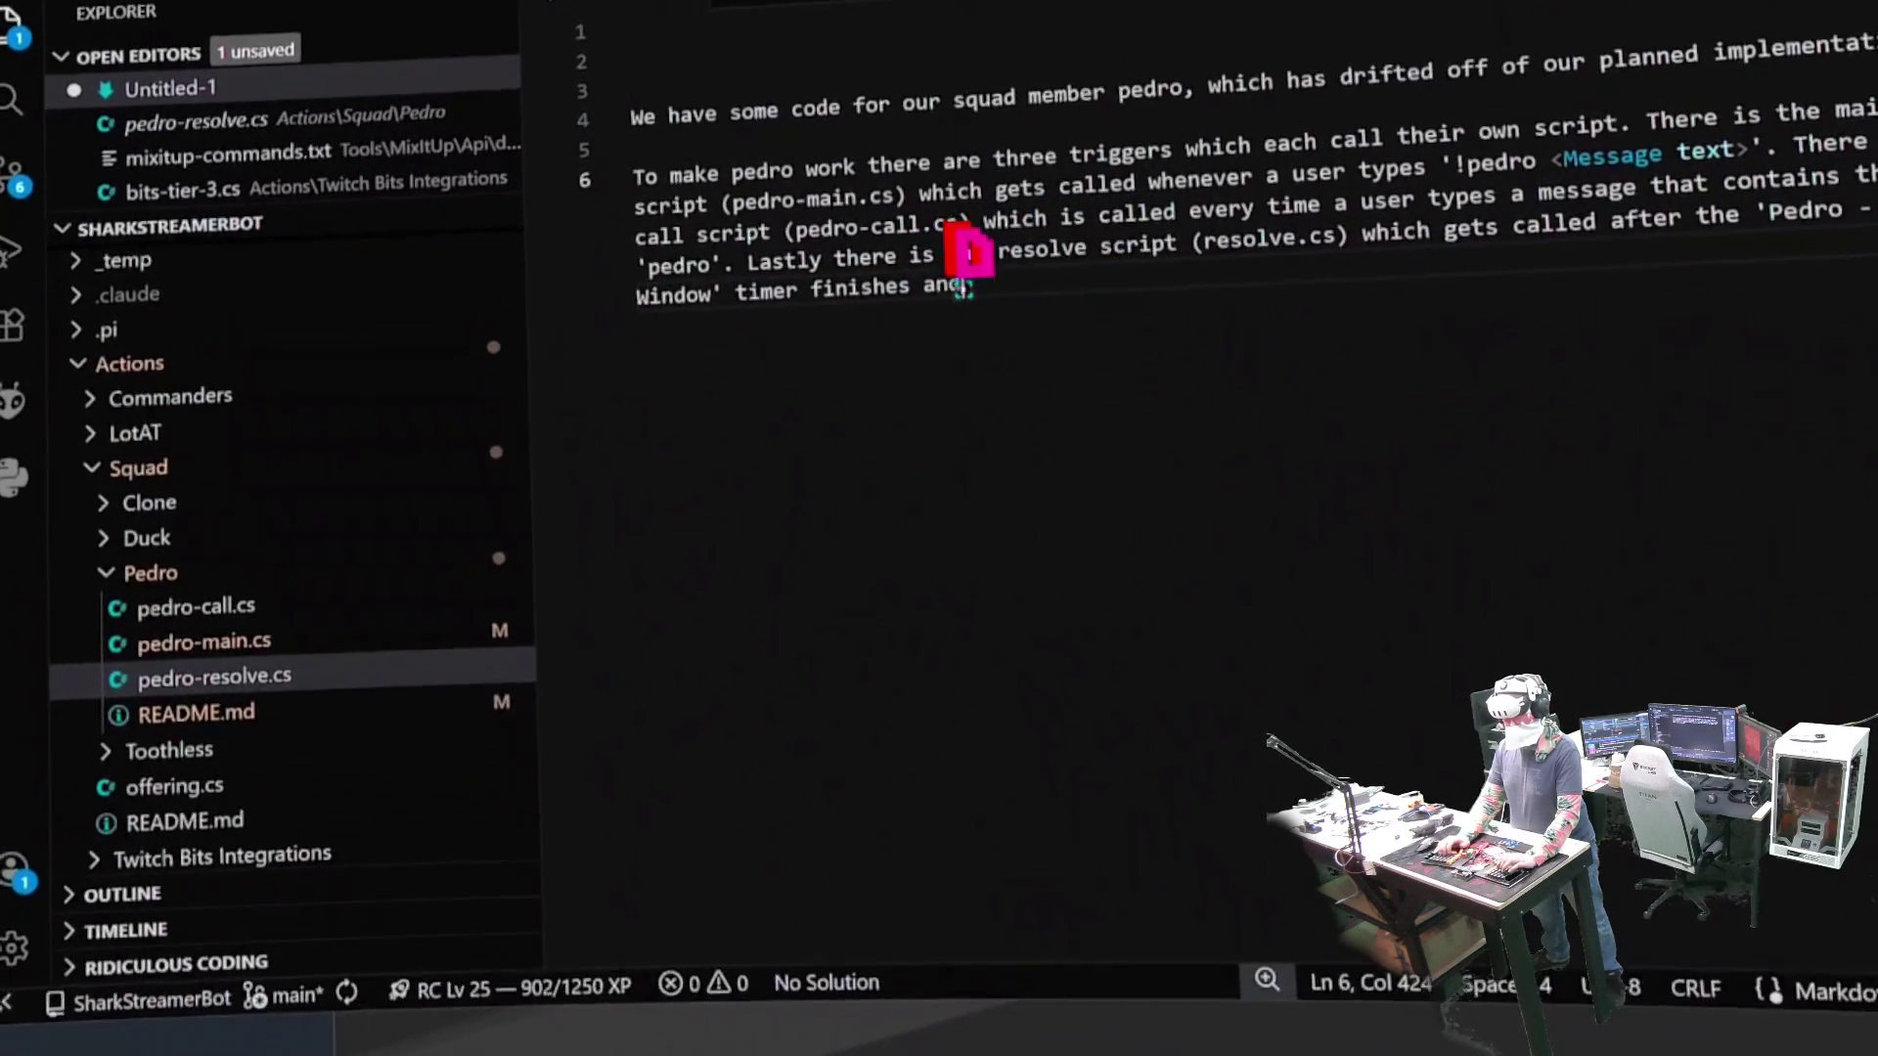
type("trigger to fire")
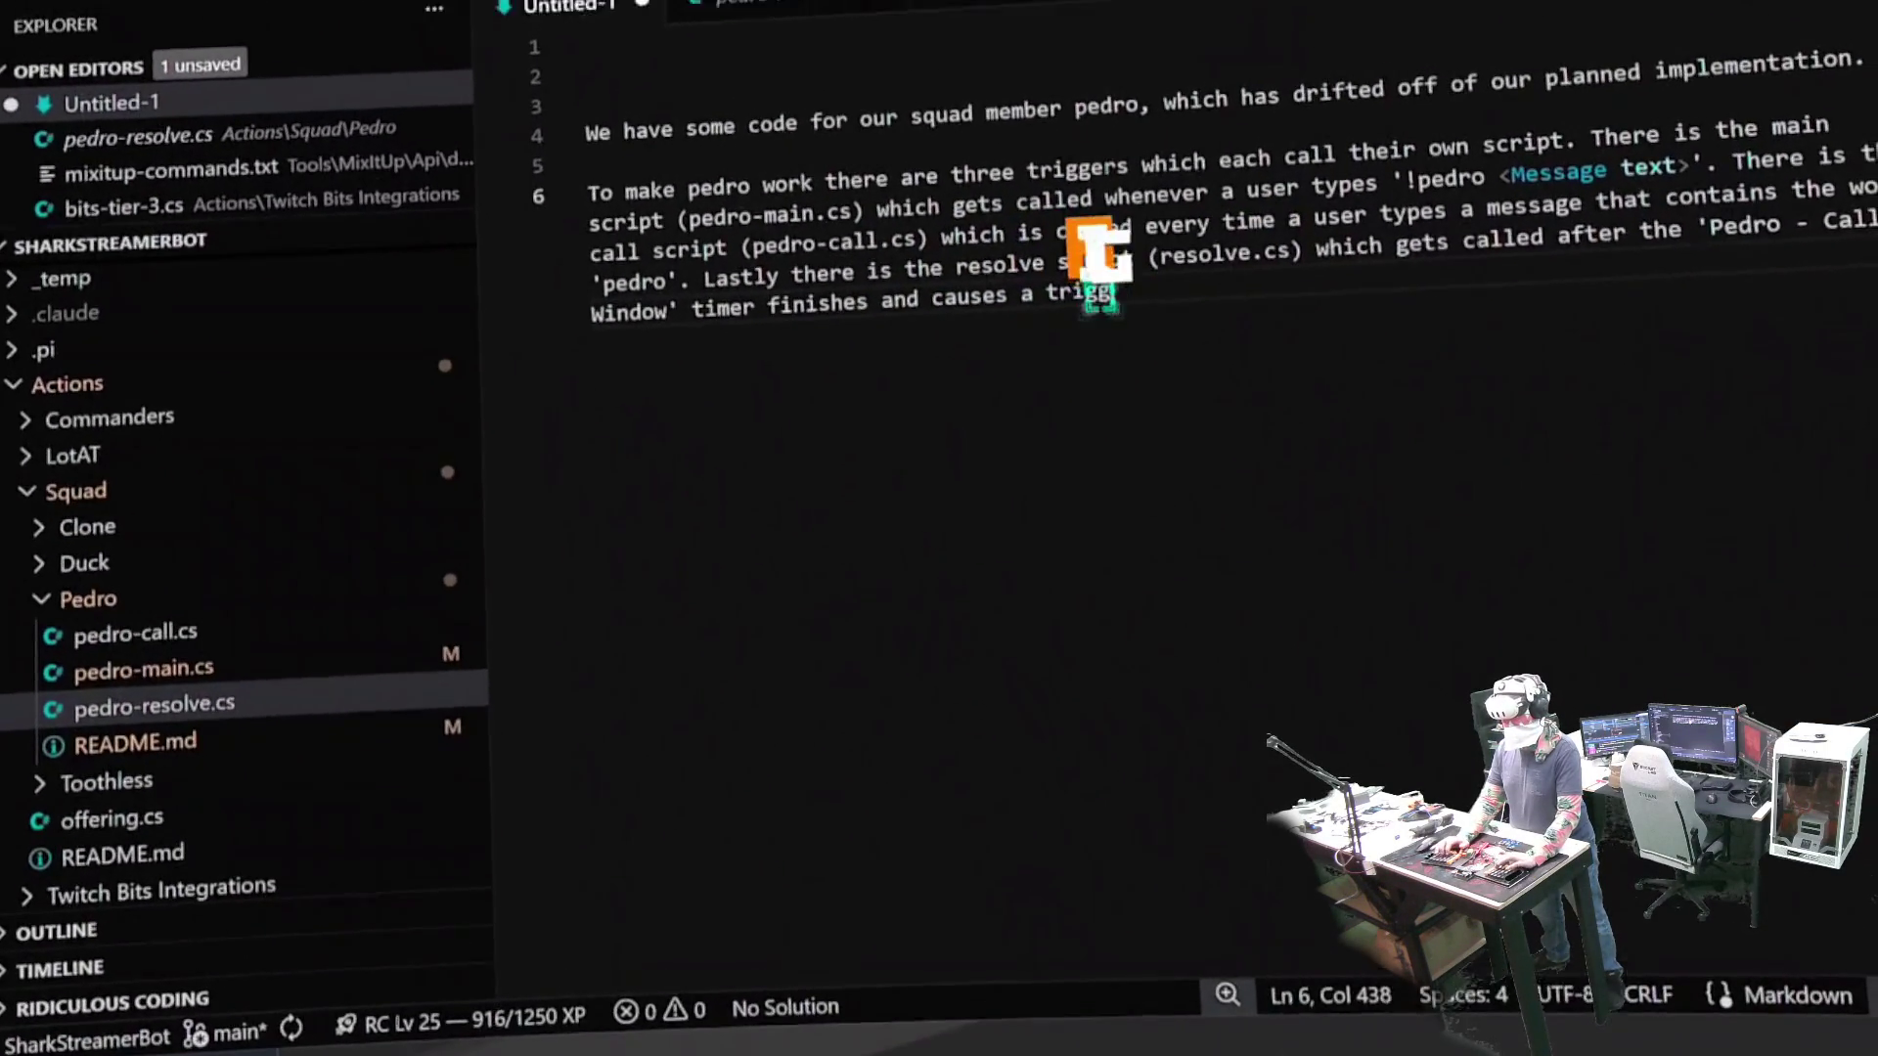
key("BackSpace")
key("BackSpace")
key("BackSpace")
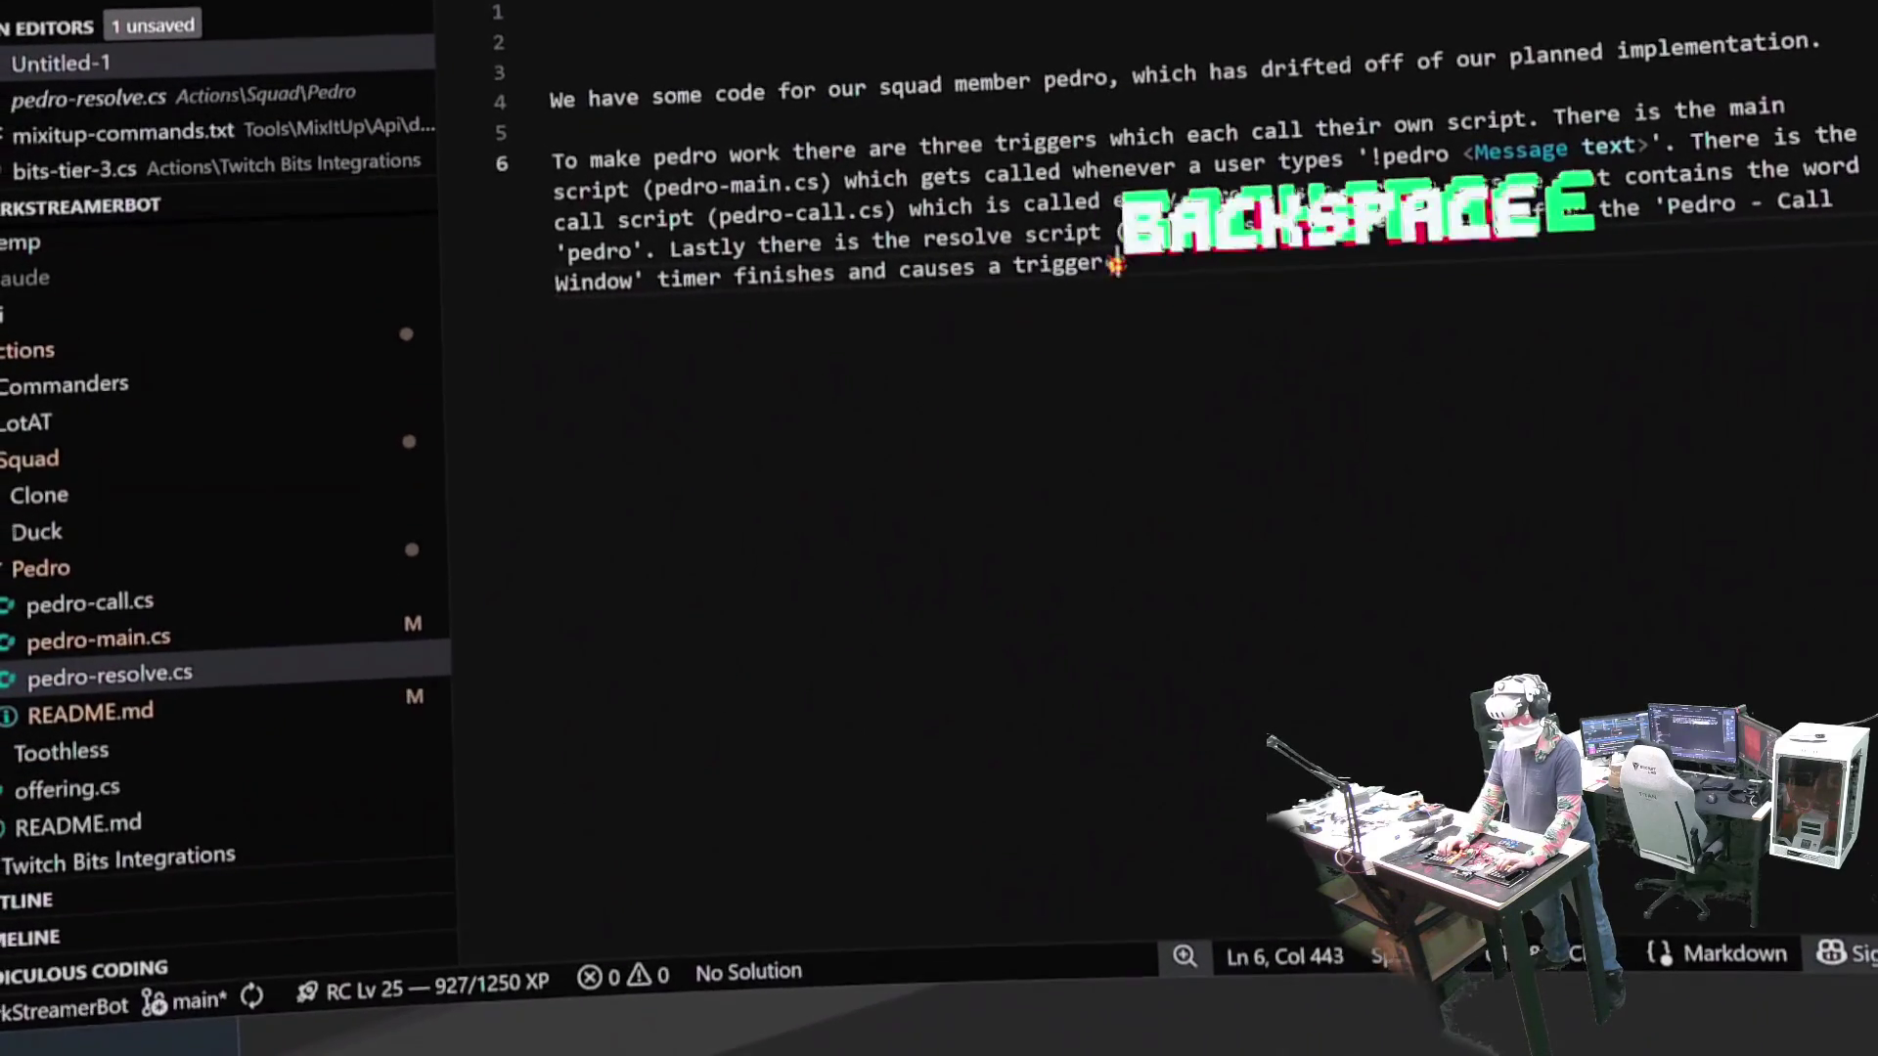
key("BackSpace")
key("BackSpace")
key("BackSpace")
type(".")
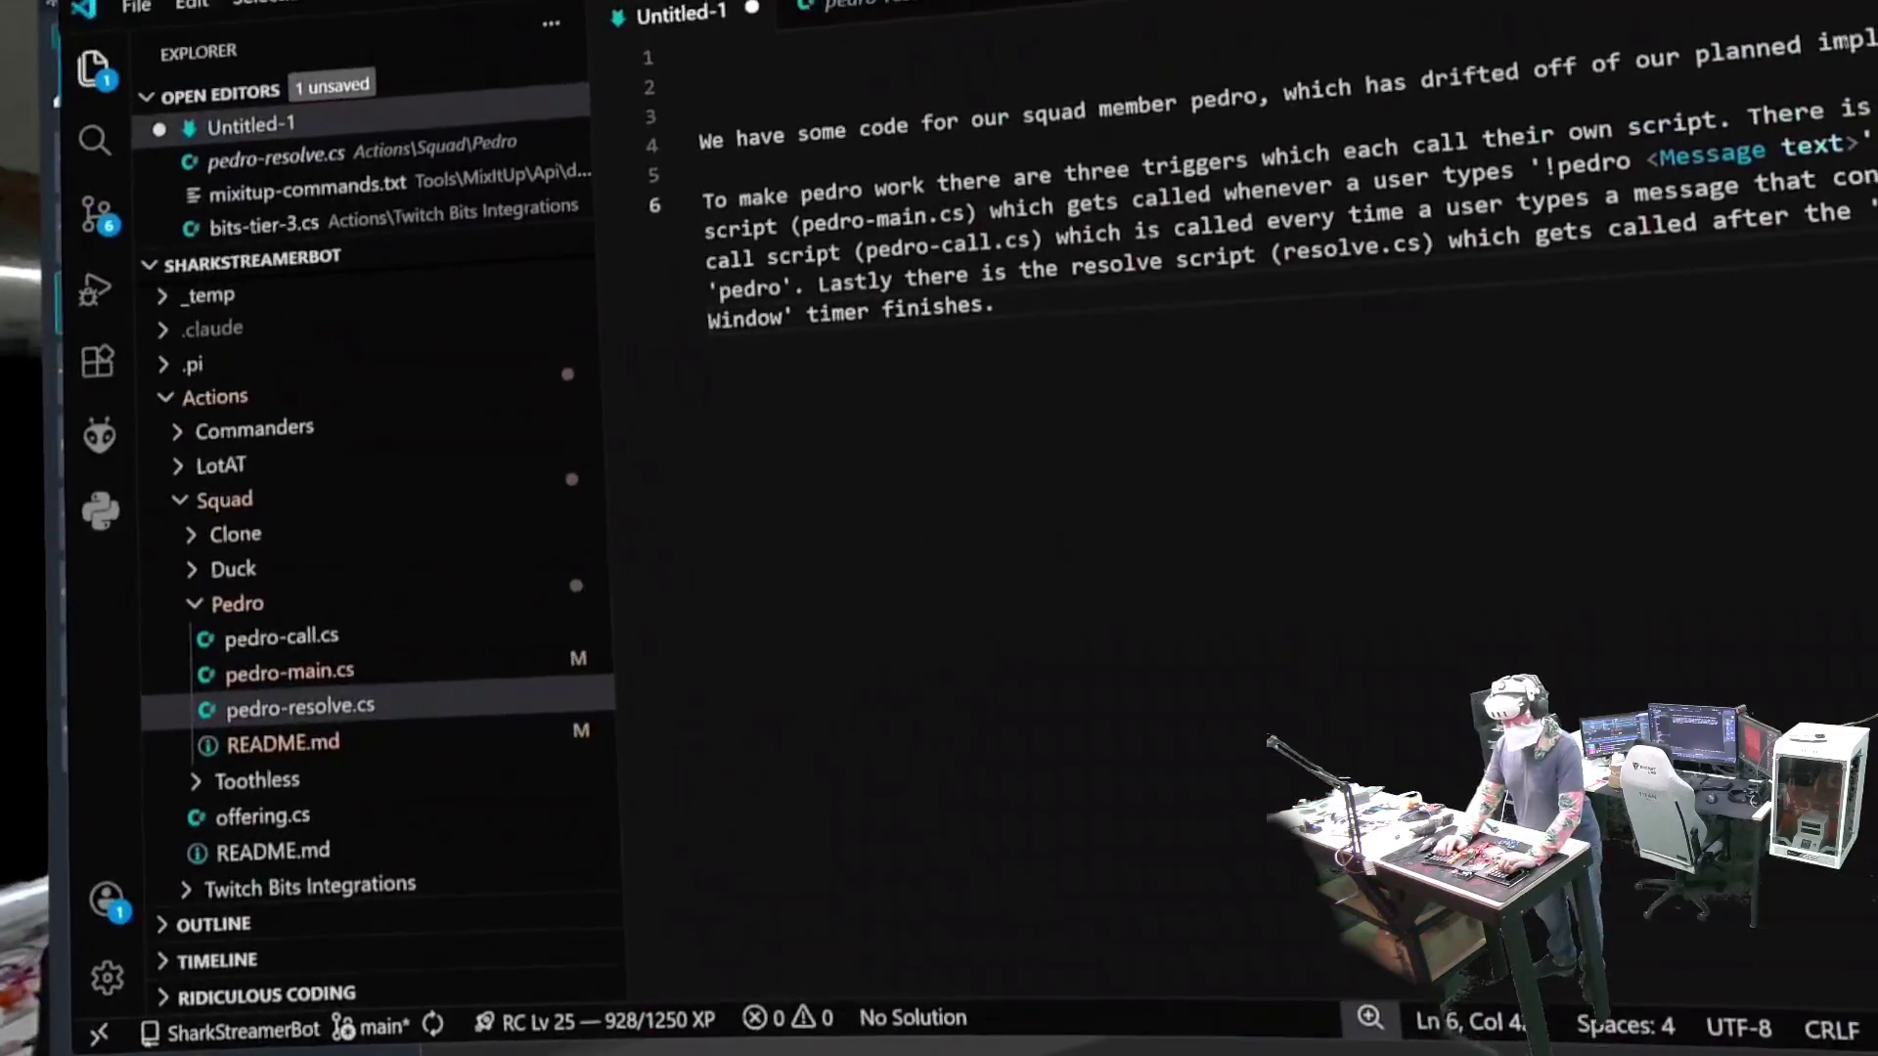
key("Return")
key("Return")
- Write the happy-path paragraph: main starts the pedro mini game, call increments a counter, resolve checks the count
type("The ")
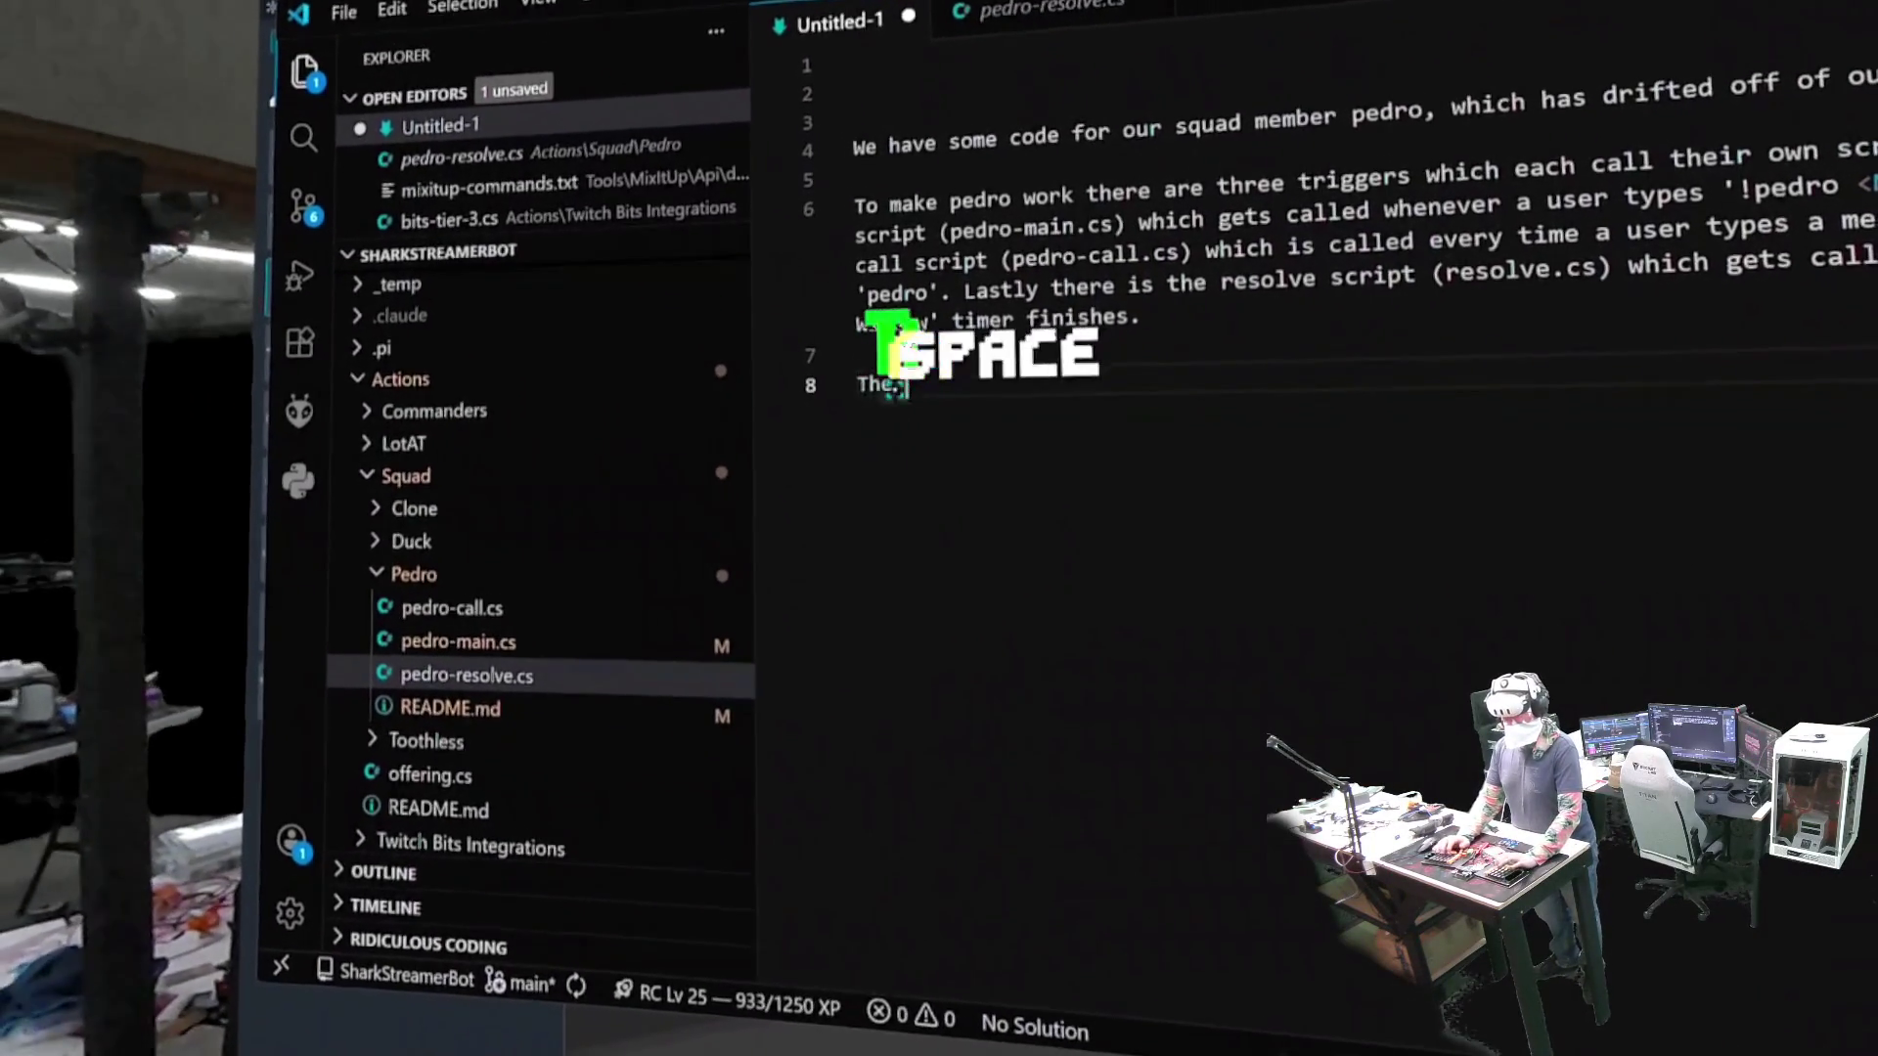
type("overall idea is that a user types !pedro")
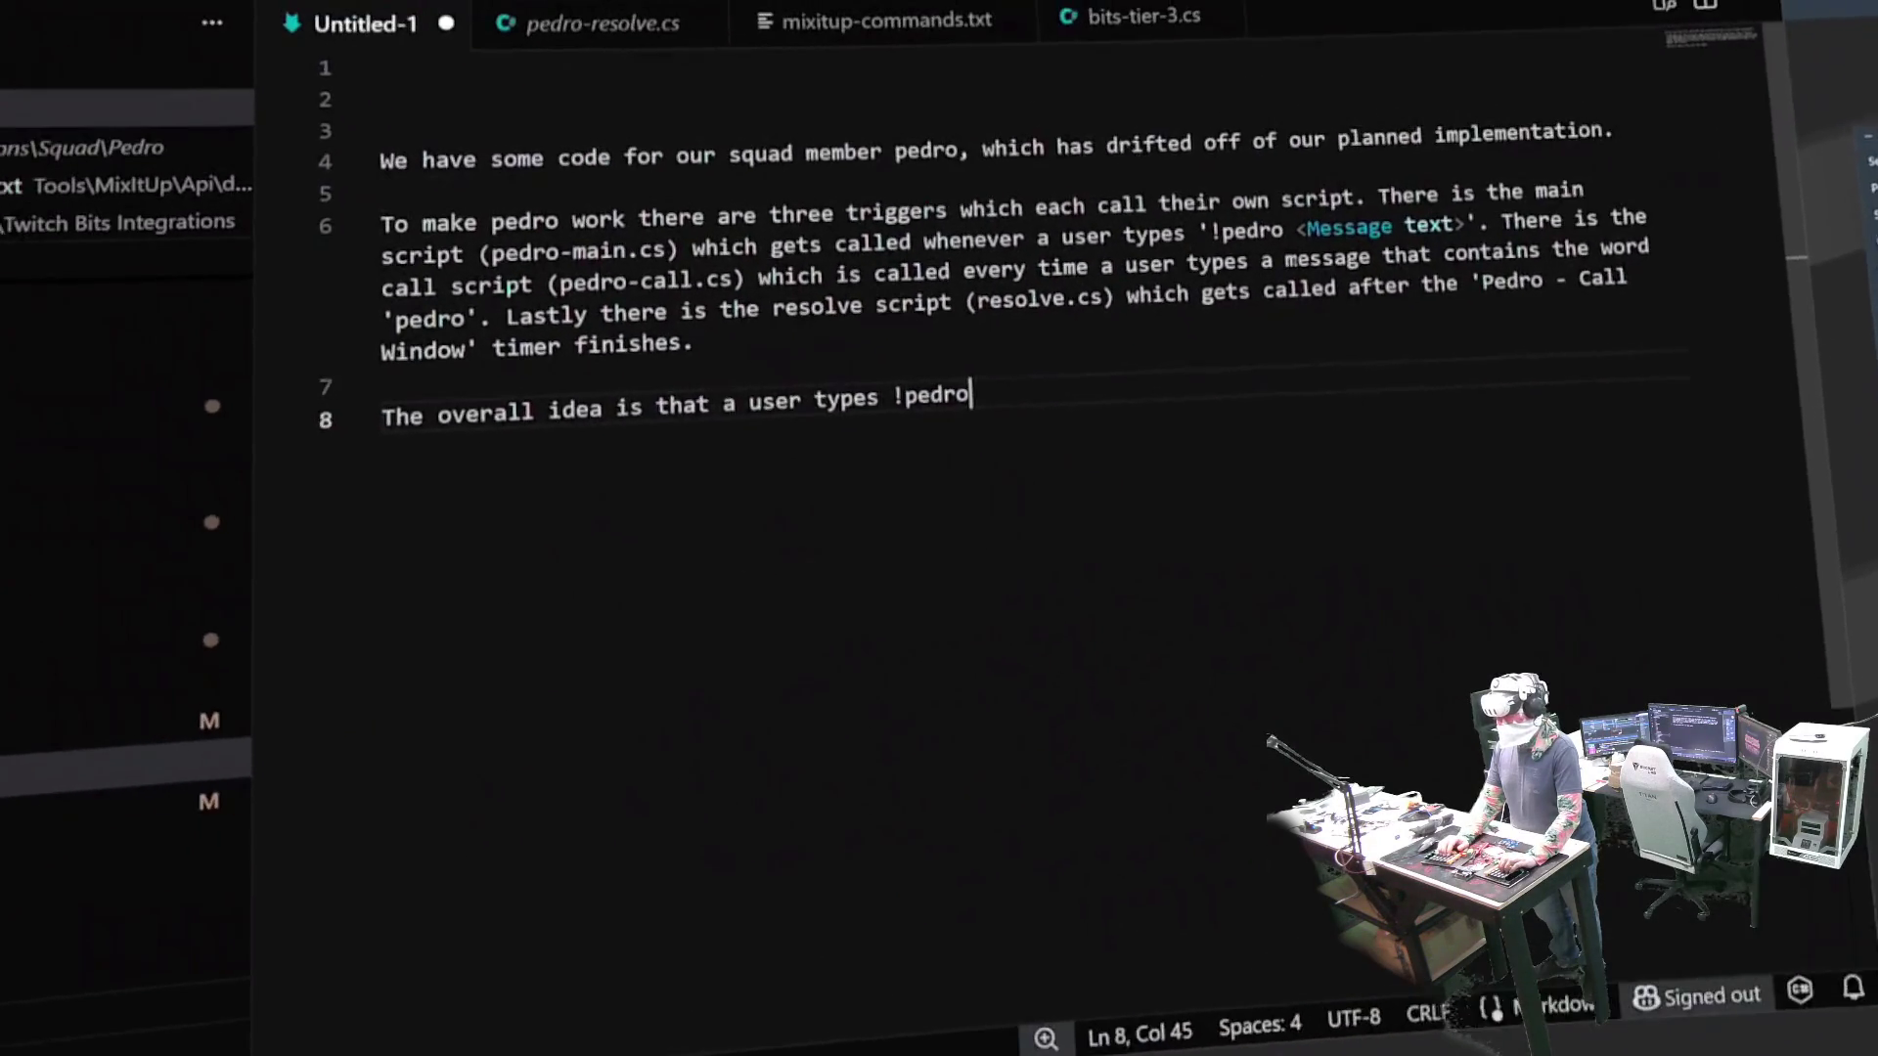
key("BackSpace")
key("BackSpace")
key("BackSpace")
key("BackSpace")
key("BackSpace")
key("BackSpace")
type("the main script starts")
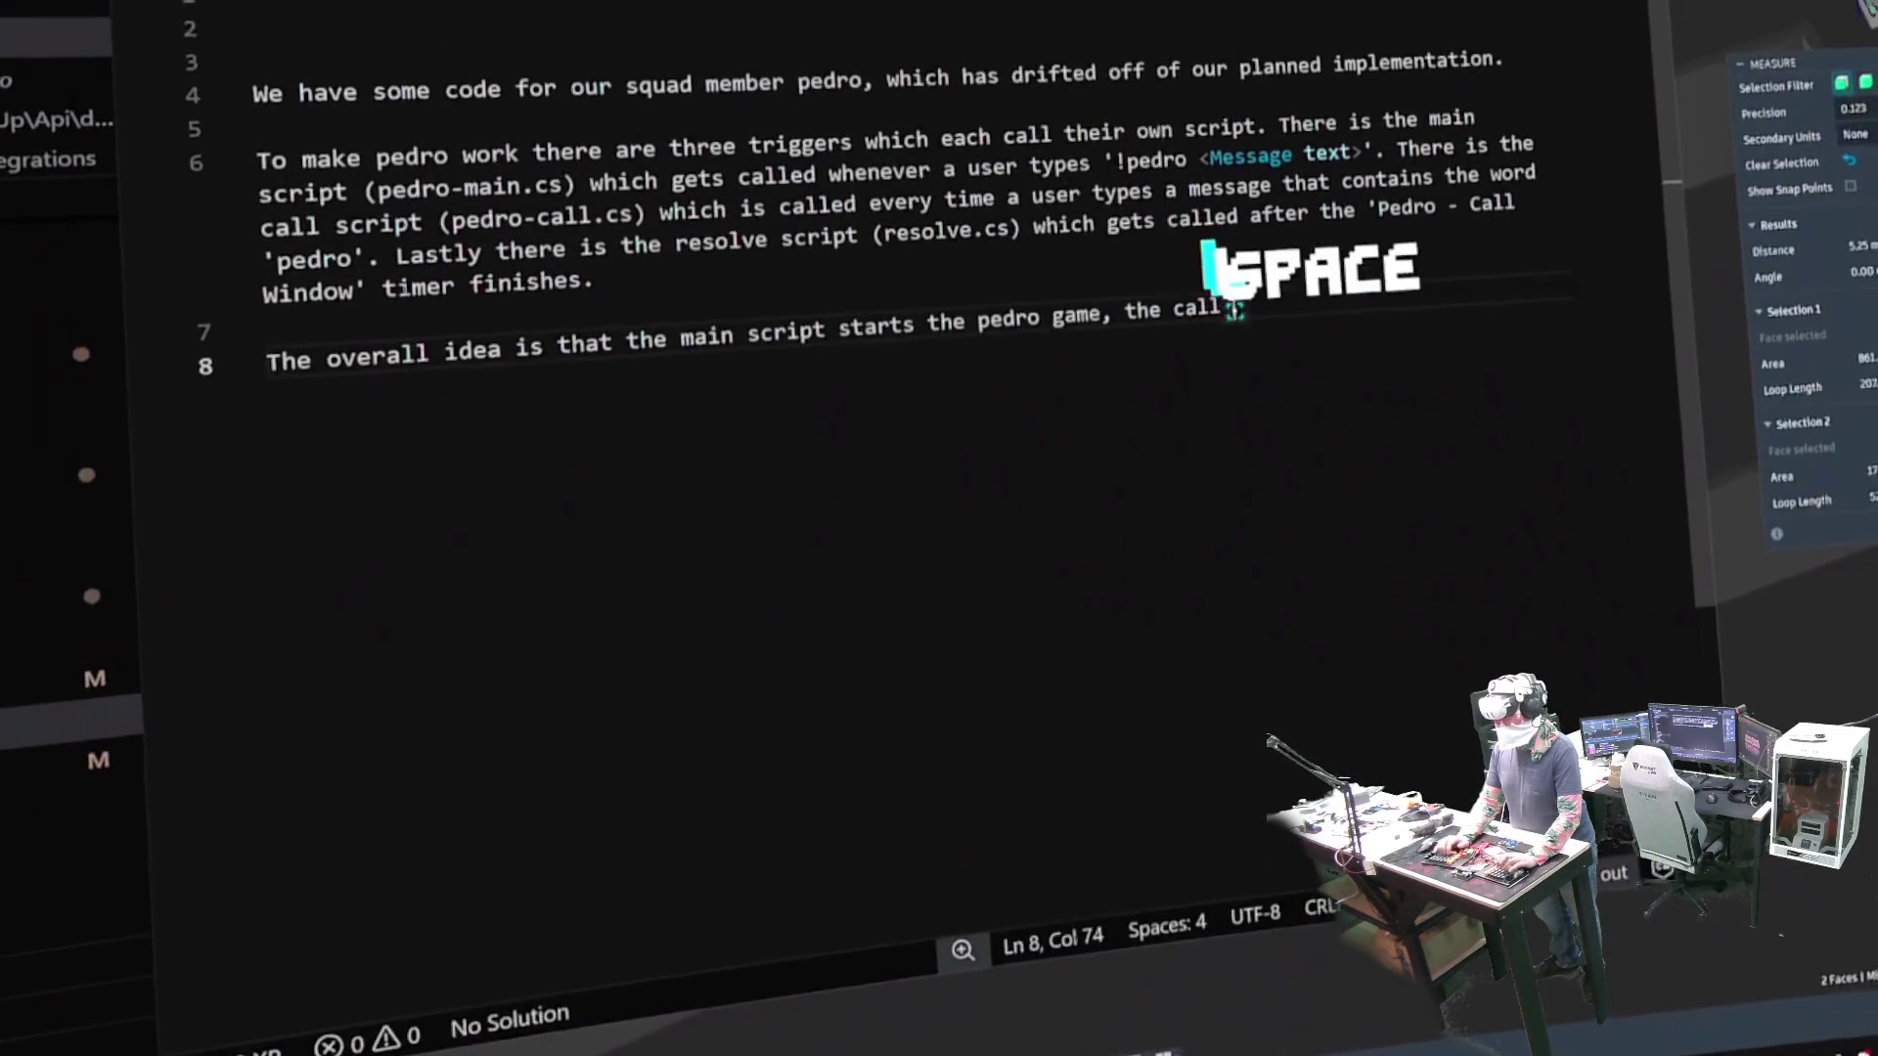
type("cript incr")
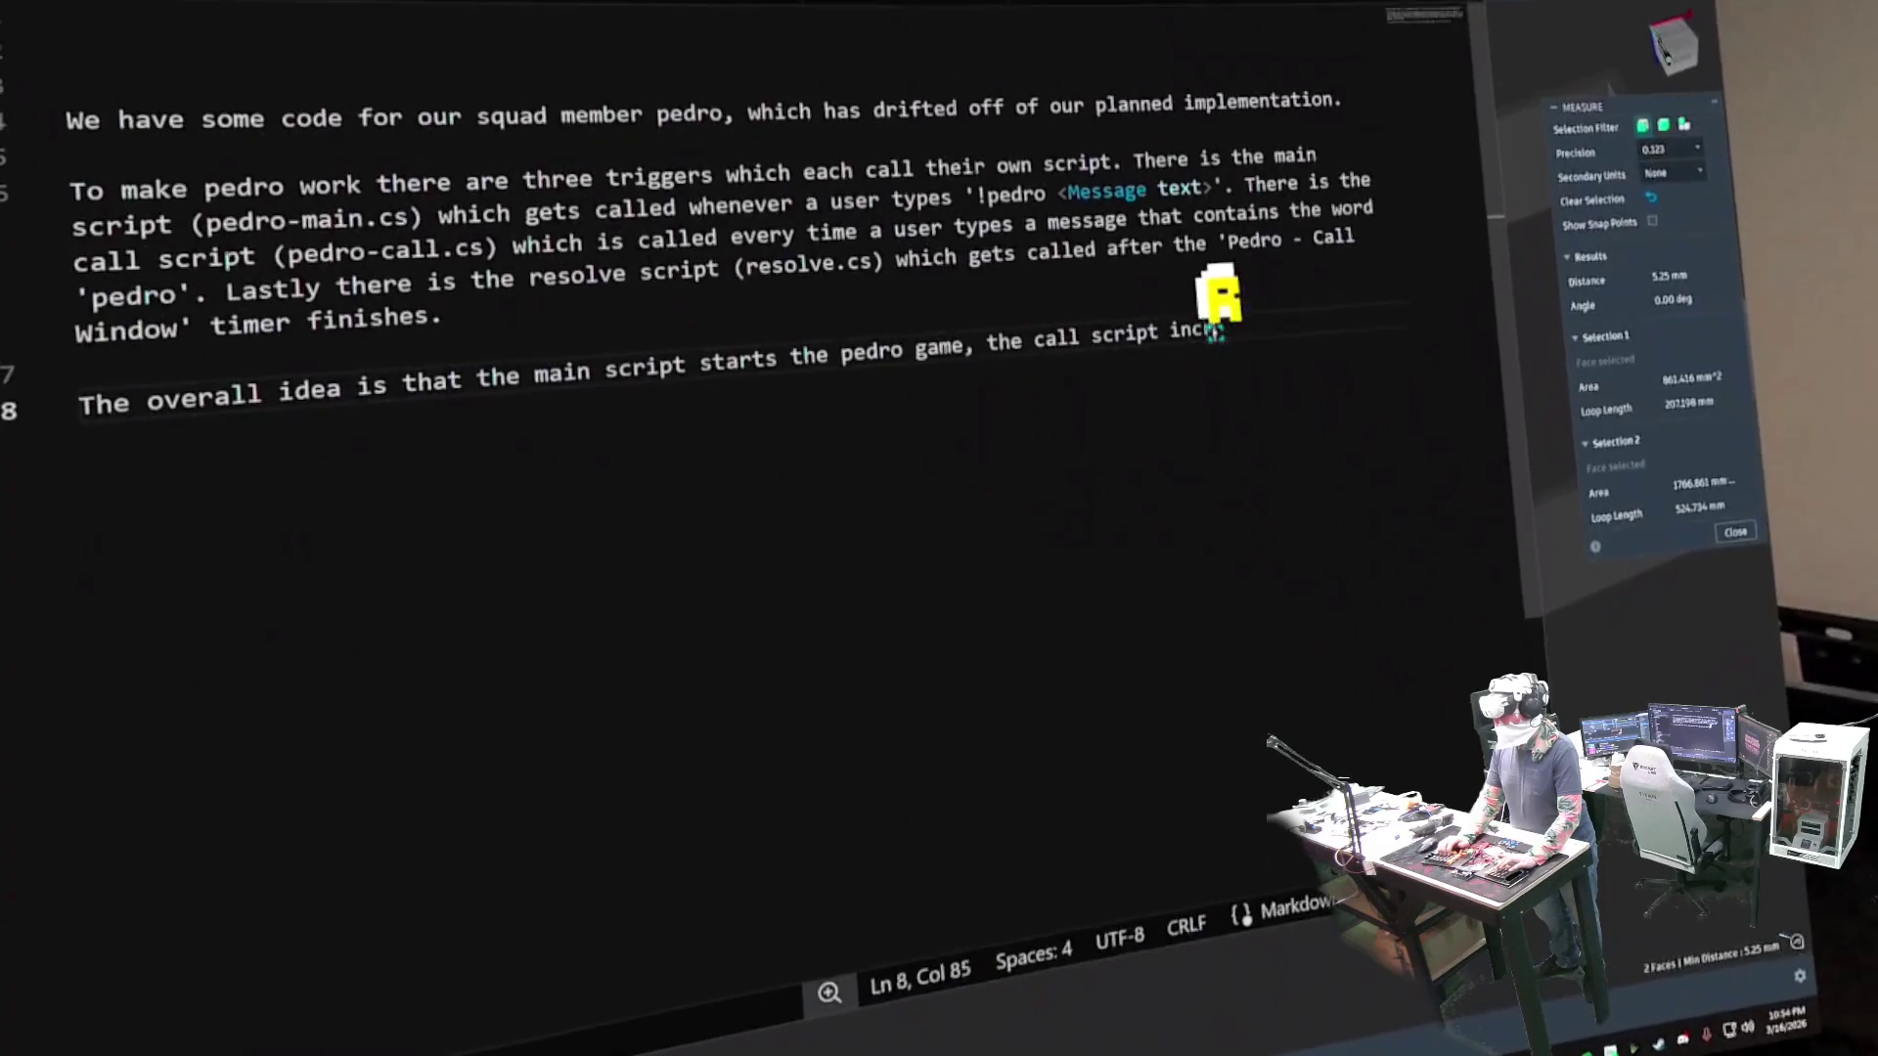
type("iments a counter, and then the resolve")
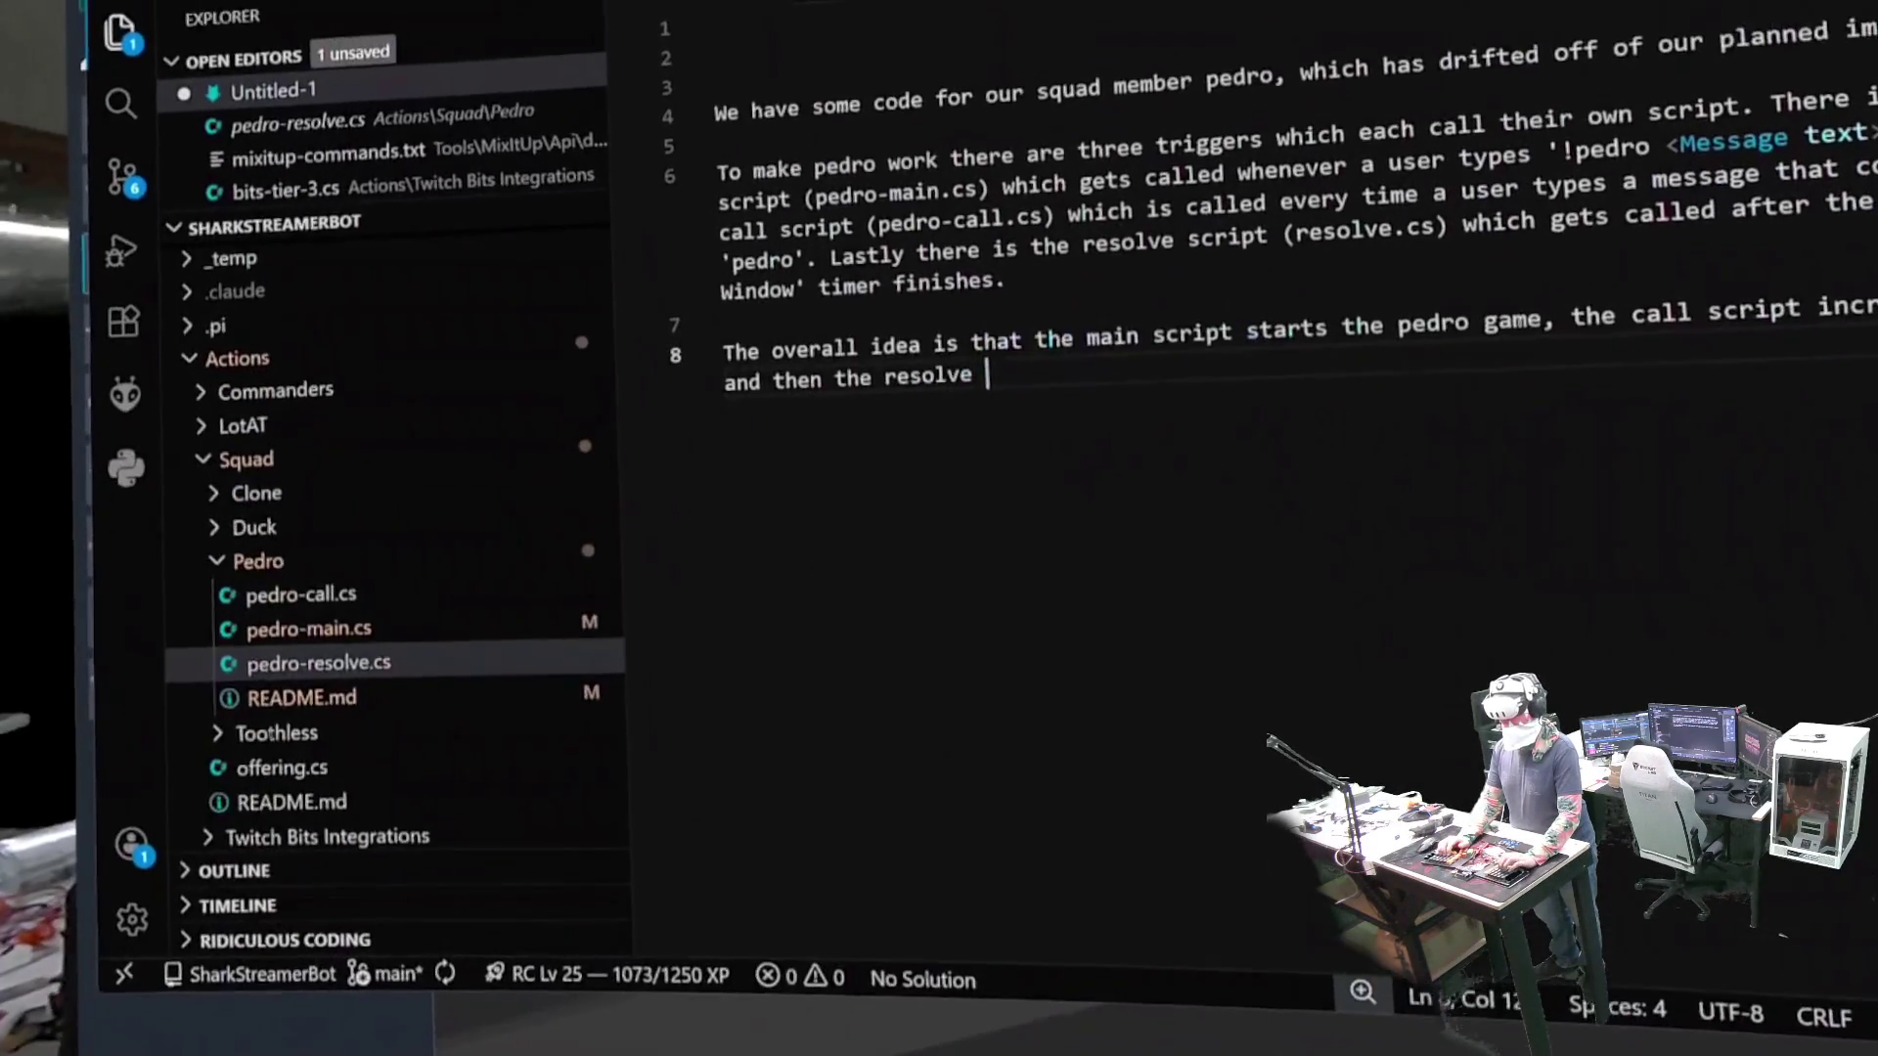
type(" script ")
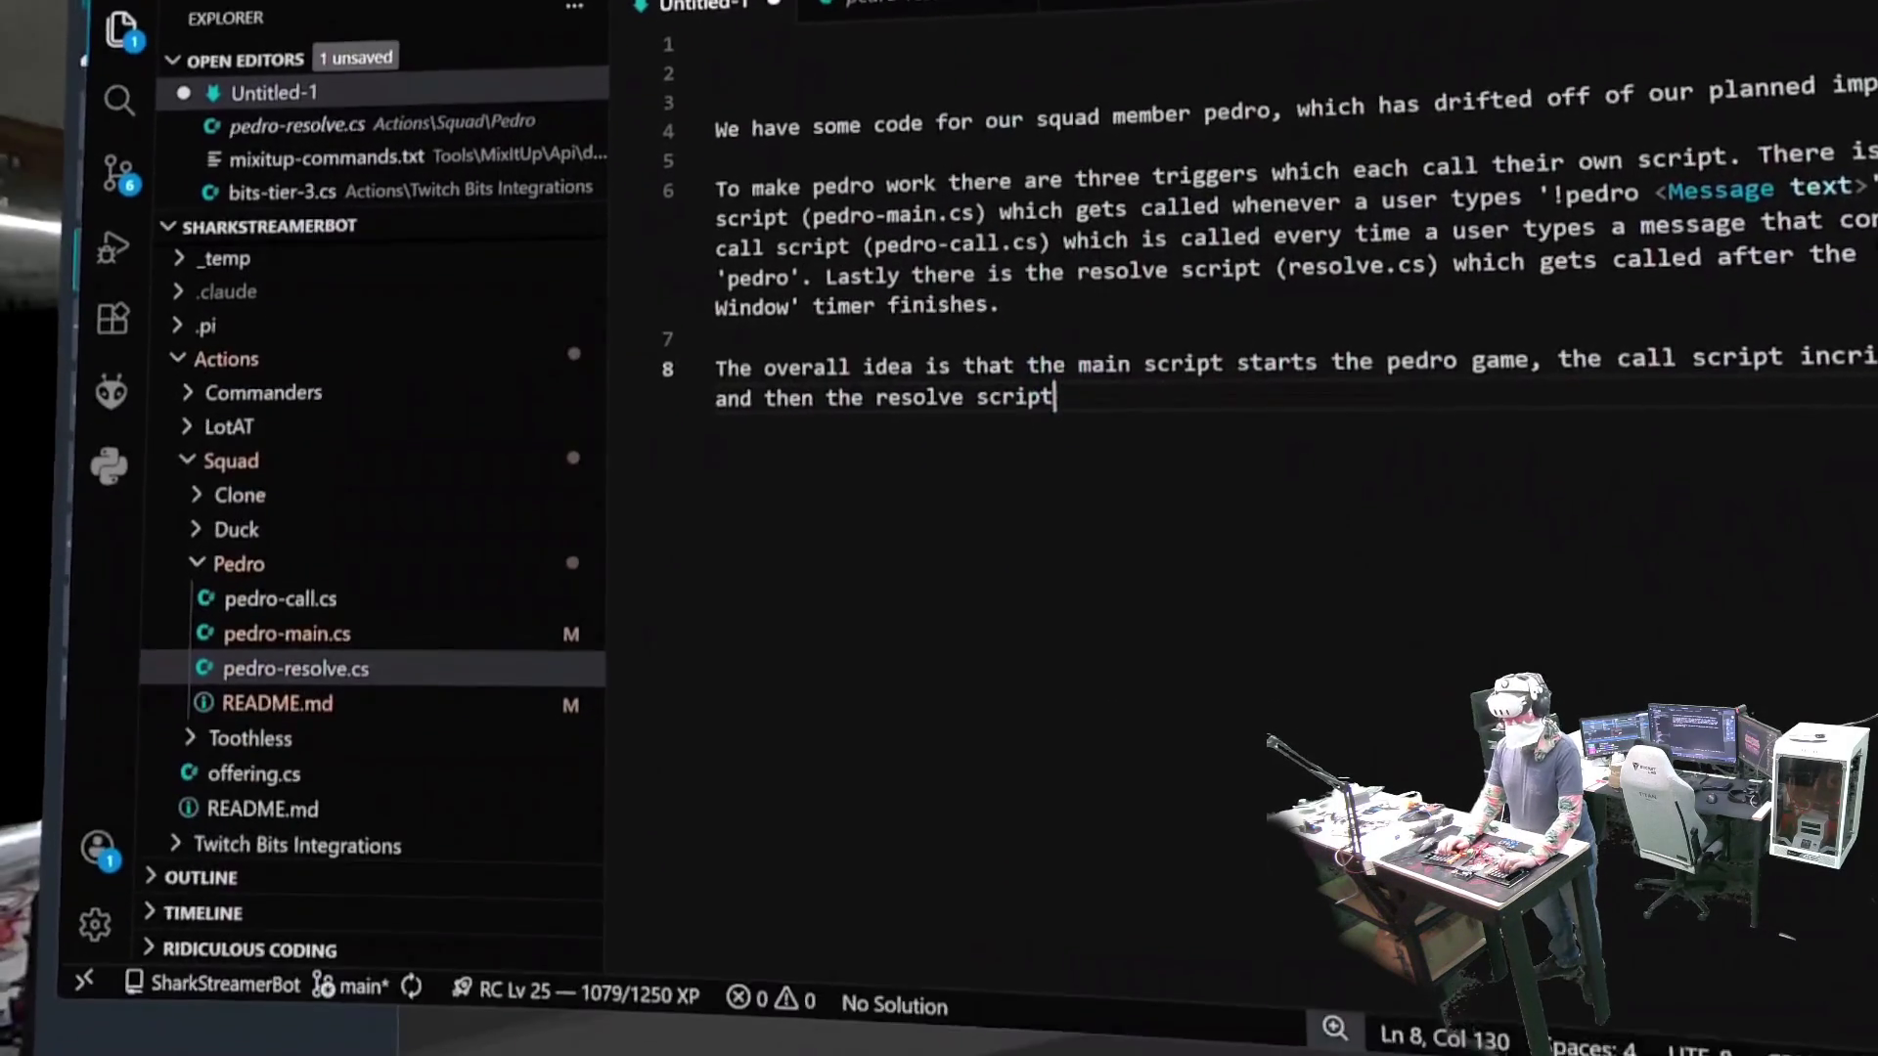
type("h")
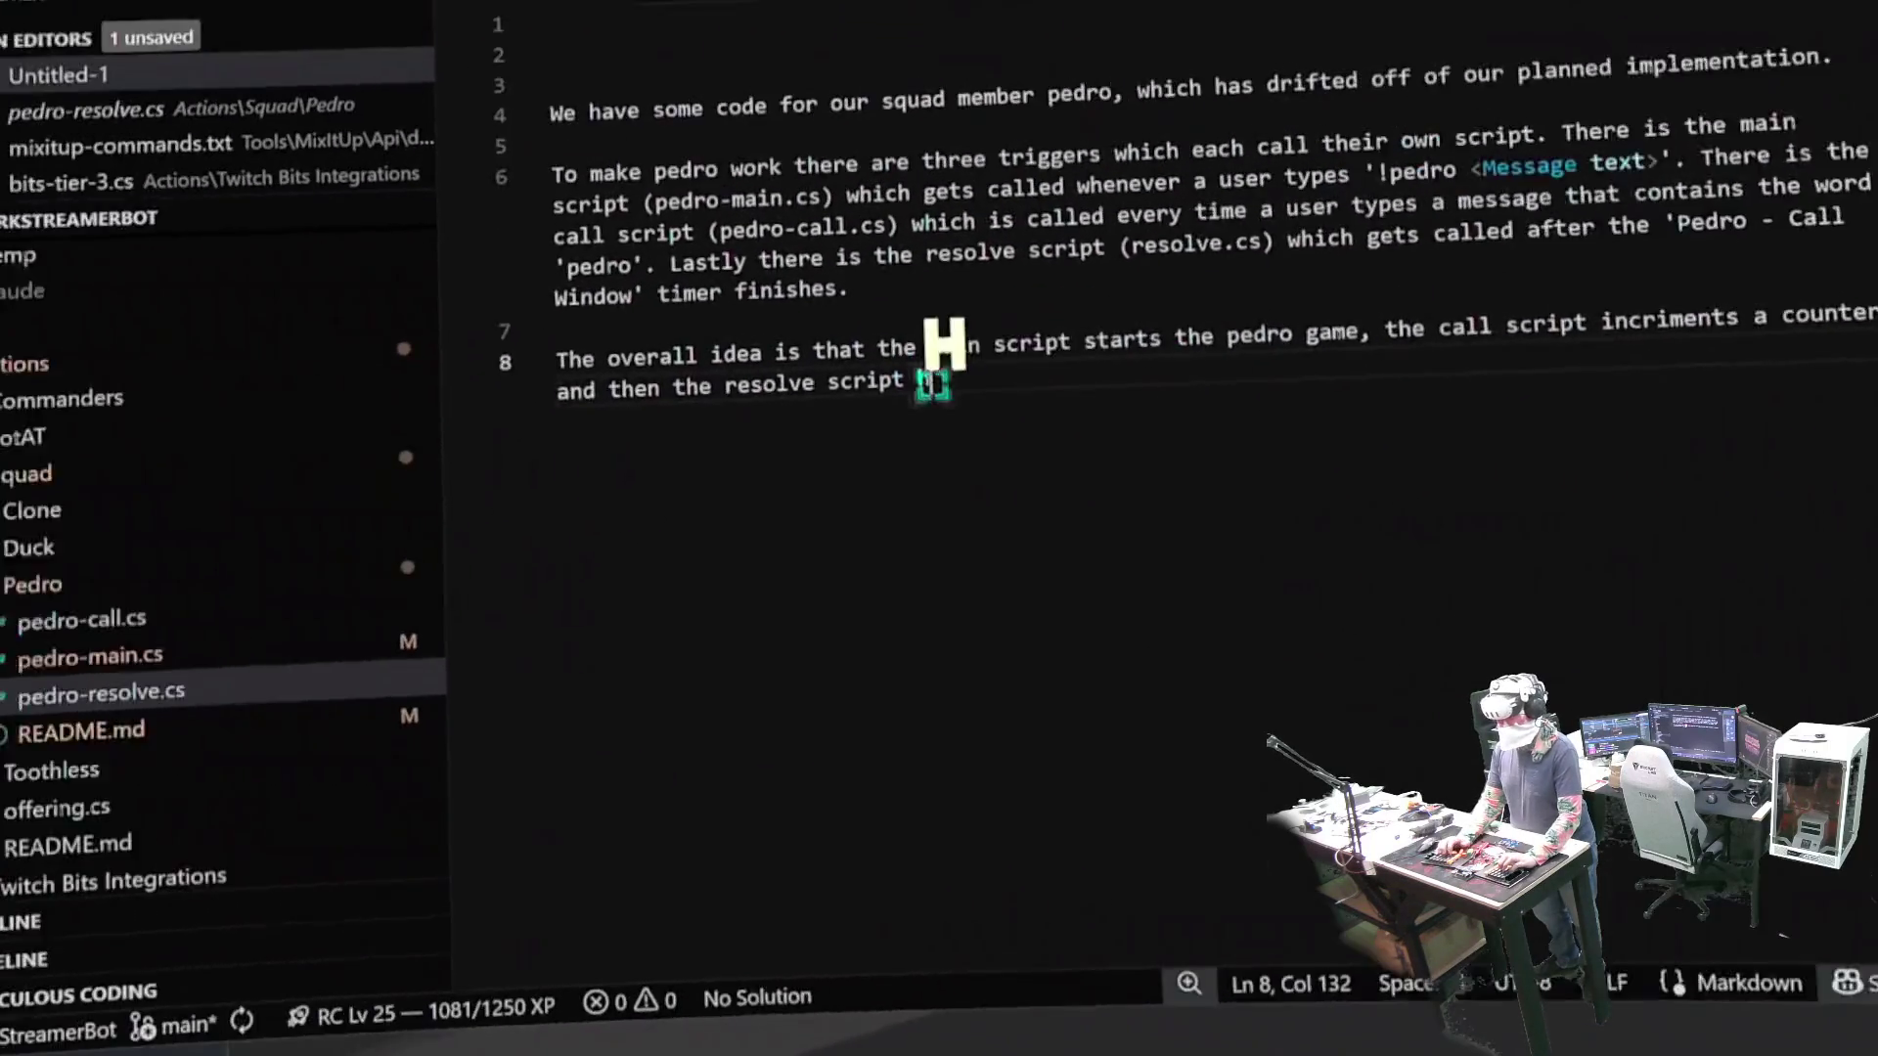
type("andles checking")
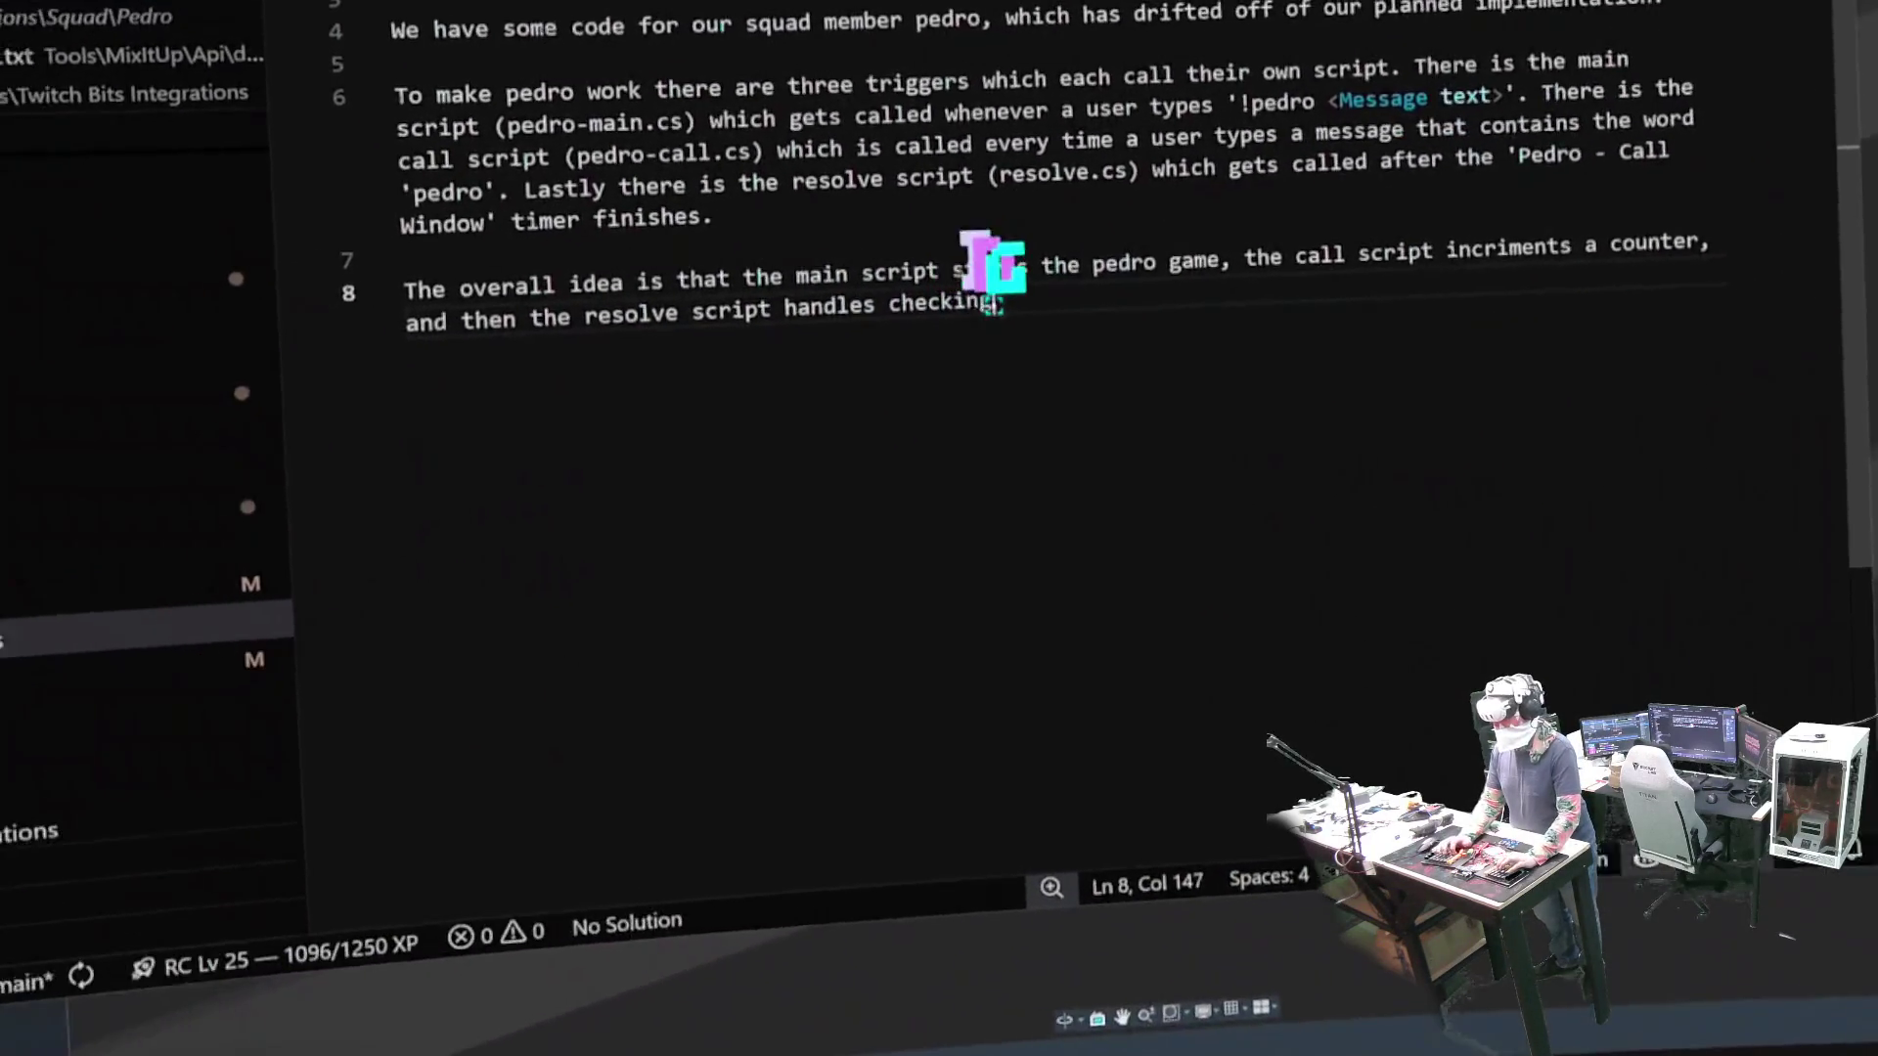
type(" how many times pe")
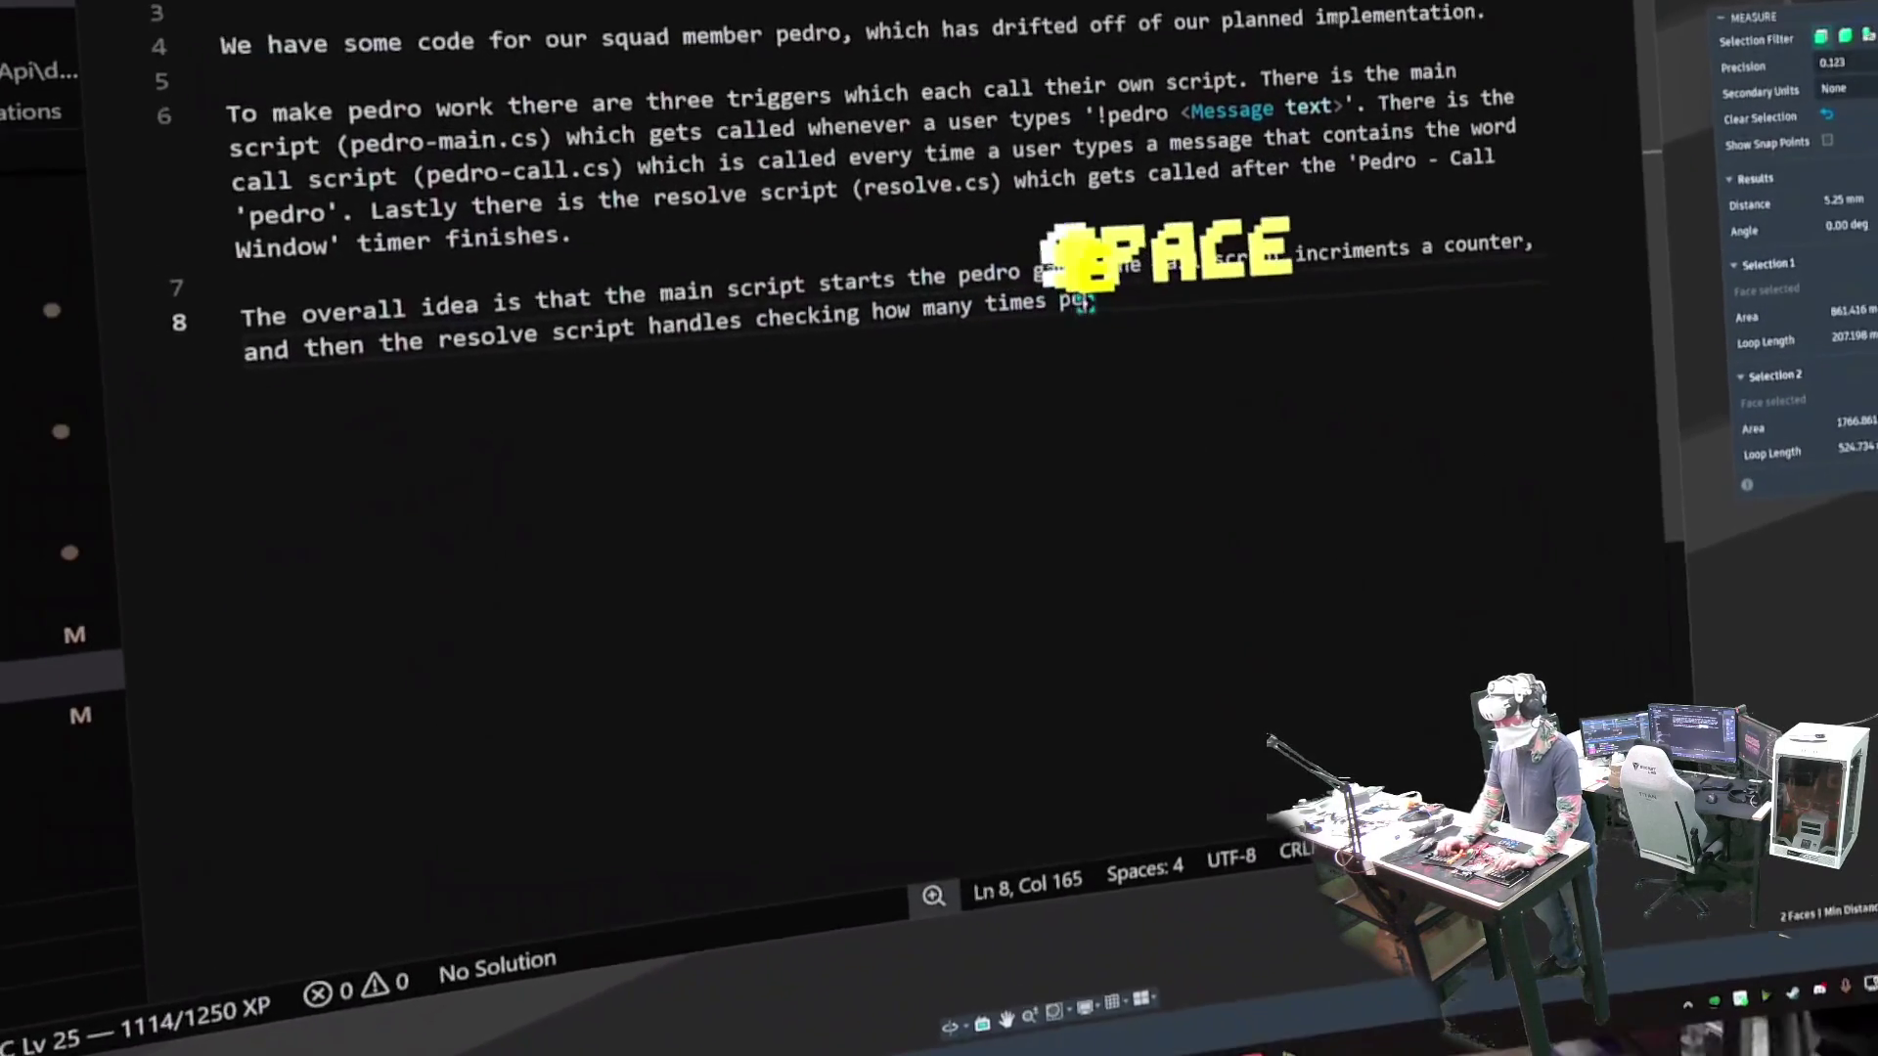
type("dro has been mentioned.")
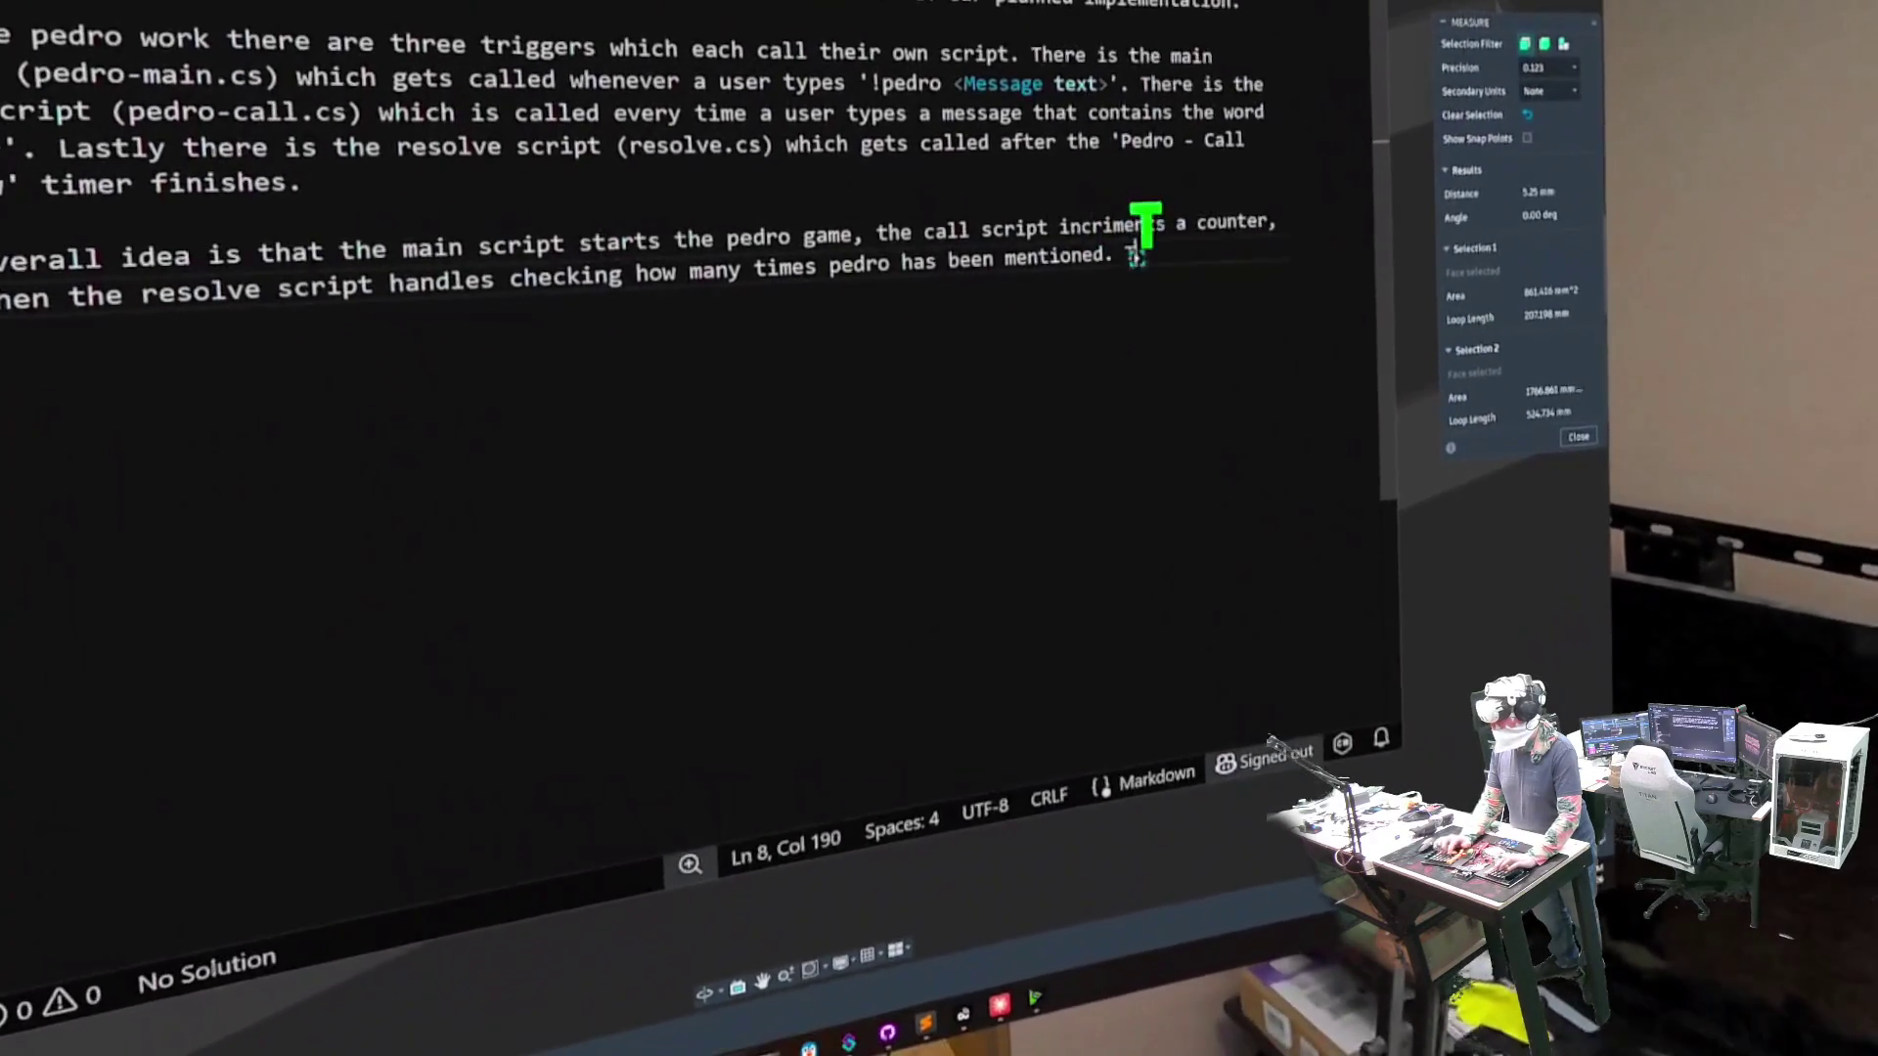
type(" This is the overall happy path f")
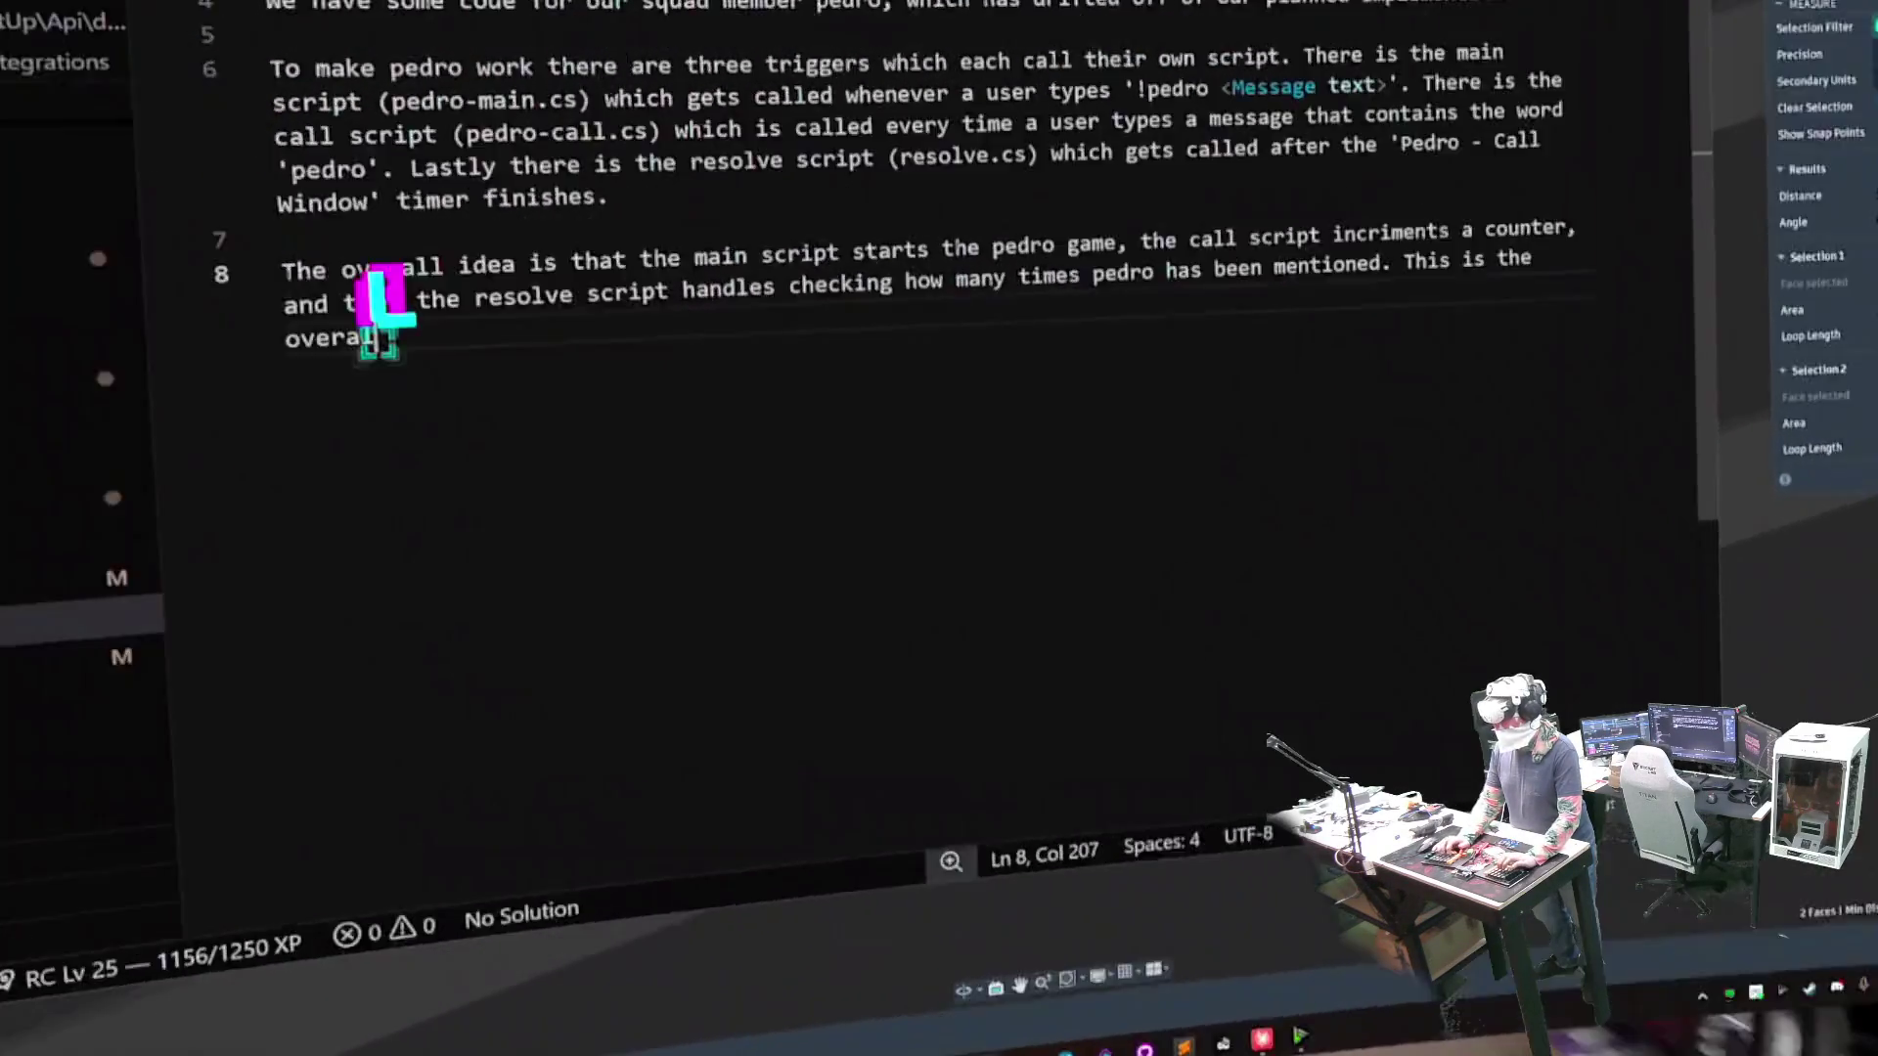
type("or ou")
key("BackSpace")
type("dro ")
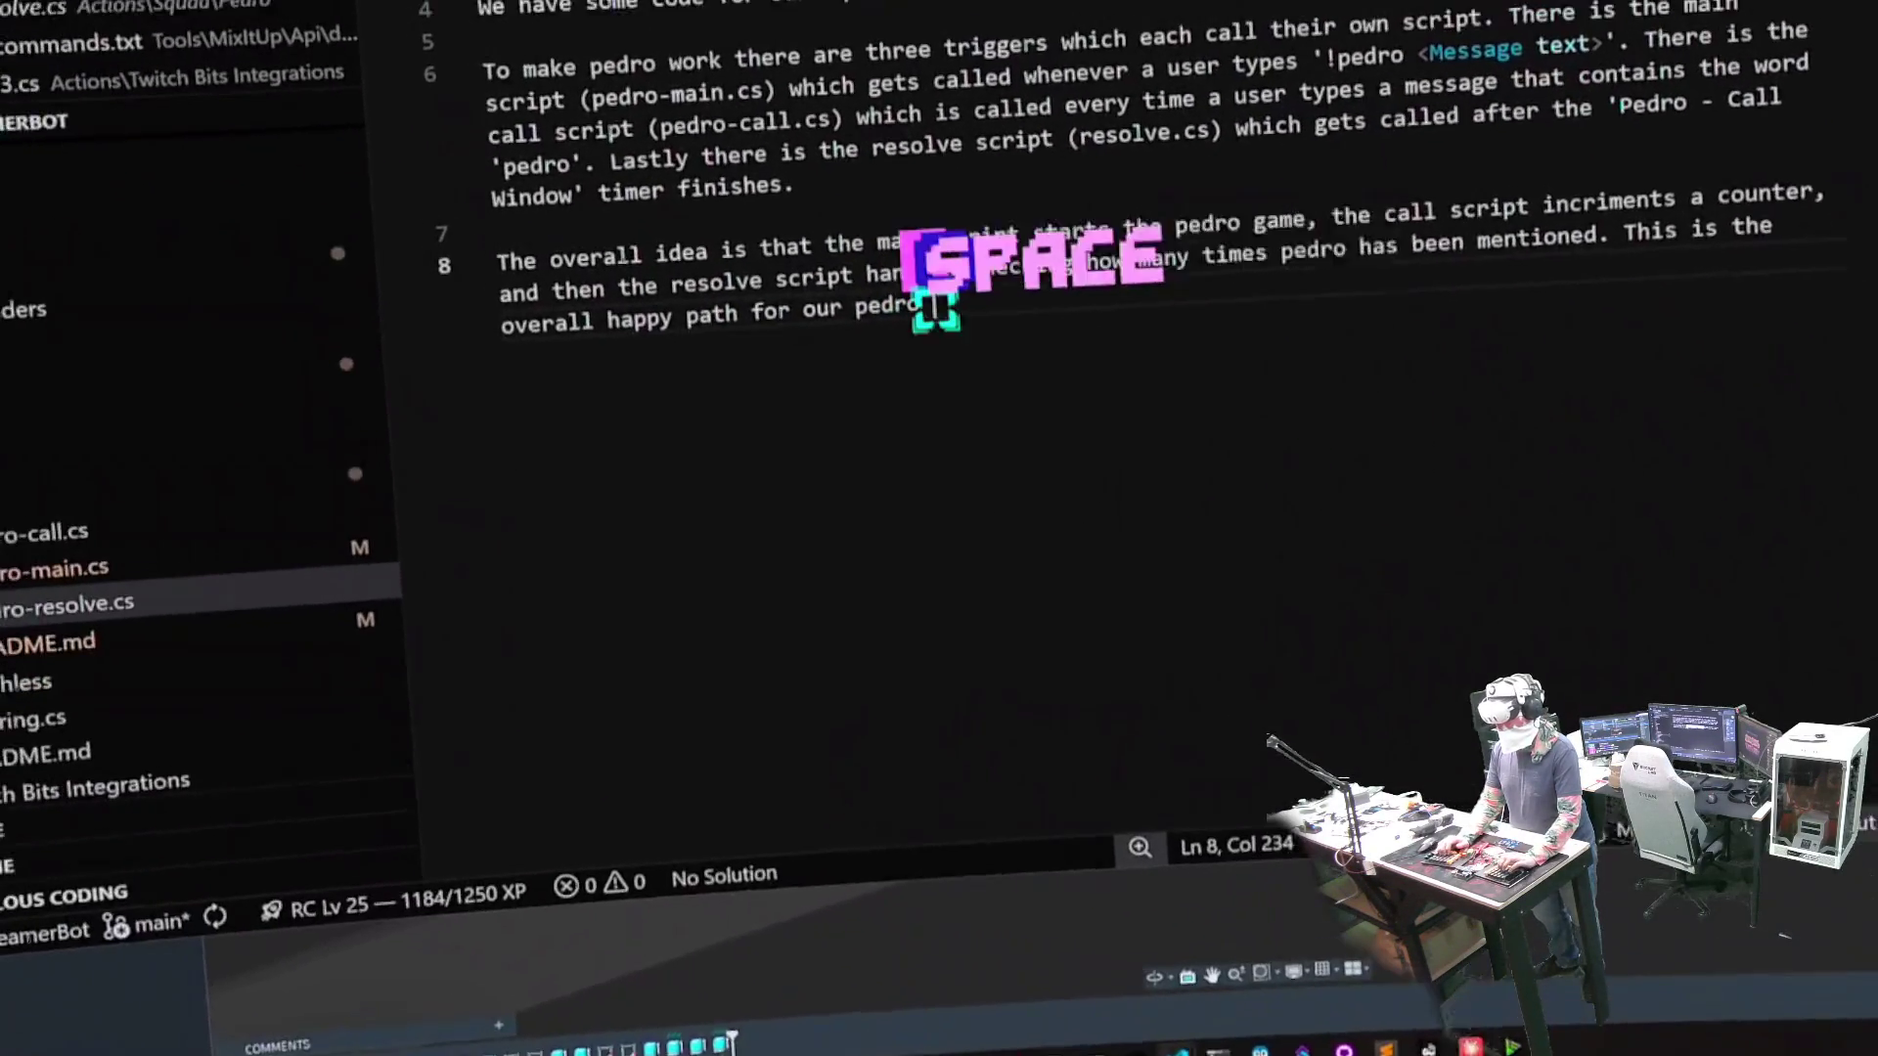
type("mini game.")
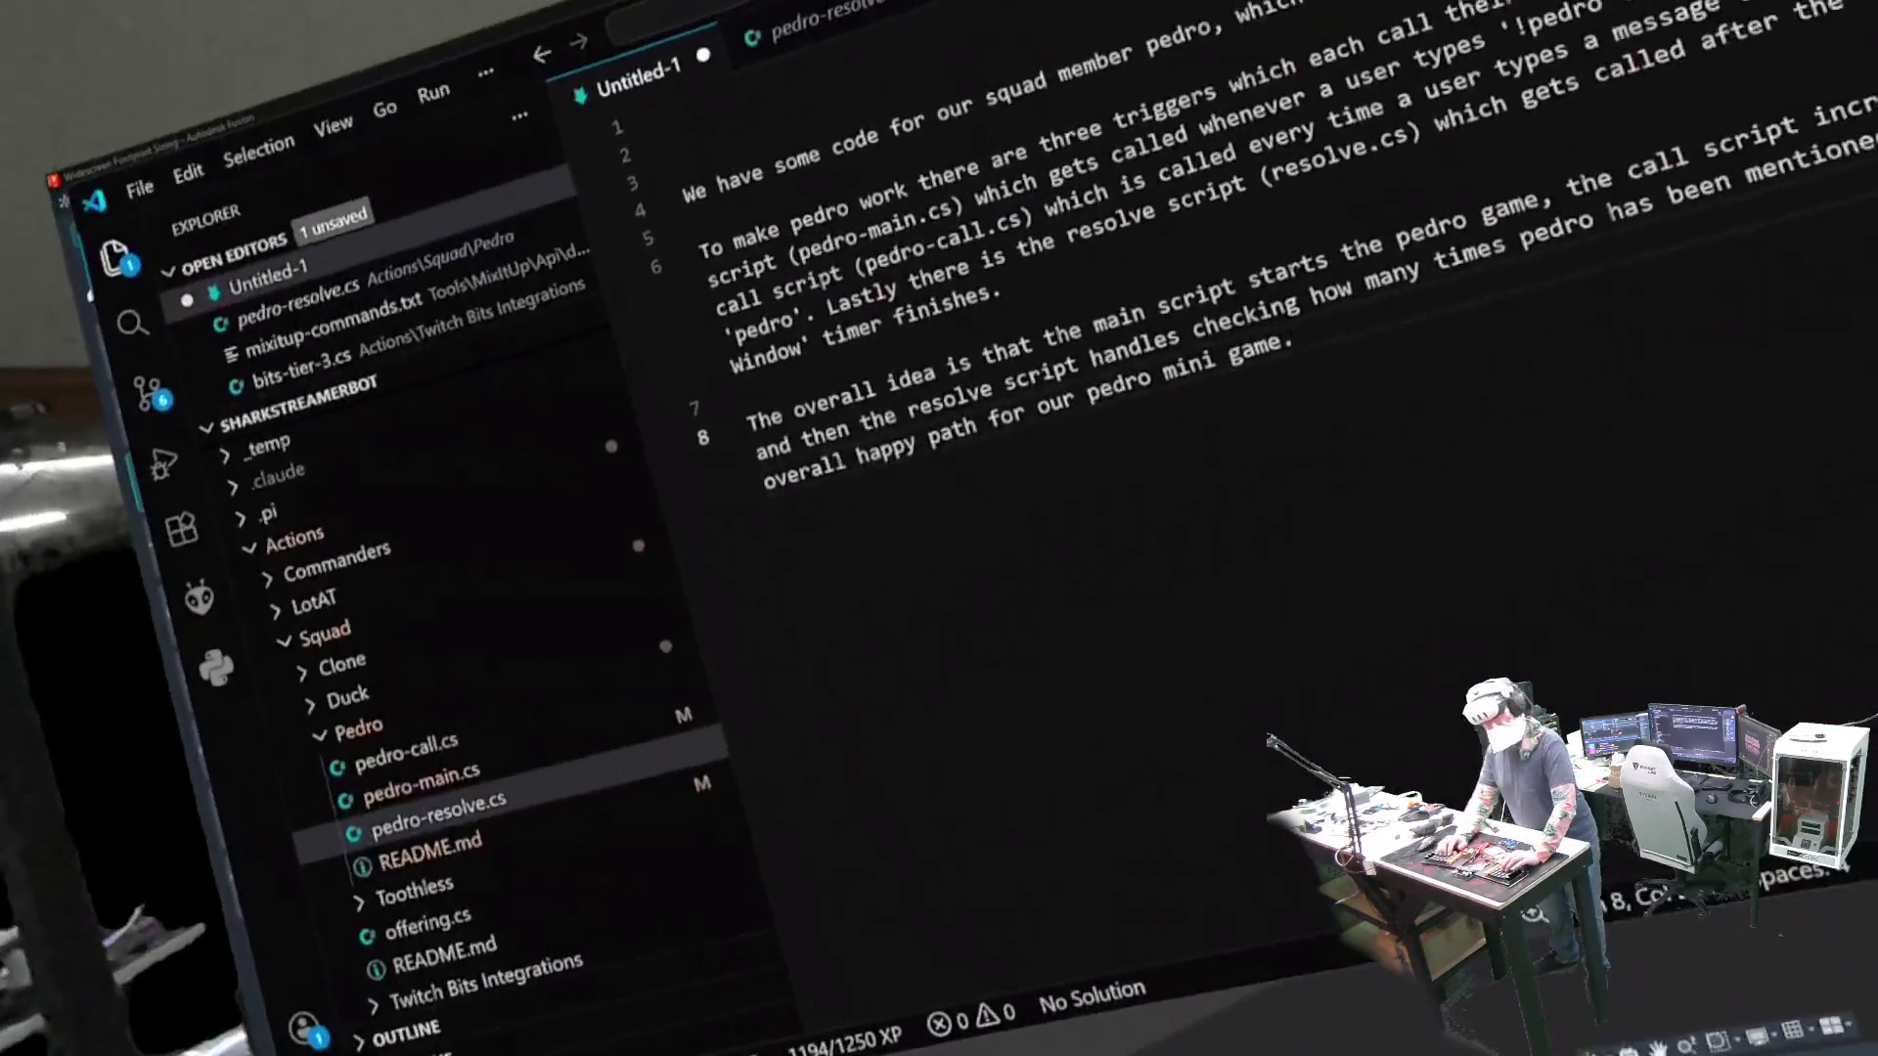
key("Return")
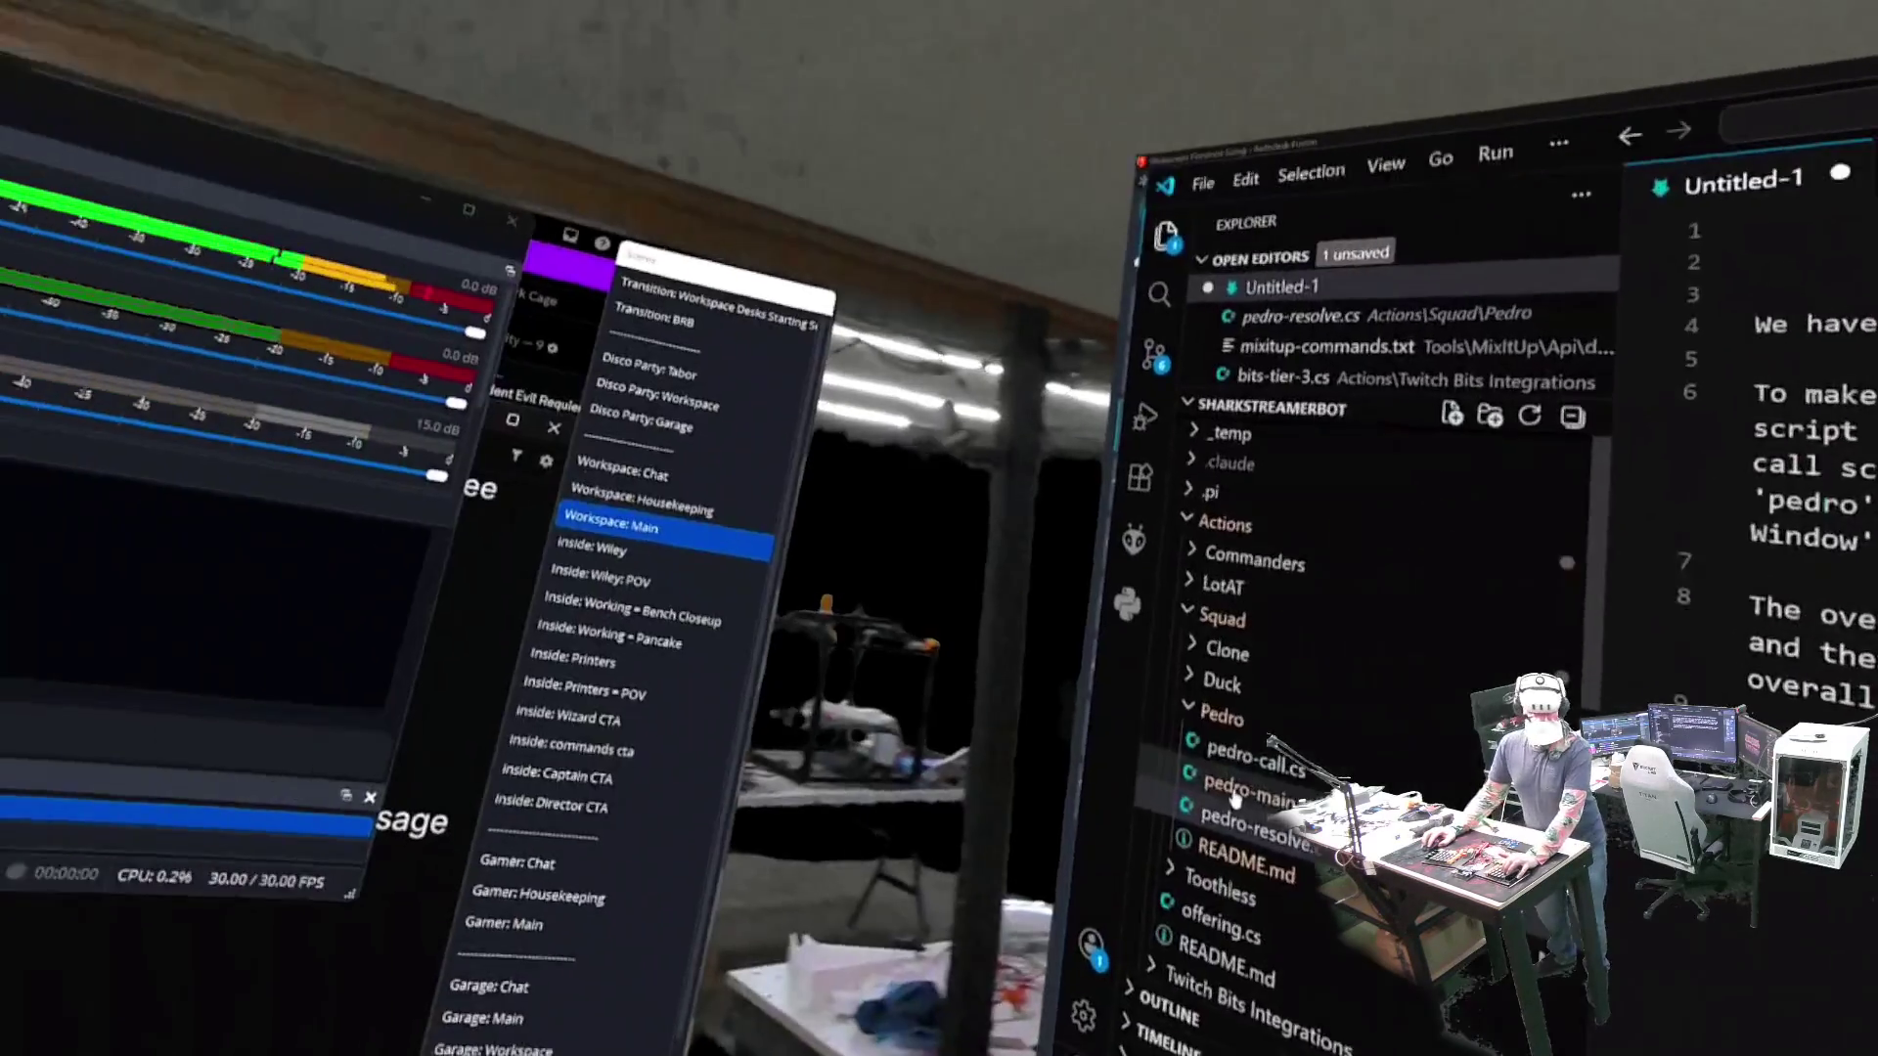
left_click(758, 863)
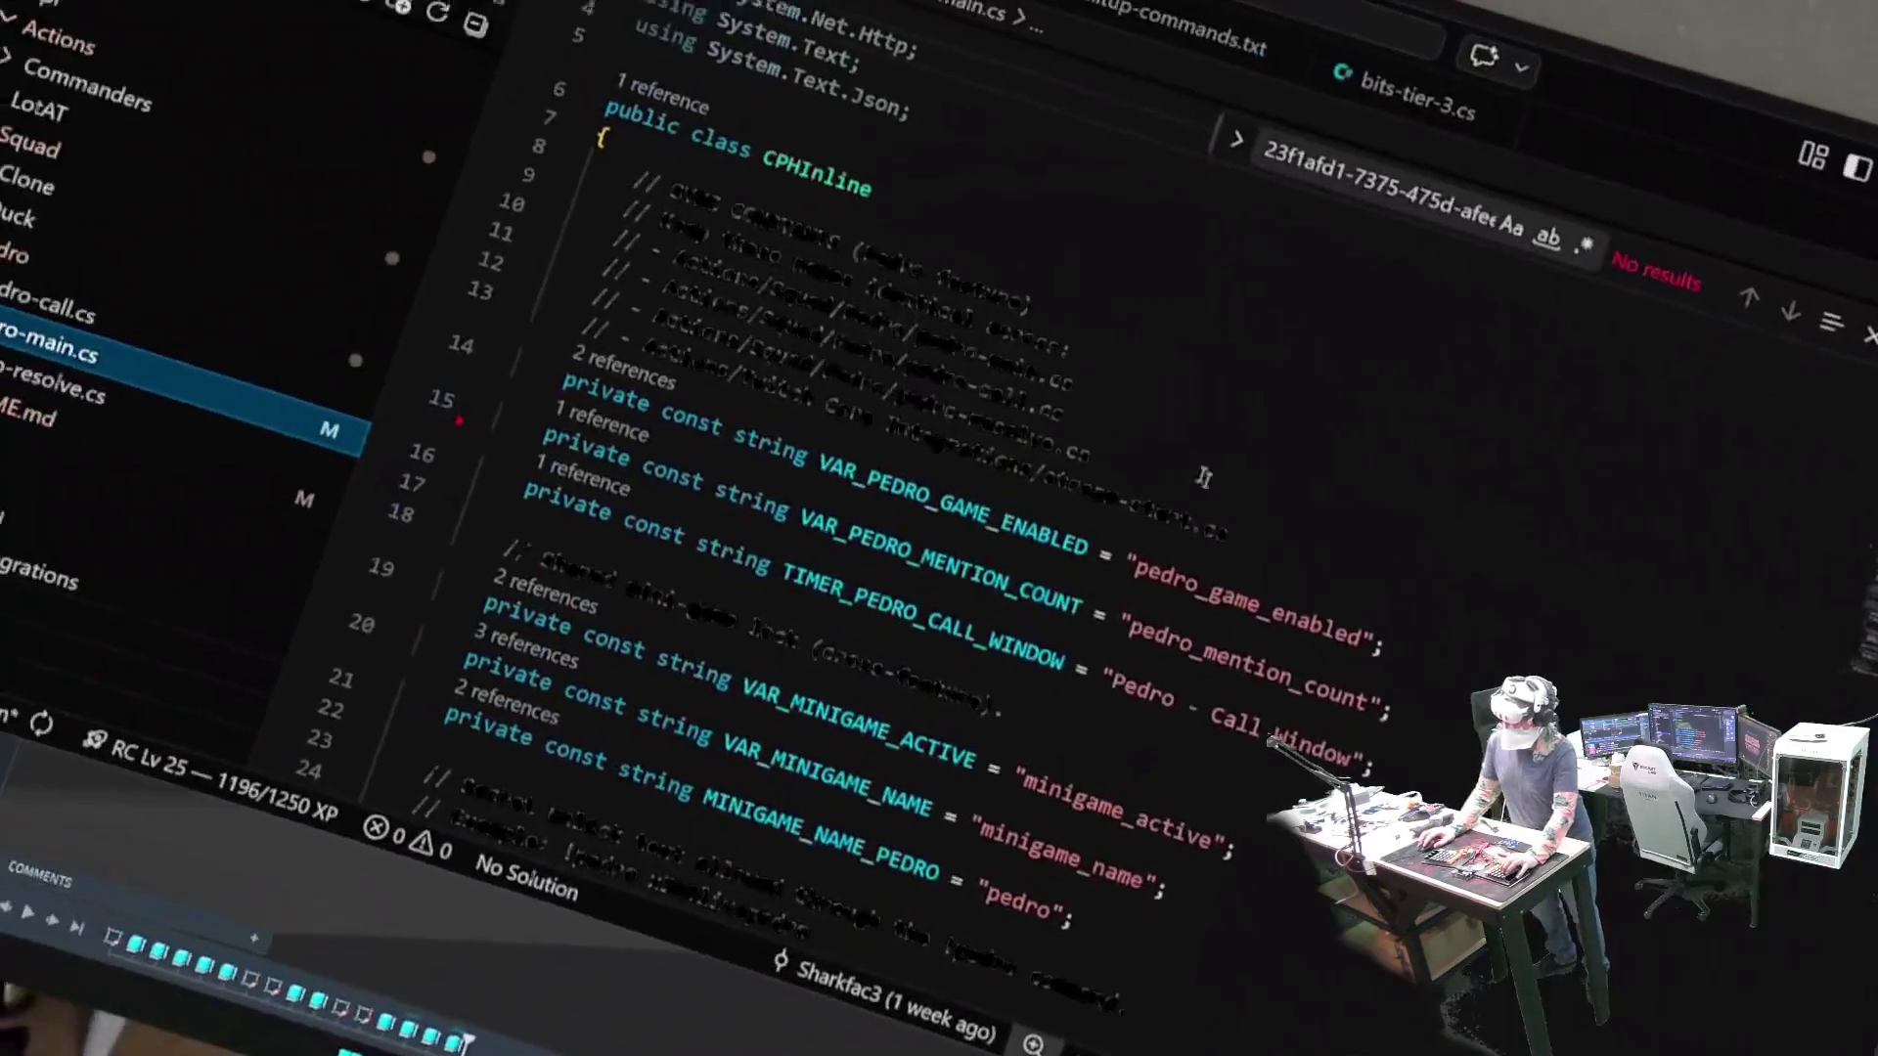
- Open pedro-main.cs and select the secret unlock phrase in the line 24 comment
left_click(881, 646)
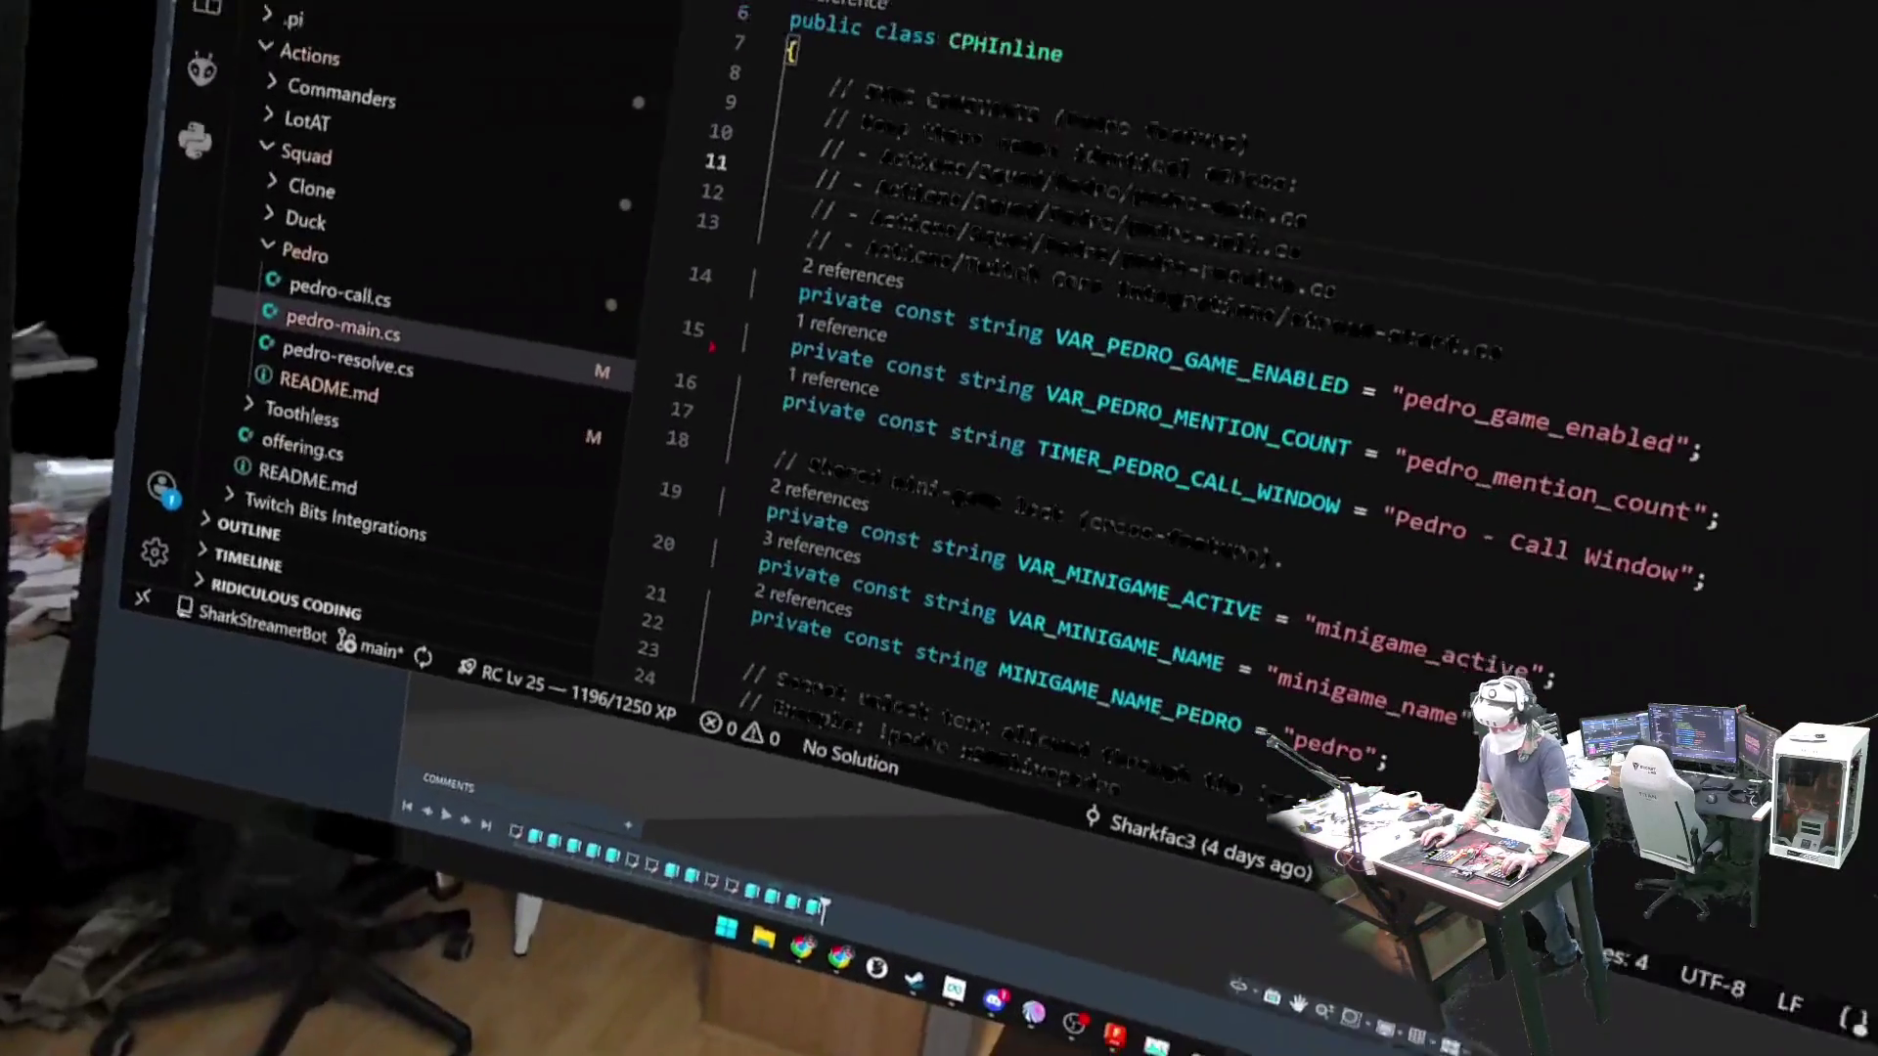
left_click(753, 523)
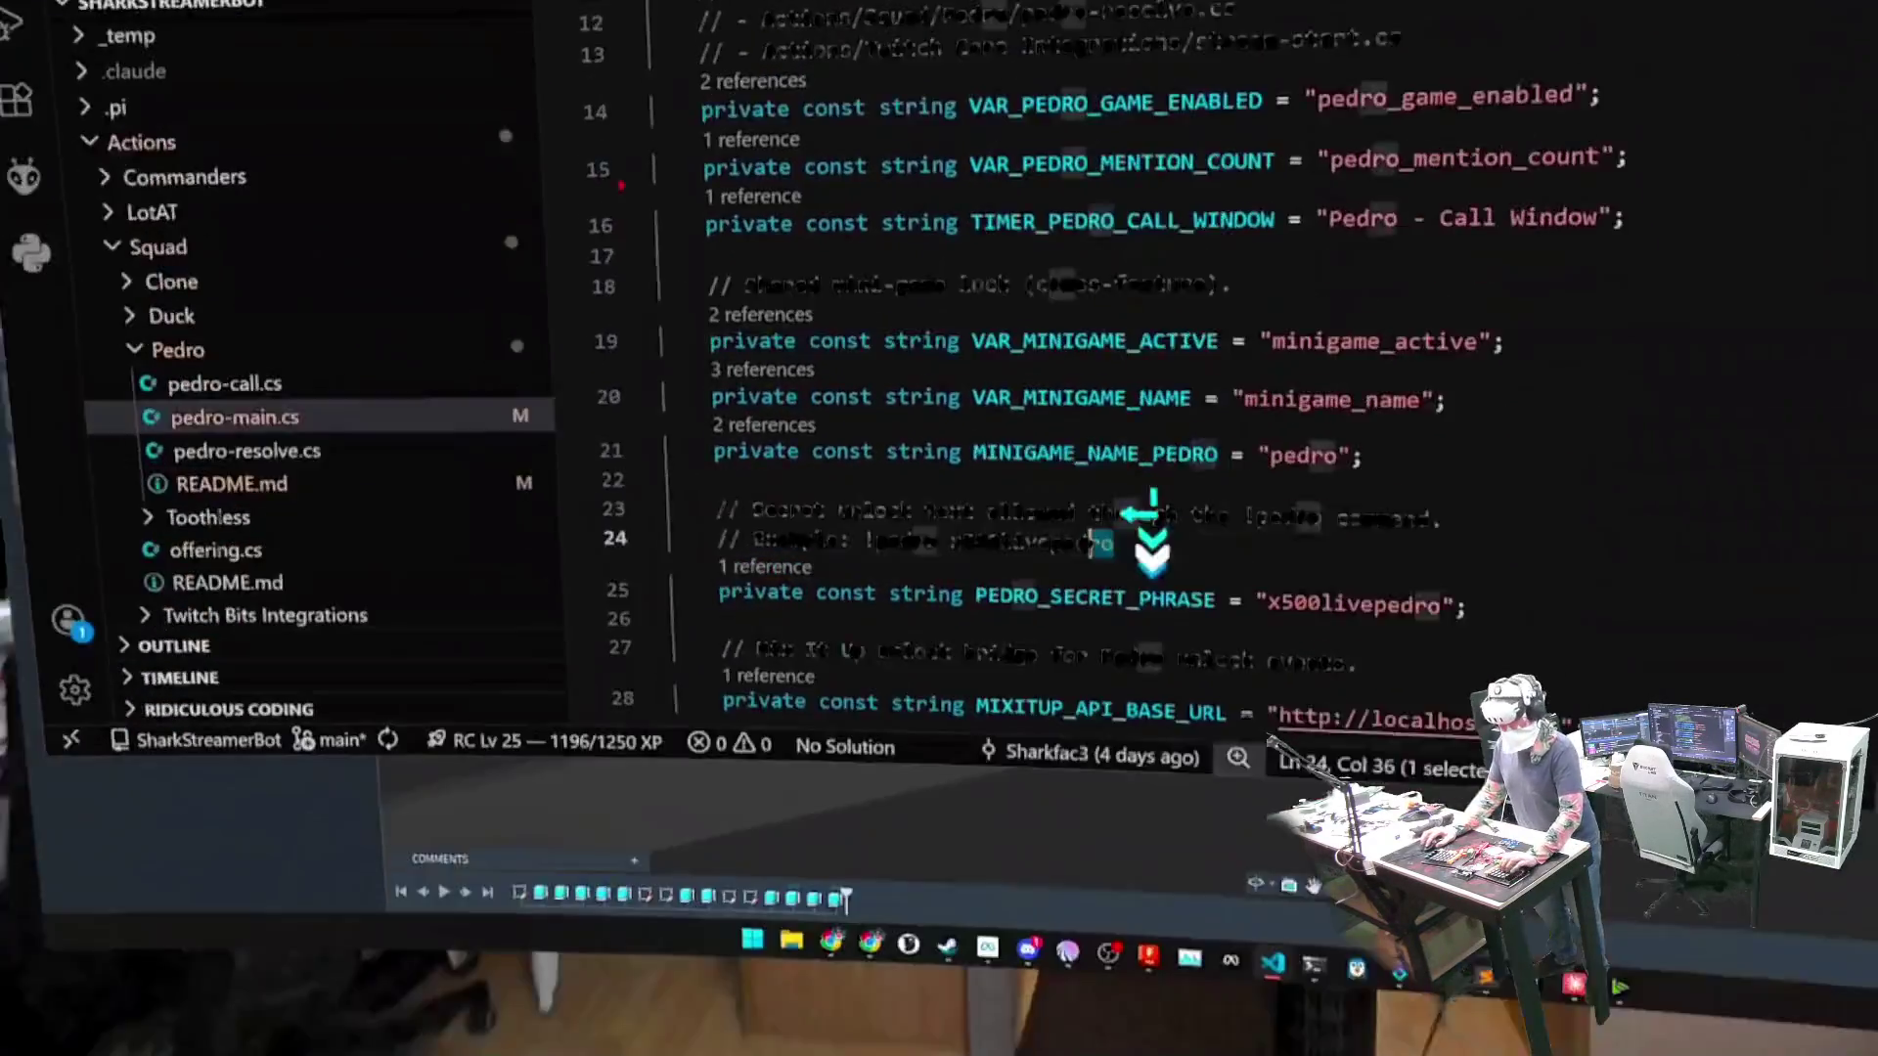
double_click(944, 701)
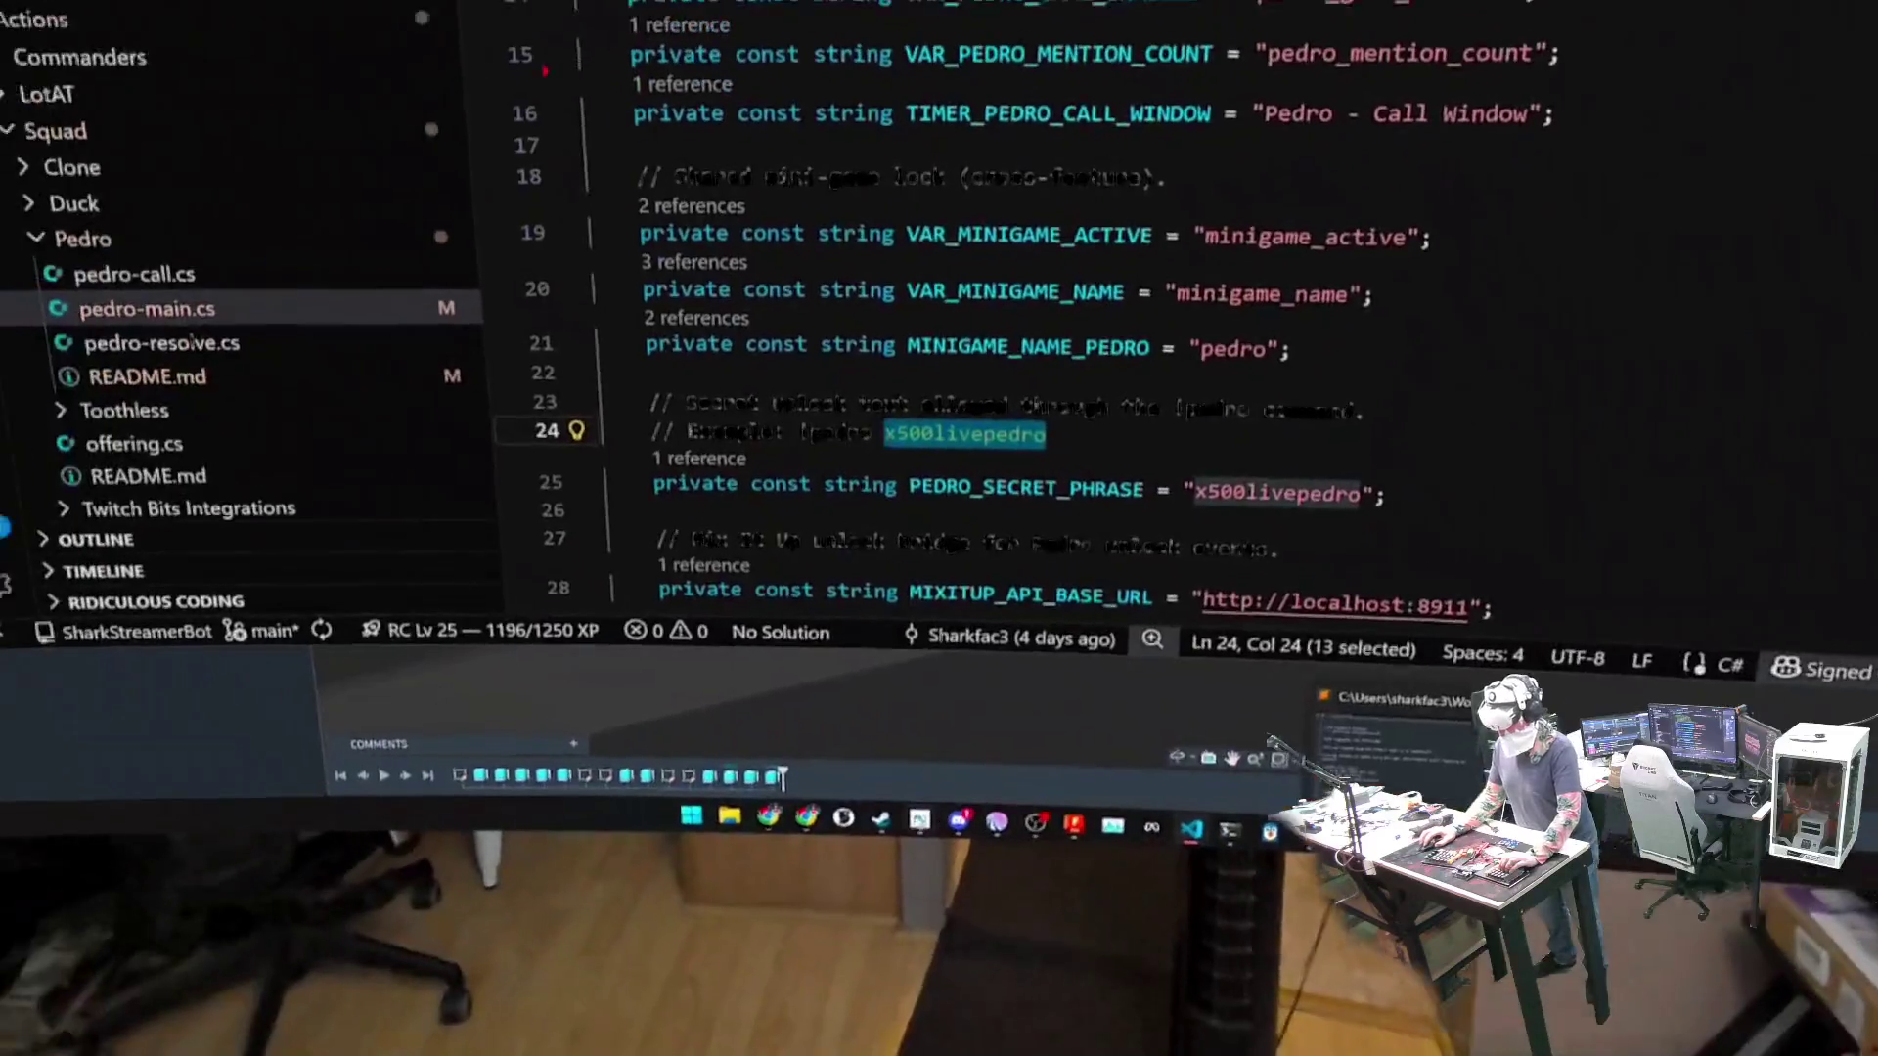
- In Untitled-1, add that the secret phrase in a message immediately runs the mixitup unlock command
mouse_move(675, 942)
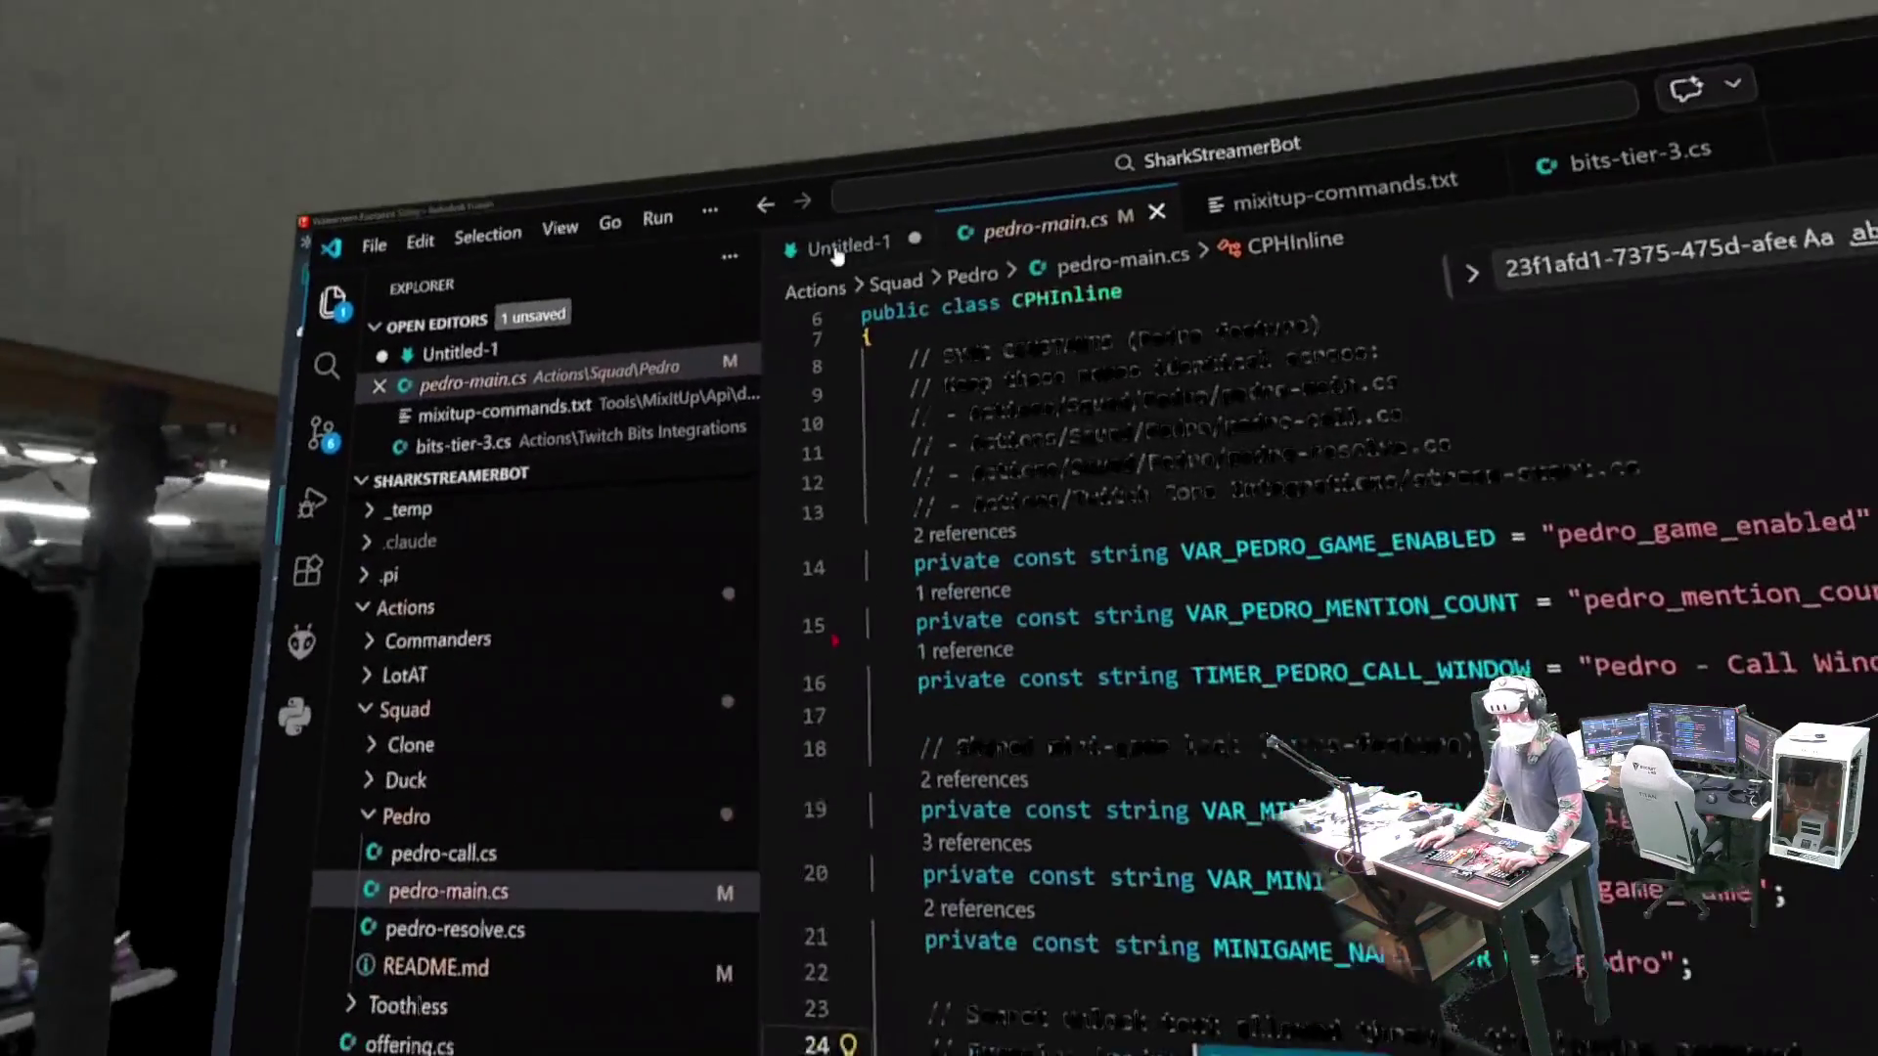
left_click(851, 270)
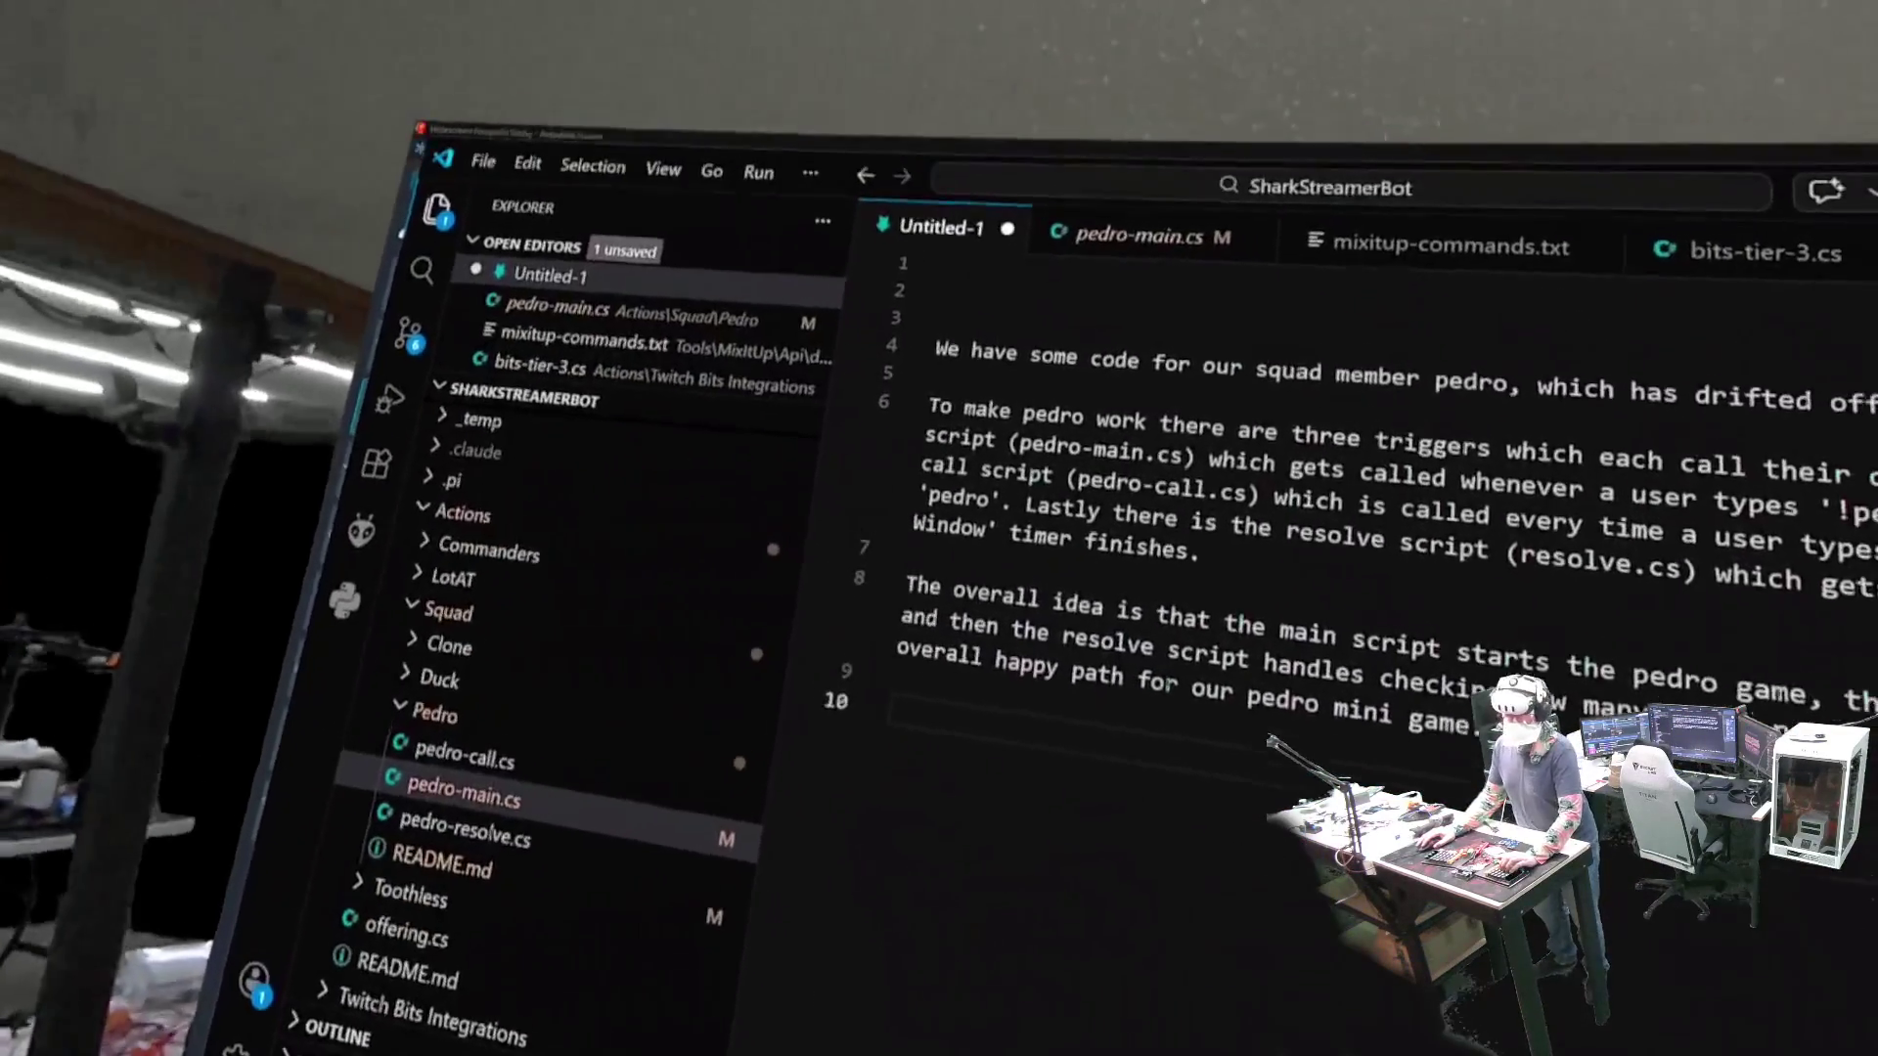
type("Si")
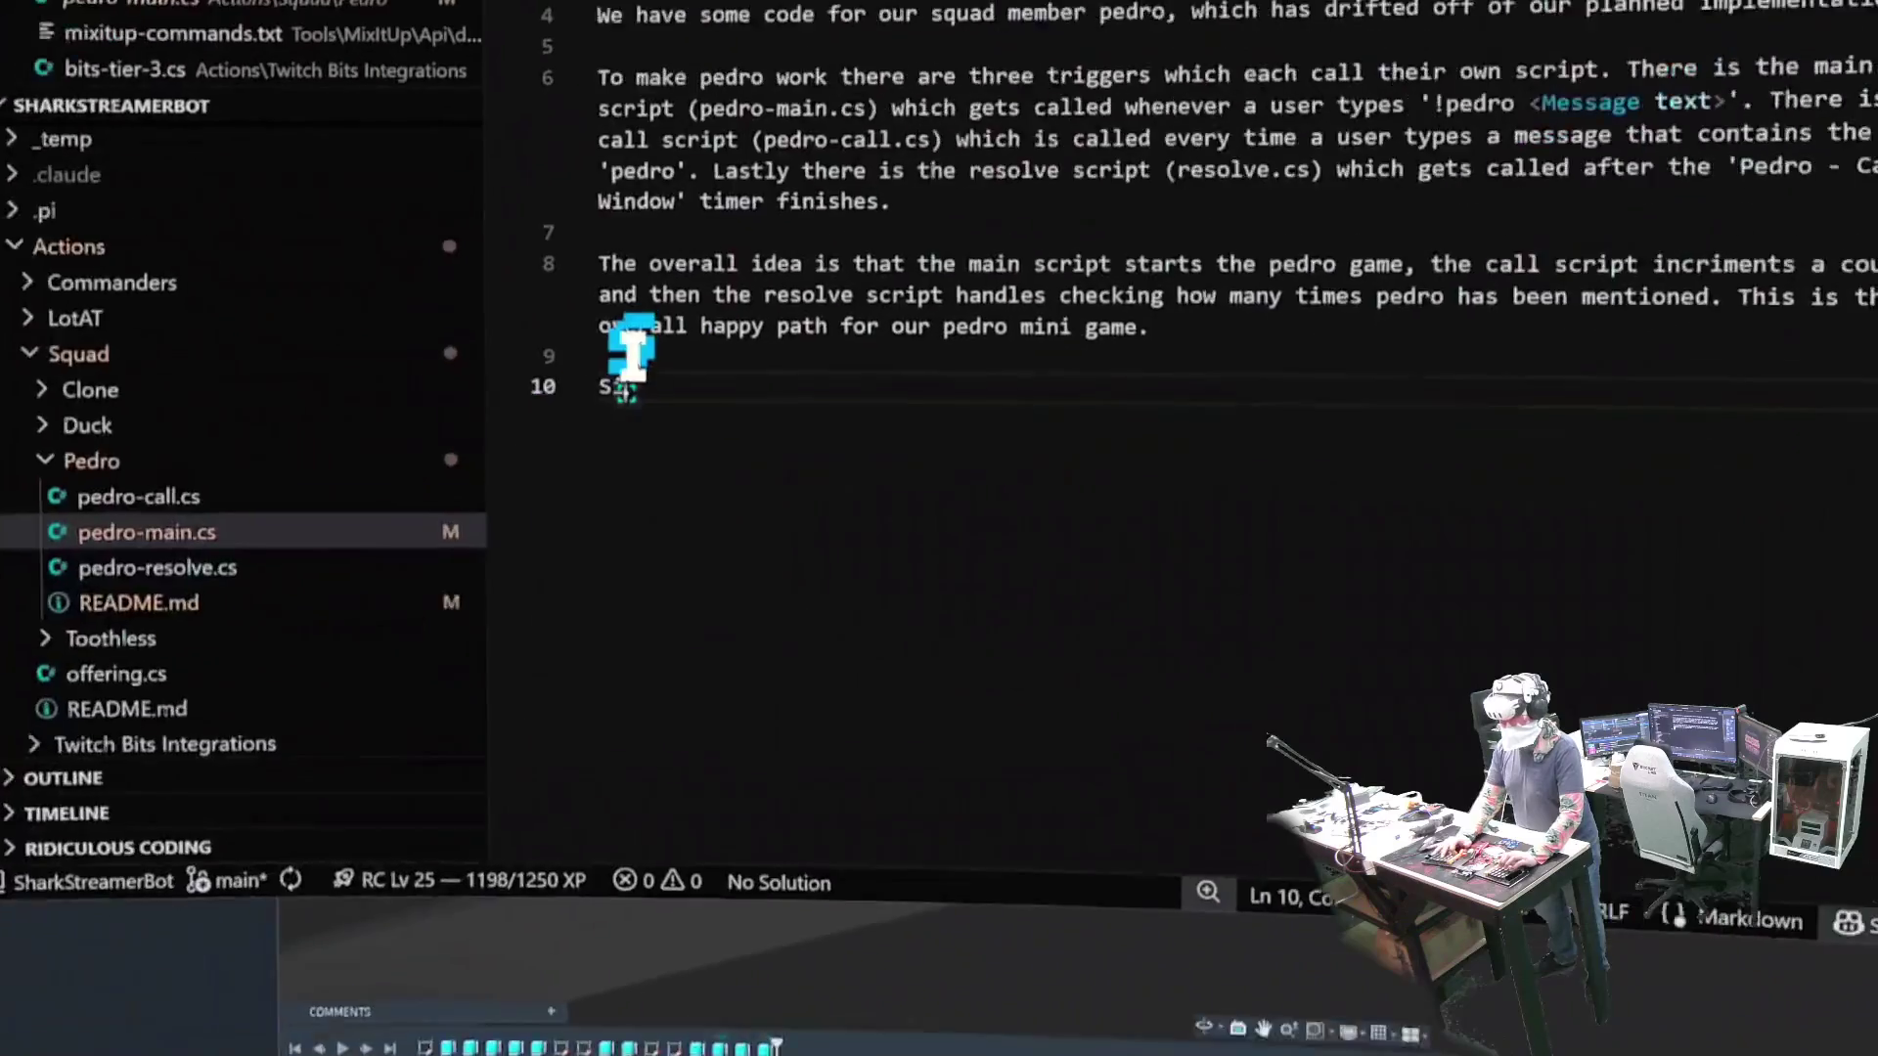
type("nce a user might ing")
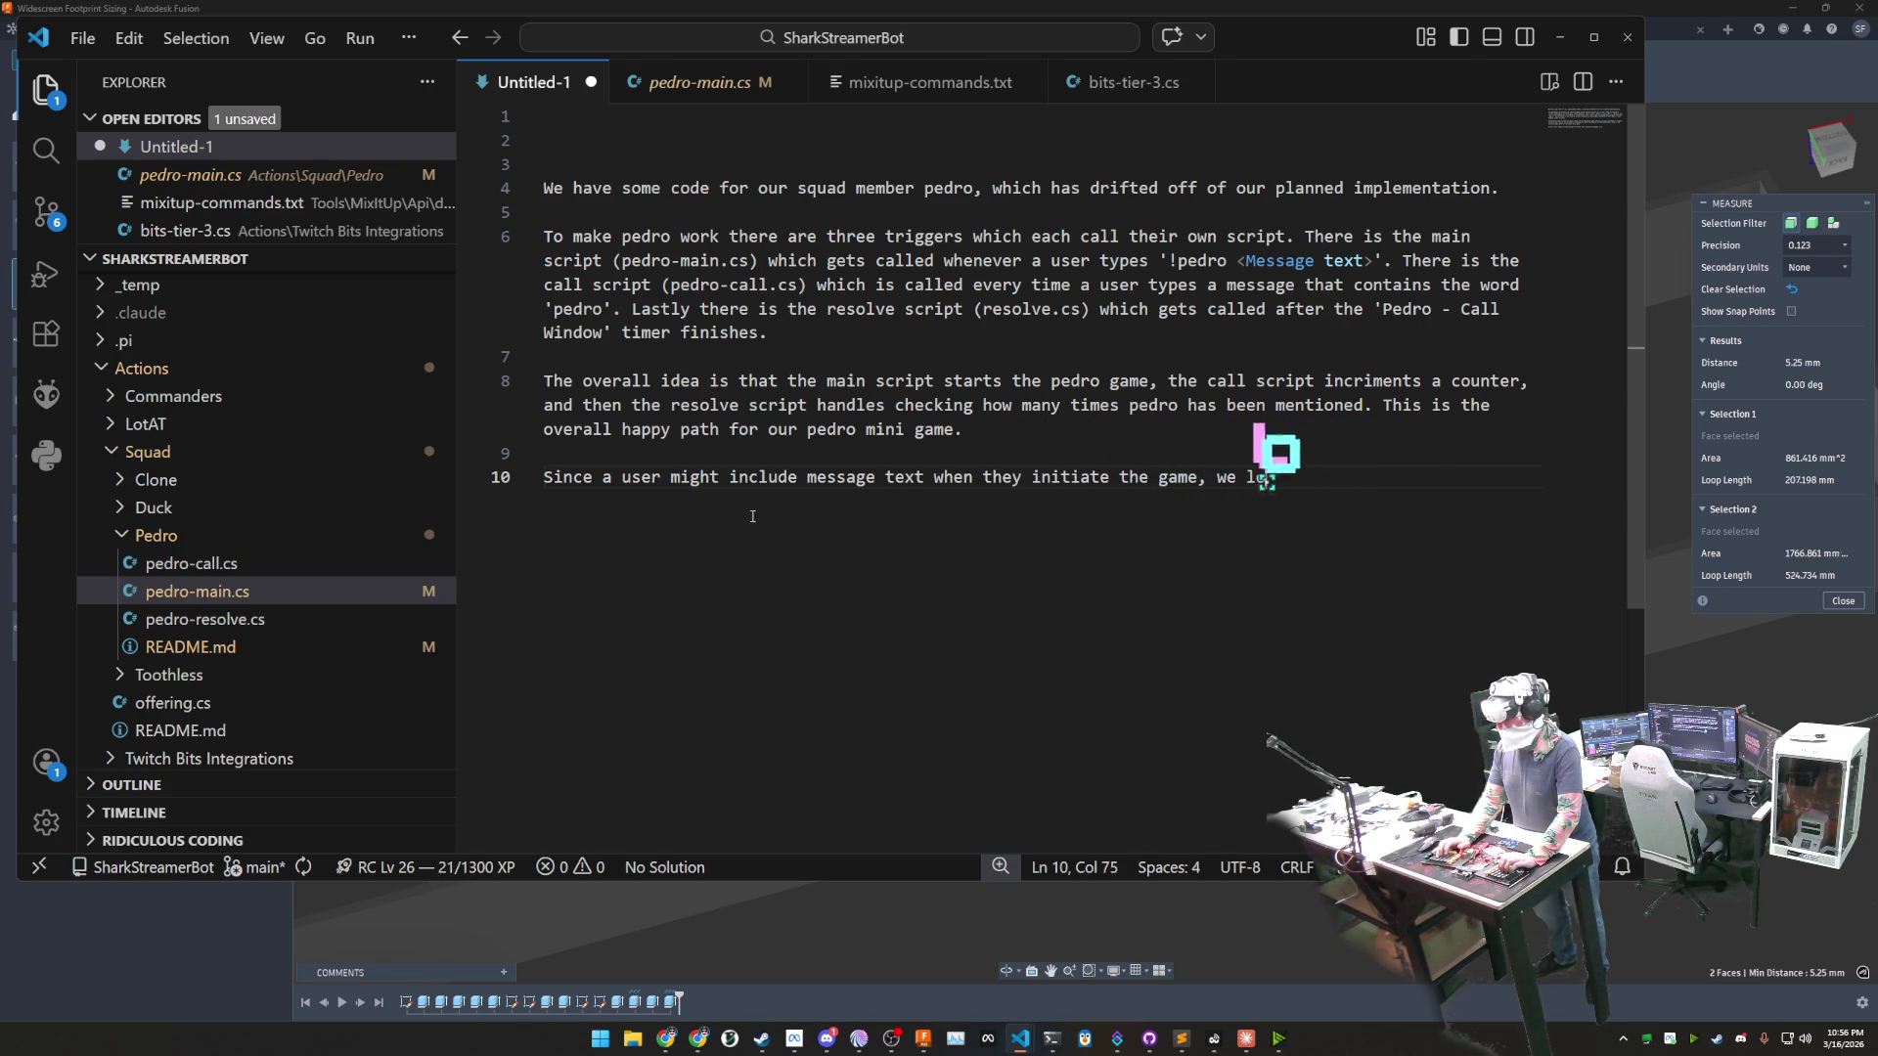
type("cret")
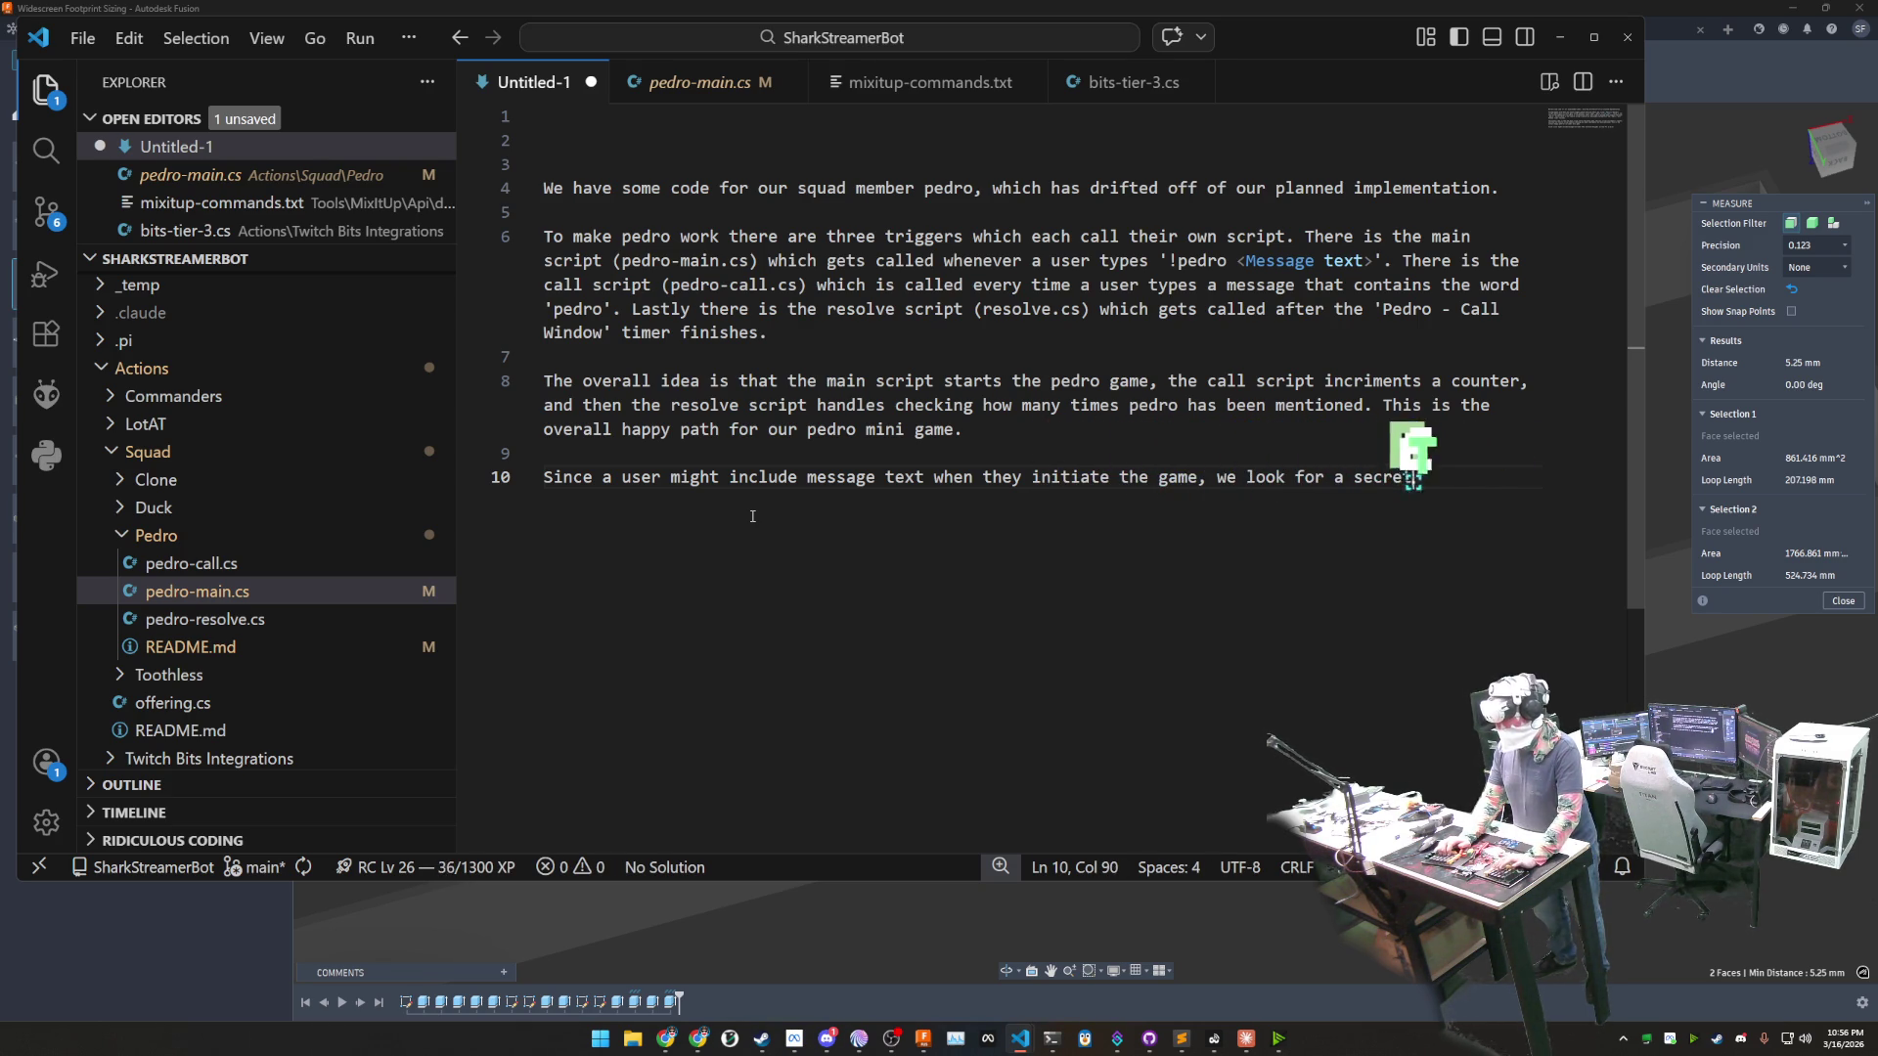
type(" message of ")
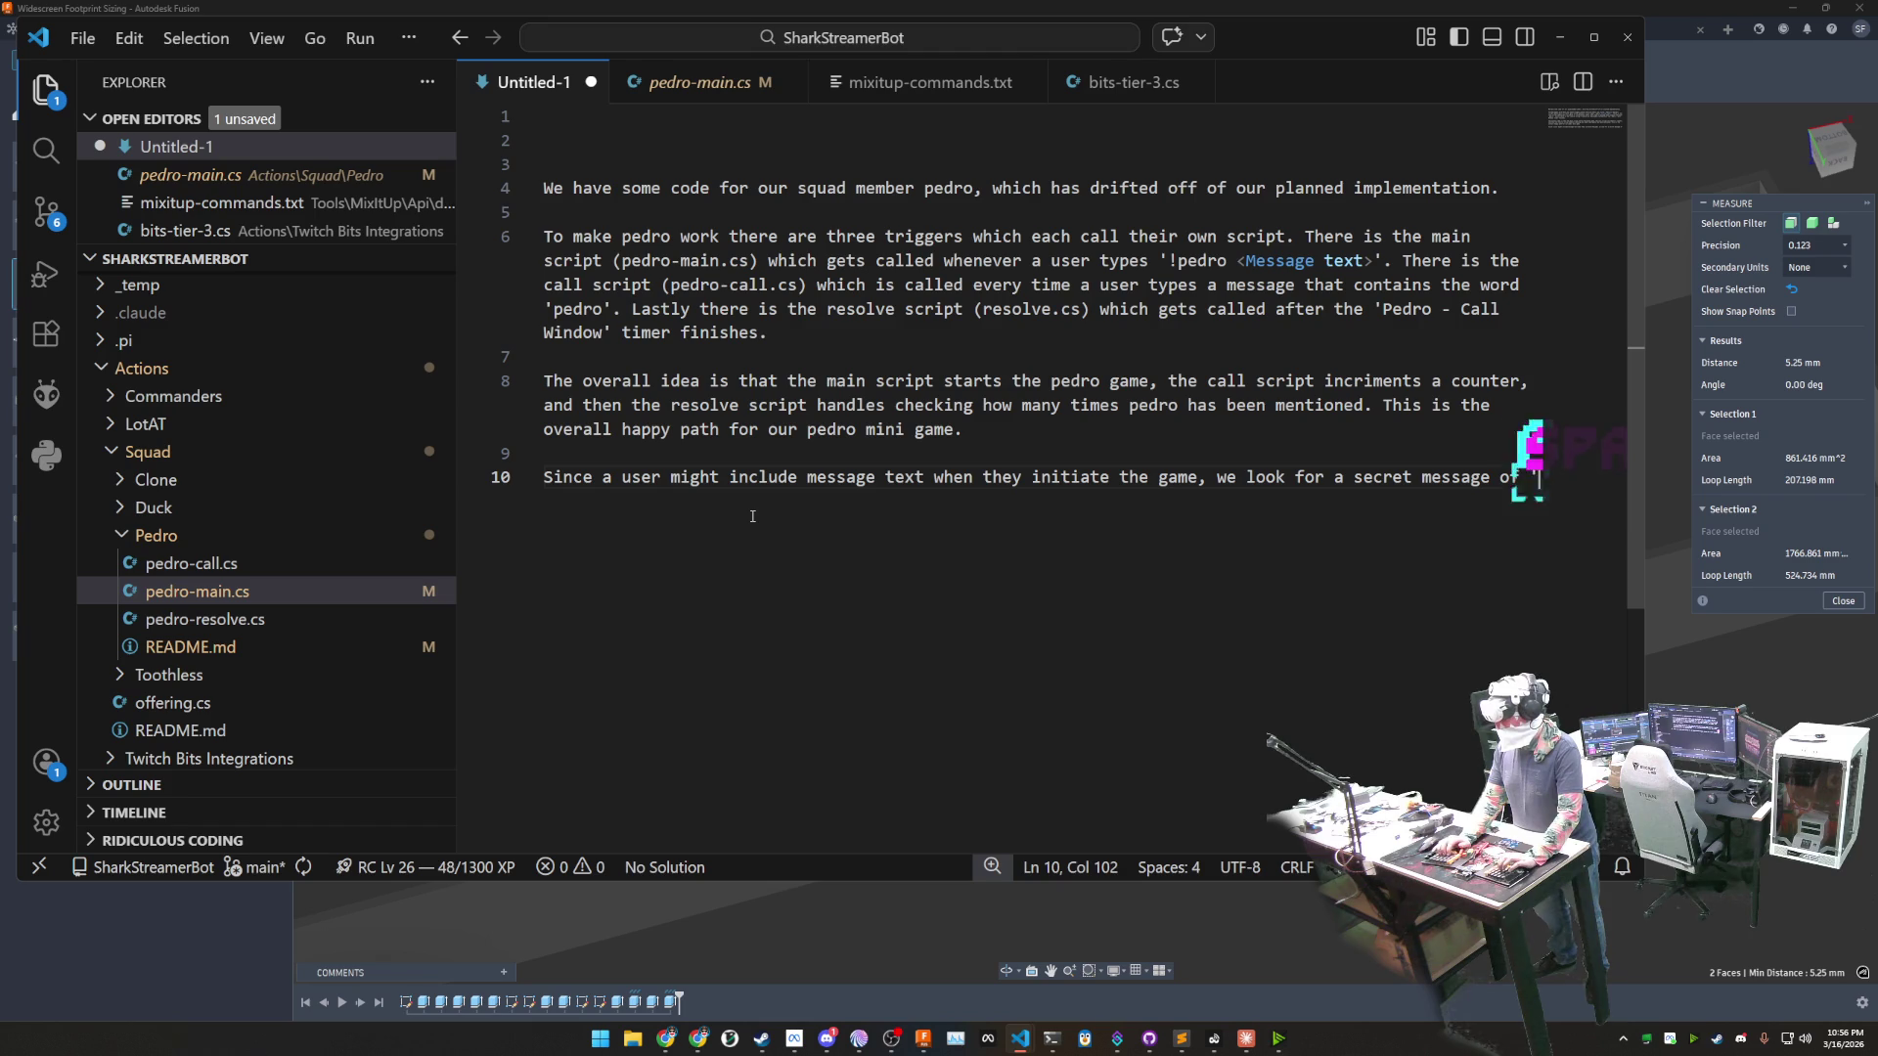
type("'x500livepedro' which immediatly runs the mixitup unle")
key("BackSpace")
type("ock command.")
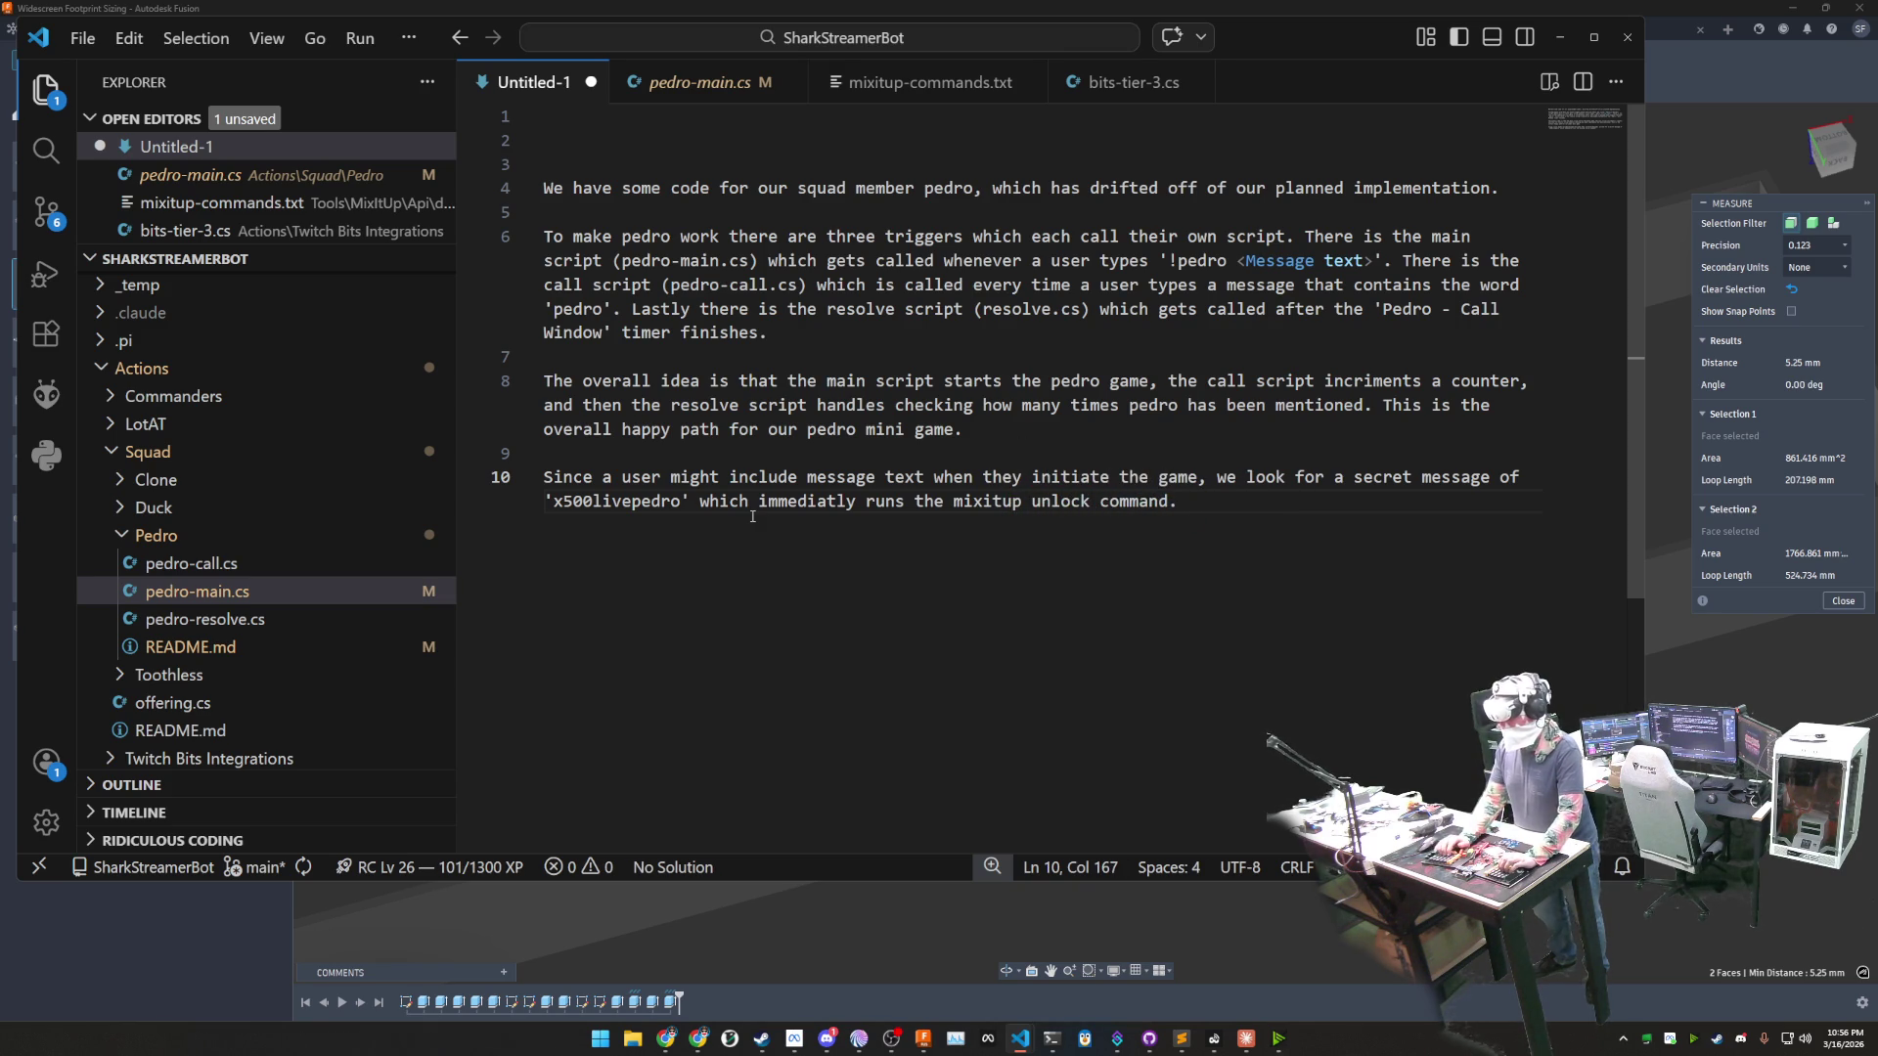